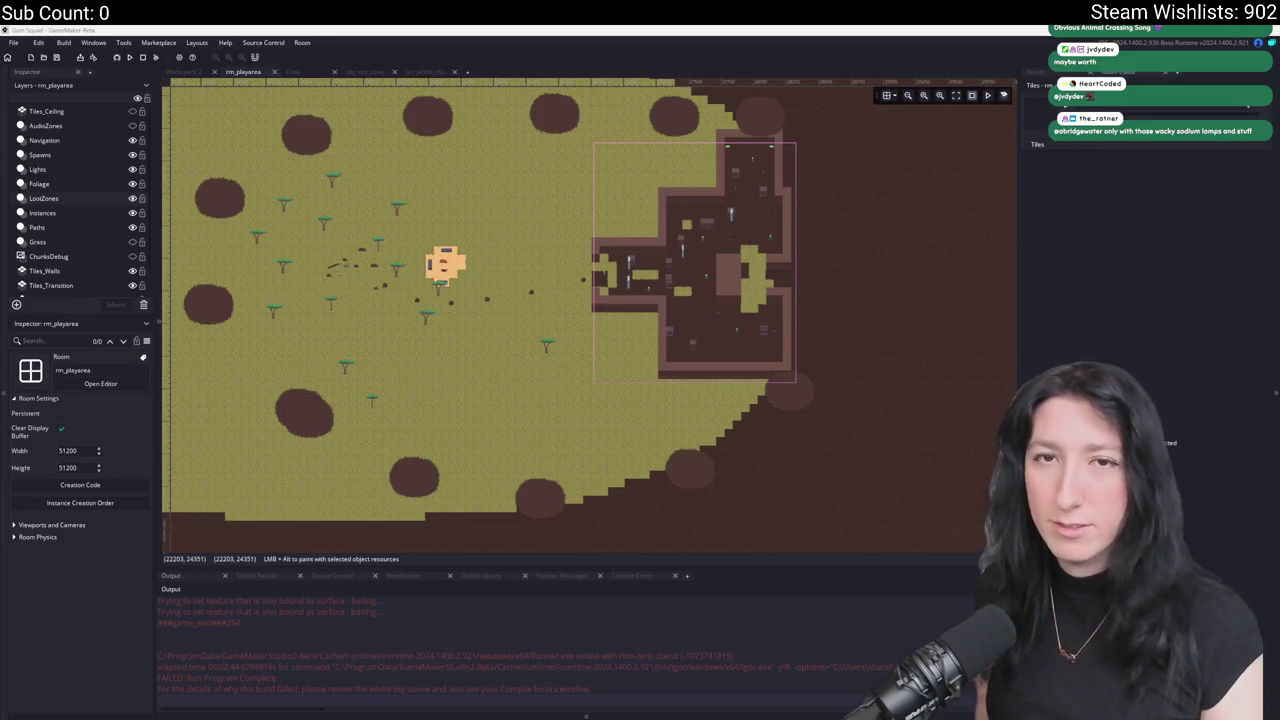
Scroll around rm_playarea in the room editor, then build and run the Gum Squad game.
scroll(694, 213, down, 10)
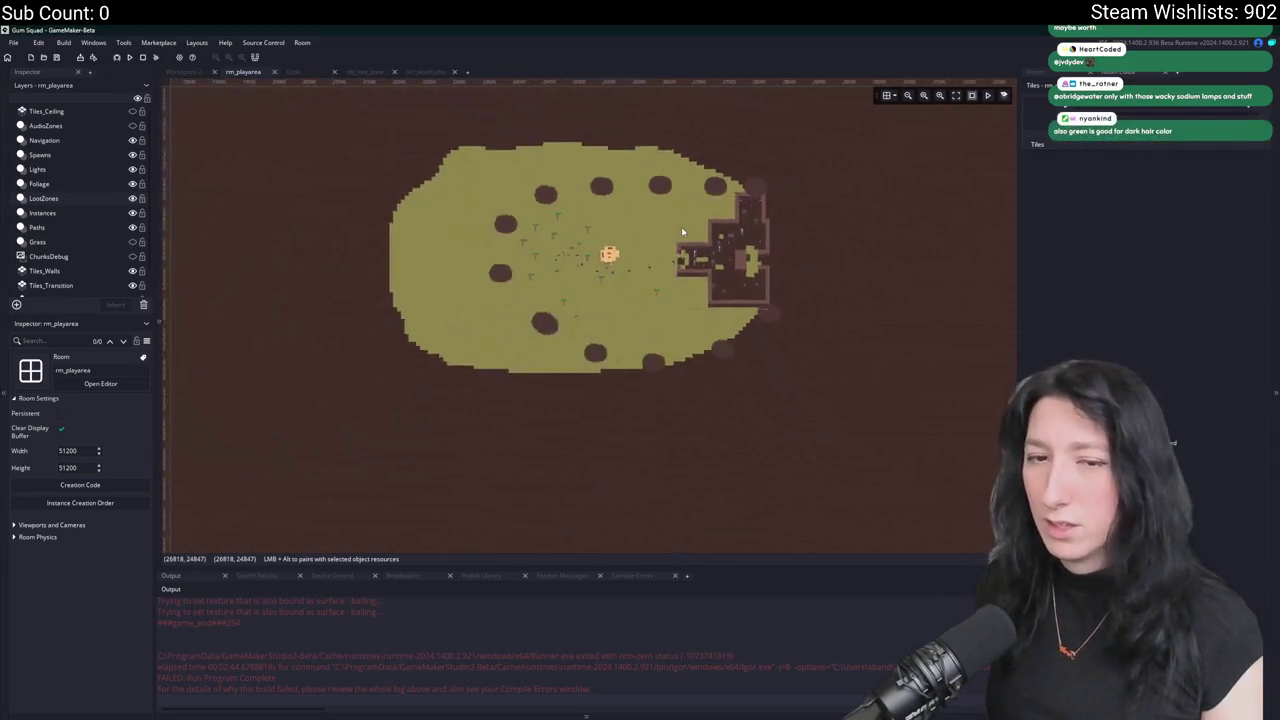
scroll(683, 233, up, 8)
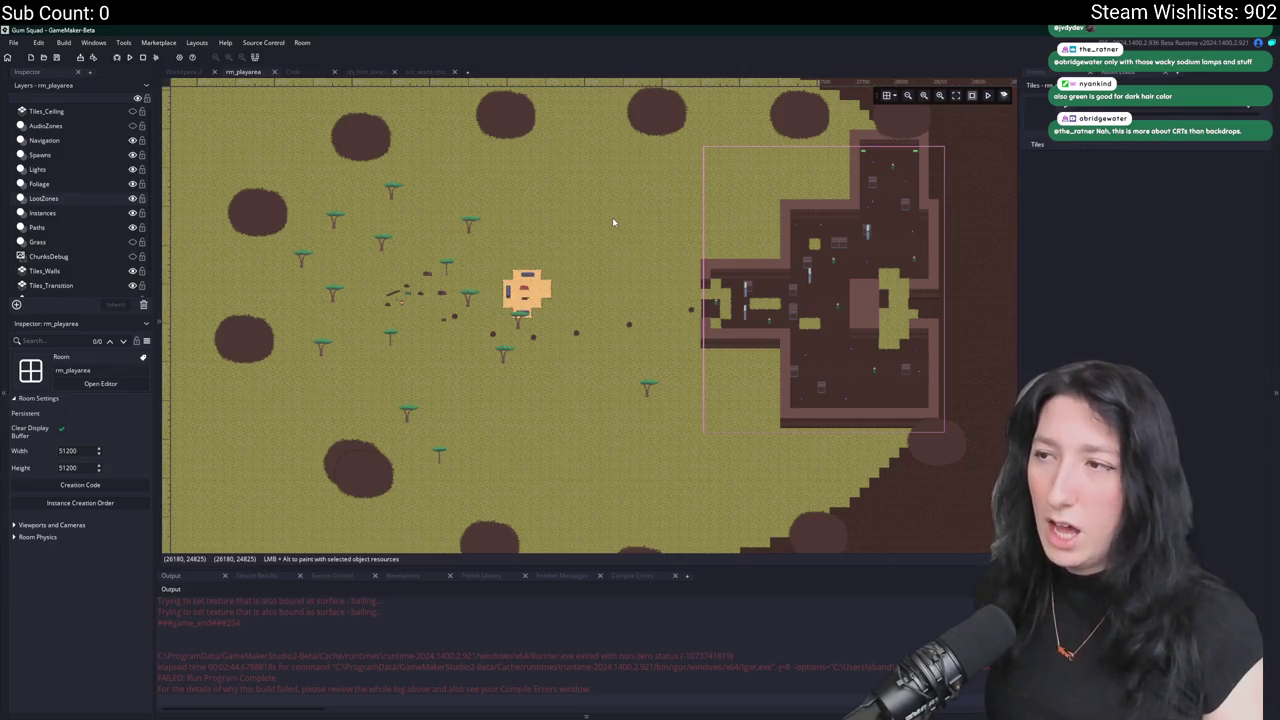
scroll(612, 217, down, 2)
scroll(612, 217, up, 3)
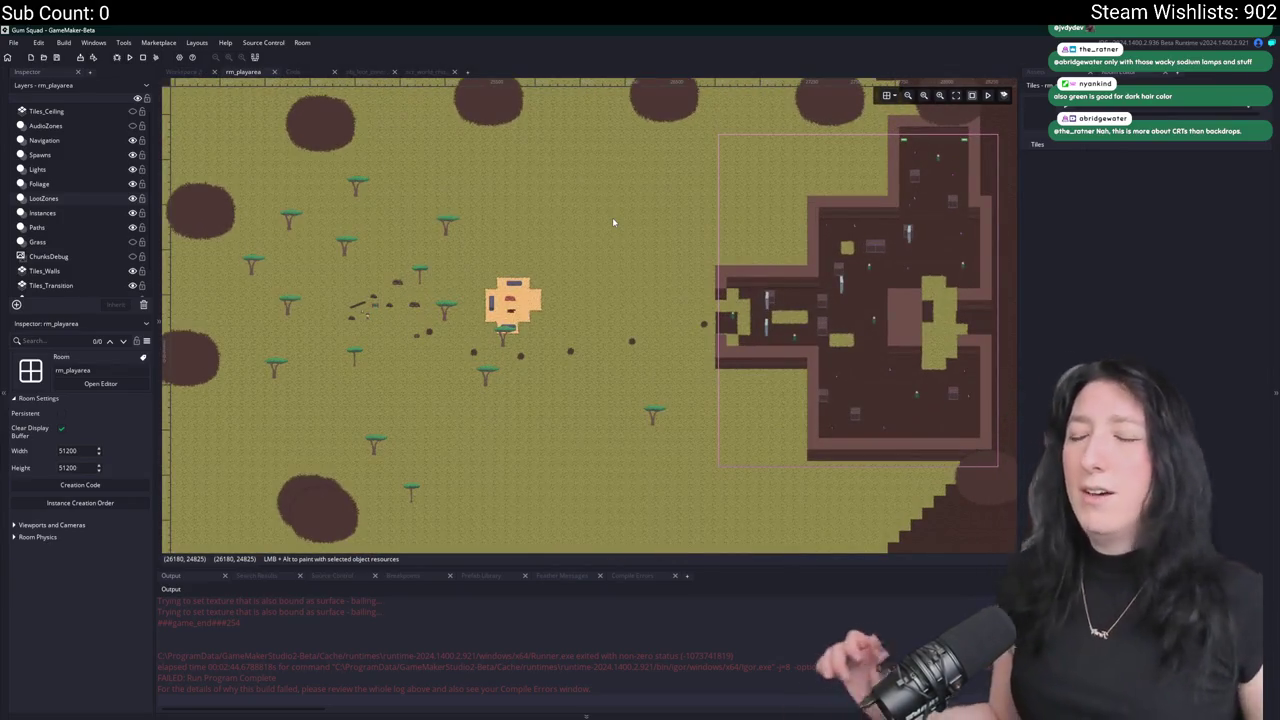
key(F5)
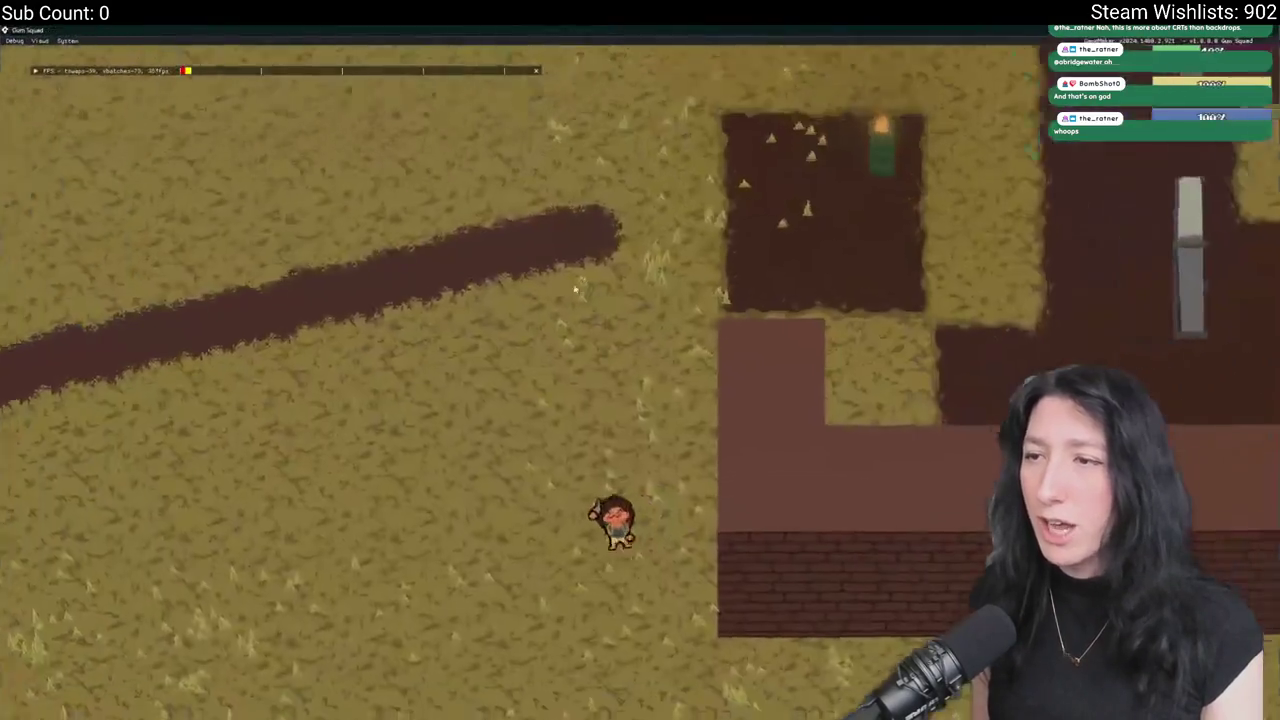
Walk the player left and down through the grassland and zoom the game camera in.
key(a)
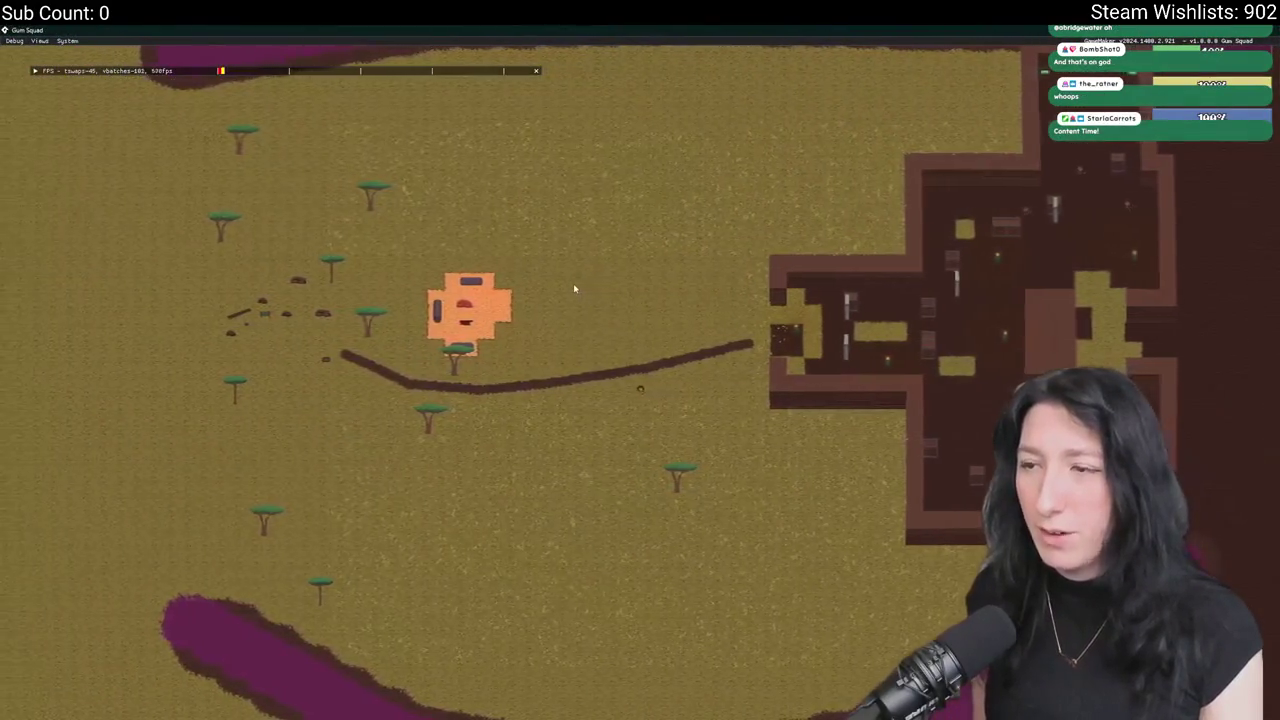
key(s)
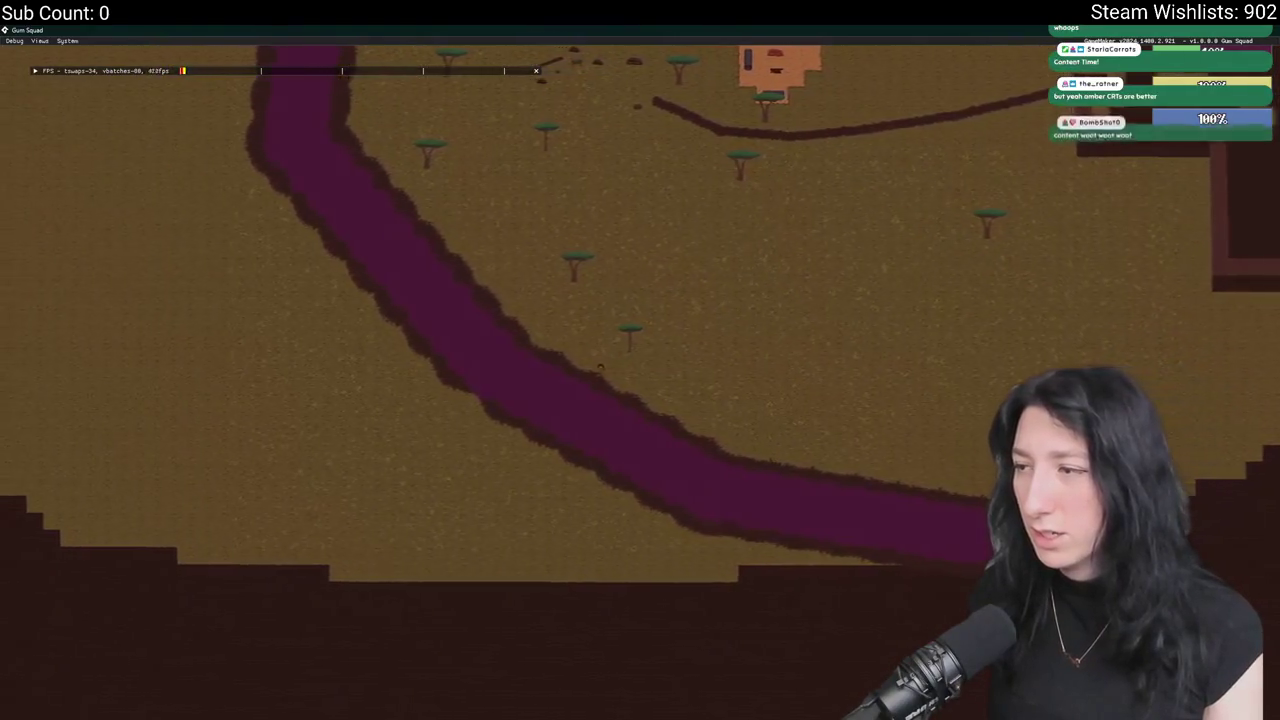
scroll(598, 368, up, 3)
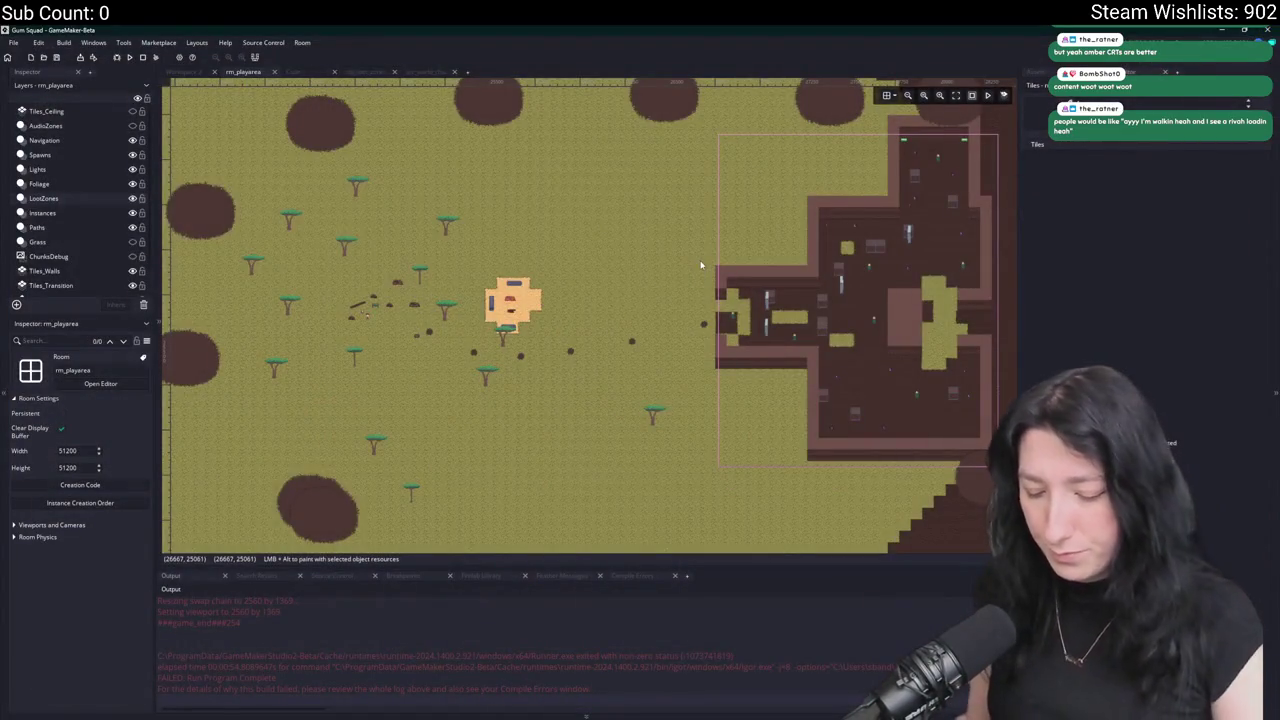
Find obj_trashfire0 via asset search 'ire' and review its Create, Draw, Step and Clean Up events.
key(ctrl+t)
text(ire)
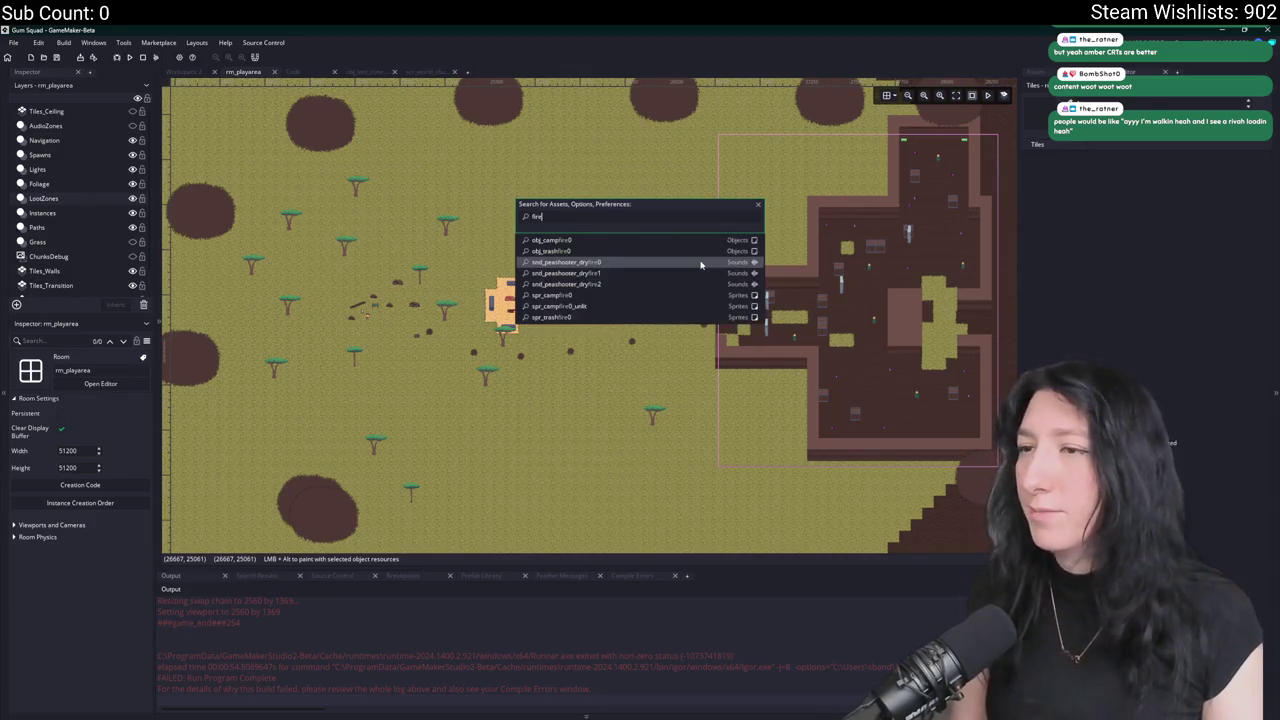
click(645, 252)
click(380, 196)
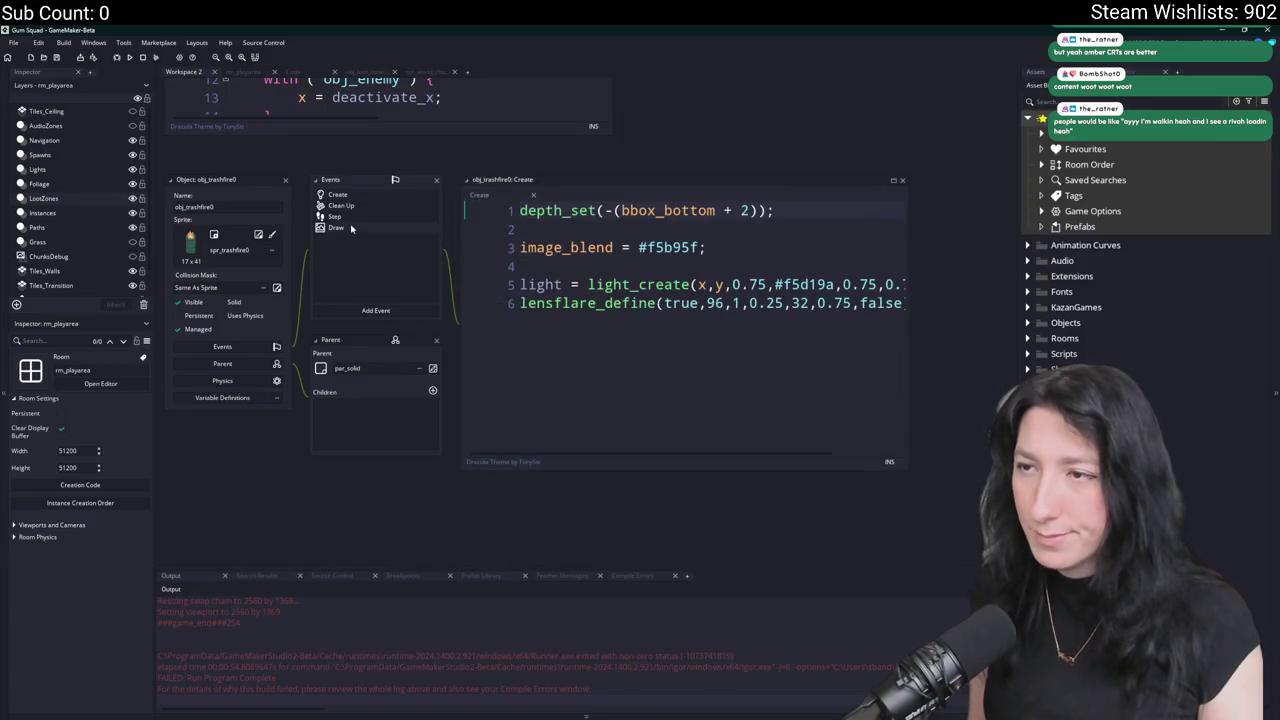
click(352, 226)
click(355, 216)
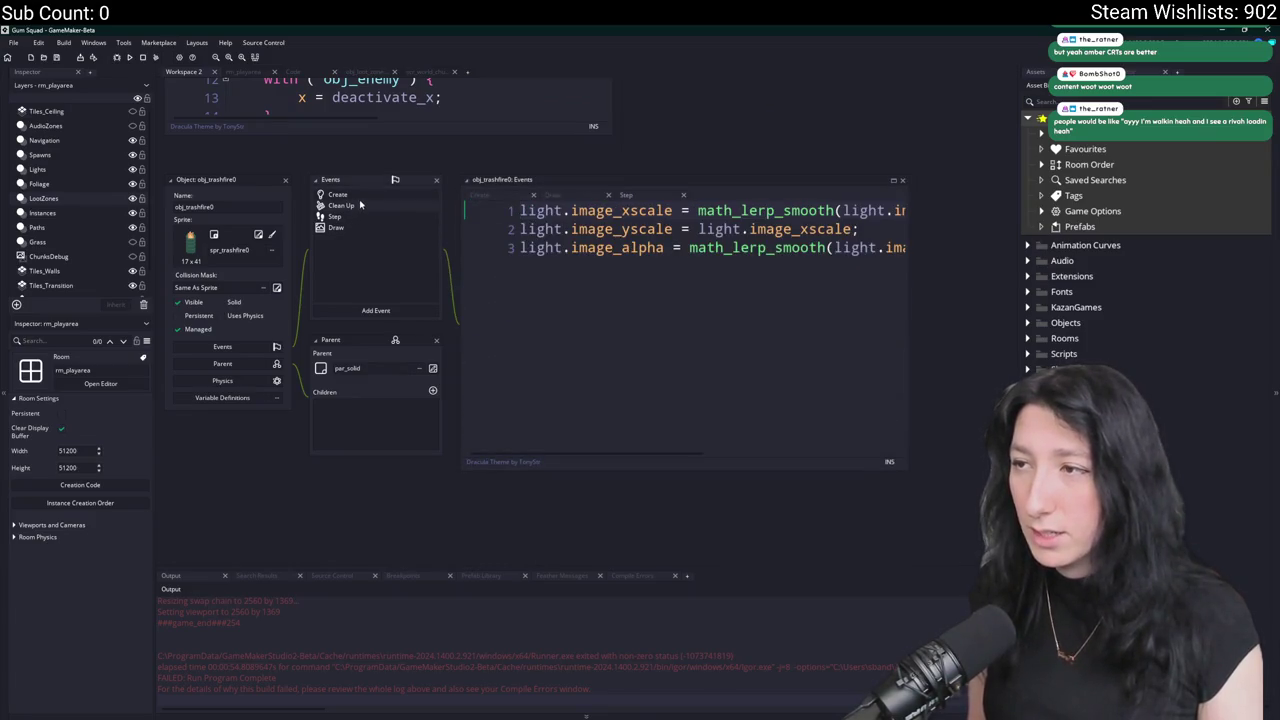
click(360, 205)
click(338, 194)
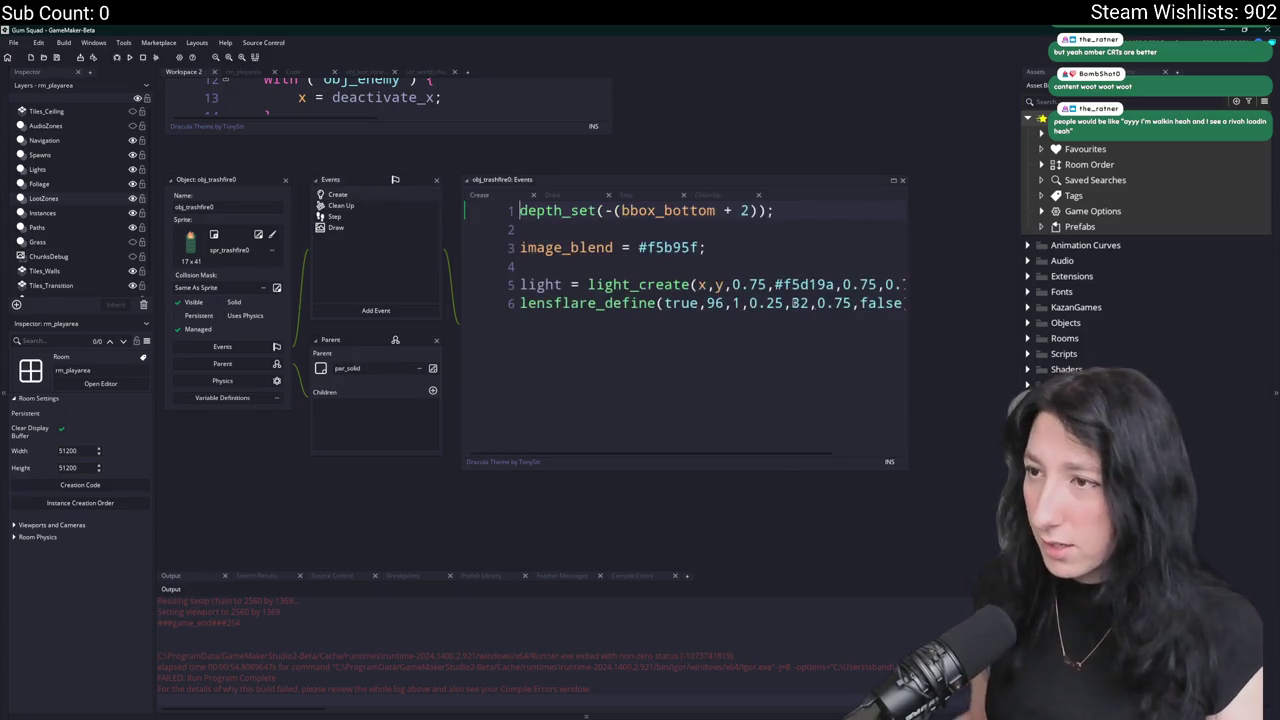
Change the Create event's lensflare_define to scale 2 and glow opacity 0.5, then run the game.
drag(733, 242, 923, 259)
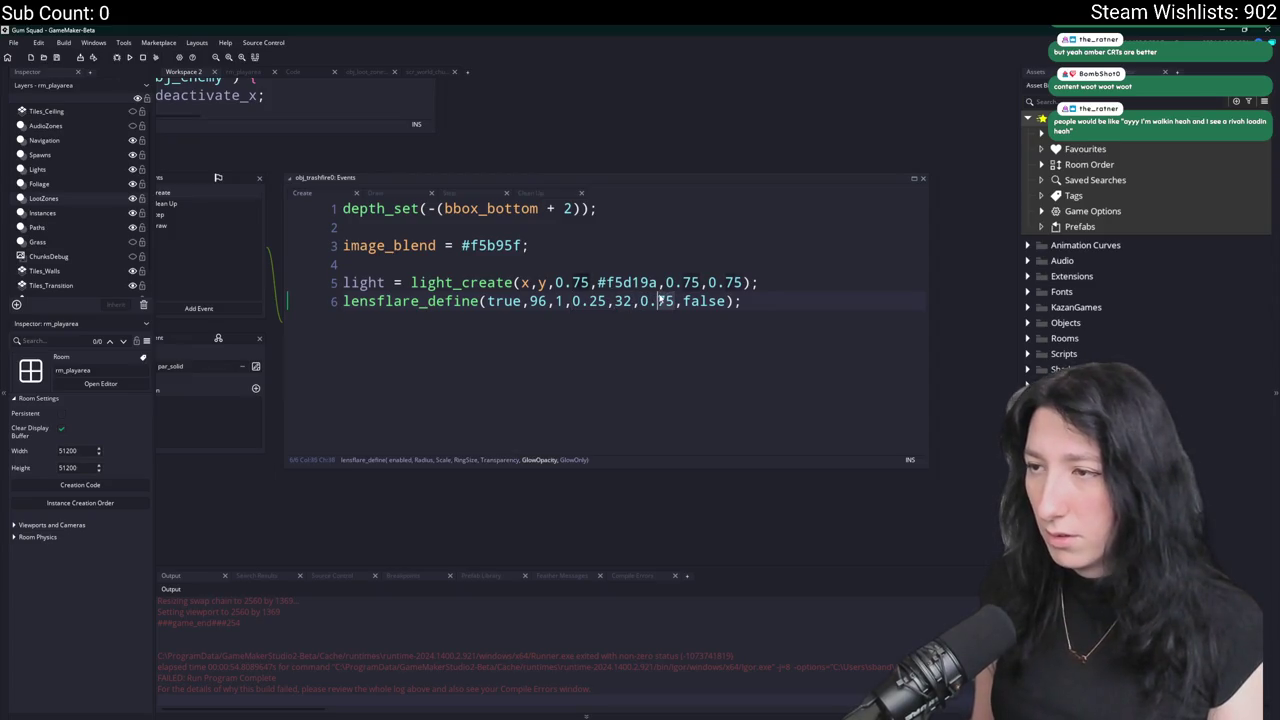
click(660, 301)
key(Delete)
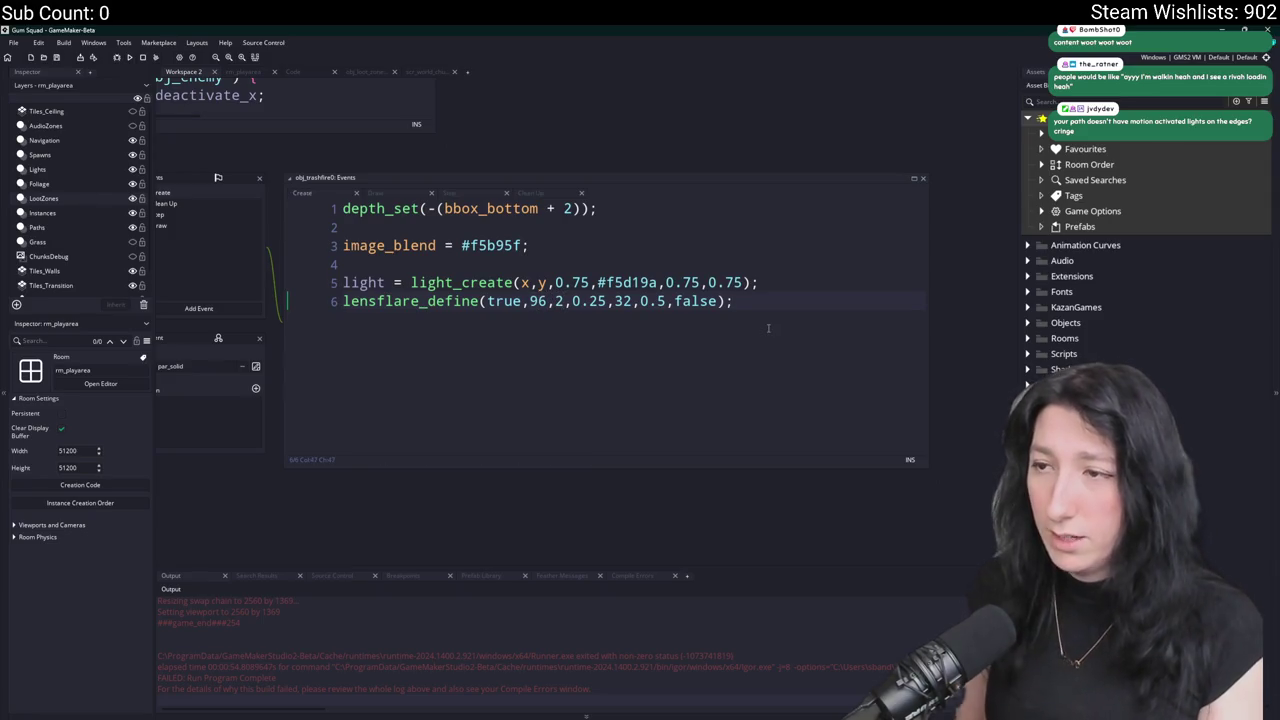
key(F5)
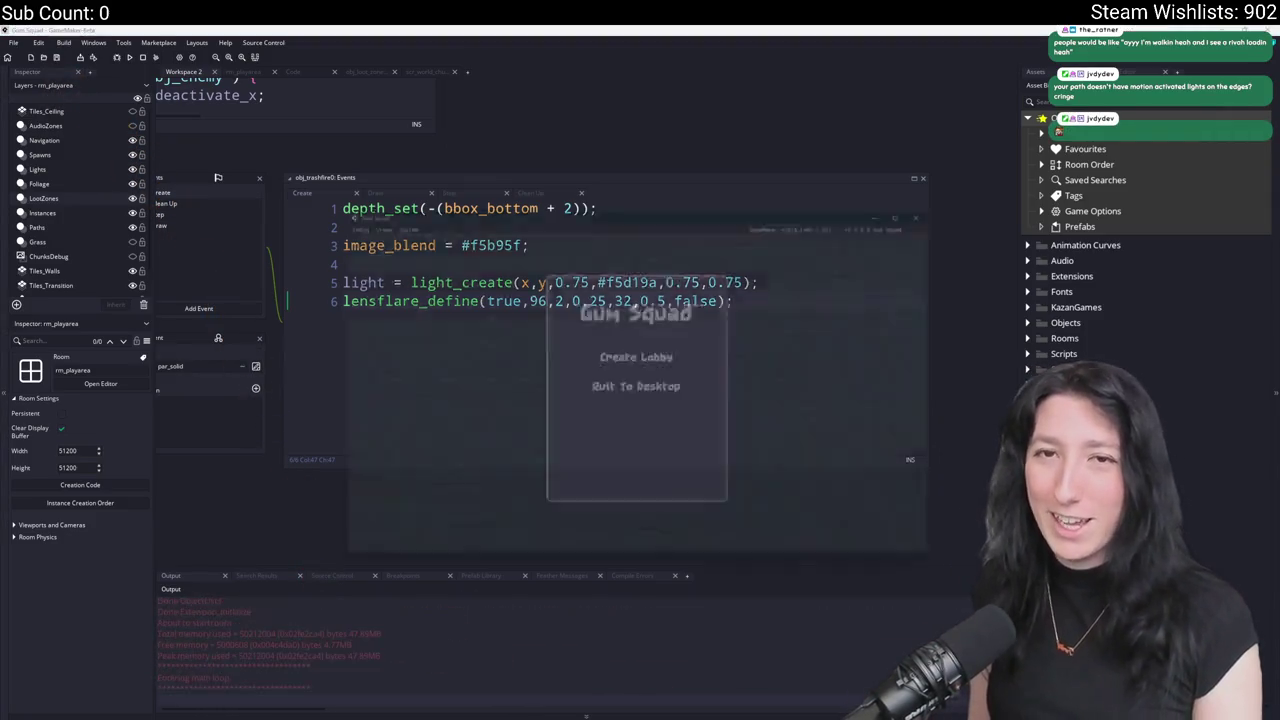
Create a lobby and walk the player through the dark room, past the torches and across the grassland.
click(639, 355)
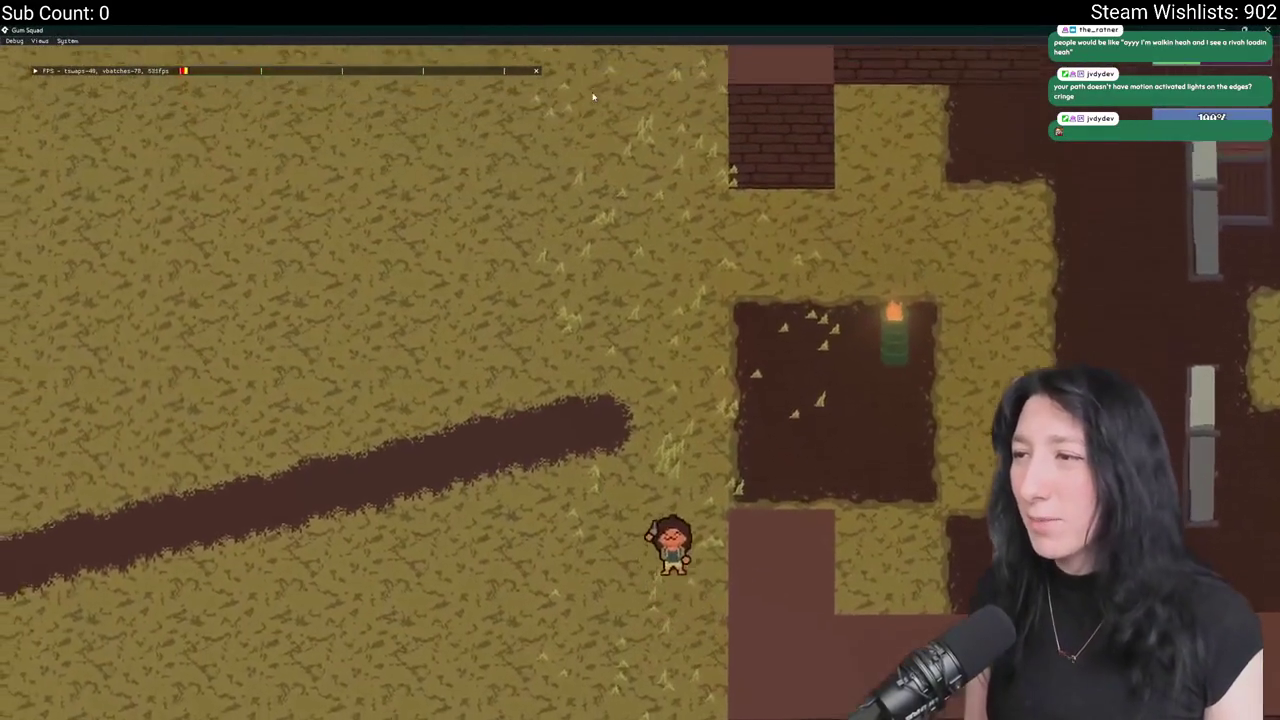
key(w)
key(d)
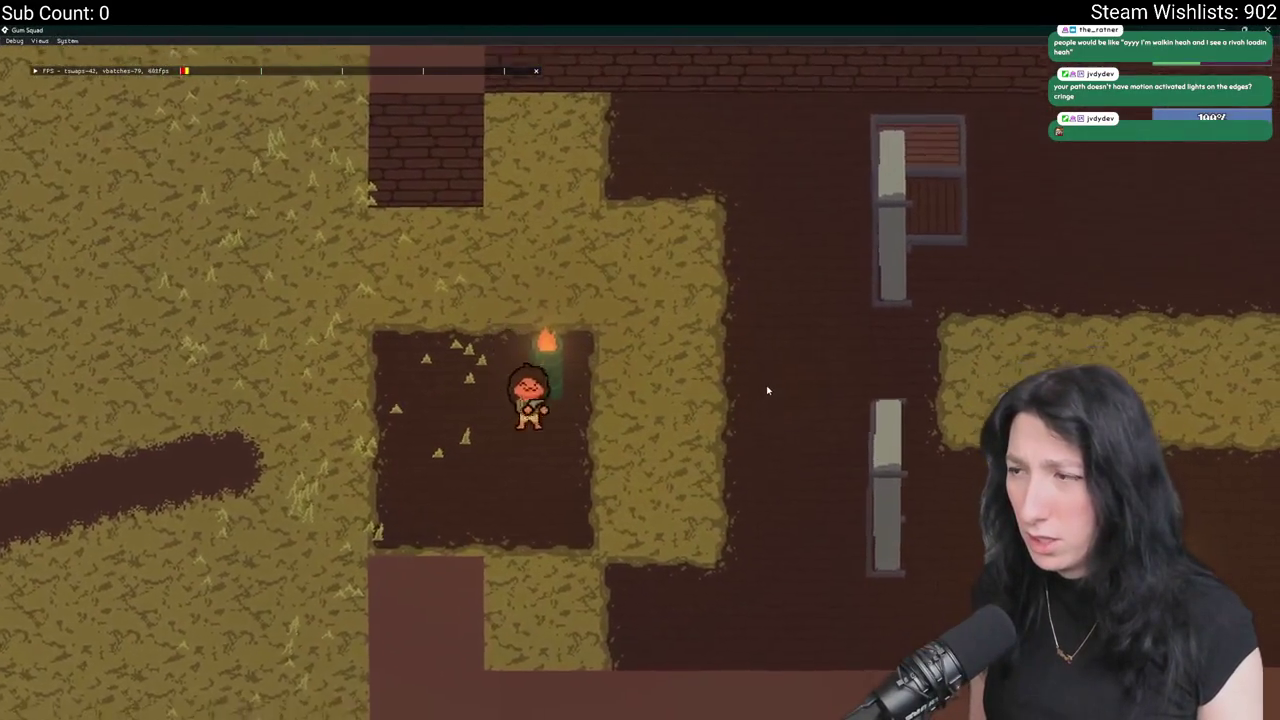
key(d)
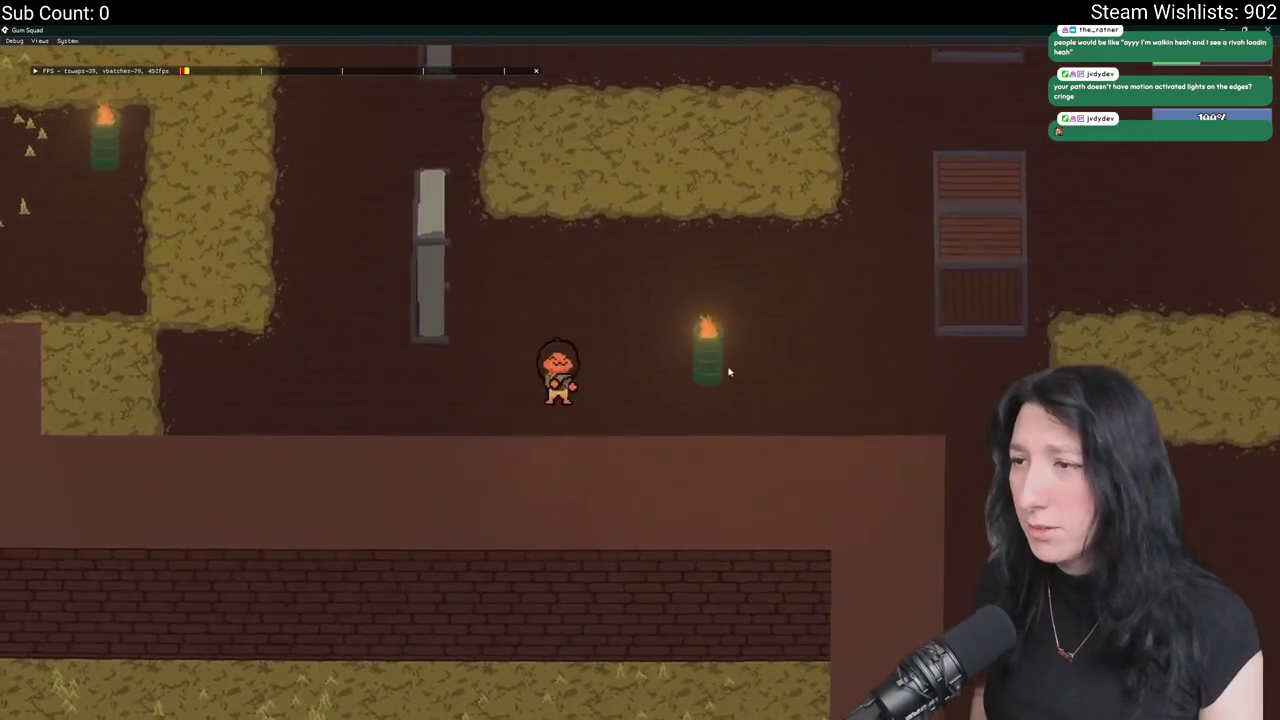
key(w)
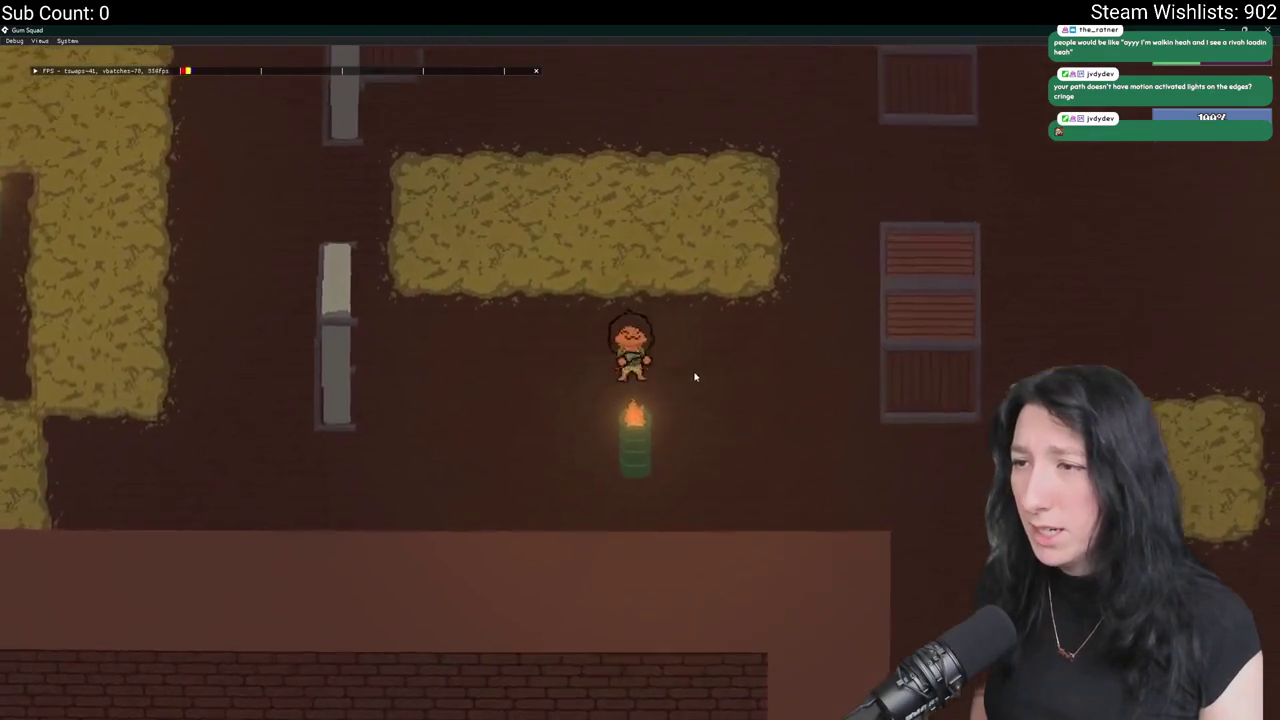
key(a)
key(w)
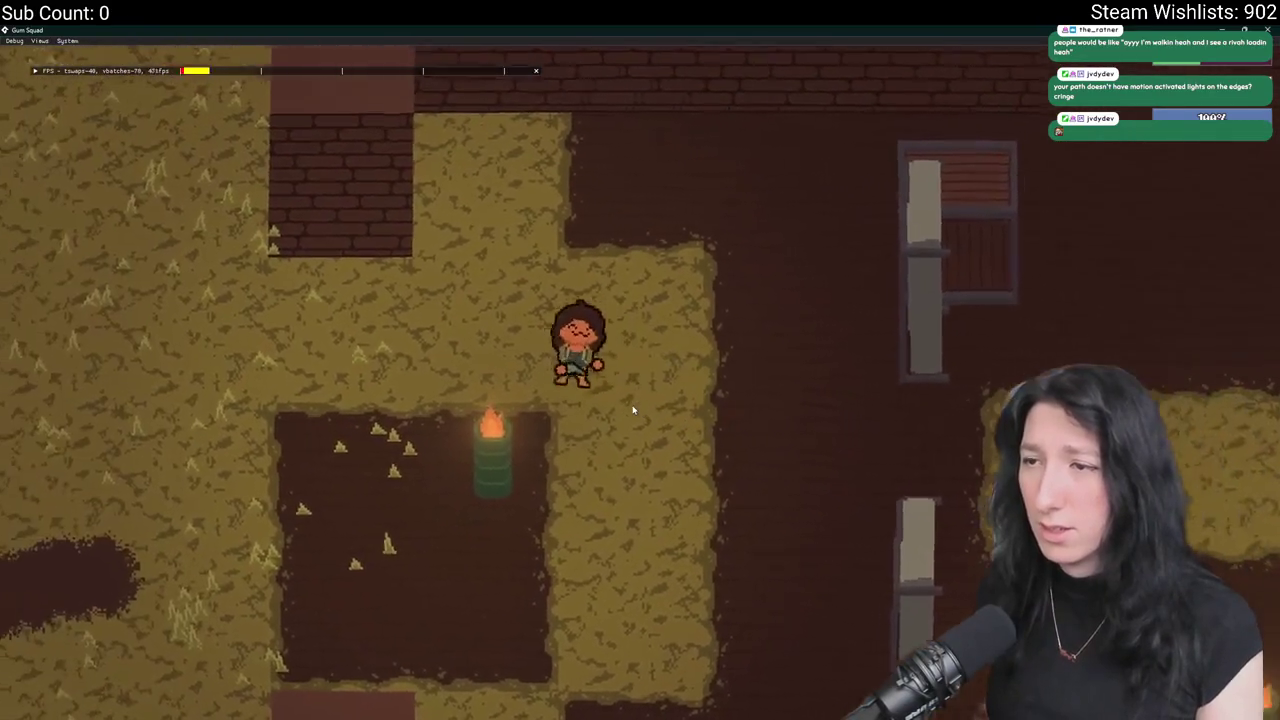
scroll(586, 417, down, 5)
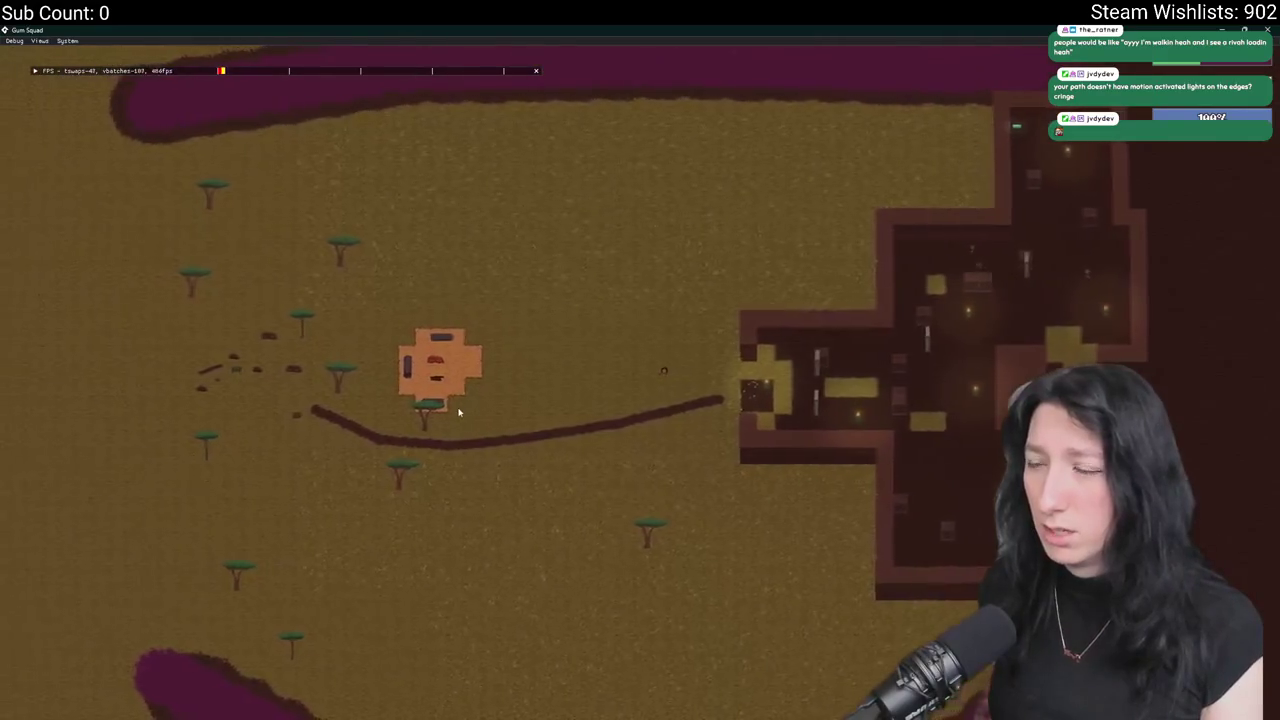
key(a)
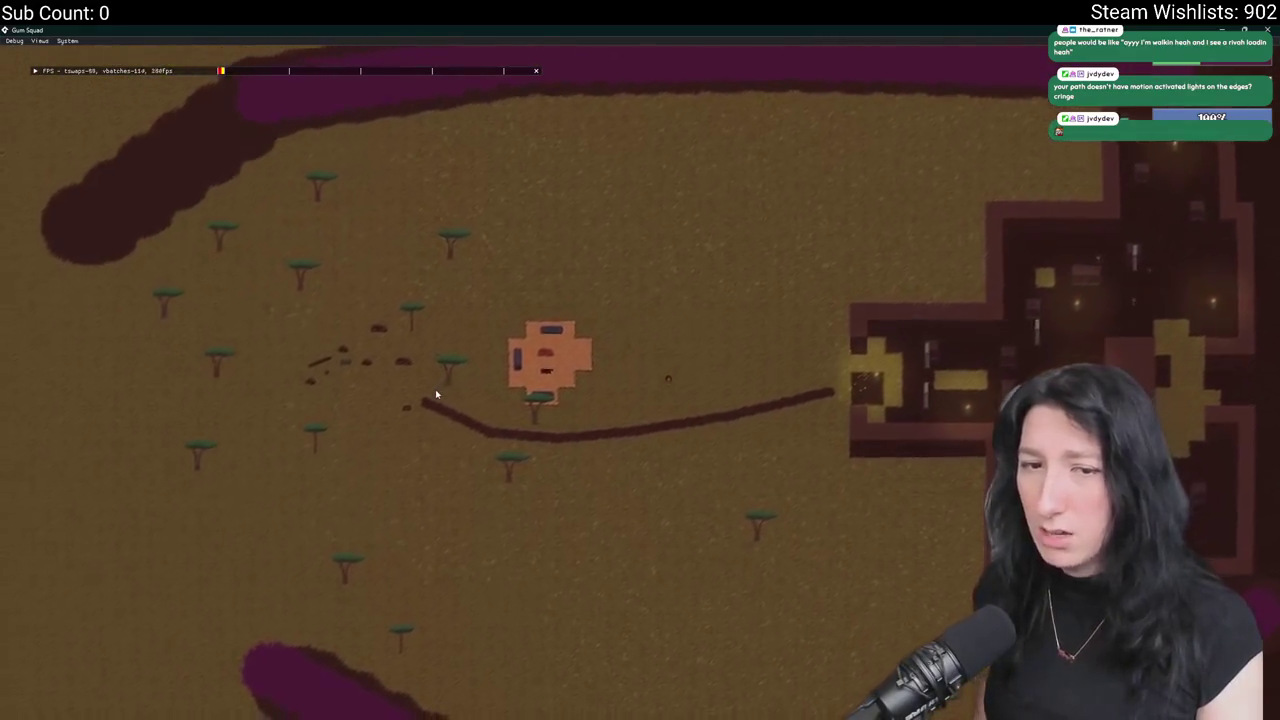
scroll(436, 394, up, 3)
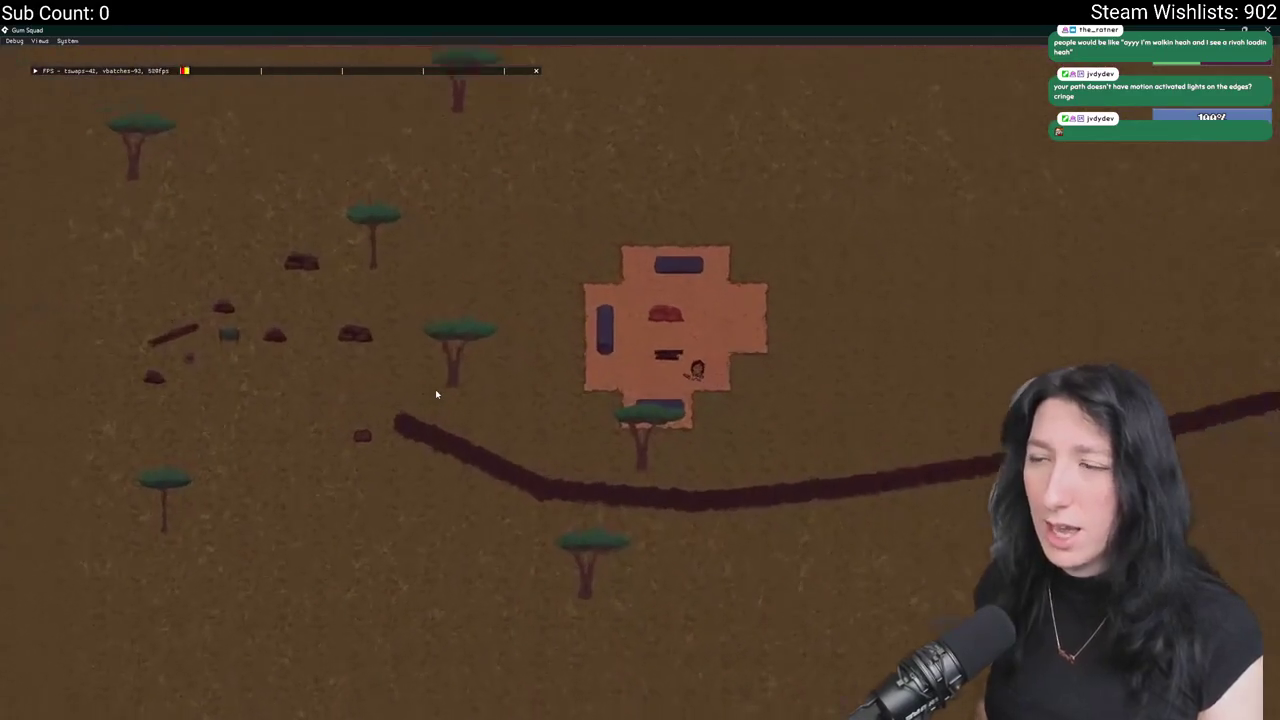
scroll(436, 394, up, 5)
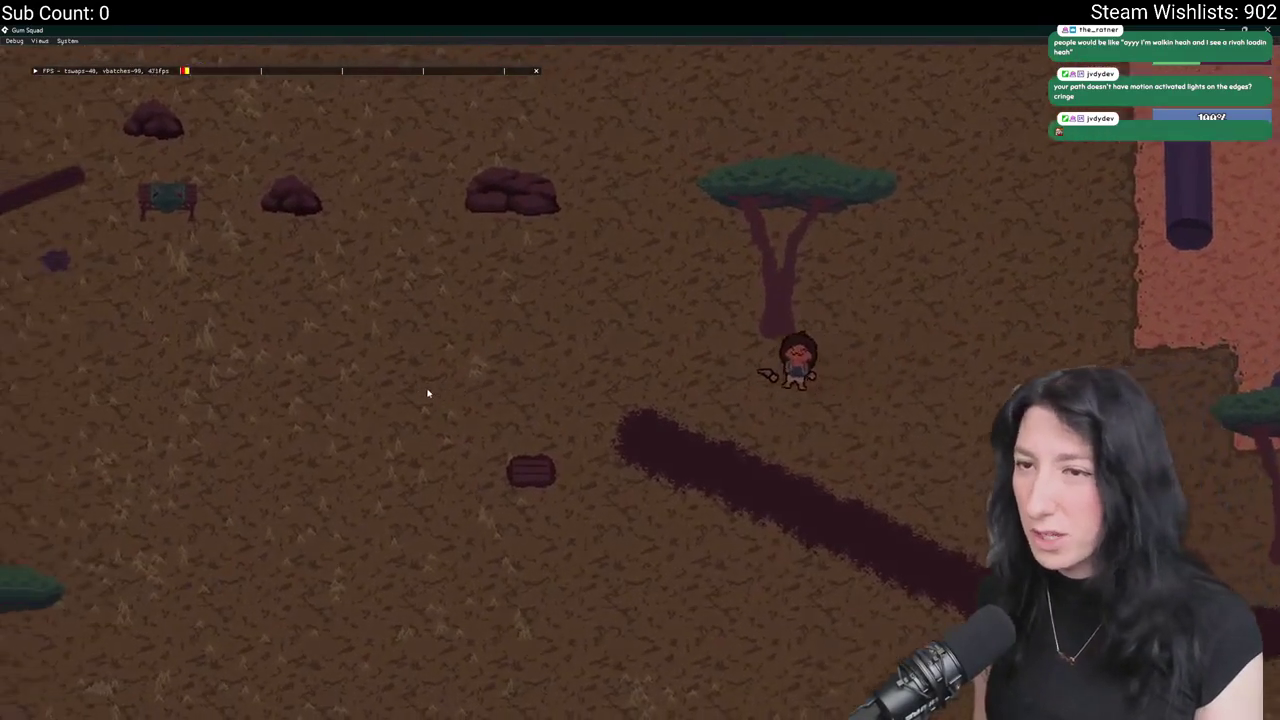
Light the campfire to set a spawn point, walk past it, and exit the game.
key(a)
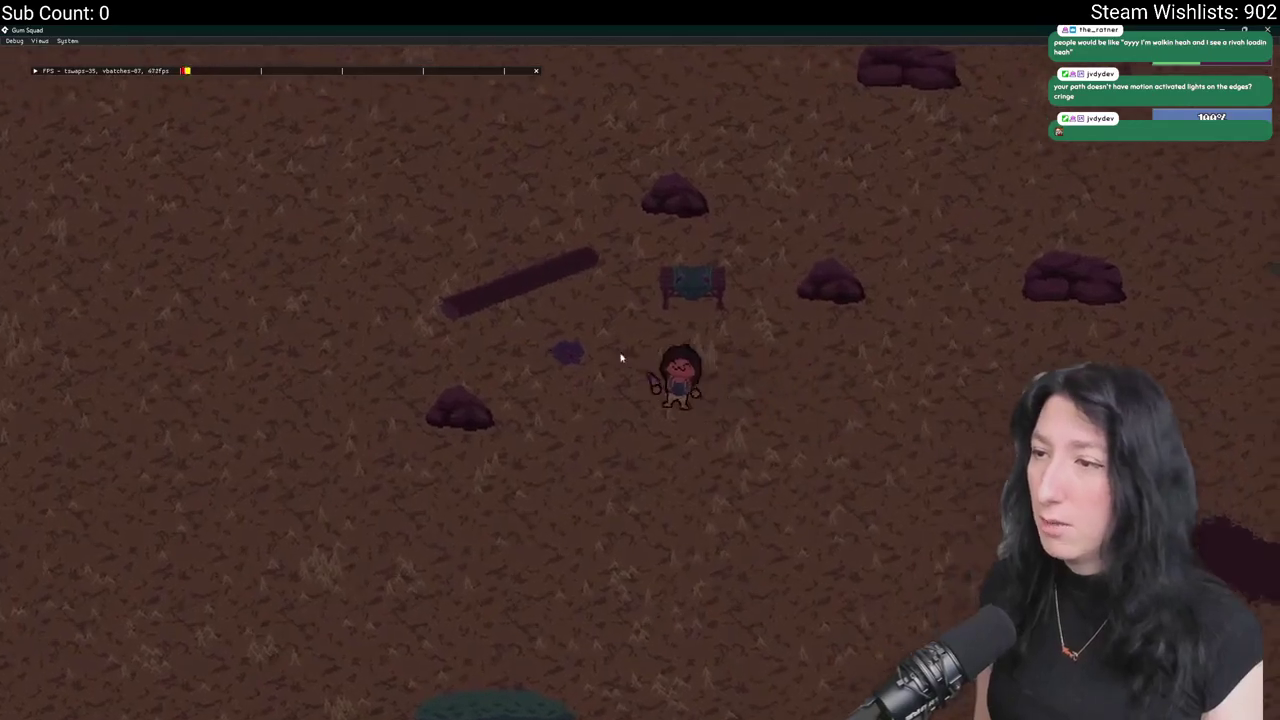
key(e)
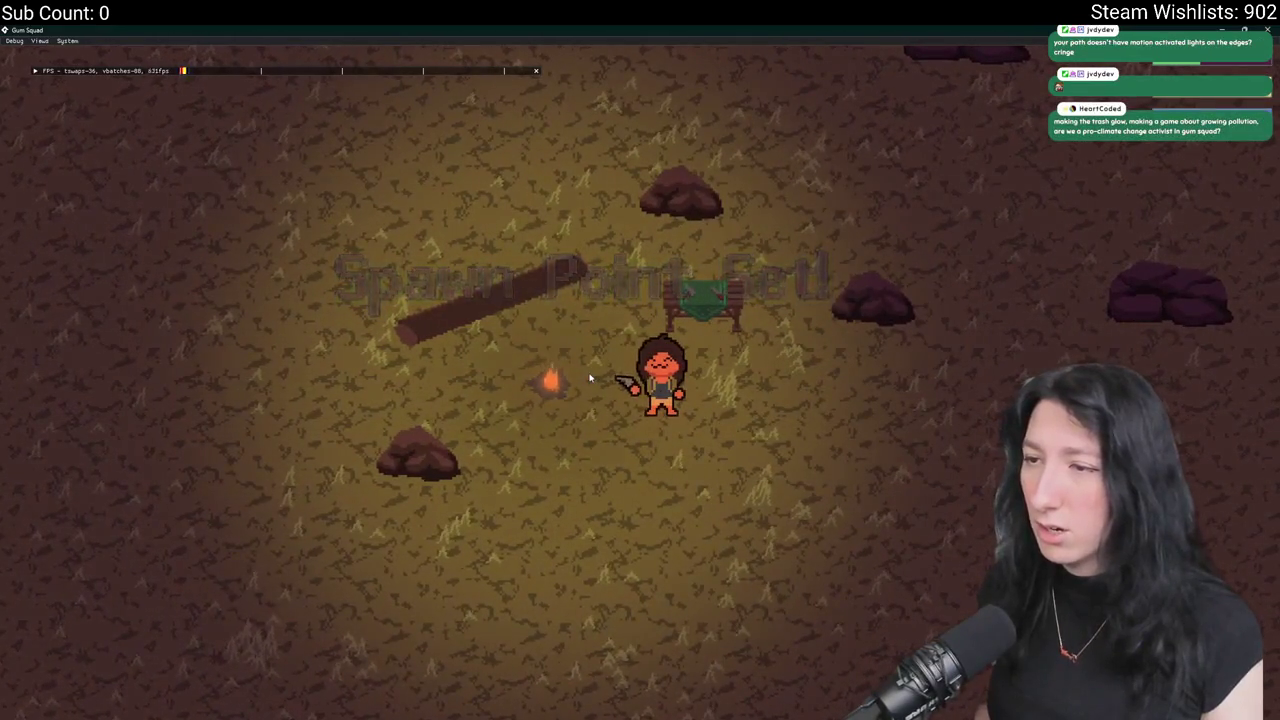
key(s)
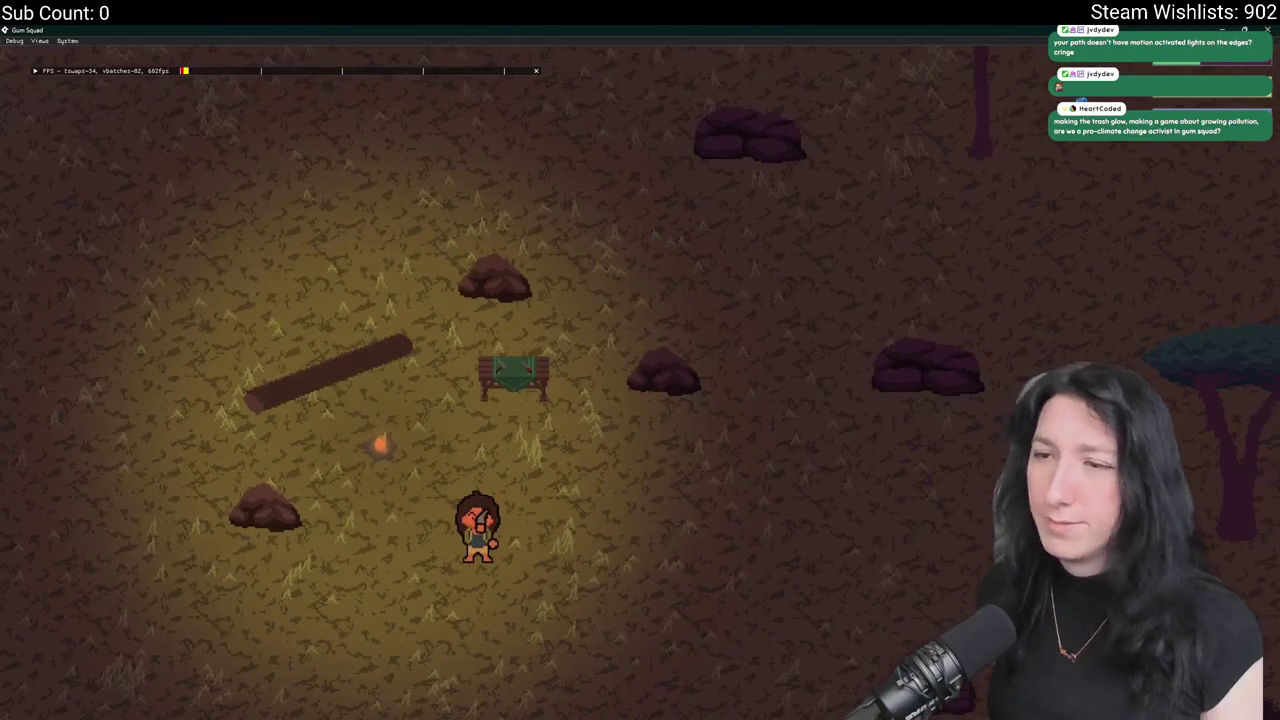
key(Escape)
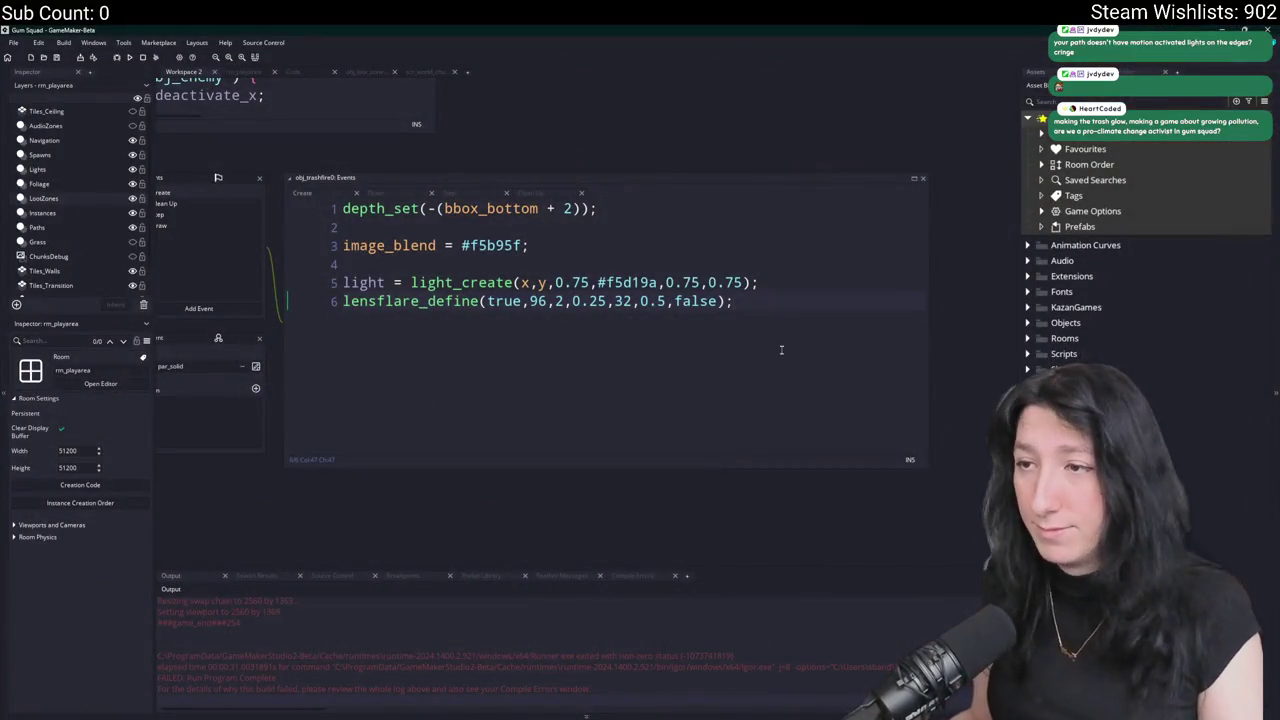
Paste the tuned lensflare_define line over obj_campfire0's old lens flare line in its Create event.
key(Home)
key(End)
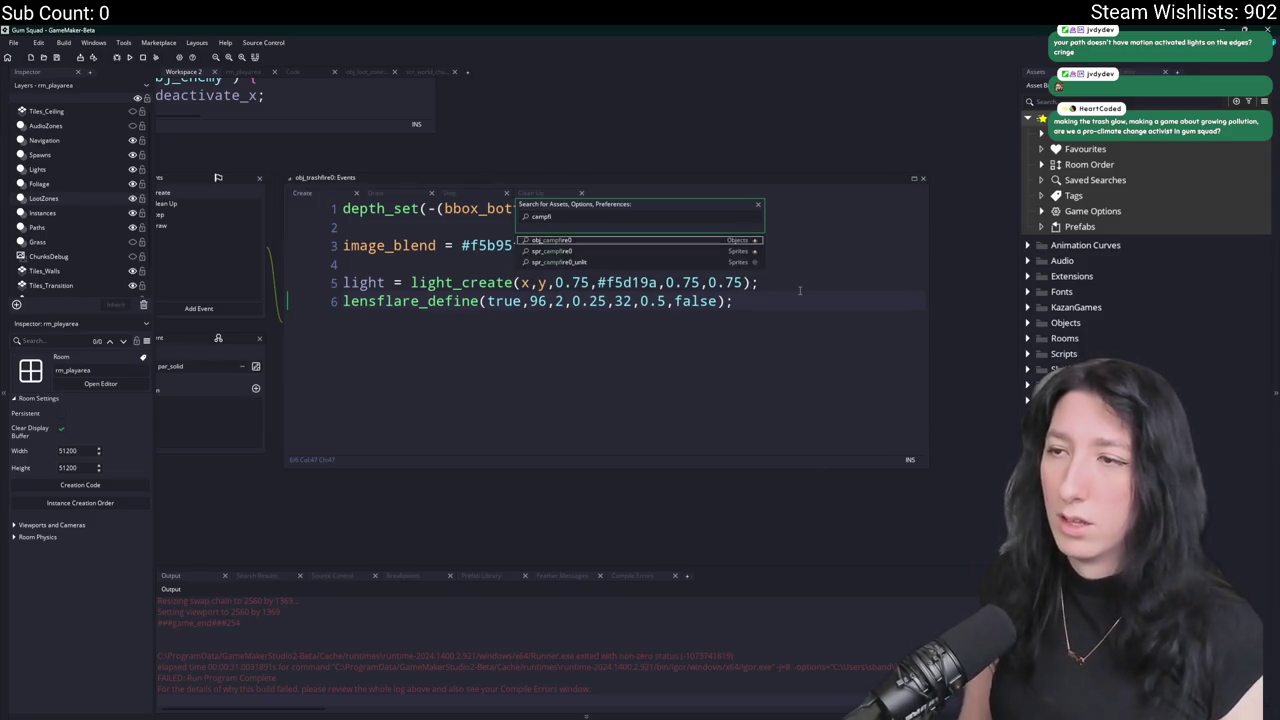
key(Return)
click(361, 197)
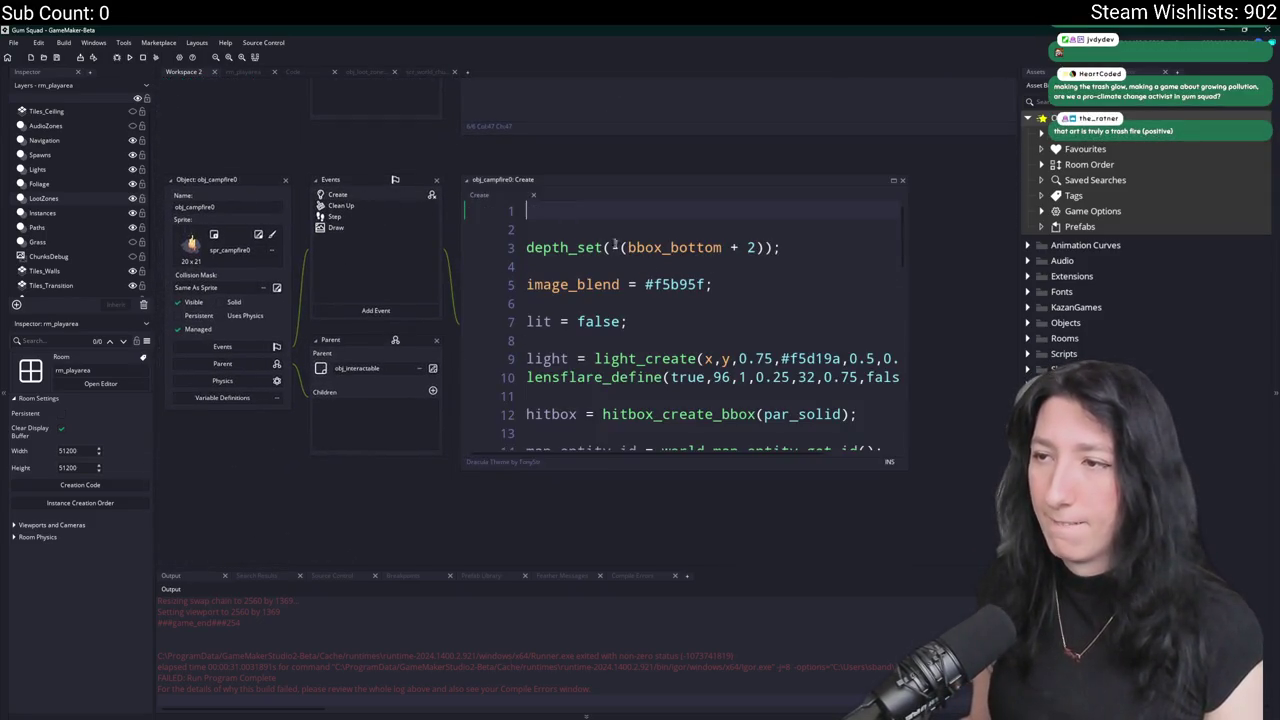
click(895, 377)
key(shift+Home)
key(ctrl+v)
Compare old and new campfire lens flare values, keeping the pasted scale 2 and opacity 0.5 line.
key(ctrl+z)
key(ctrl+y)
key(ctrl+z)
key(ctrl+y)
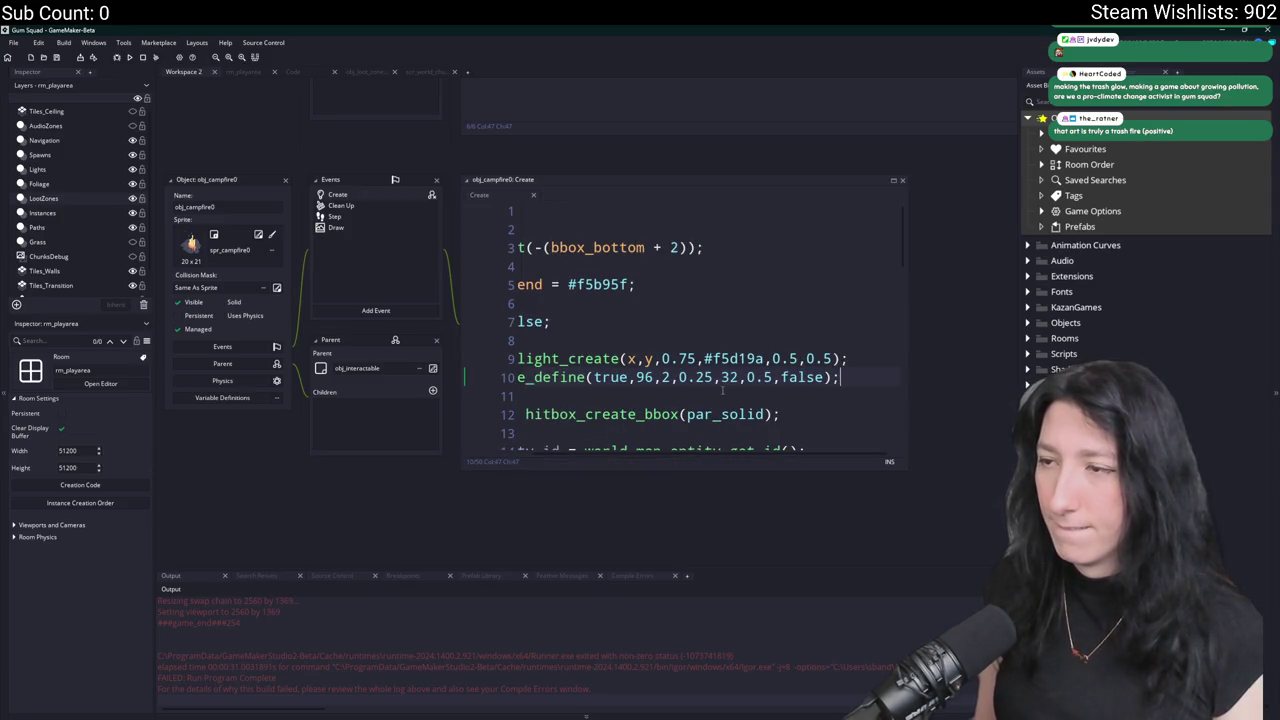
key(Home)
key(End)
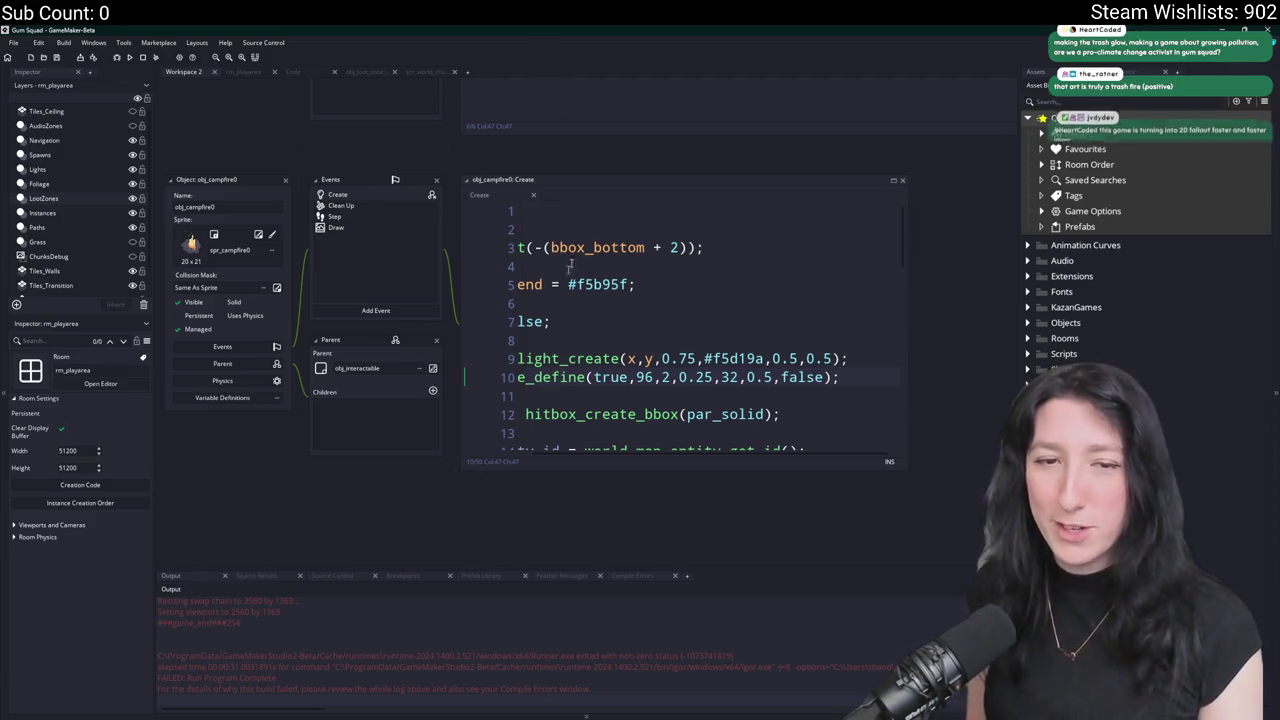
scroll(535, 133, down, 5)
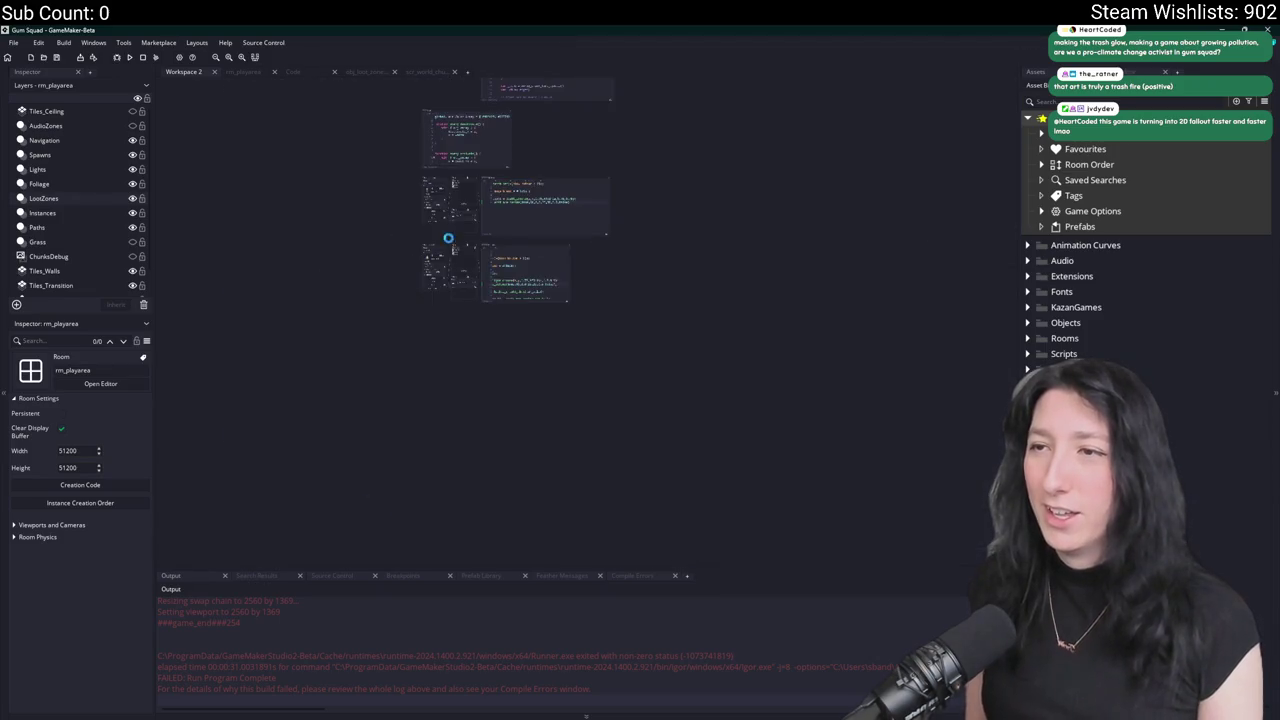
Replace Workspace 2 and its code tabs with a fresh front workspace, then search Windows for 'steam'.
click(467, 72)
mouse_move(471, 71)
mouse_down()
mouse_move(165, 114)
mouse_move(183, 72)
mouse_up()
middle_click(246, 74)
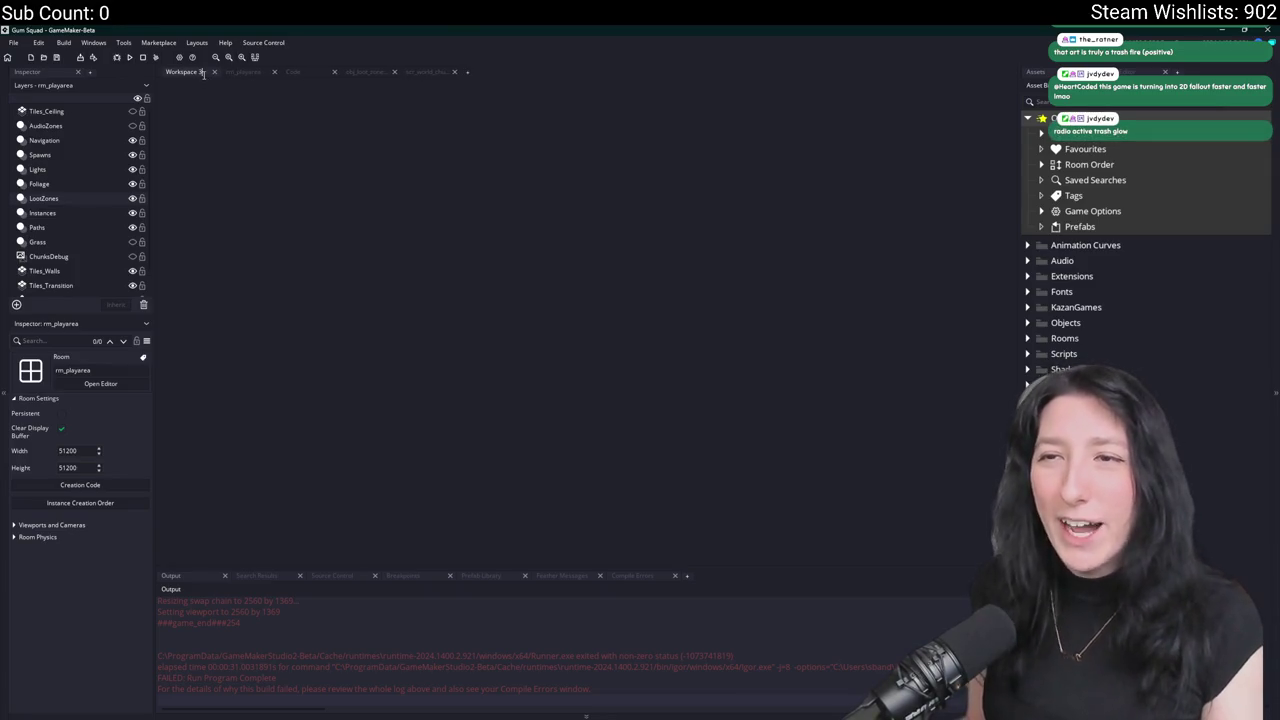
middle_click(314, 75)
middle_click(314, 75)
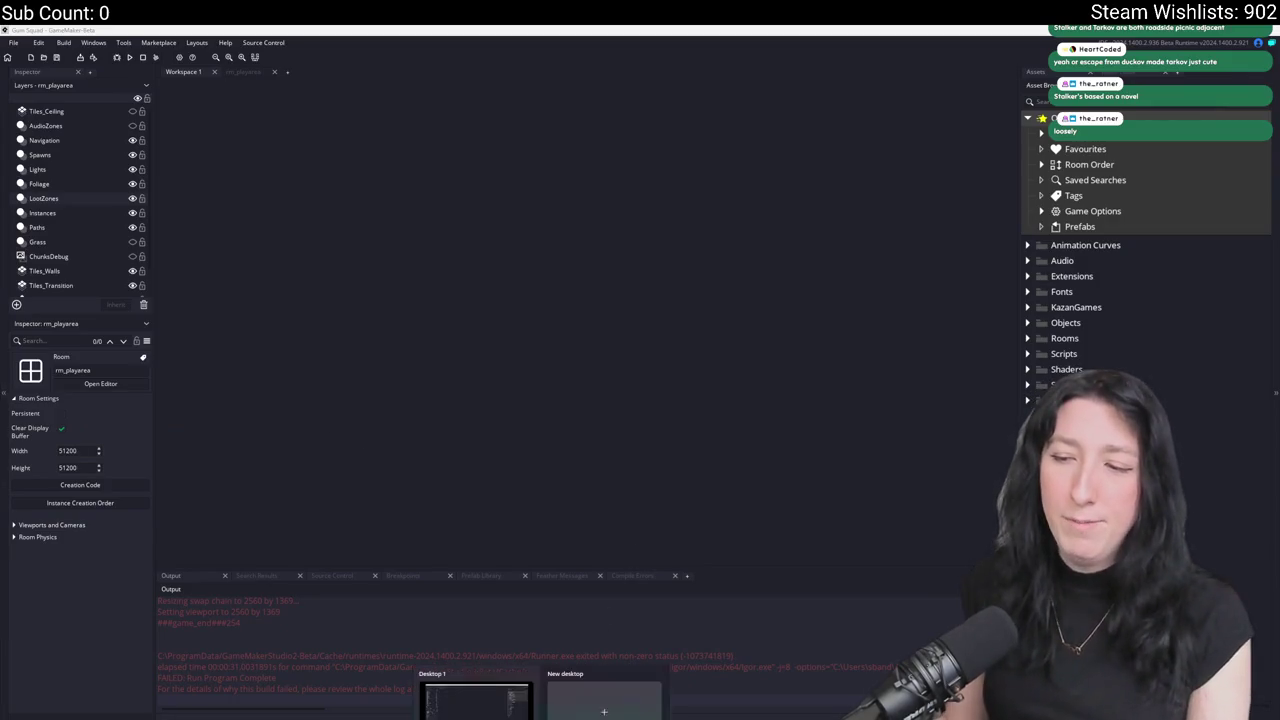
key(super)
text(steam)
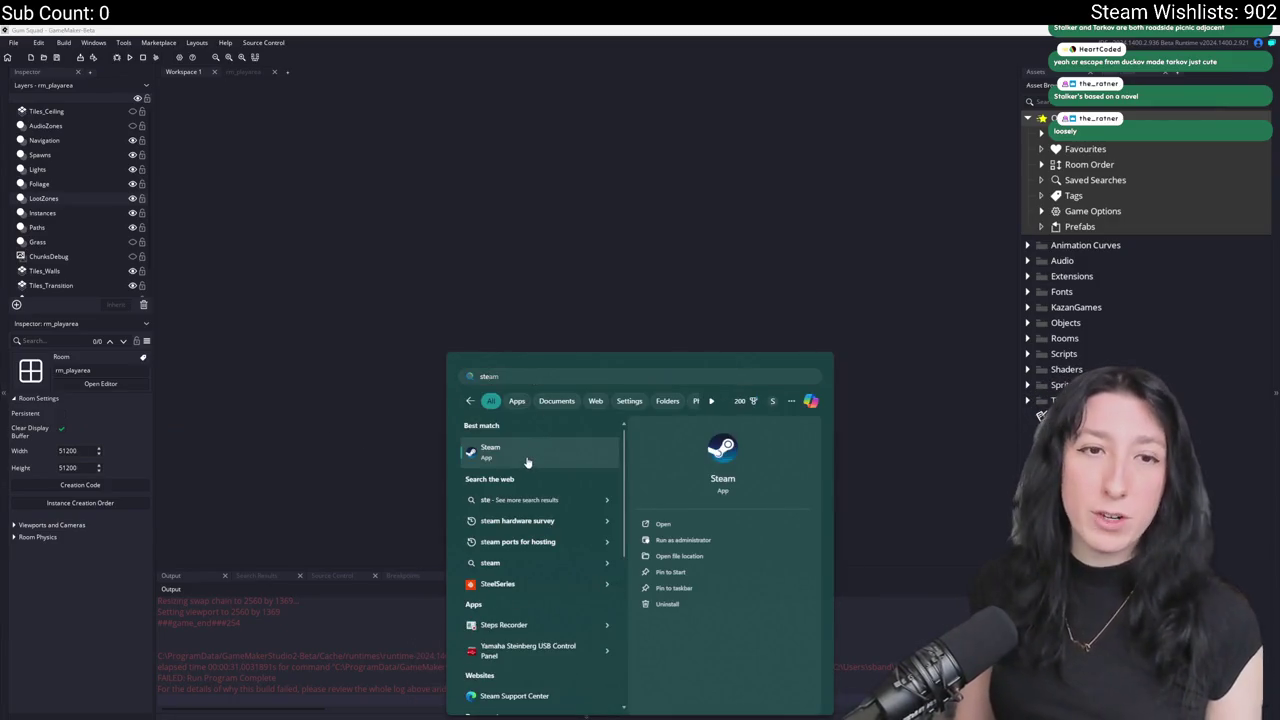
Launch Steam, view the Gum Squad library page, then return to the Store featured front page.
click(524, 445)
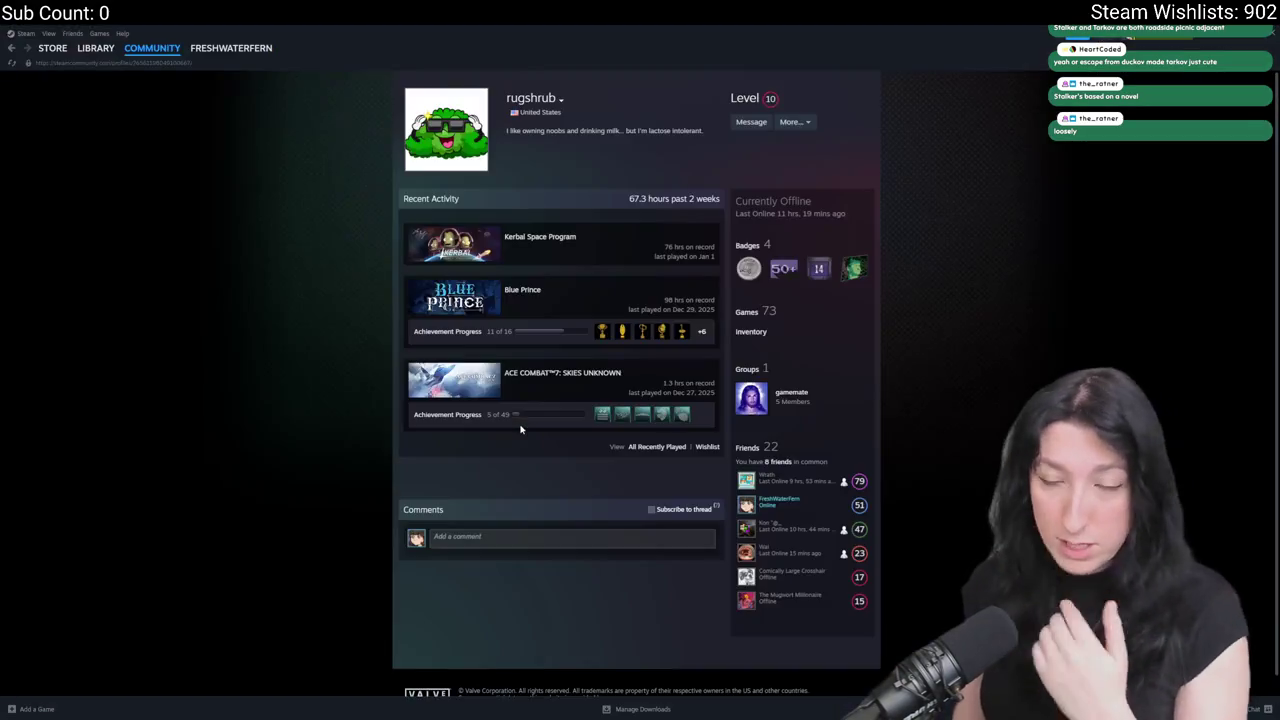
mouse_move(95, 52)
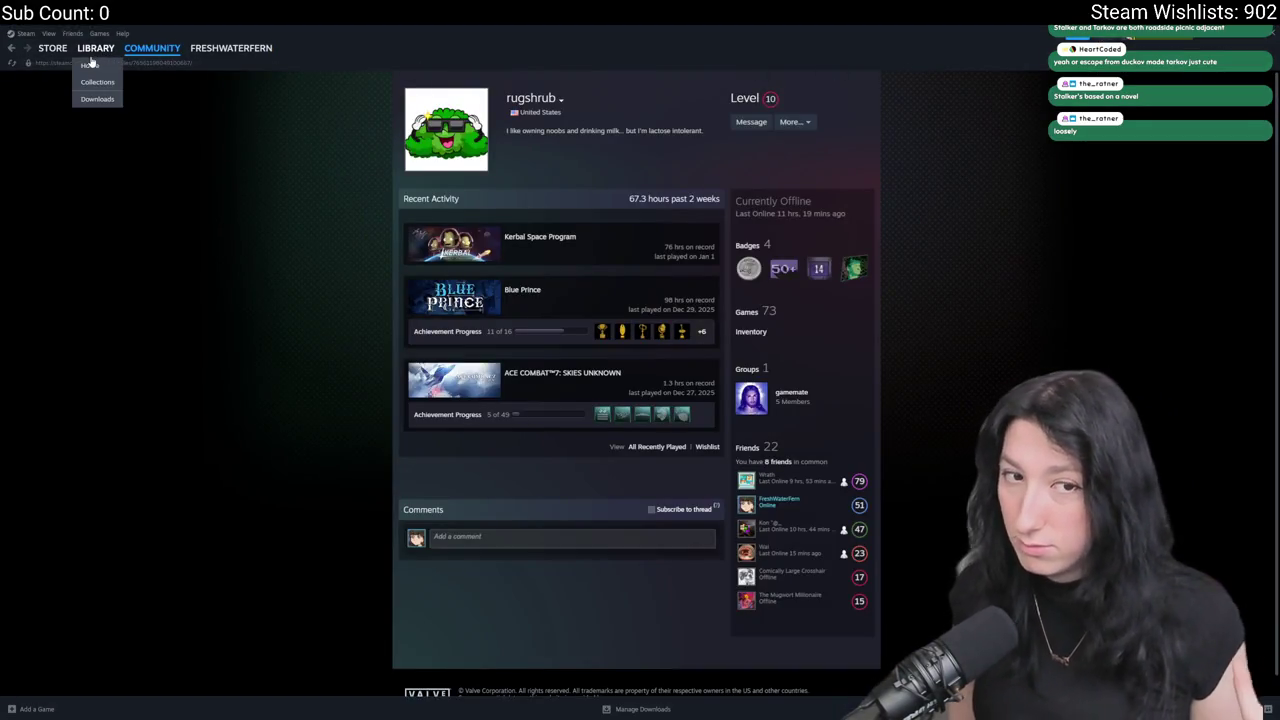
click(98, 77)
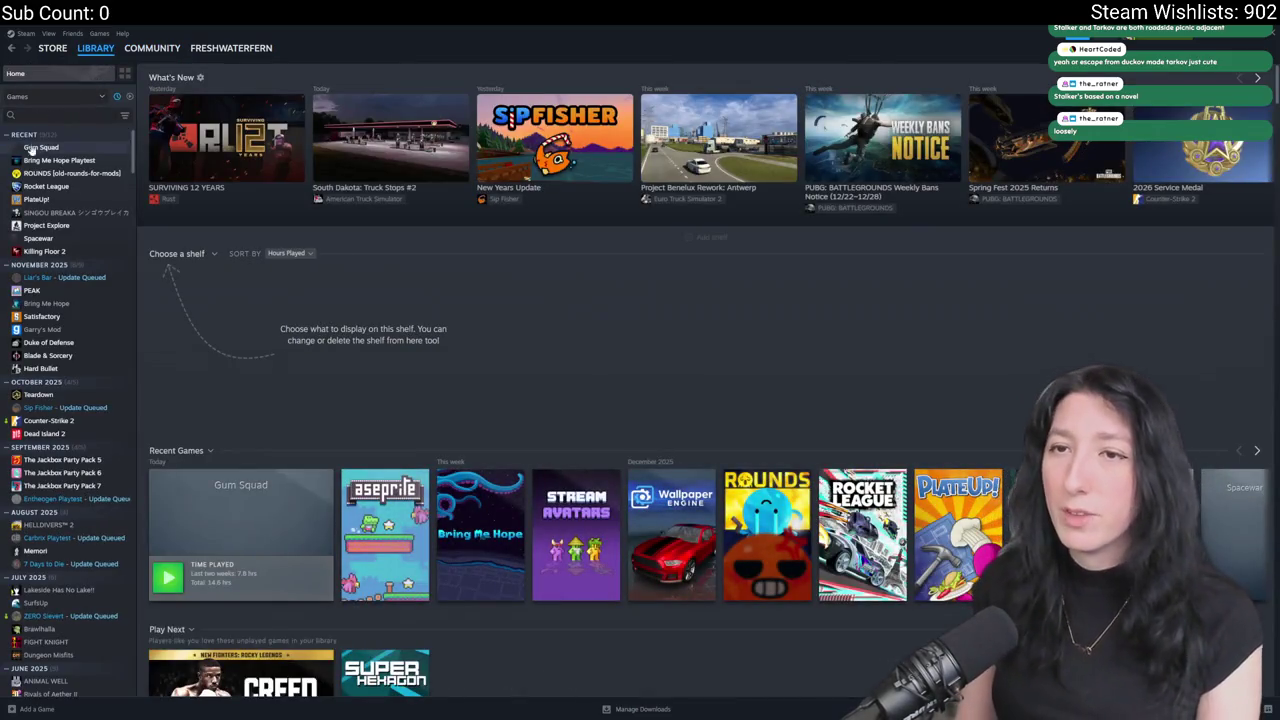
click(45, 147)
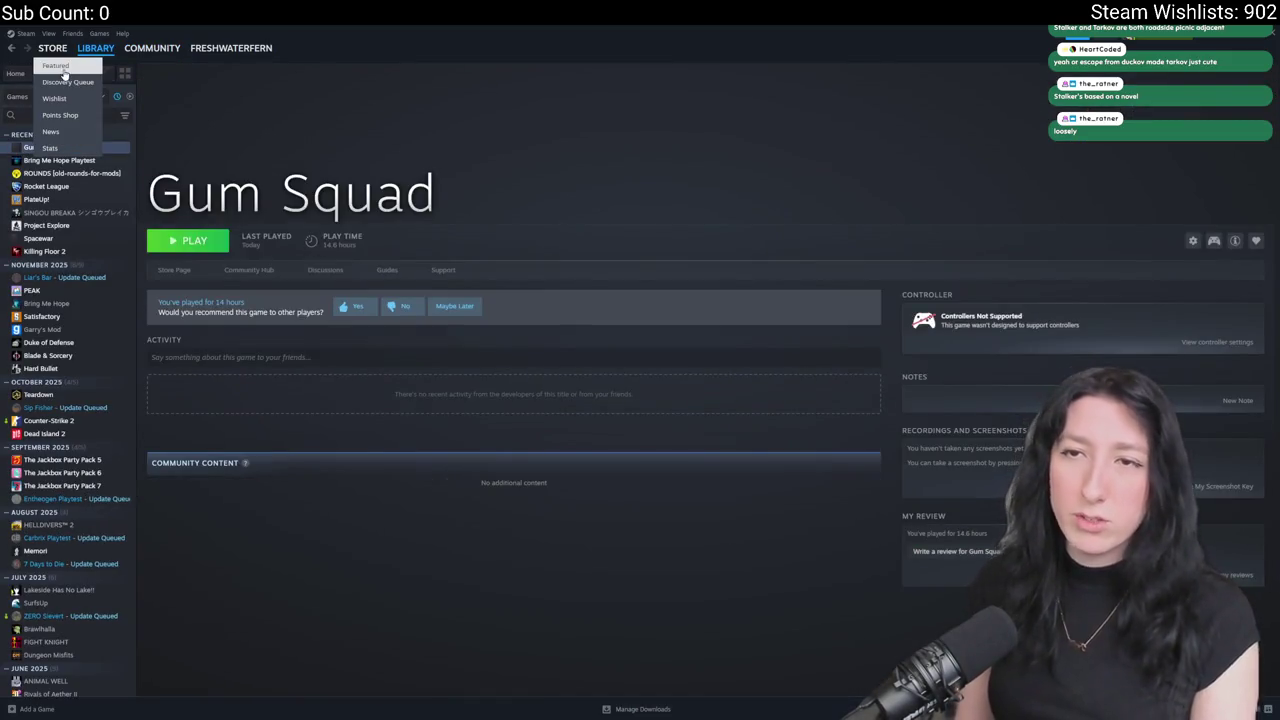
click(64, 73)
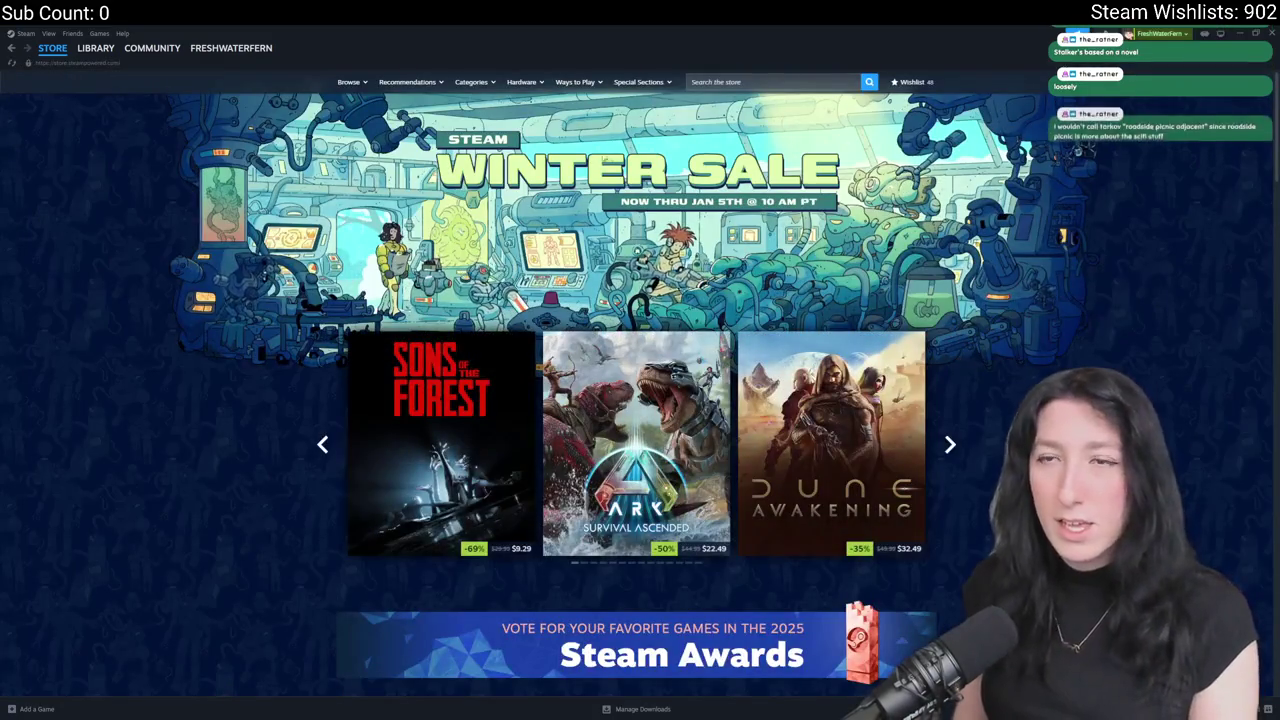
click(763, 79)
Search the store for 'duckov' and scroll through the Escape from Duckov store page.
text(duckov)
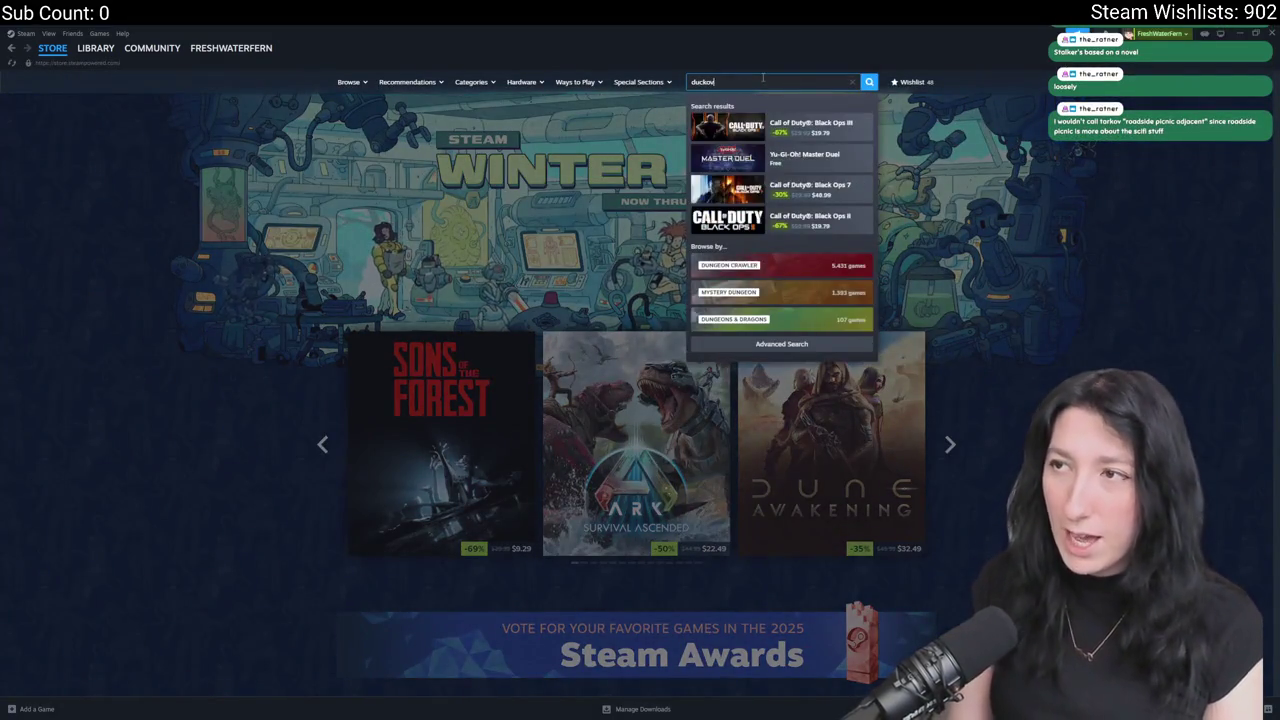
click(782, 122)
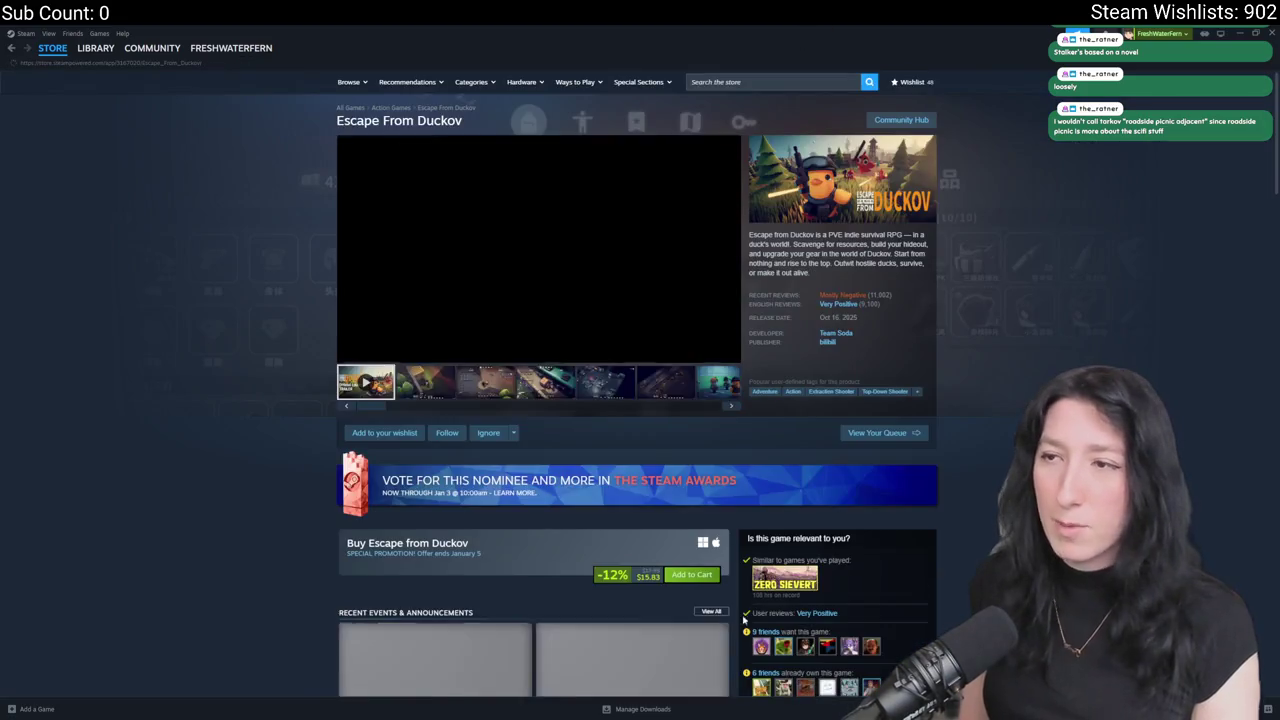
scroll(531, 587, down, 1)
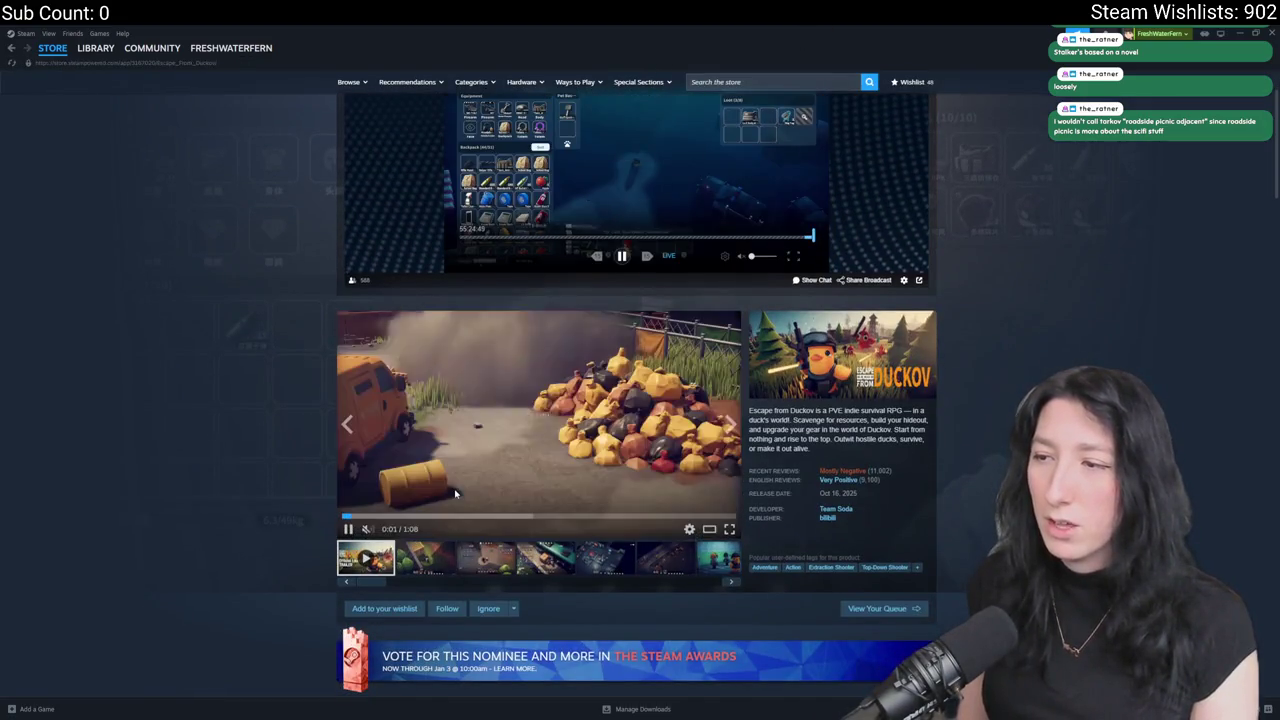
scroll(875, 478, down, 15)
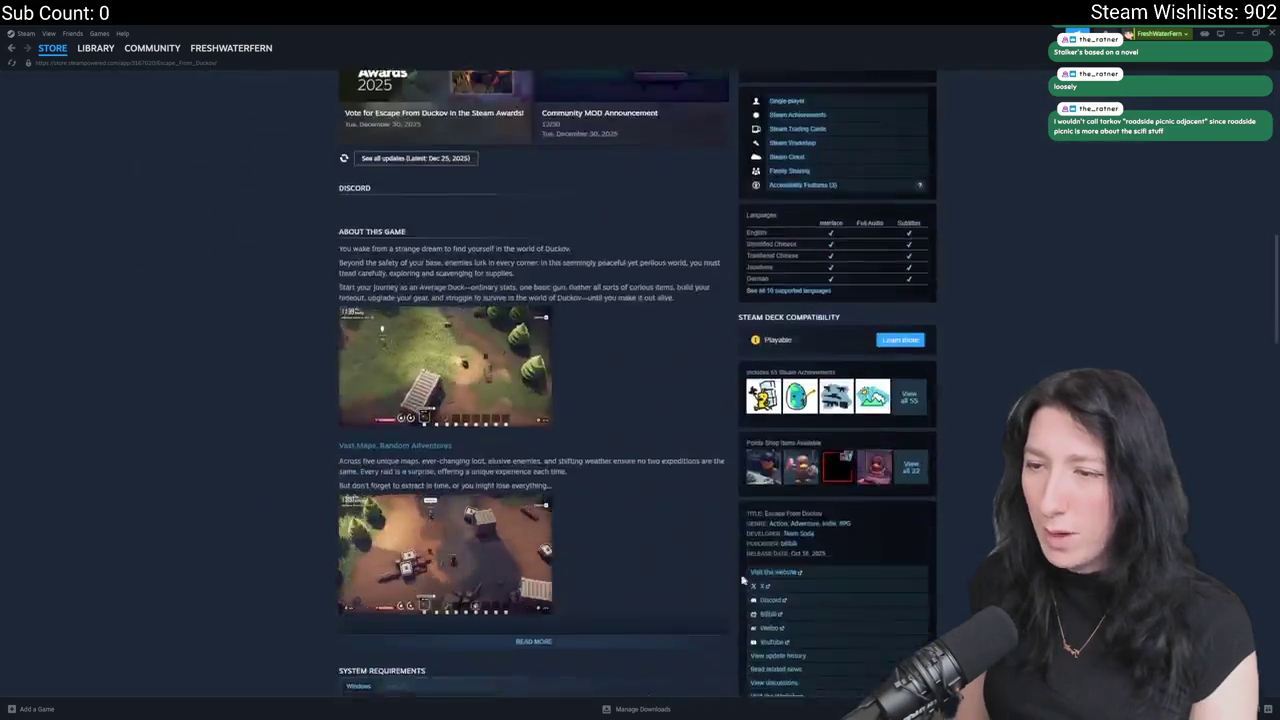
scroll(730, 594, down, 3)
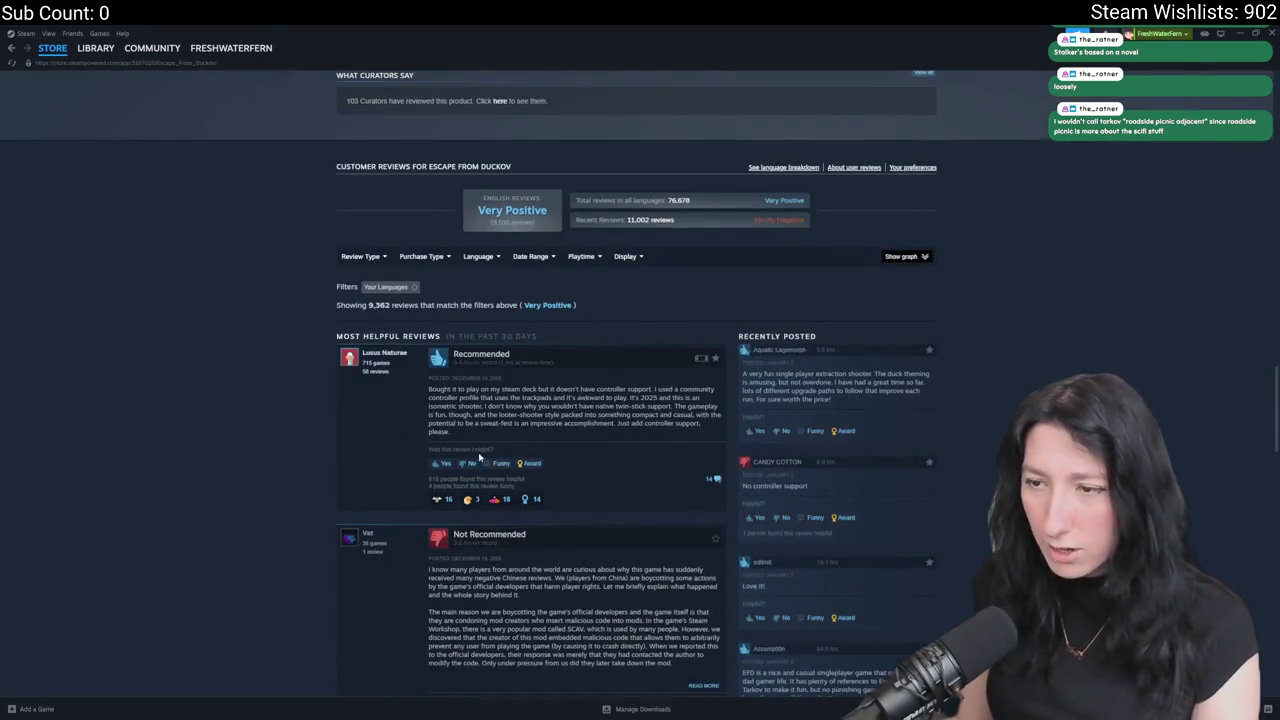
scroll(493, 378, down, 3)
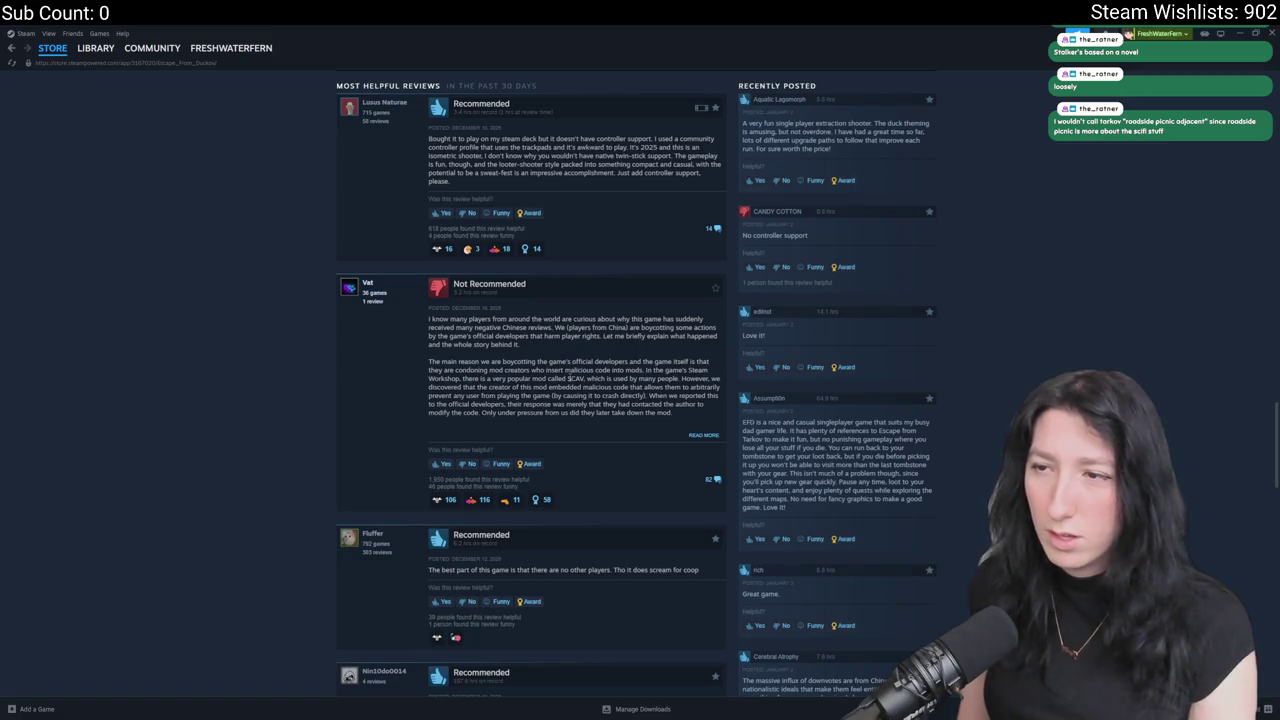
scroll(569, 378, down, 1)
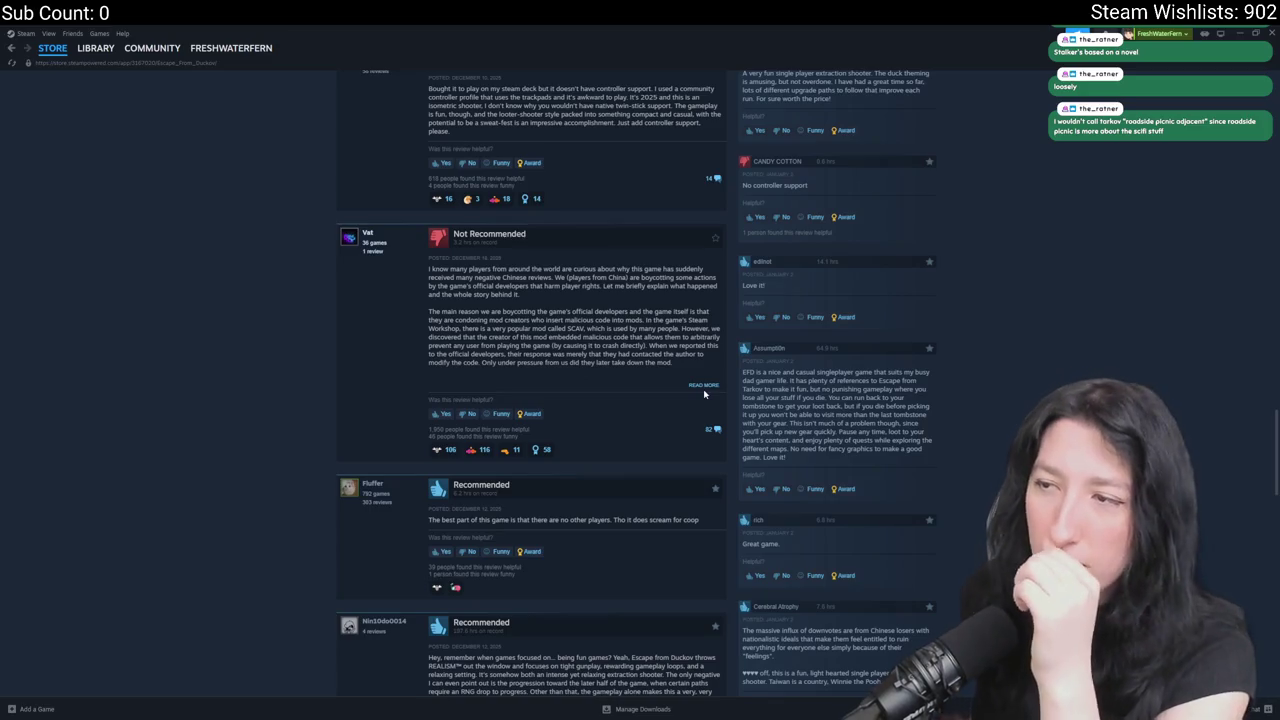
Read a full Not Recommended review, then switch back to GameMaker.
click(703, 385)
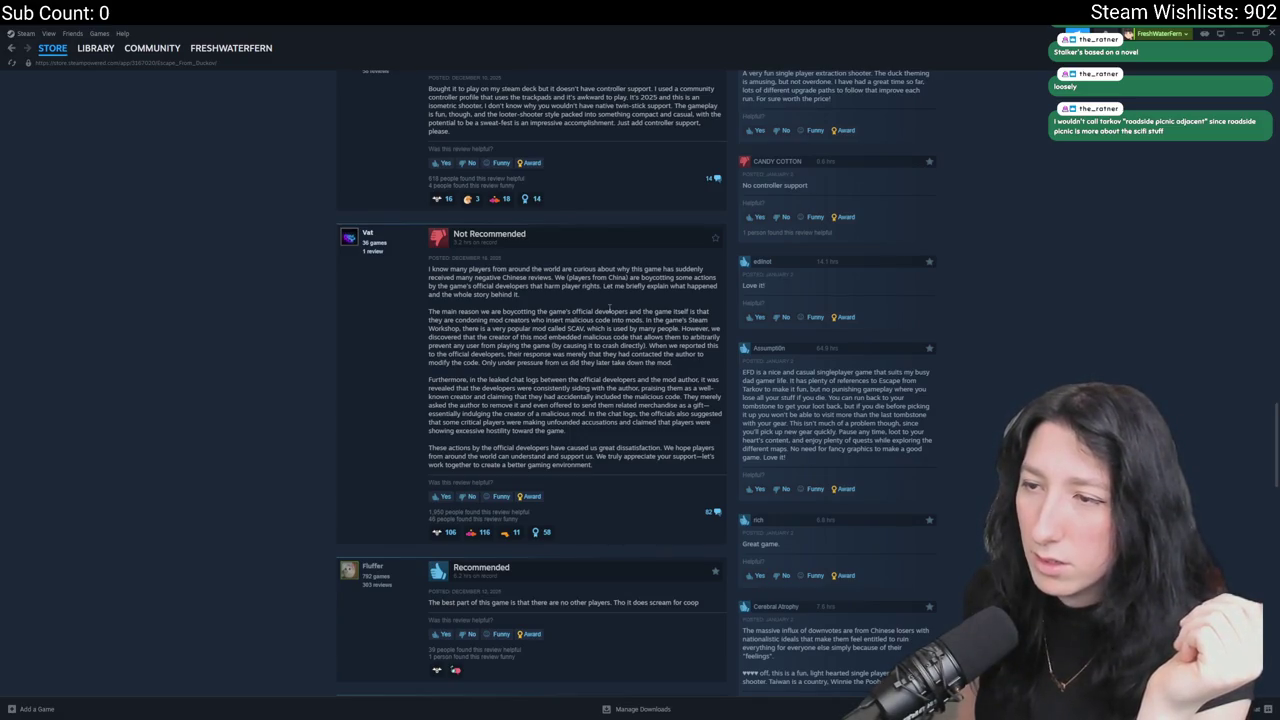
scroll(540, 330, down, 1)
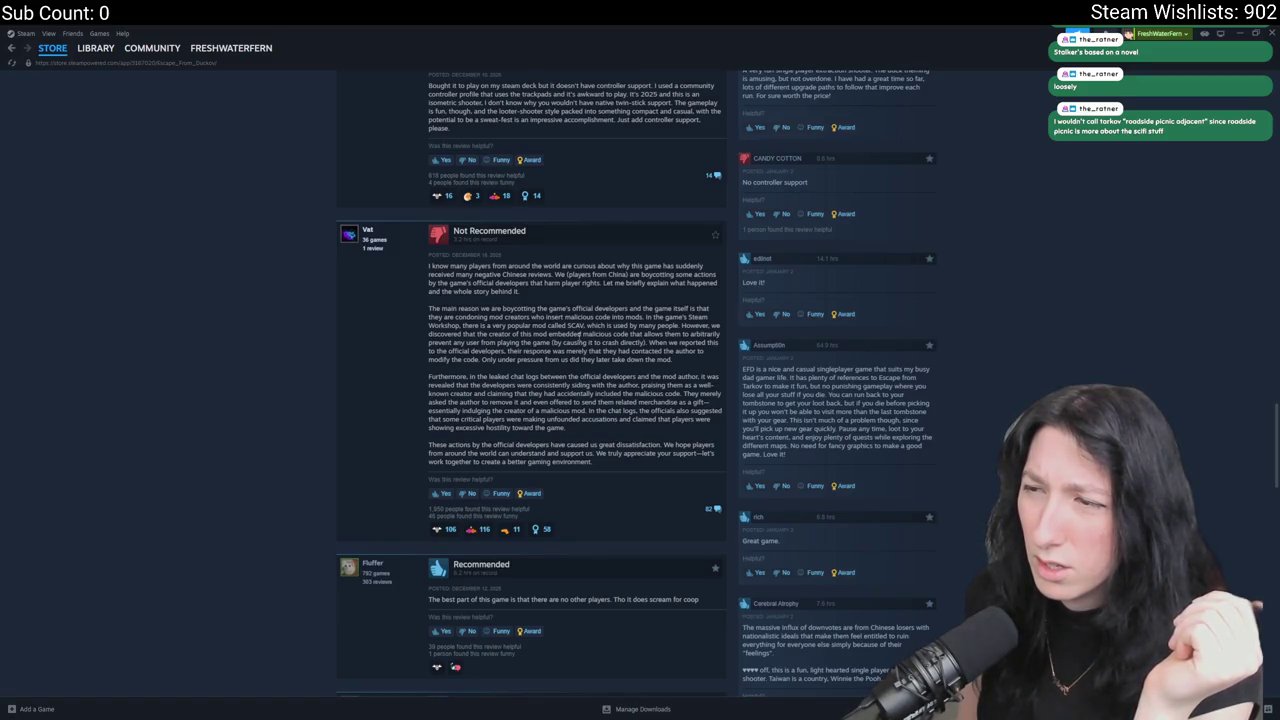
scroll(570, 300, up, 15)
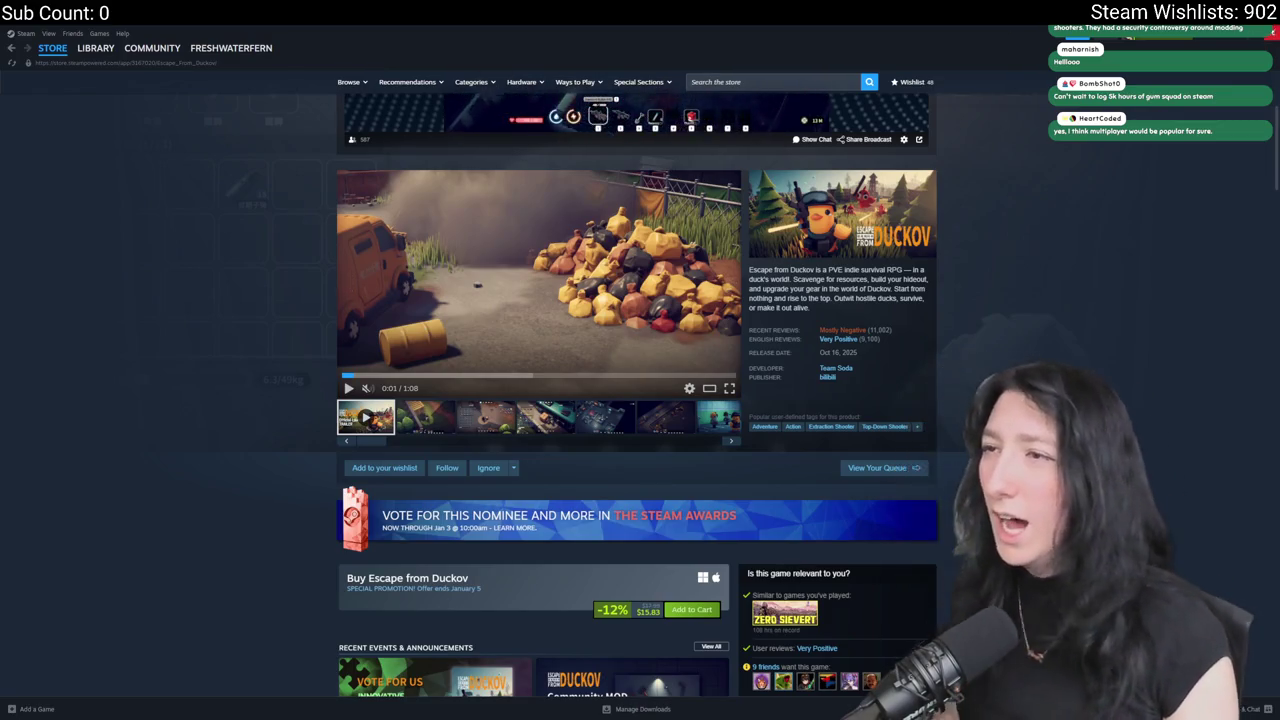
key(alt+Tab)
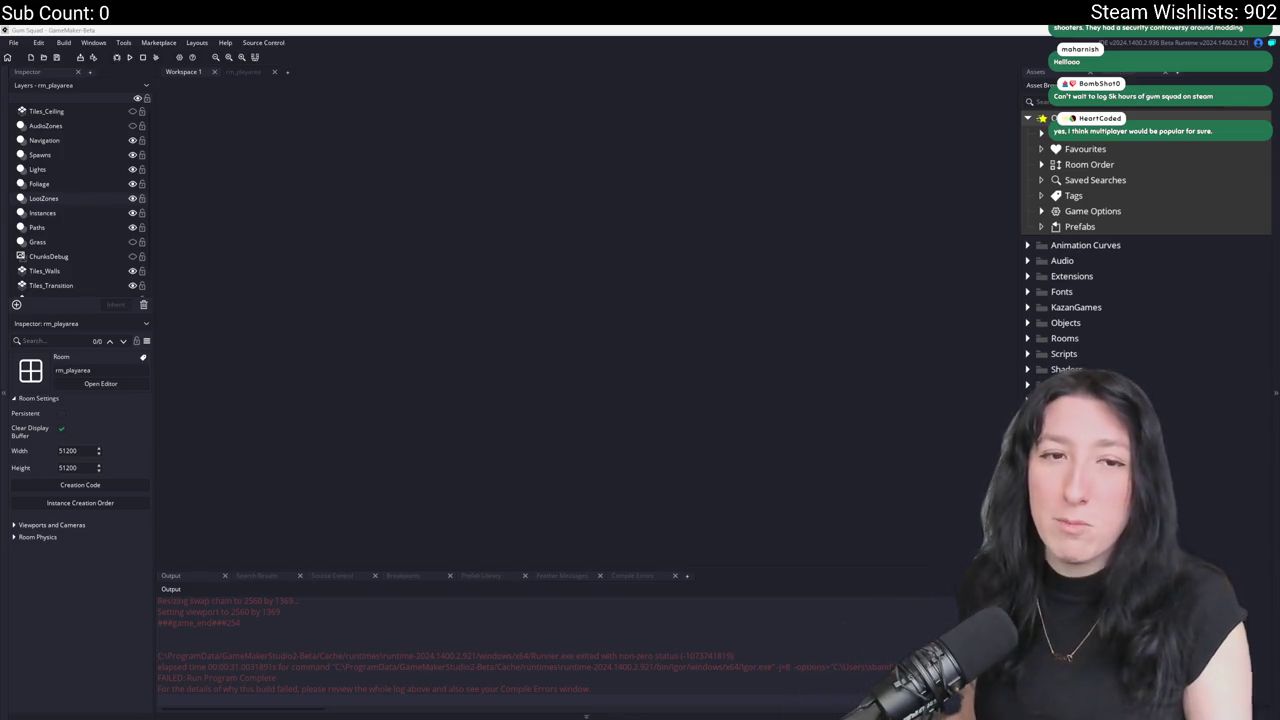
Open rm_playarea, zoom toward the sandy hideout, select the LootZones layer and reframe the grassland.
click(250, 73)
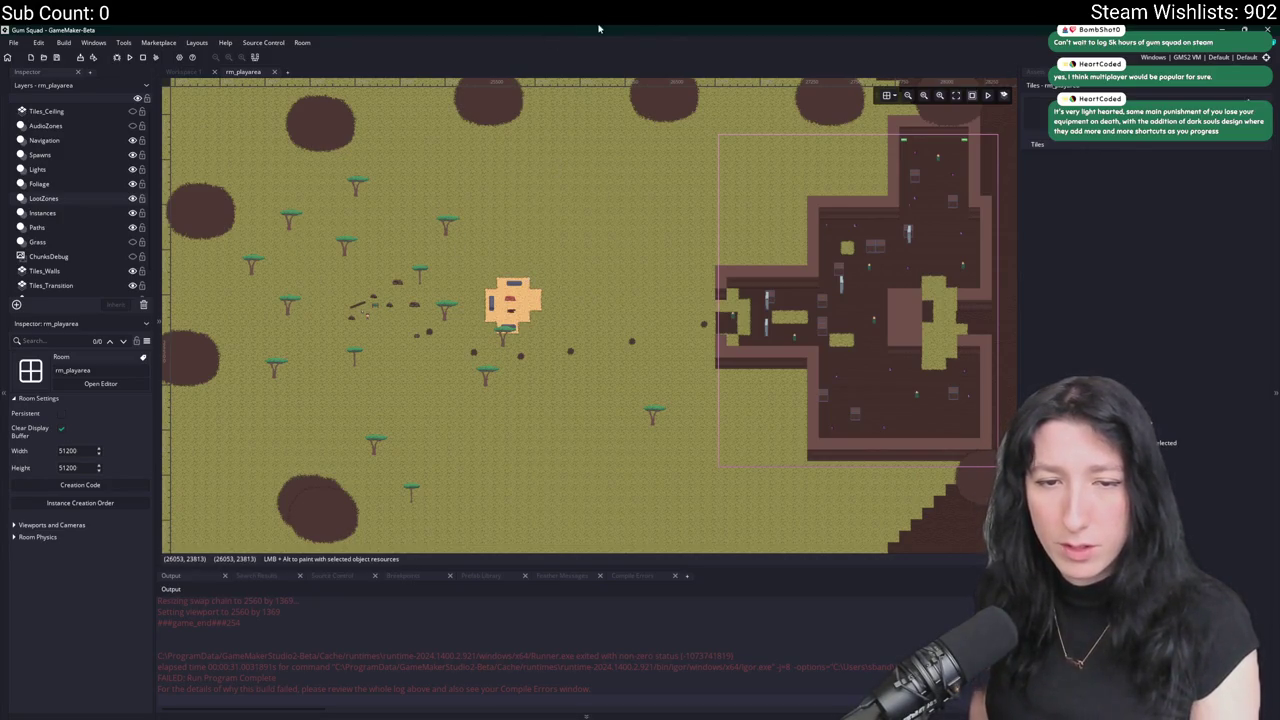
scroll(654, 171, up, 5)
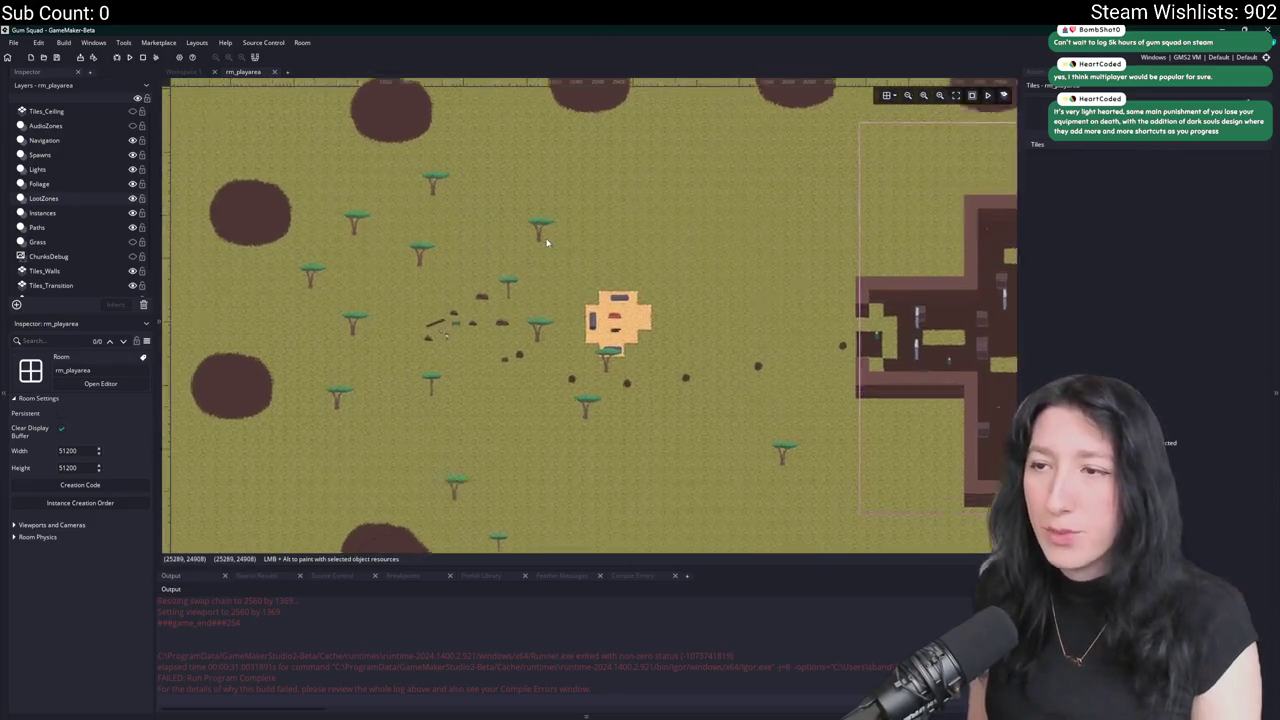
scroll(432, 330, up, 3)
click(60, 198)
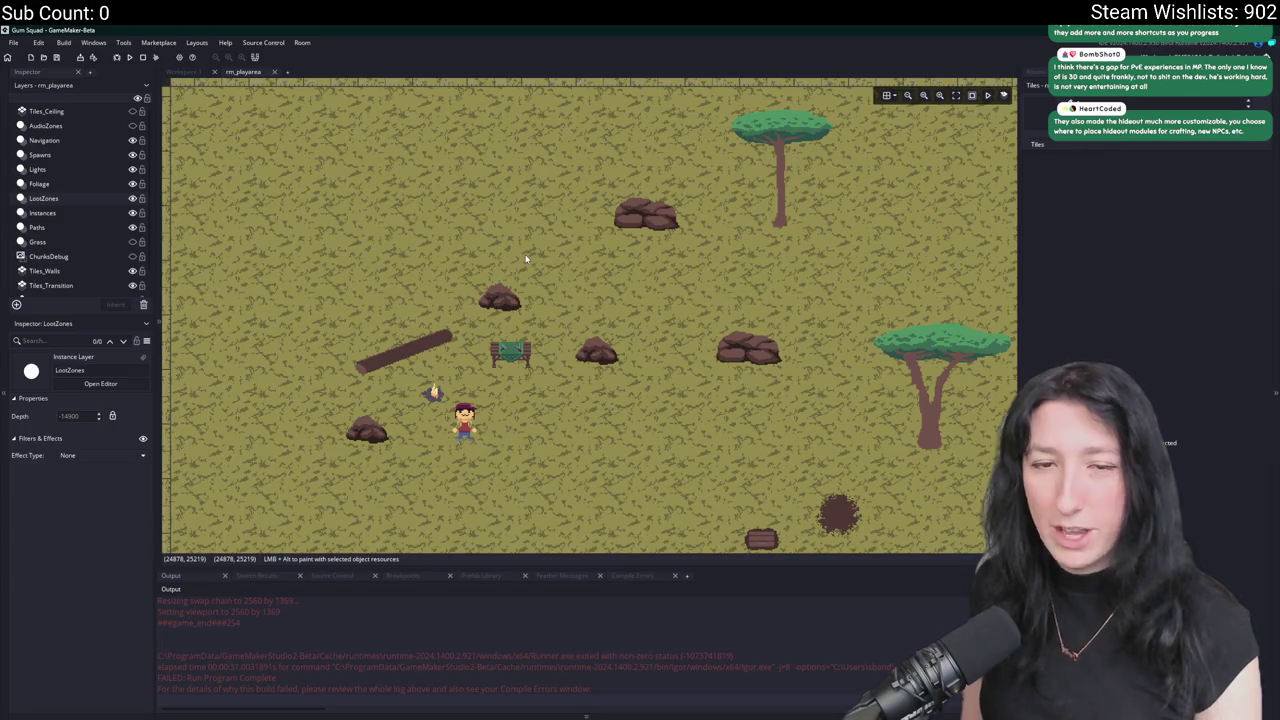
drag(687, 240, 513, 216)
scroll(573, 263, down, 2)
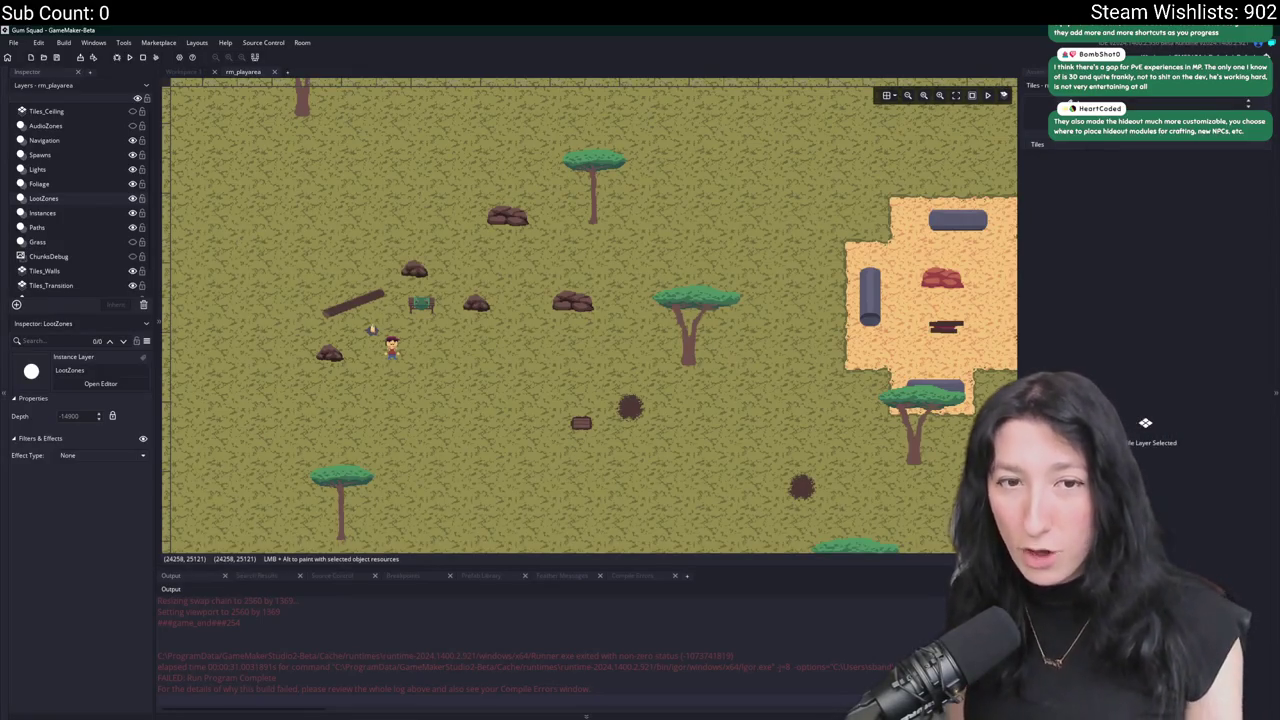
Select the crafting table instance on the Instances layer and pan toward the hideout.
click(28, 214)
click(418, 304)
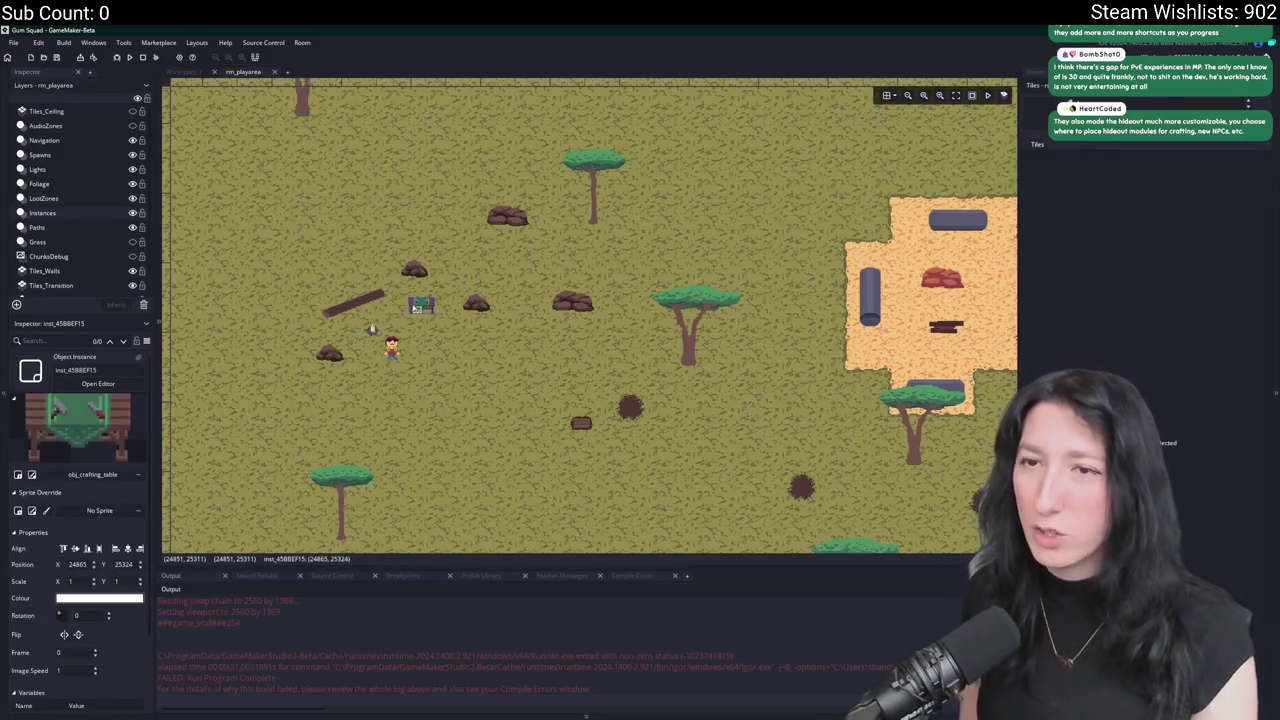
drag(645, 312, 515, 302)
scroll(515, 302, down, 4)
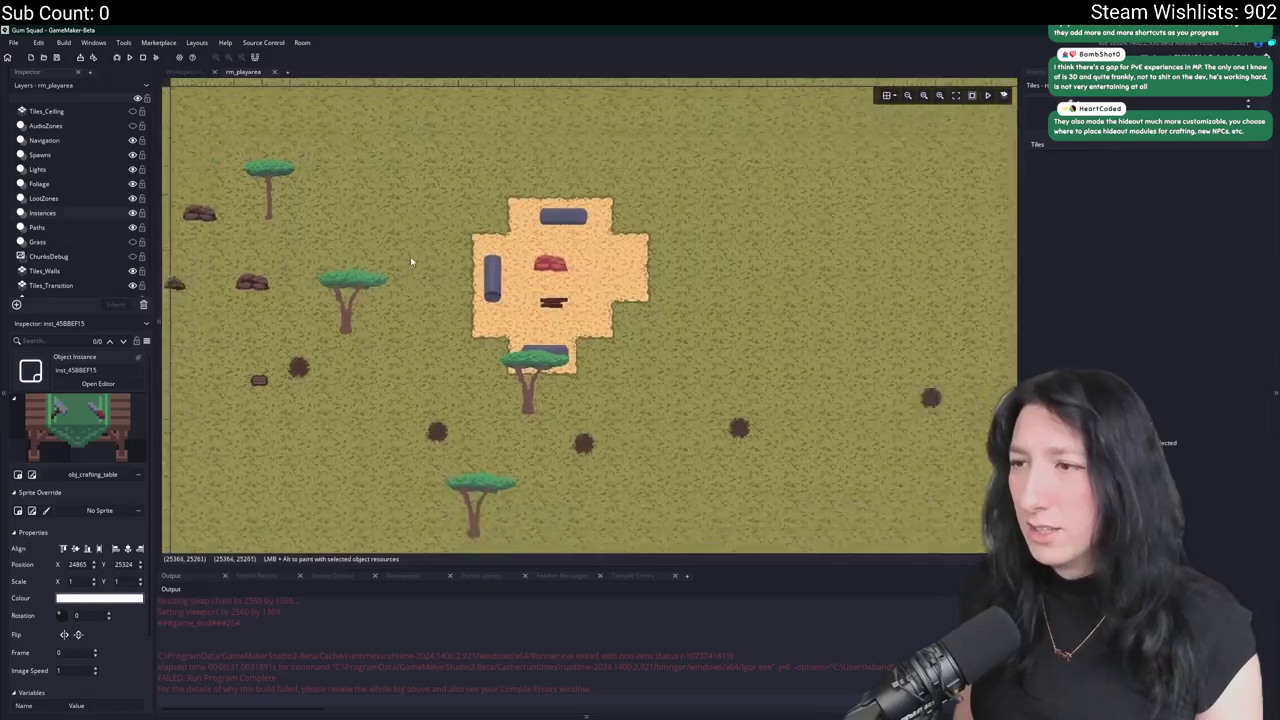
scroll(604, 354, up, 5)
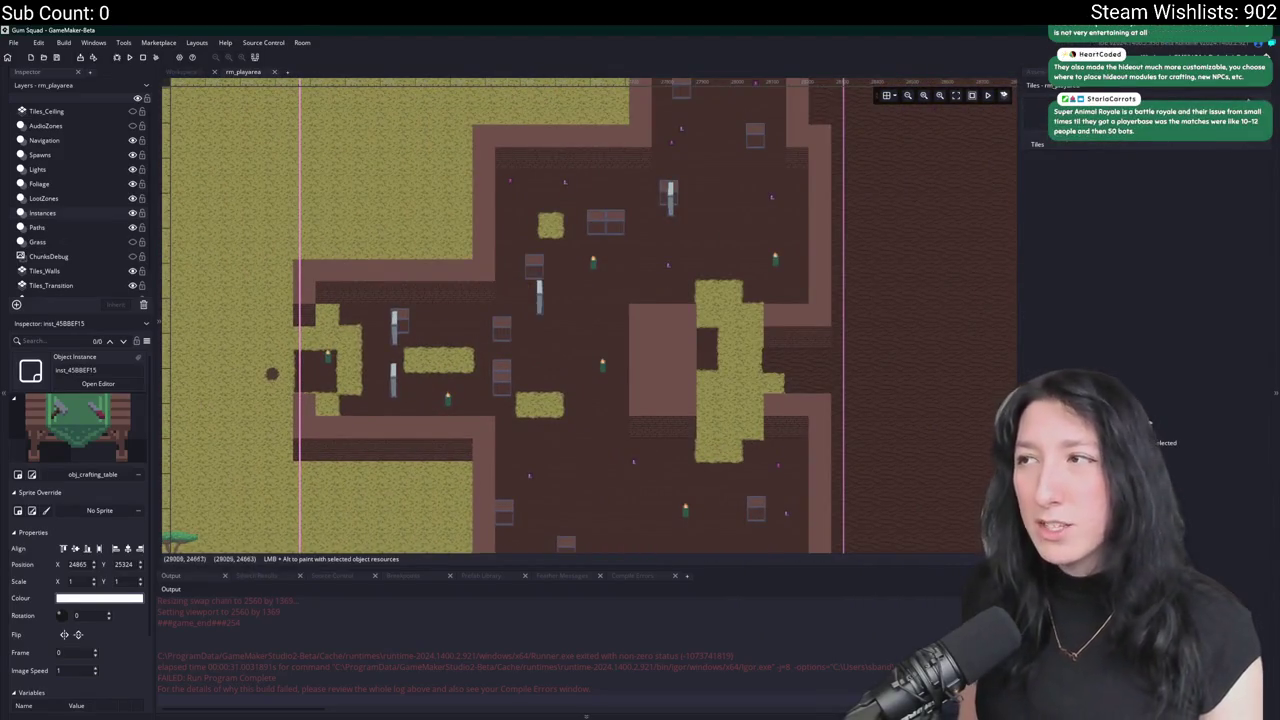
Inspect obj_spawn_glummer, then find spr_enemy_glummer with a 'glum' search and open its sprite editor.
key(ctrl+alt+a)
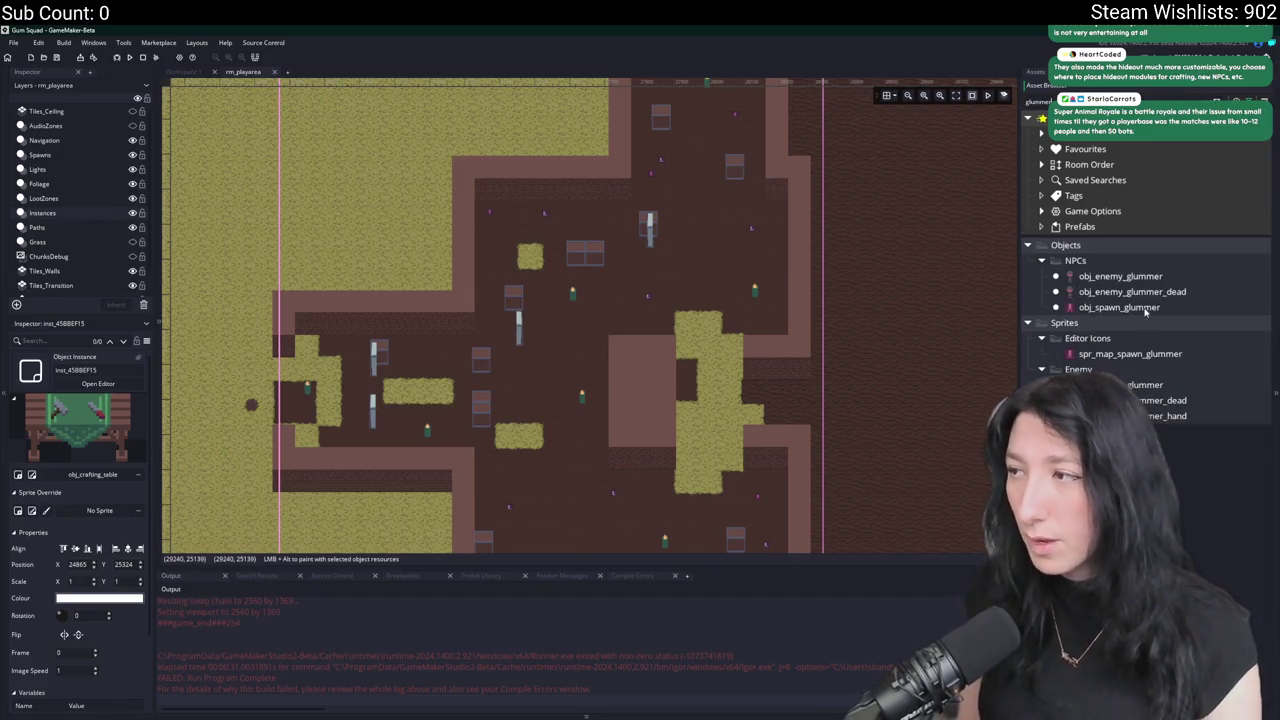
click(1146, 311)
key(Escape)
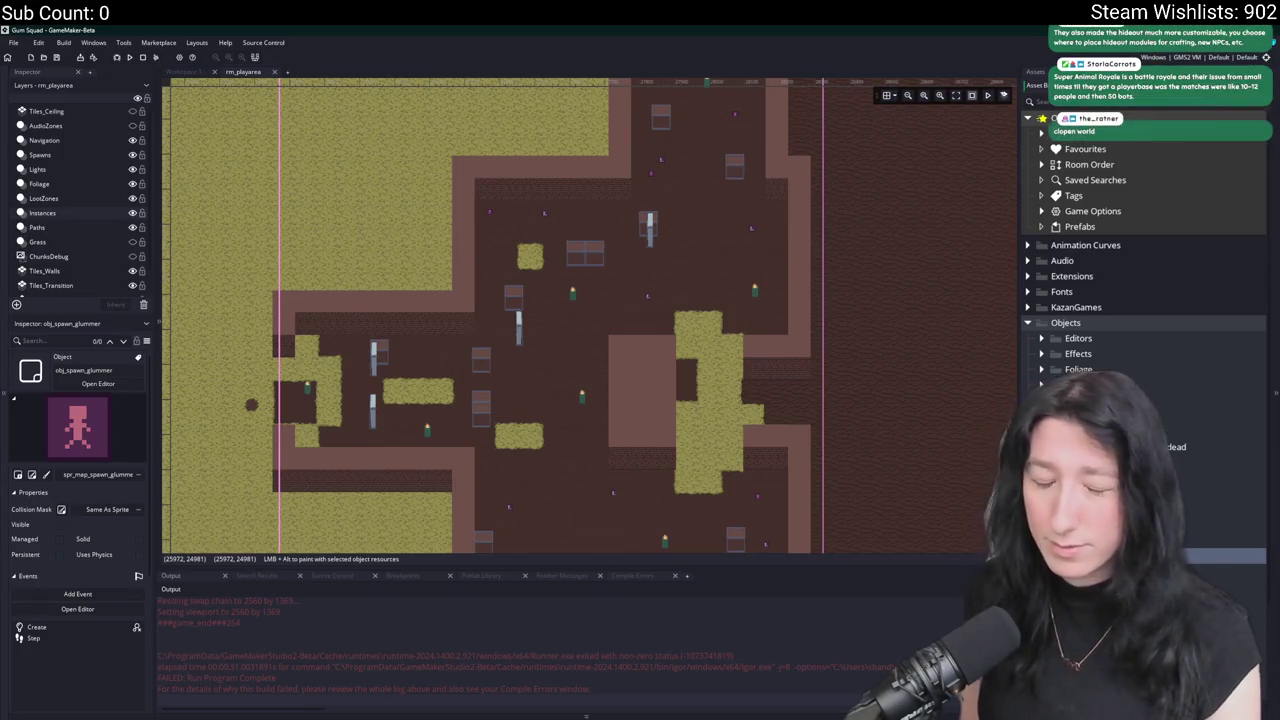
scroll(1145, 300, down, 3)
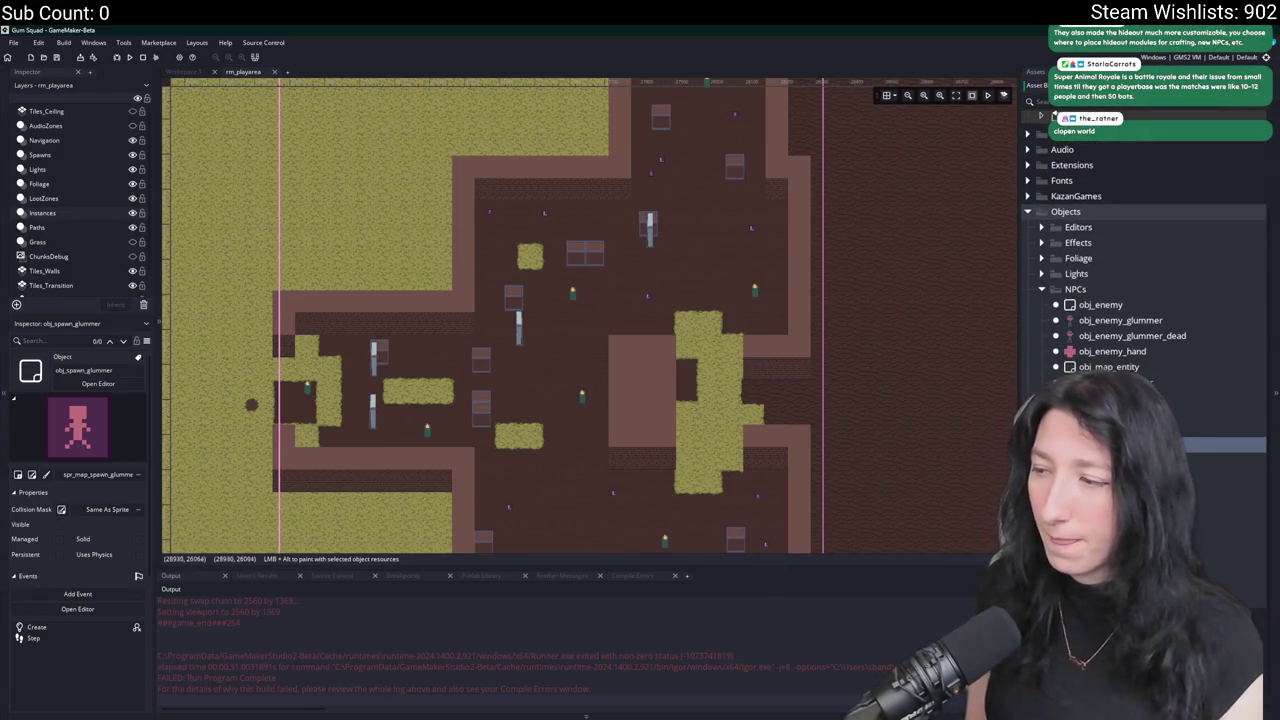
text(glum)
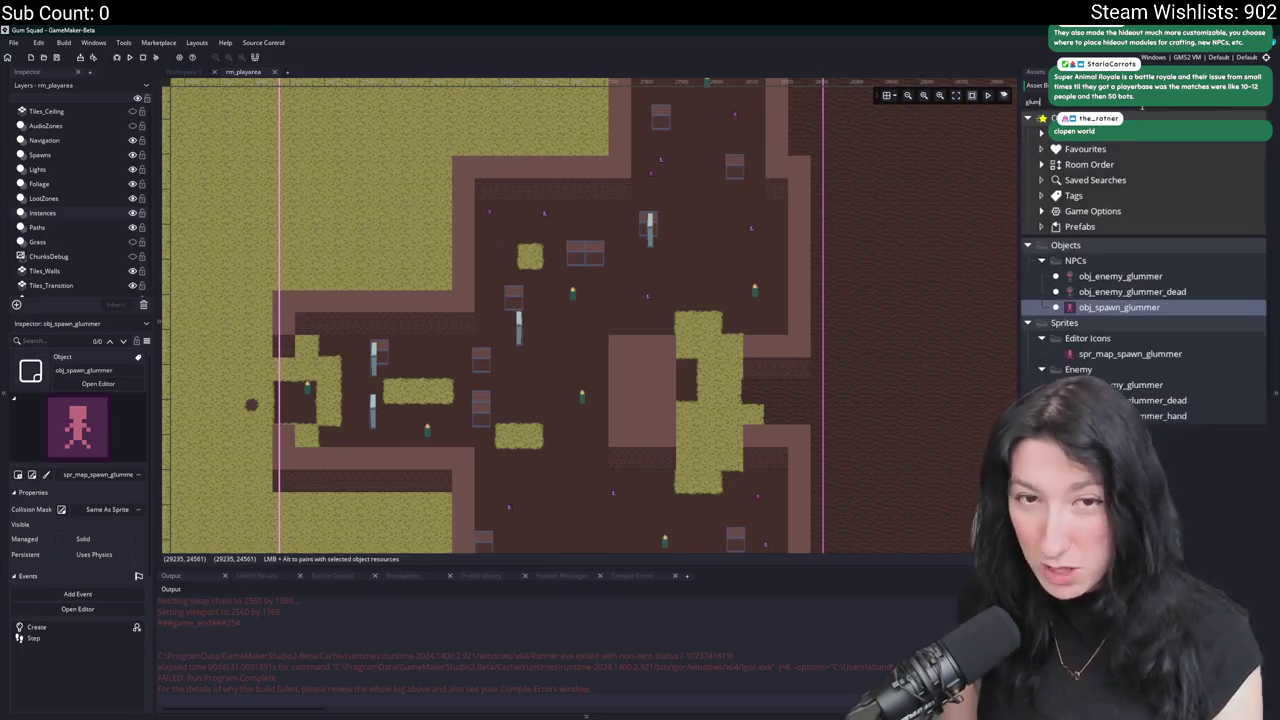
click(1045, 385)
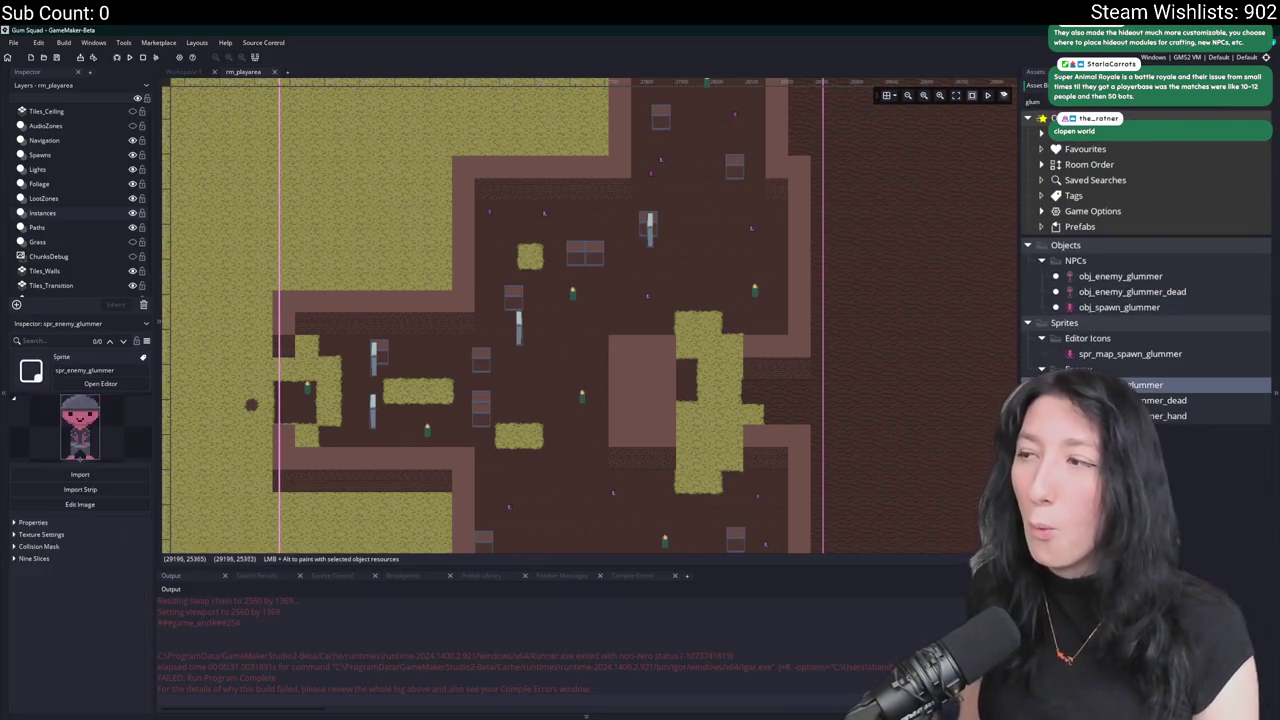
key(Escape)
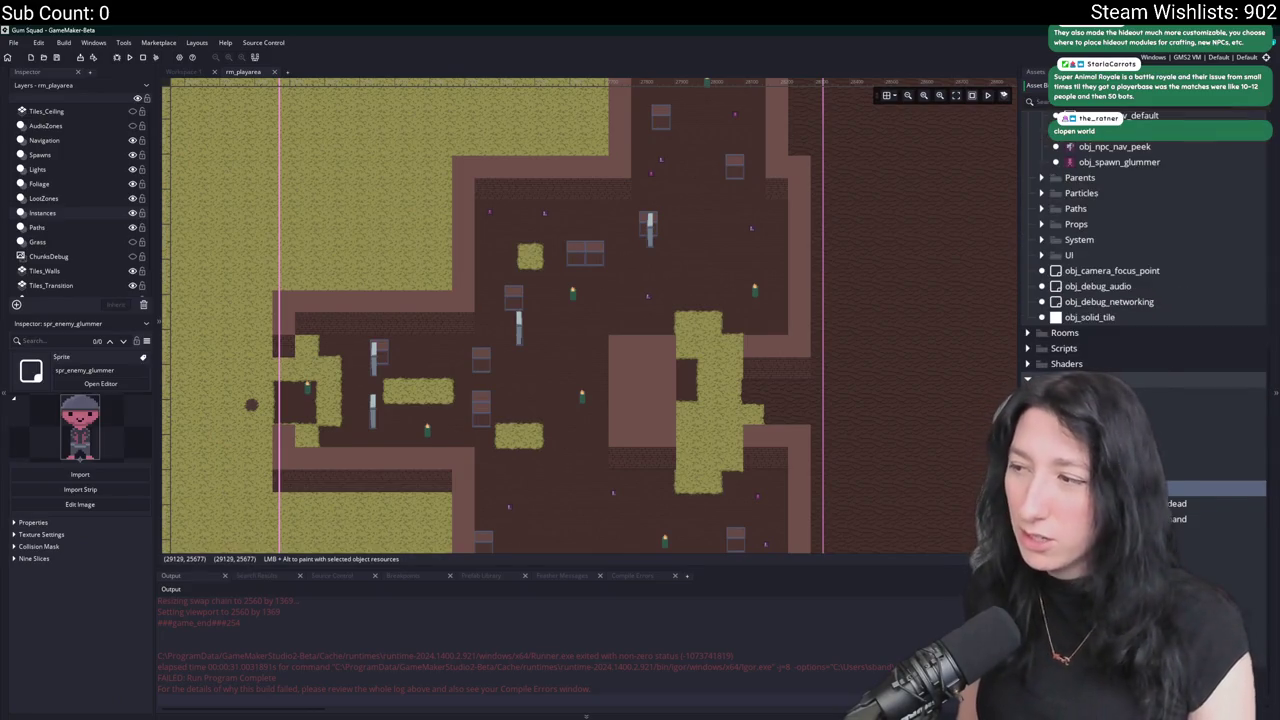
click(100, 383)
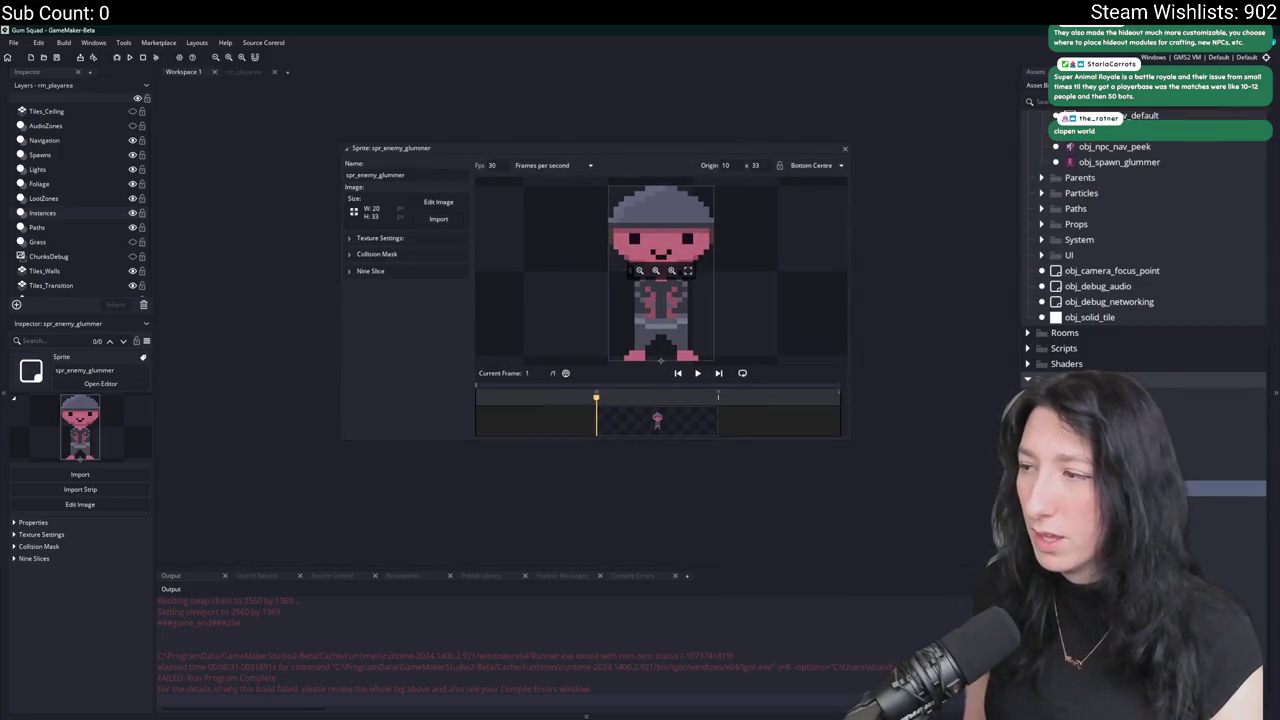
Open the spr_enemy_glummer_dead editor and expand both glummer sprites' Collision Mask settings.
double_click(1200, 503)
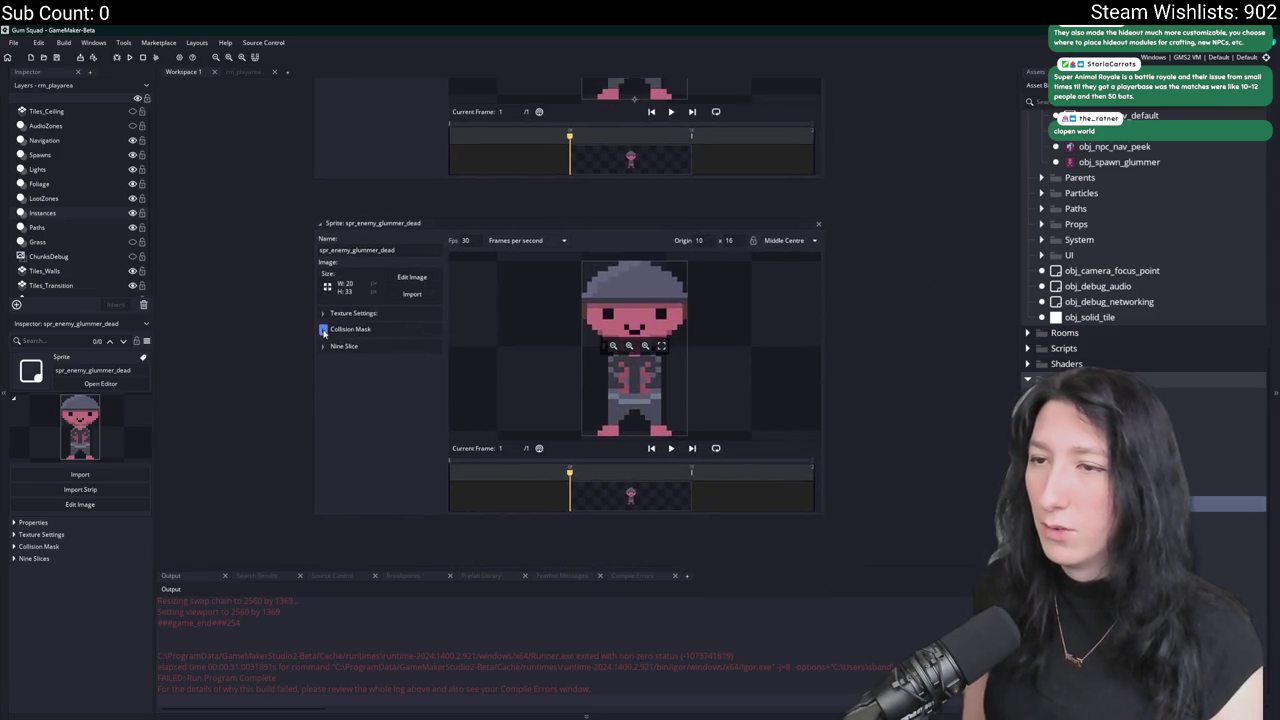
click(323, 331)
scroll(246, 143, up, 5)
click(350, 316)
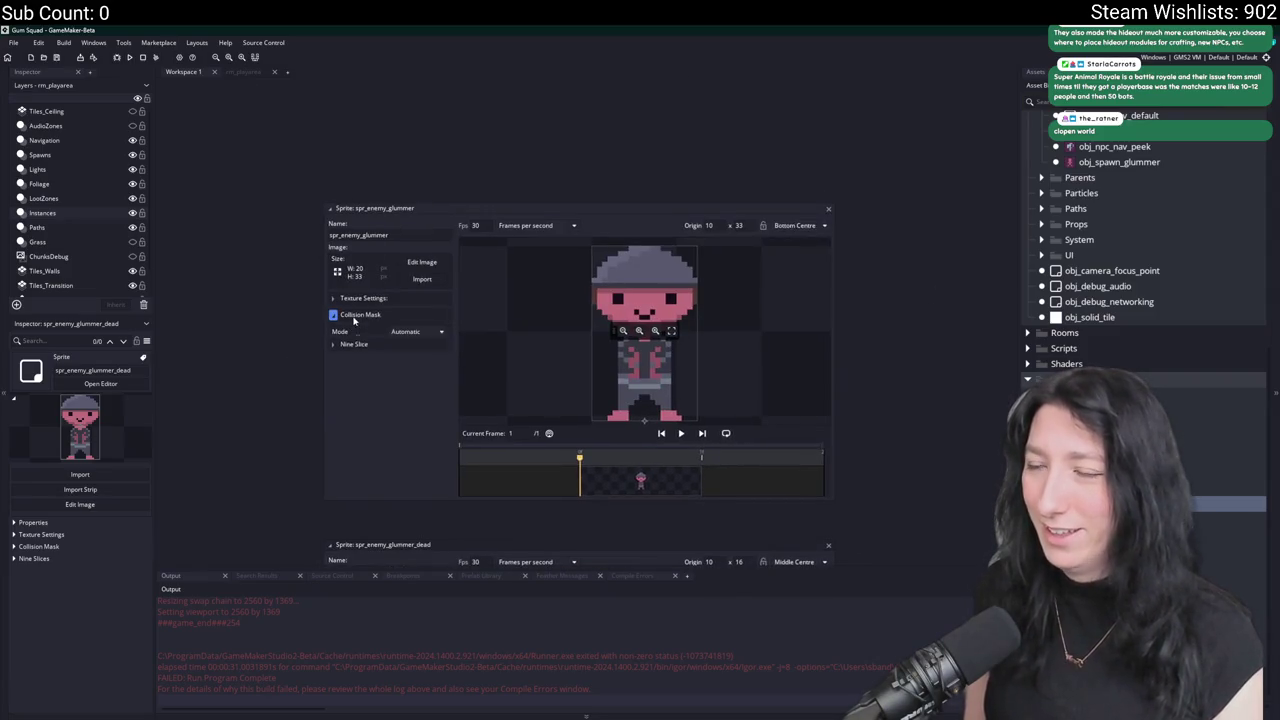
scroll(353, 320, down, 5)
scroll(668, 396, up, 2)
scroll(668, 396, down, 2)
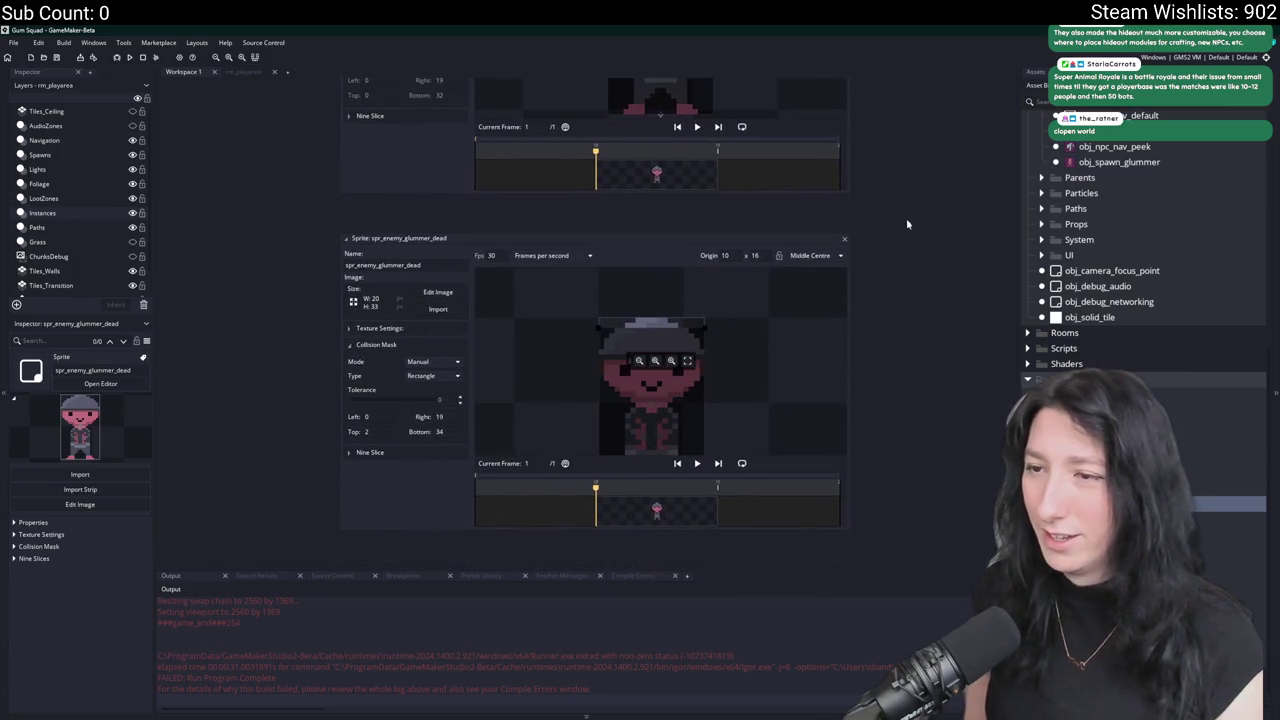
scroll(847, 359, down, 2)
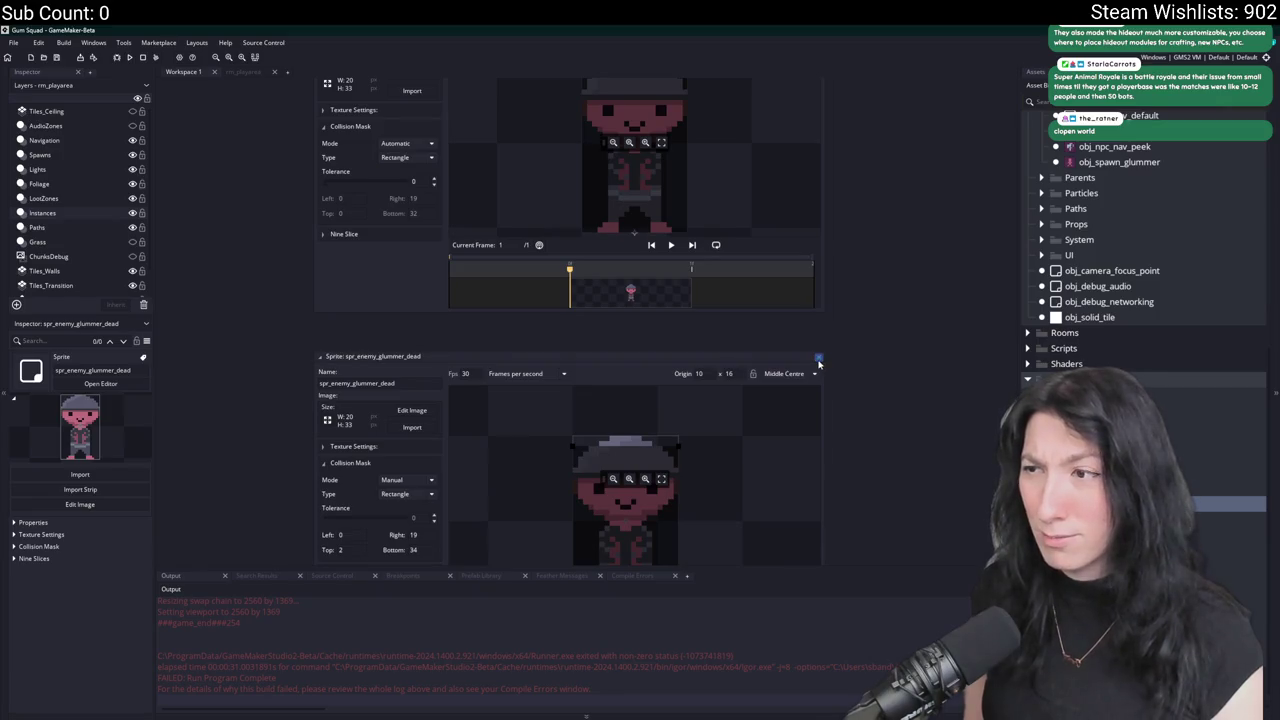
Close the dead sprite editor and send spr_enemy_glummer's image to Aseprite for editing.
click(818, 358)
scroll(850, 380, up, 3)
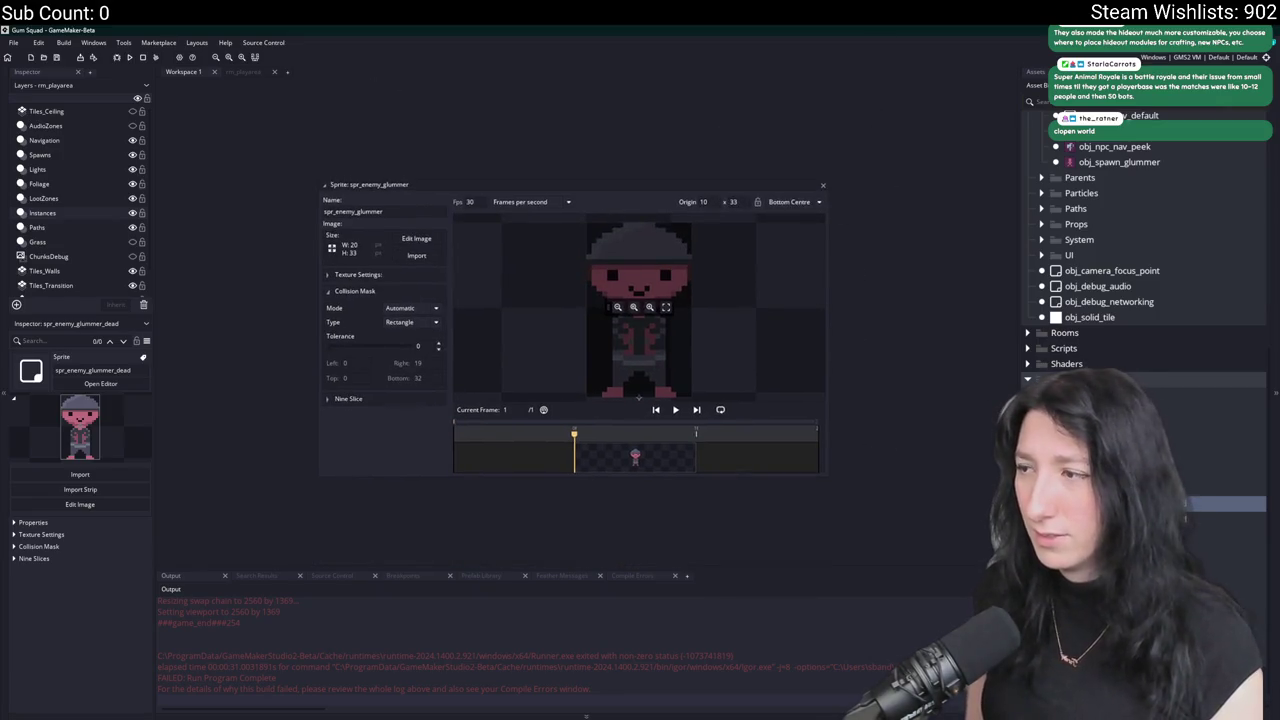
click(728, 372)
click(428, 244)
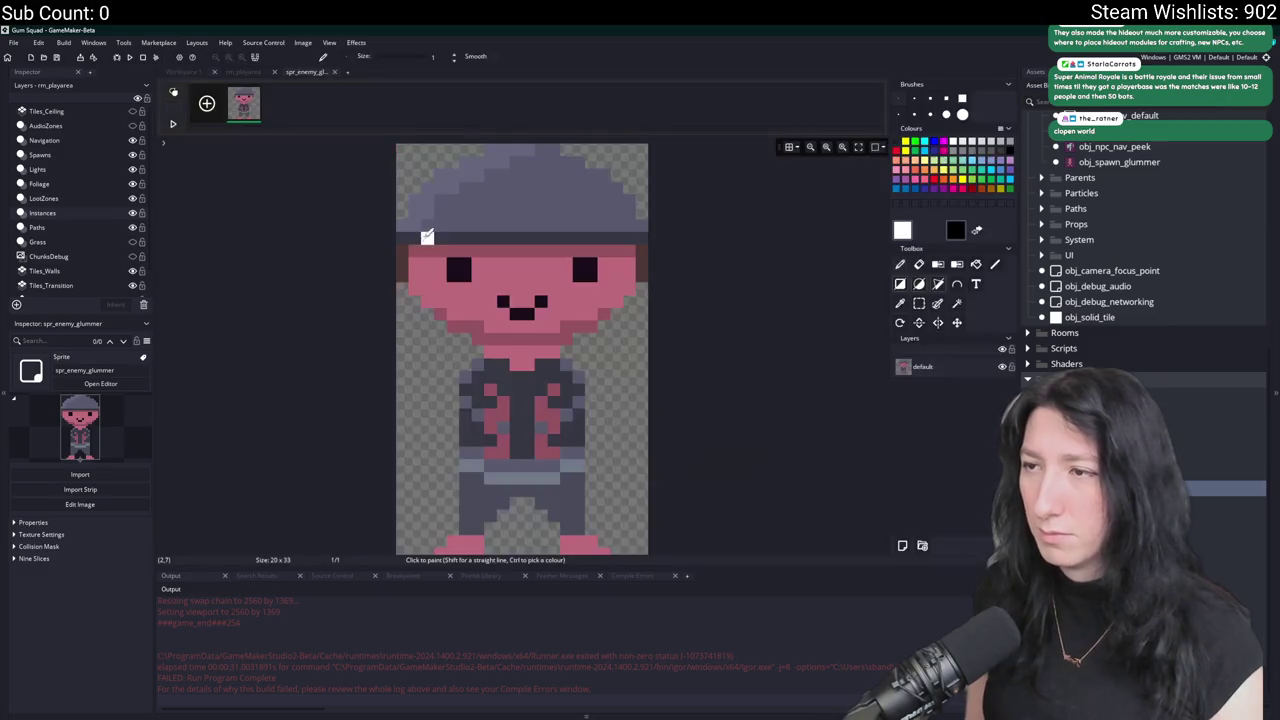
key(alt+Tab)
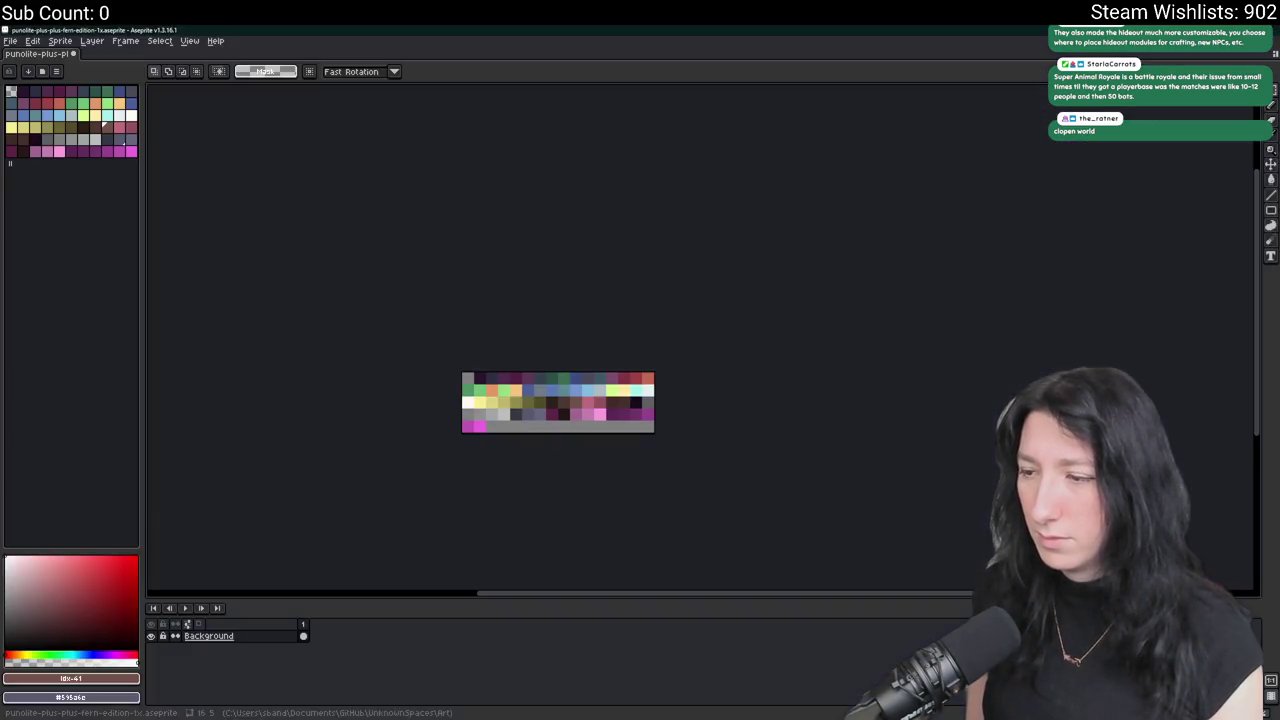
Create a new sprite at the default size and paste the glummer character into it.
click(10, 40)
click(27, 56)
key(Return)
key(ctrl+v)
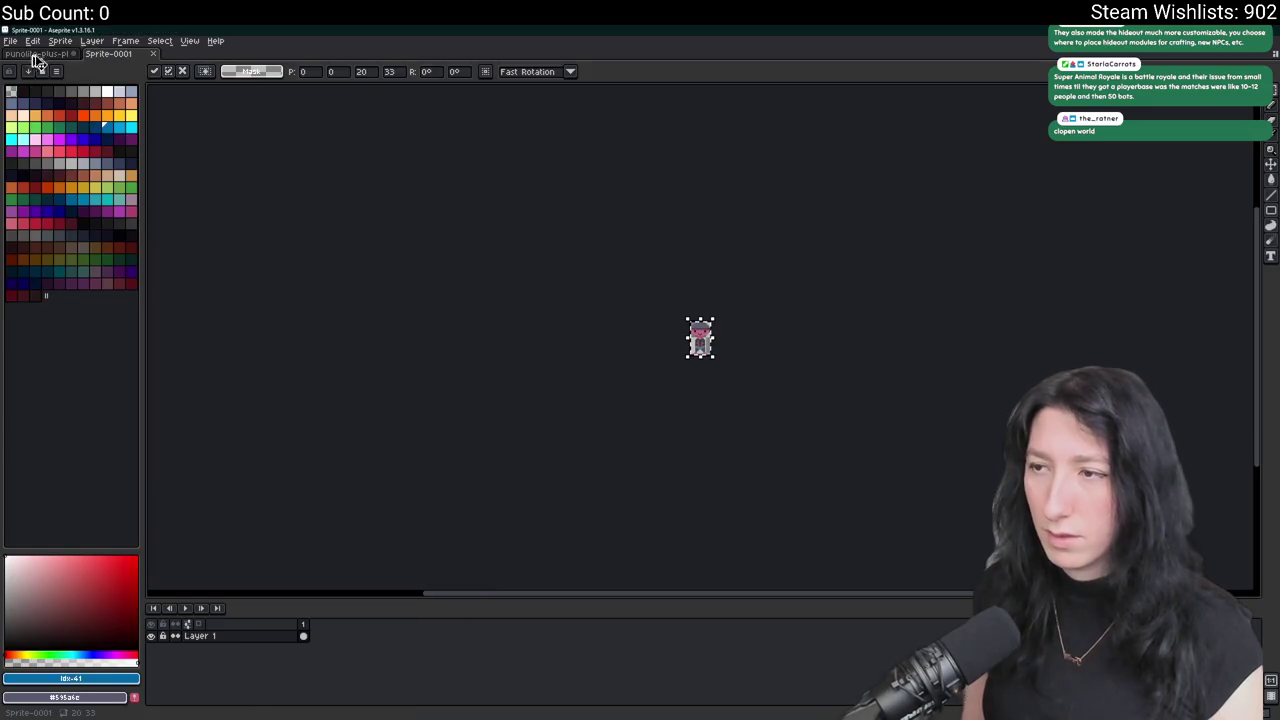
Add dark pixels around the left eye with the pencil, undoing the last stroke.
scroll(690, 336, up, 6)
click(695, 340)
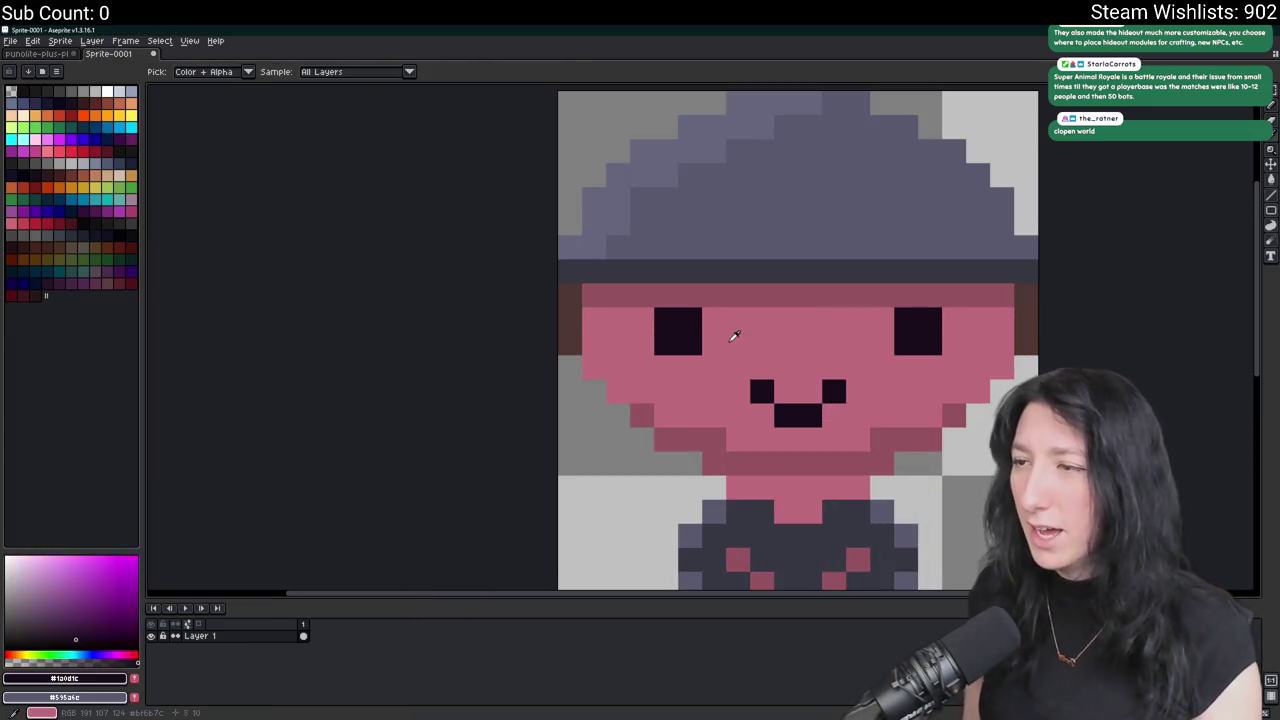
key(b)
scroll(728, 344, up, 2)
click(690, 385)
click(556, 247)
click(556, 391)
click(700, 247)
scroll(719, 467, down, 10)
key(ctrl+z)
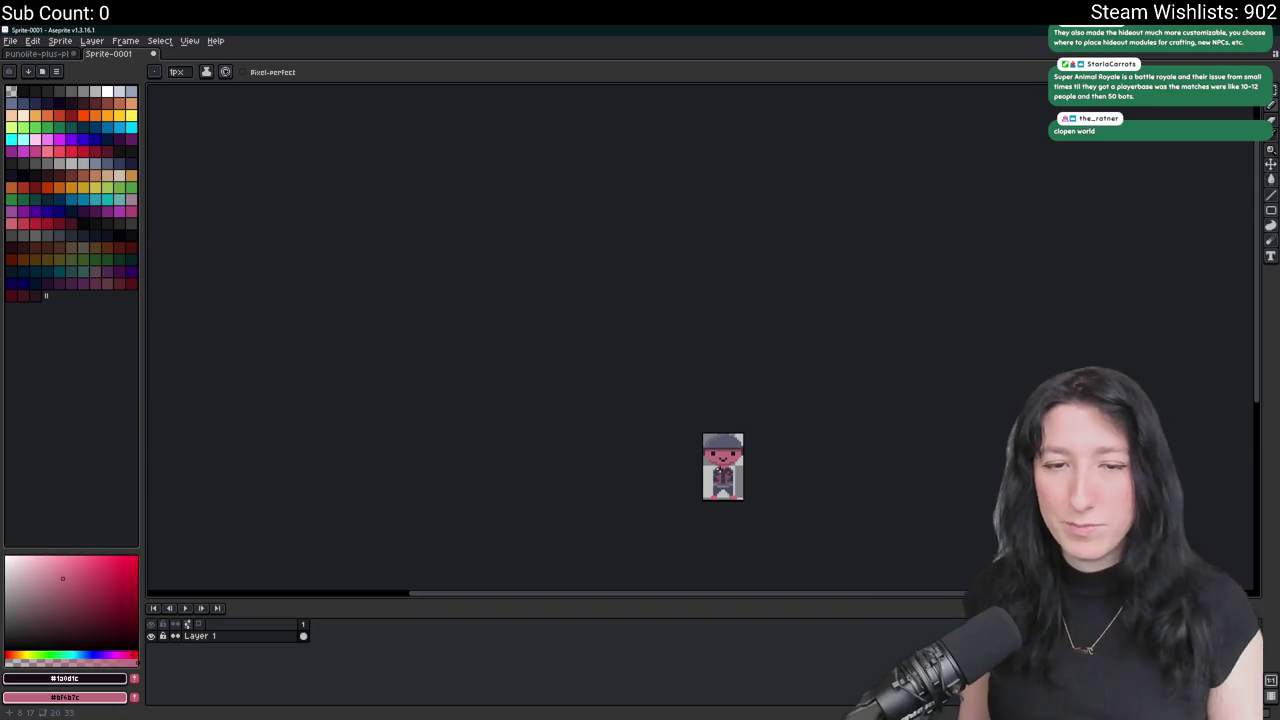
scroll(740, 500, up, 4)
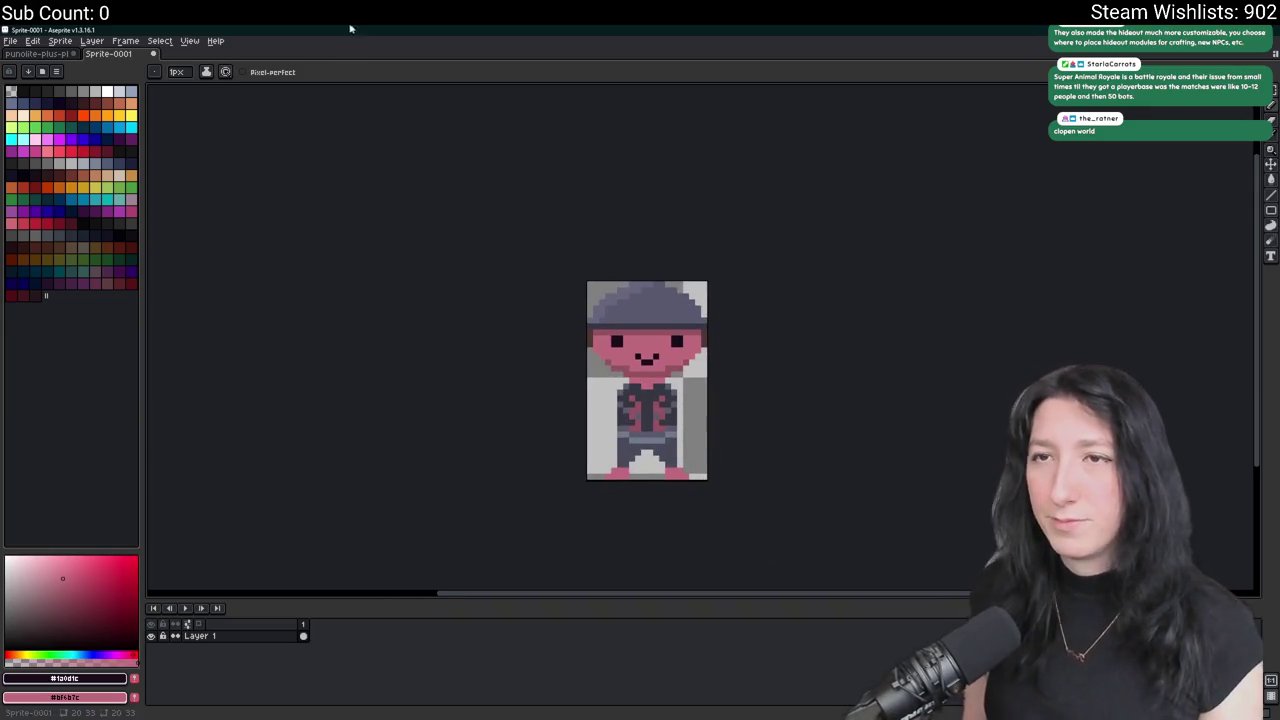
Close the punolite palette file without saving its changes.
drag(499, 30, 499, 515)
double_click(499, 515)
click(37, 53)
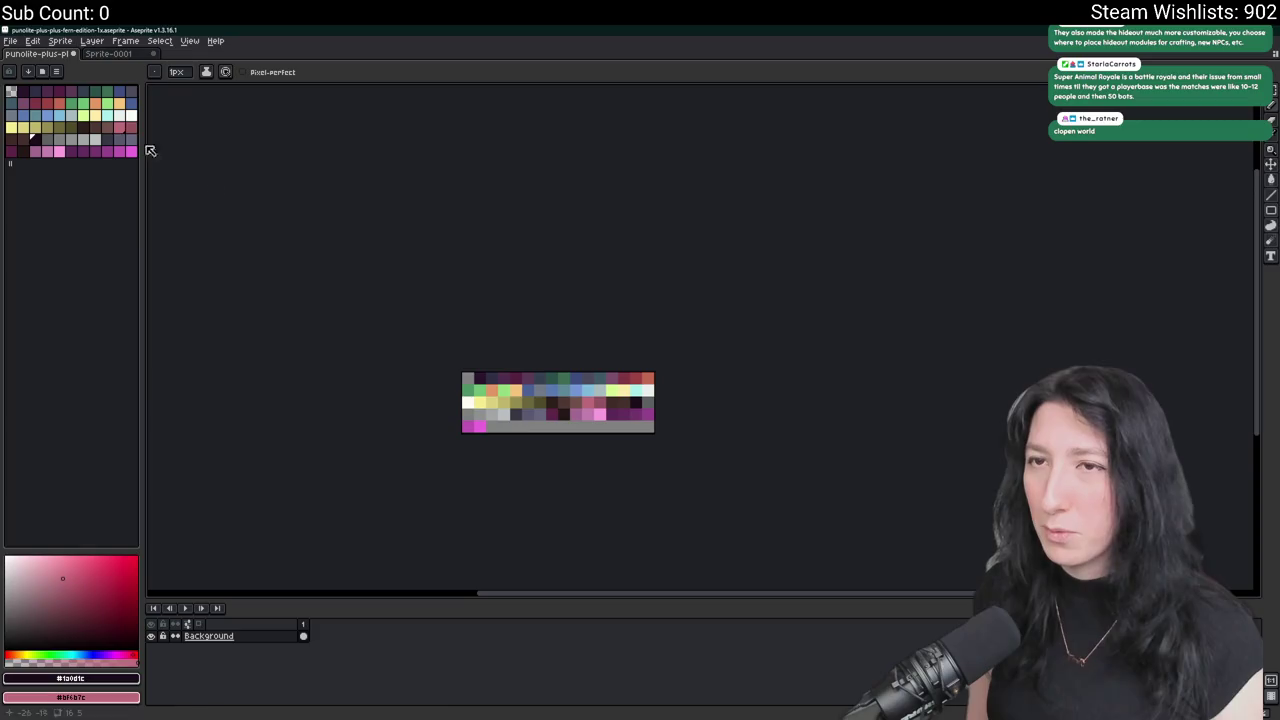
click(73, 54)
click(640, 401)
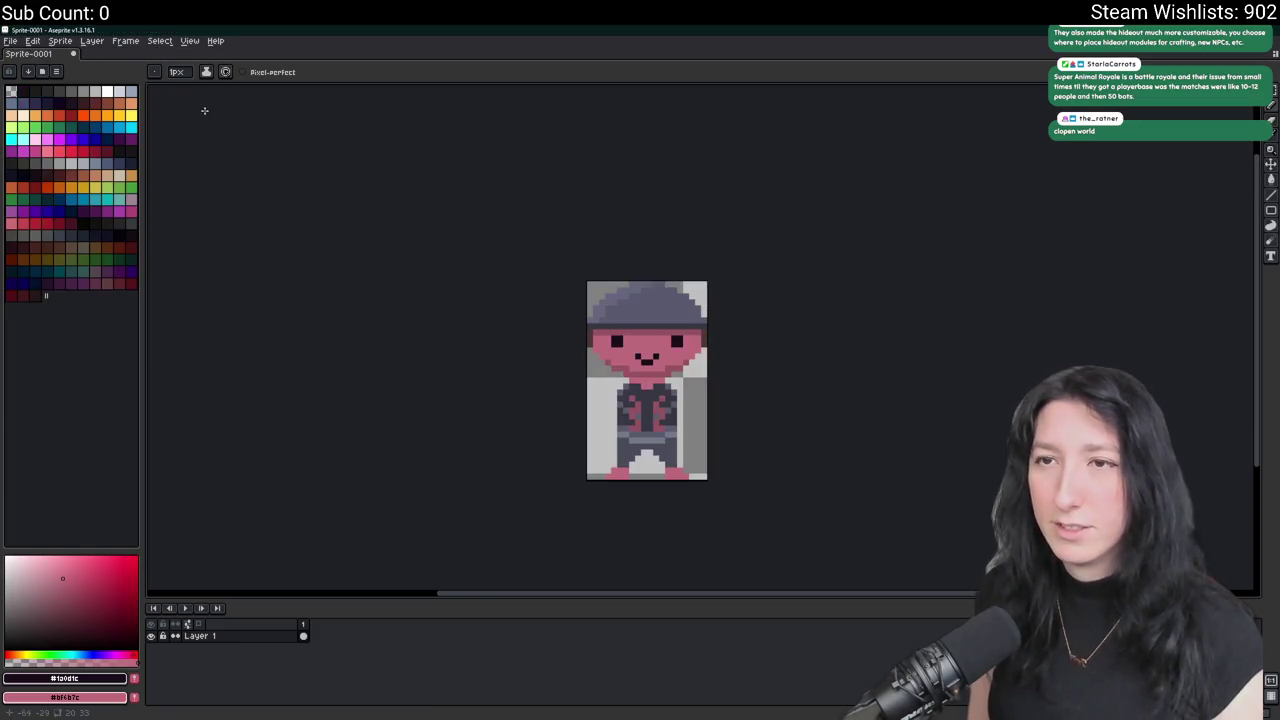
Load the palette file from the Art folder into the new sprite.
click(50, 71)
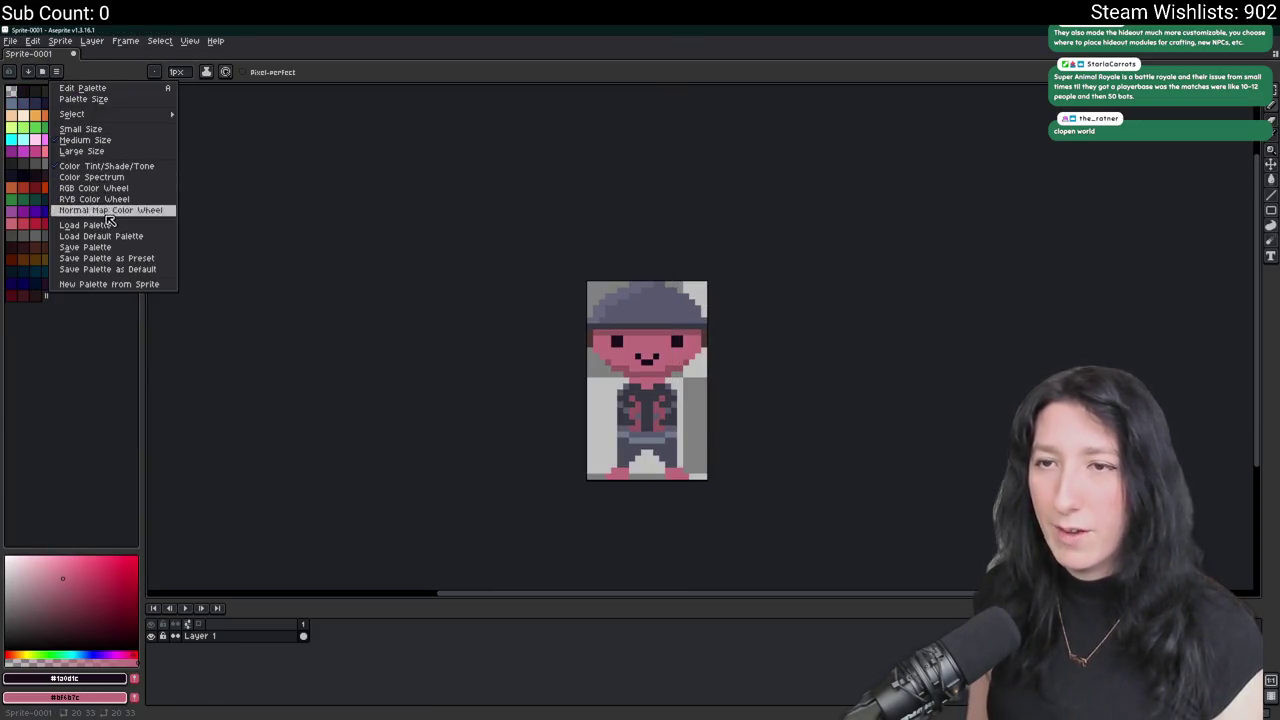
click(86, 225)
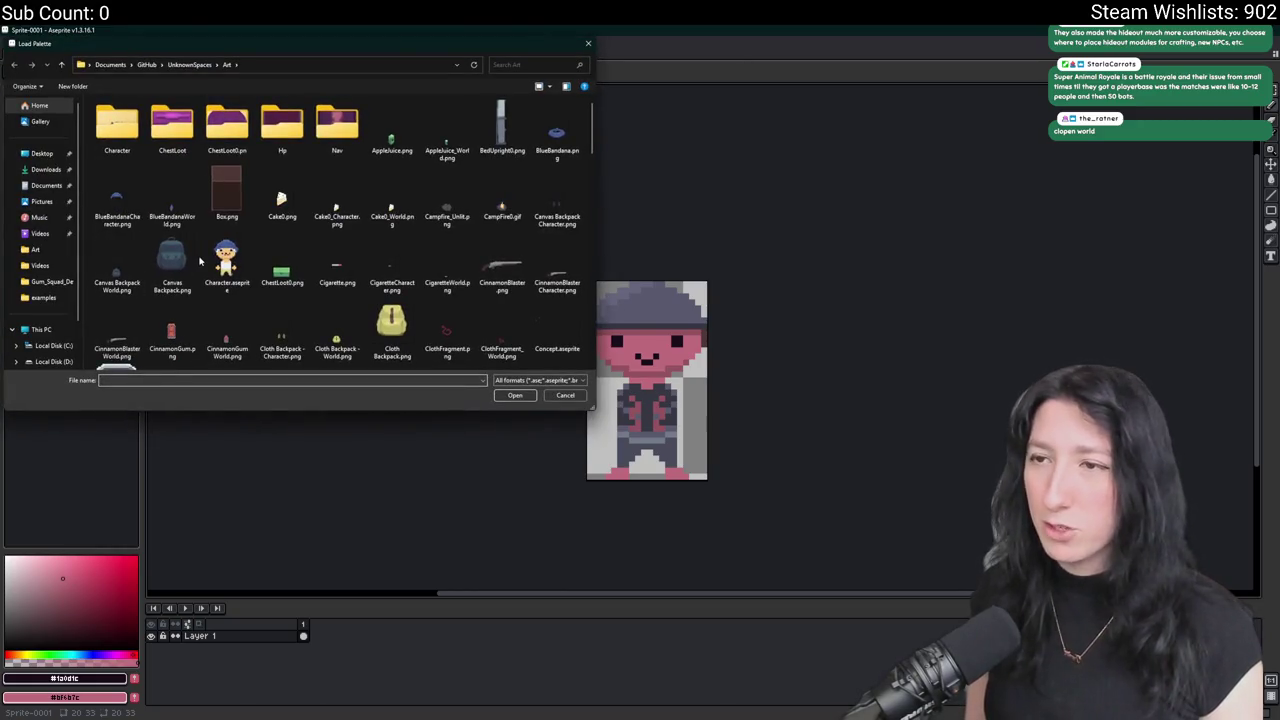
scroll(172, 262, down, 5)
double_click(295, 238)
scroll(714, 340, up, 3)
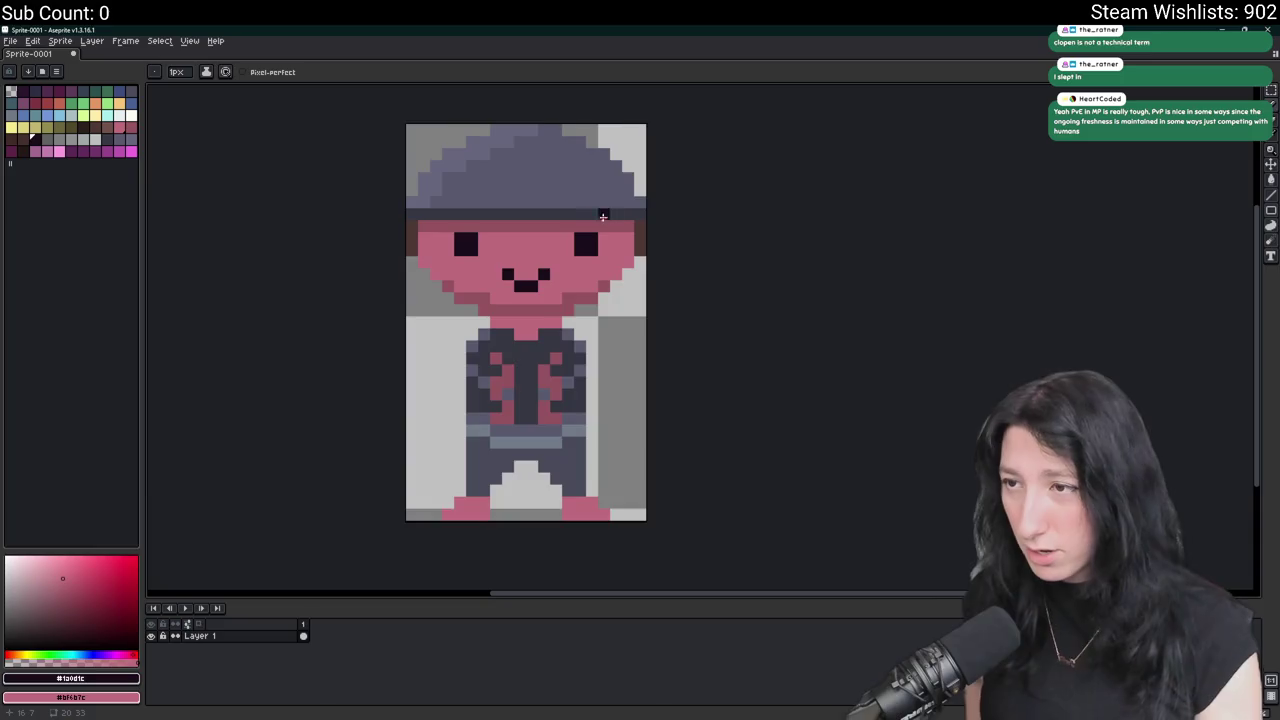
Eyedrop the face's pink and choose a blue palette swatch as its replacement.
scroll(566, 222, up, 1)
key(i)
scroll(566, 222, up, 1)
click(531, 243)
scroll(531, 243, down, 2)
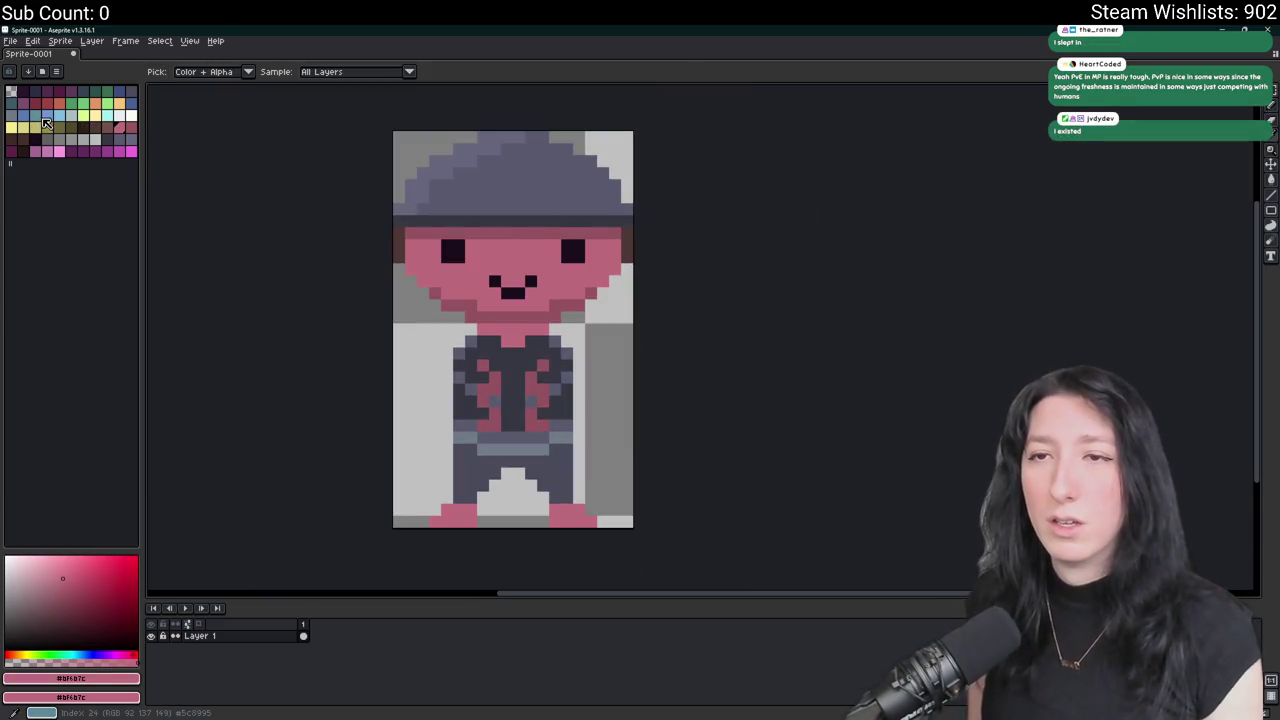
click(35, 115)
scroll(472, 267, up, 1)
click(491, 251)
click(47, 115)
click(540, 240)
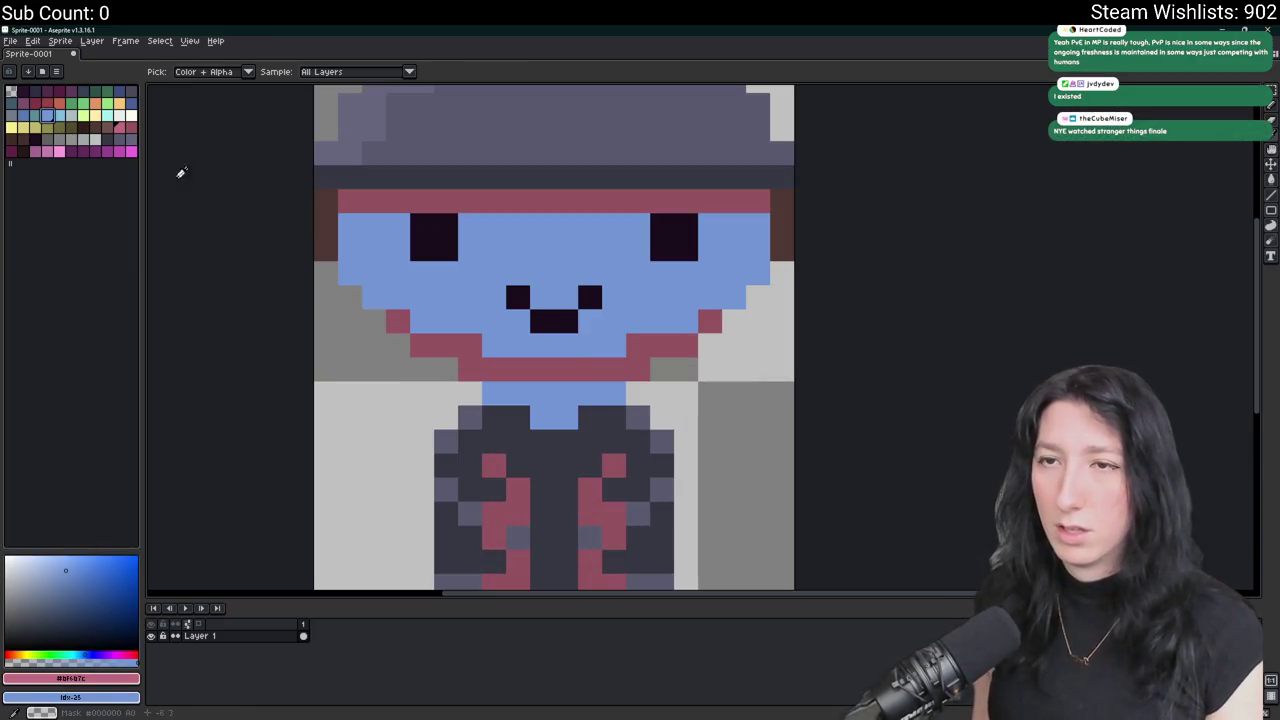
key(ctrl+z)
Replace the face pink and then the darker pink shade with blue.
key(shift+r)
key(Return)
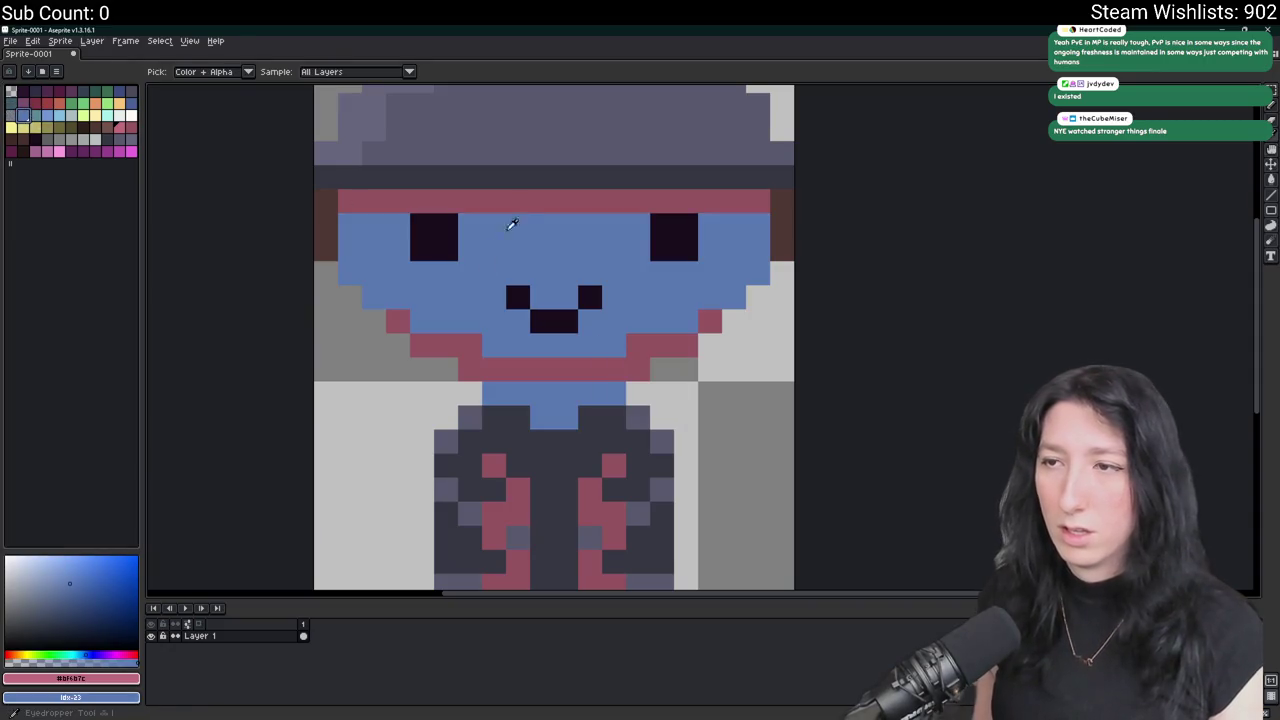
alt+click(470, 200)
right_click(131, 103)
key(shift+r)
key(Return)
Zoom and pan around the sprite to check the blue face, hands and feet.
scroll(500, 265, down, 3)
scroll(514, 258, up, 1)
scroll(509, 211, down, 1)
scroll(503, 209, up, 1)
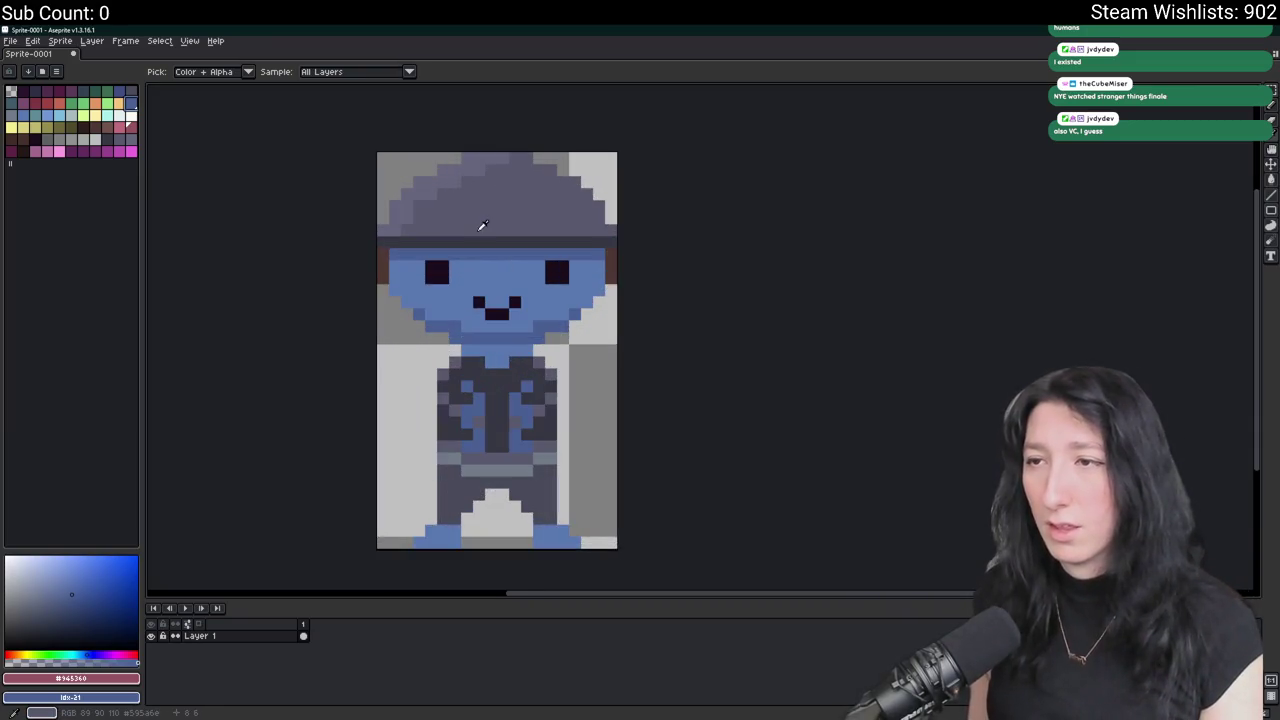
drag(480, 223, 509, 270)
scroll(509, 270, down, 5)
scroll(513, 340, up, 5)
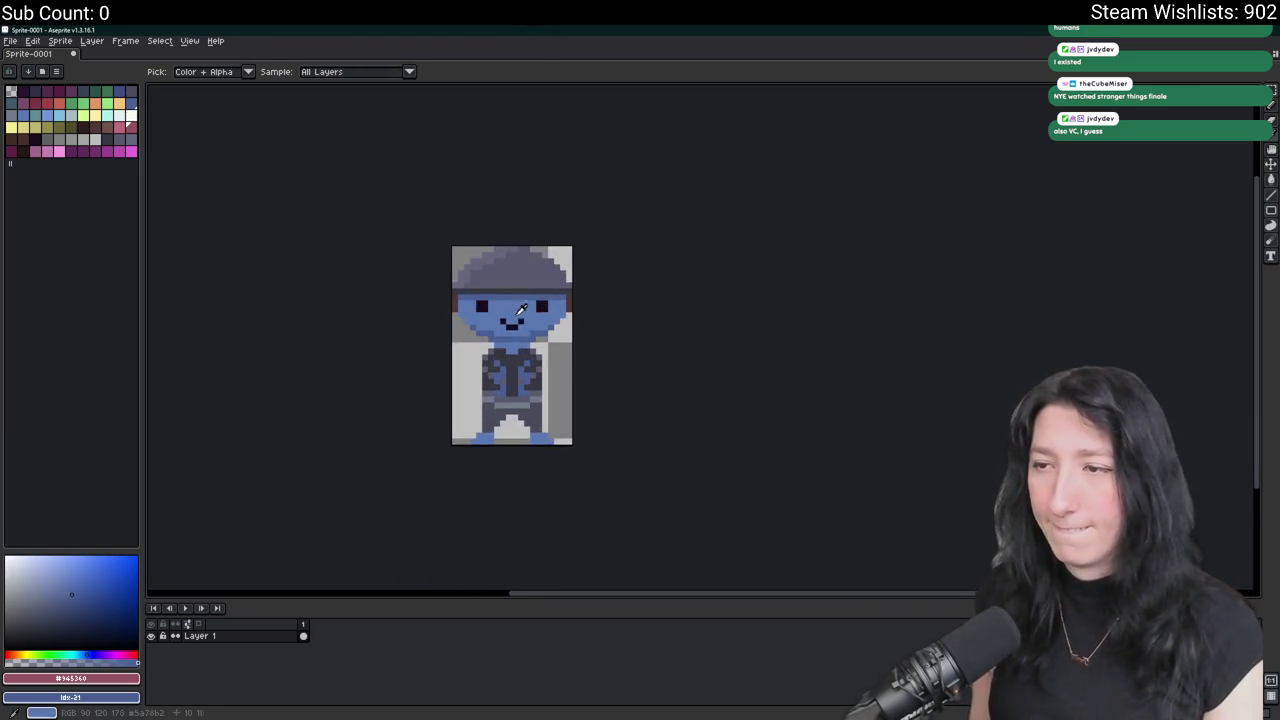
scroll(513, 340, down, 5)
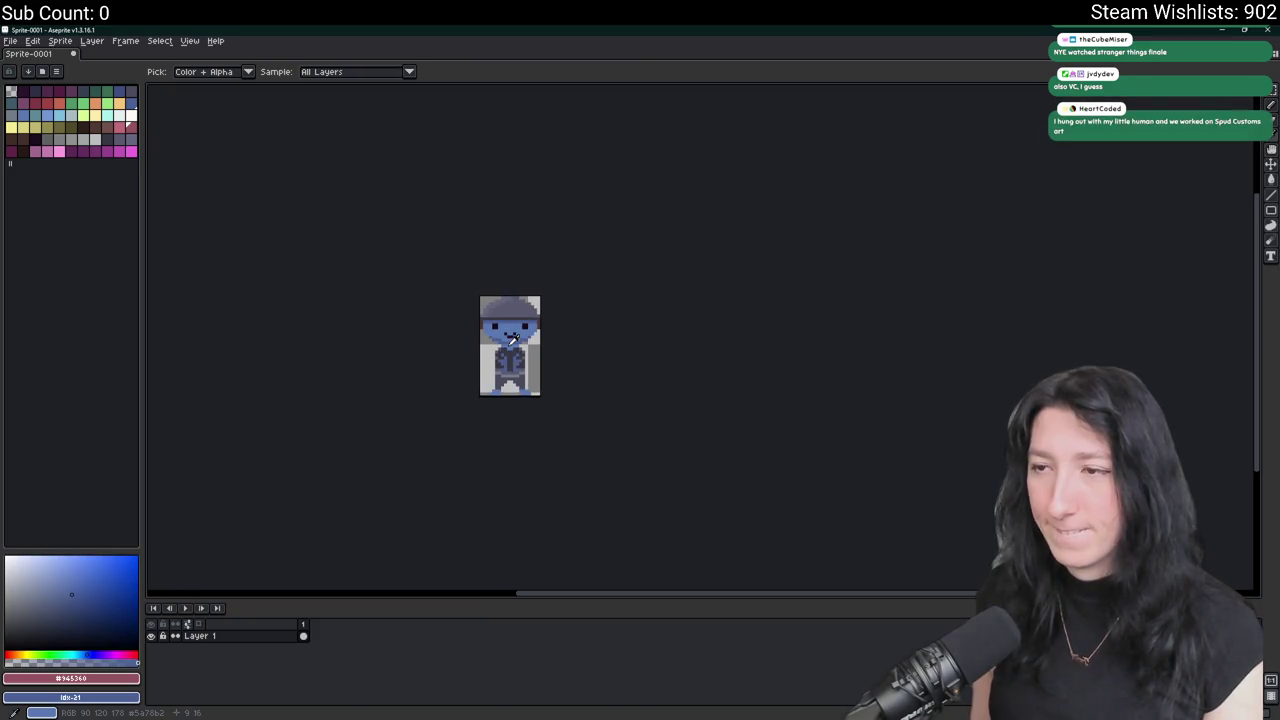
scroll(512, 338, down, 1)
scroll(490, 365, up, 4)
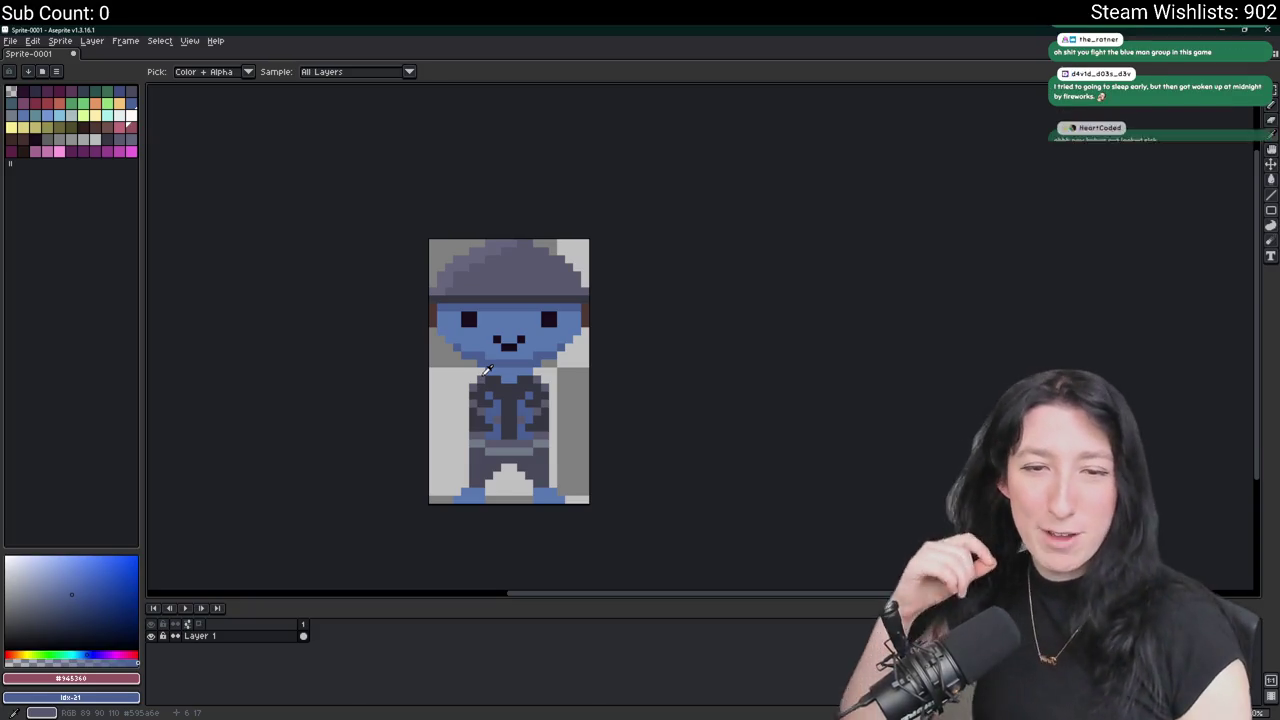
Set the background to Mask, then open Export As and select the Sprite-0001.png output name.
right_click(487, 370)
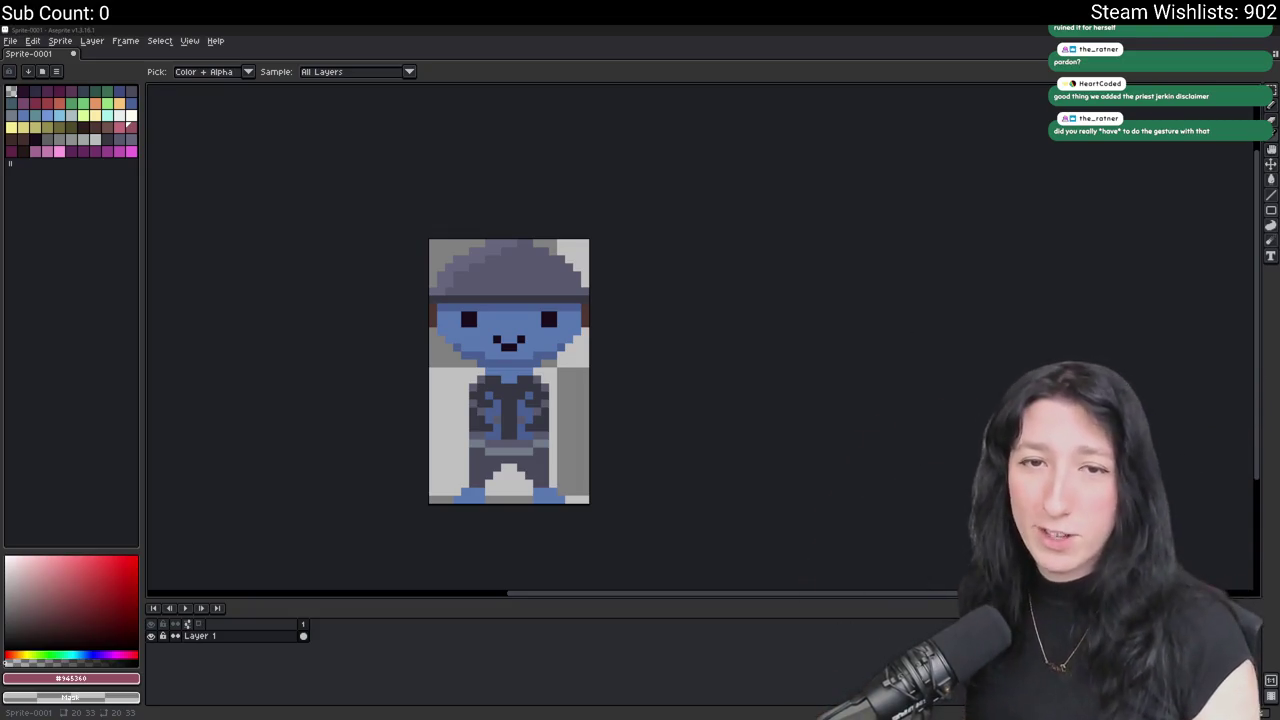
scroll(369, 303, down, 2)
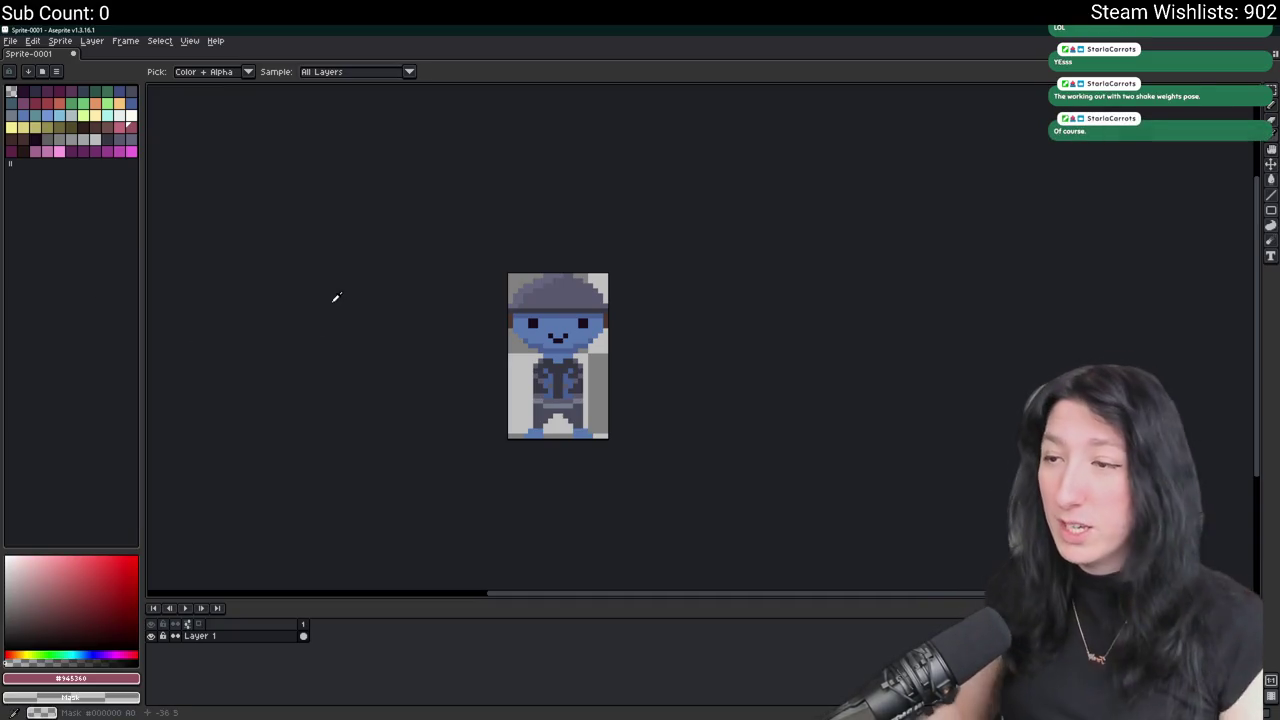
scroll(551, 425, up, 1)
scroll(551, 425, up, 4)
scroll(531, 371, down, 3)
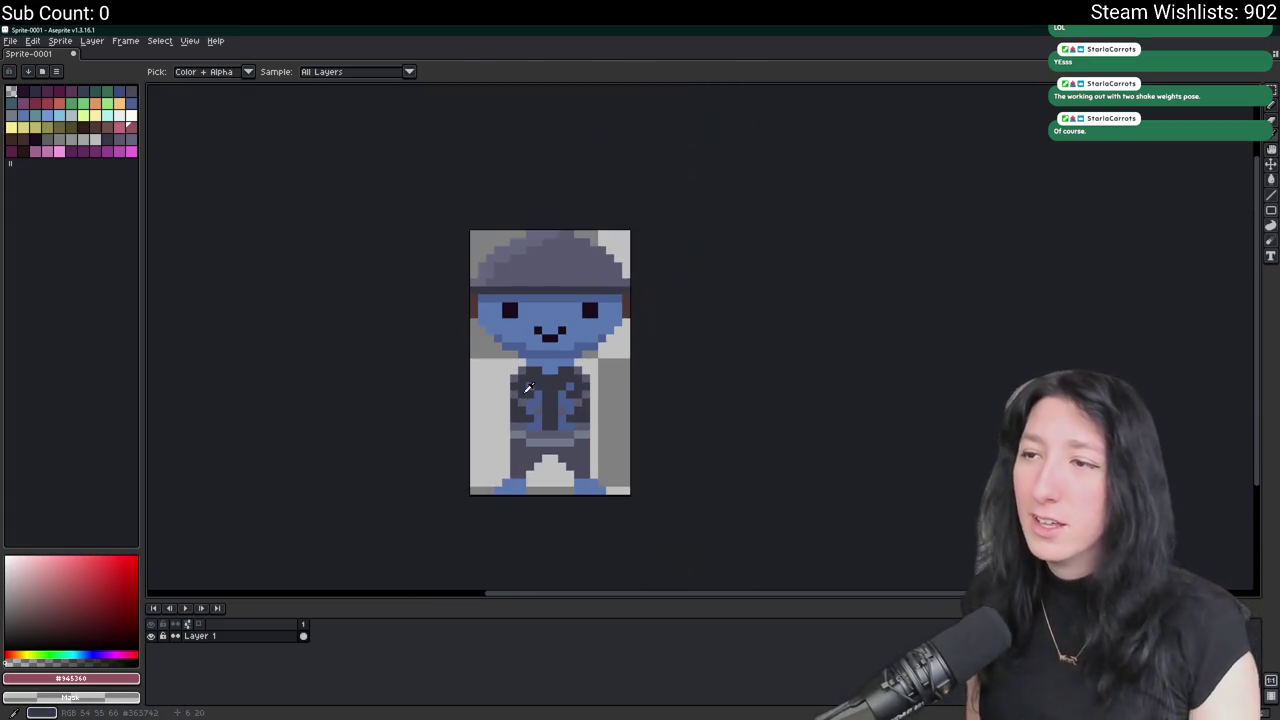
key(ctrl+shift+e)
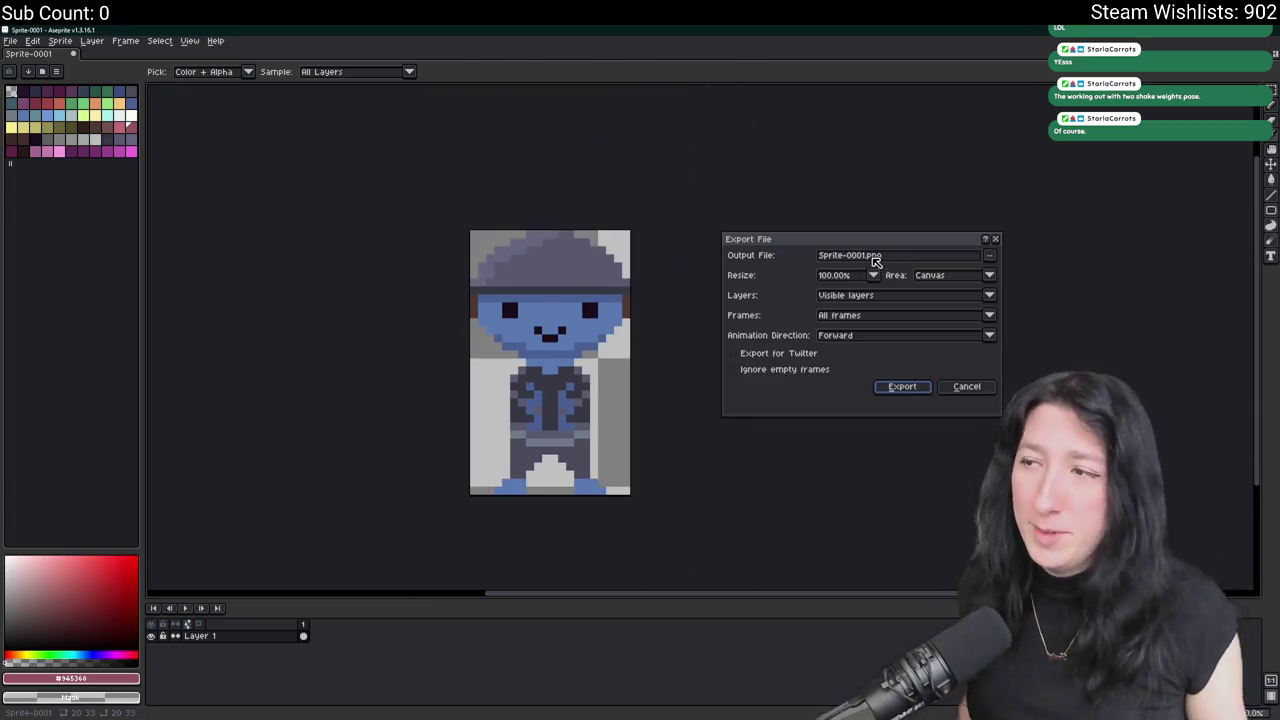
drag(866, 259, 799, 265)
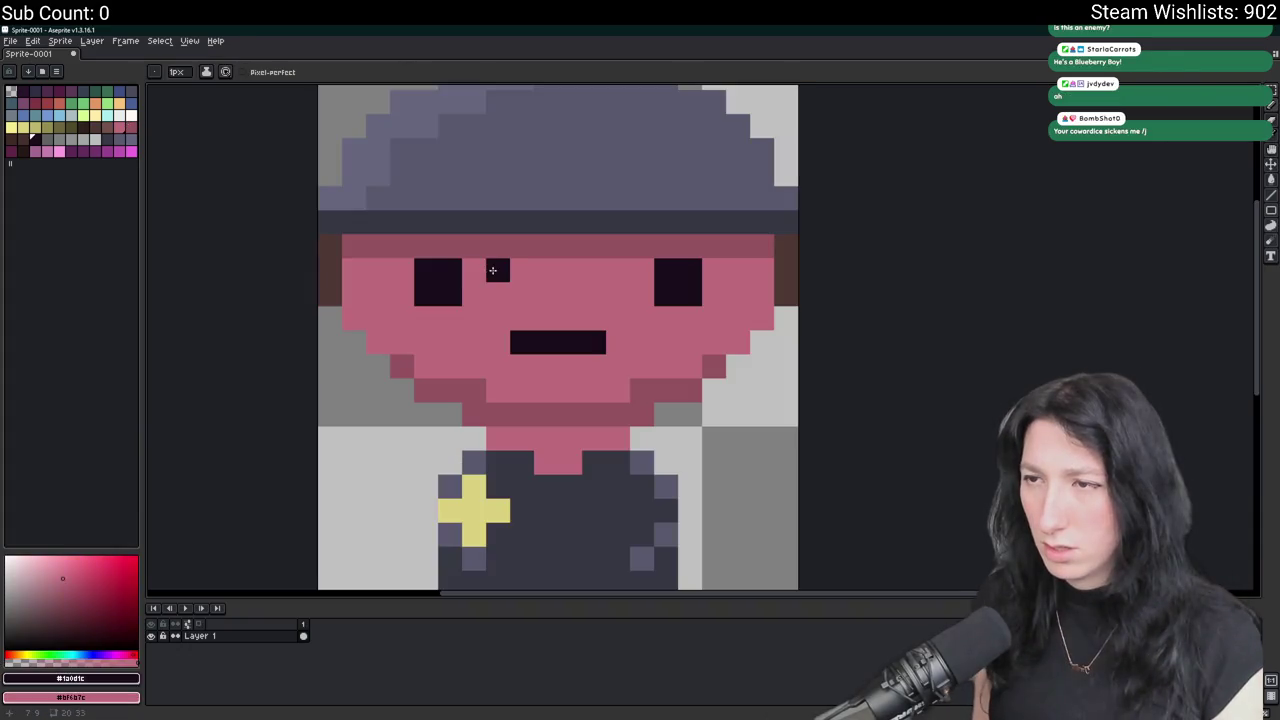
Draw dark pixels on the pink face, then undo the last pencil stroke.
click(618, 270)
click(641, 247)
scroll(641, 252, down, 8)
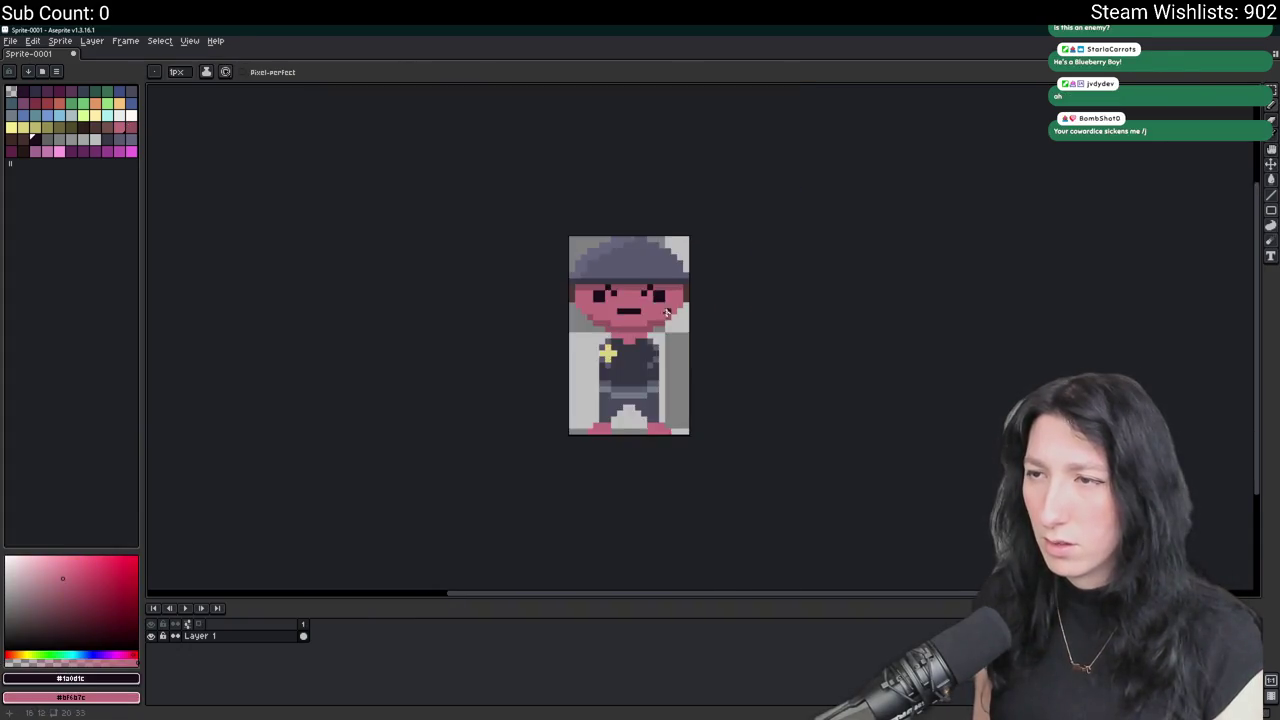
scroll(583, 87, up, 2)
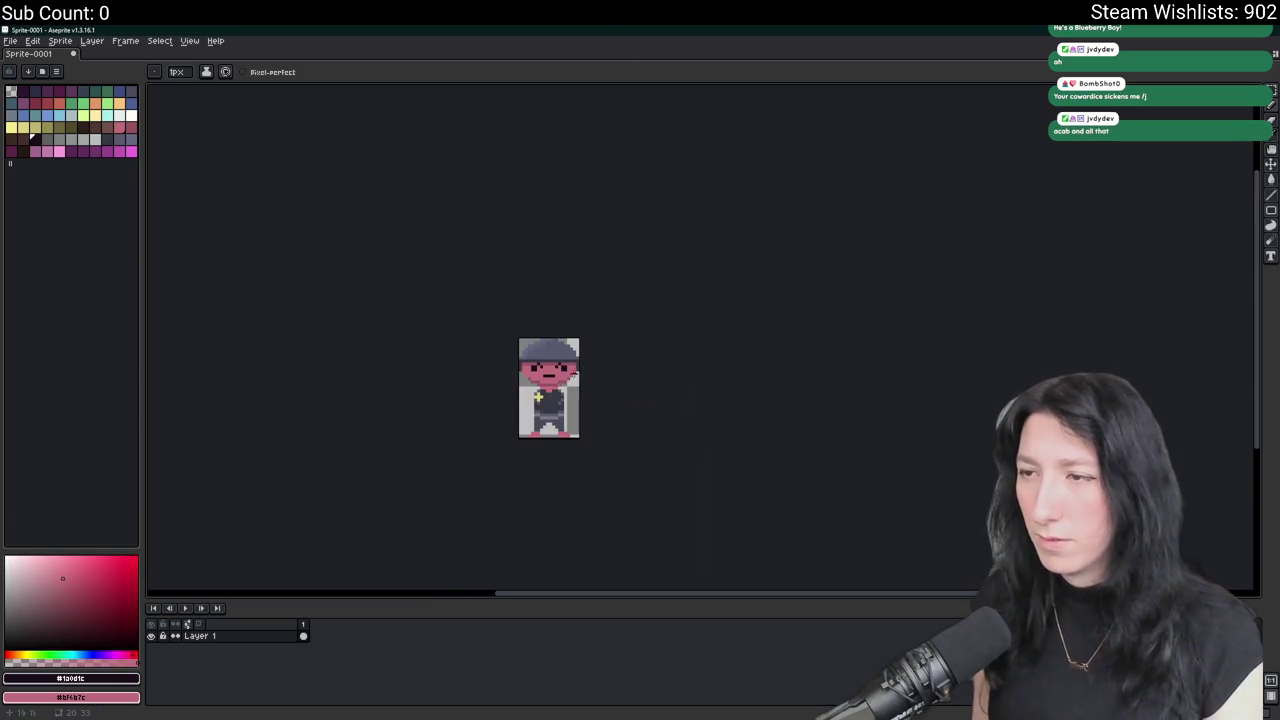
scroll(536, 397, up, 1)
scroll(536, 395, up, 1)
key(ctrl+z)
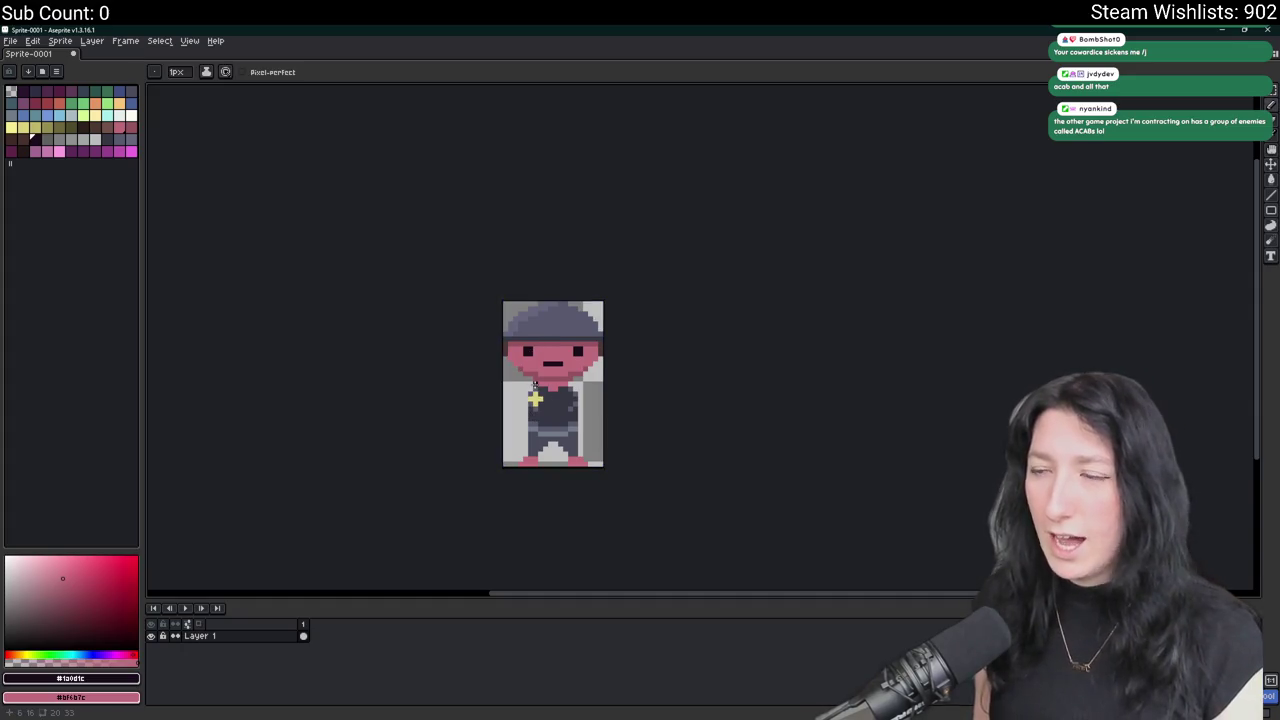
scroll(657, 329, down, 1)
scroll(657, 334, up, 1)
Save the sprite as GlummerCaptain.aseprite in the Art folder.
key(ctrl+s)
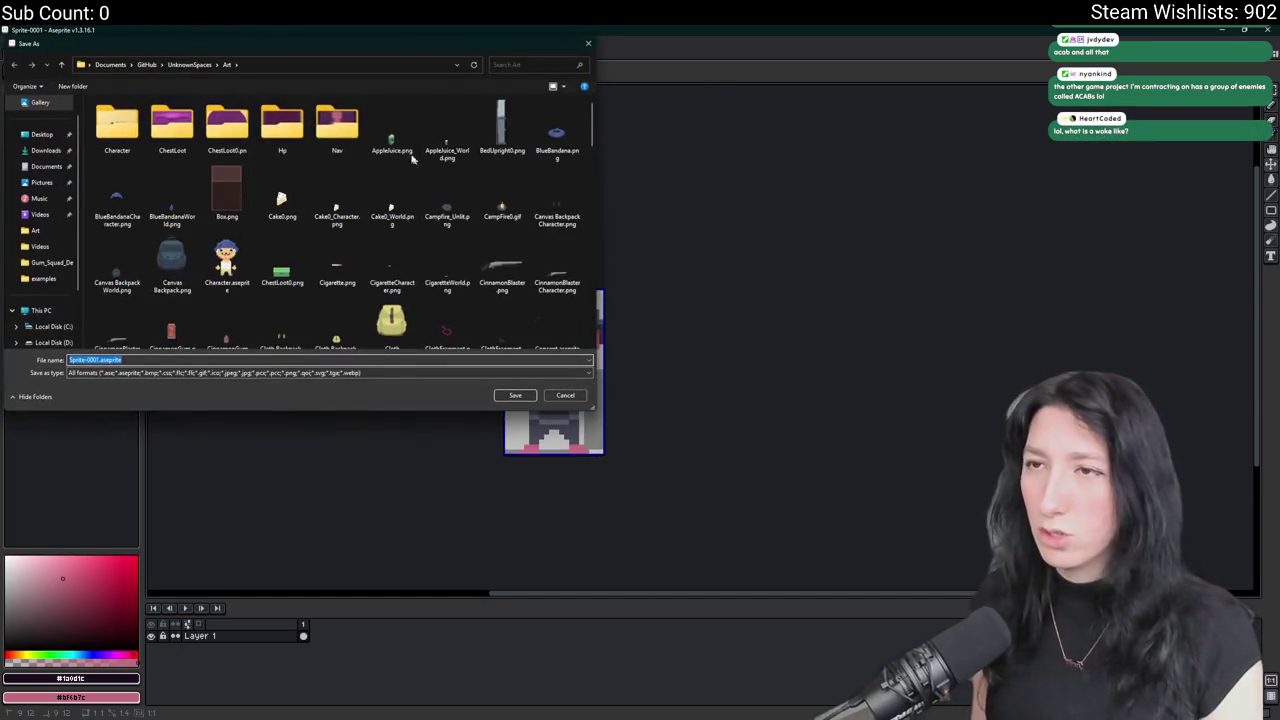
click(93, 359)
drag(93, 359, 62, 360)
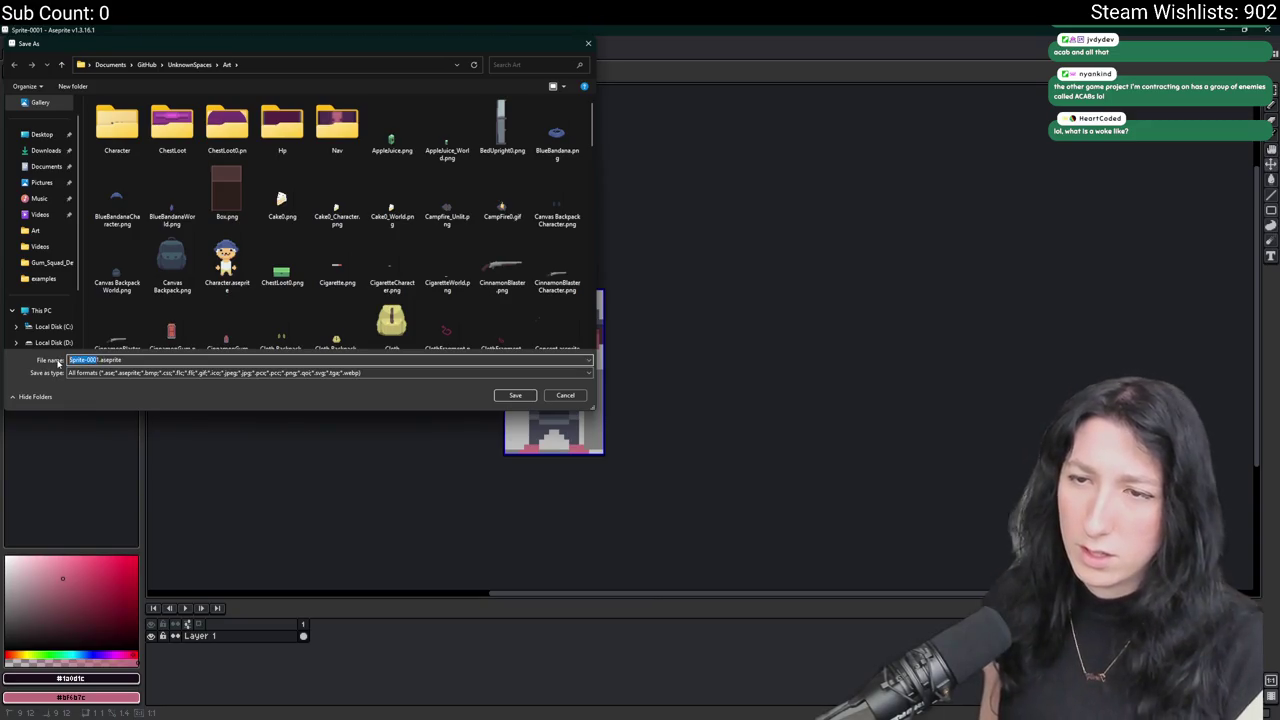
key(BackSpace)
text(Glummee)
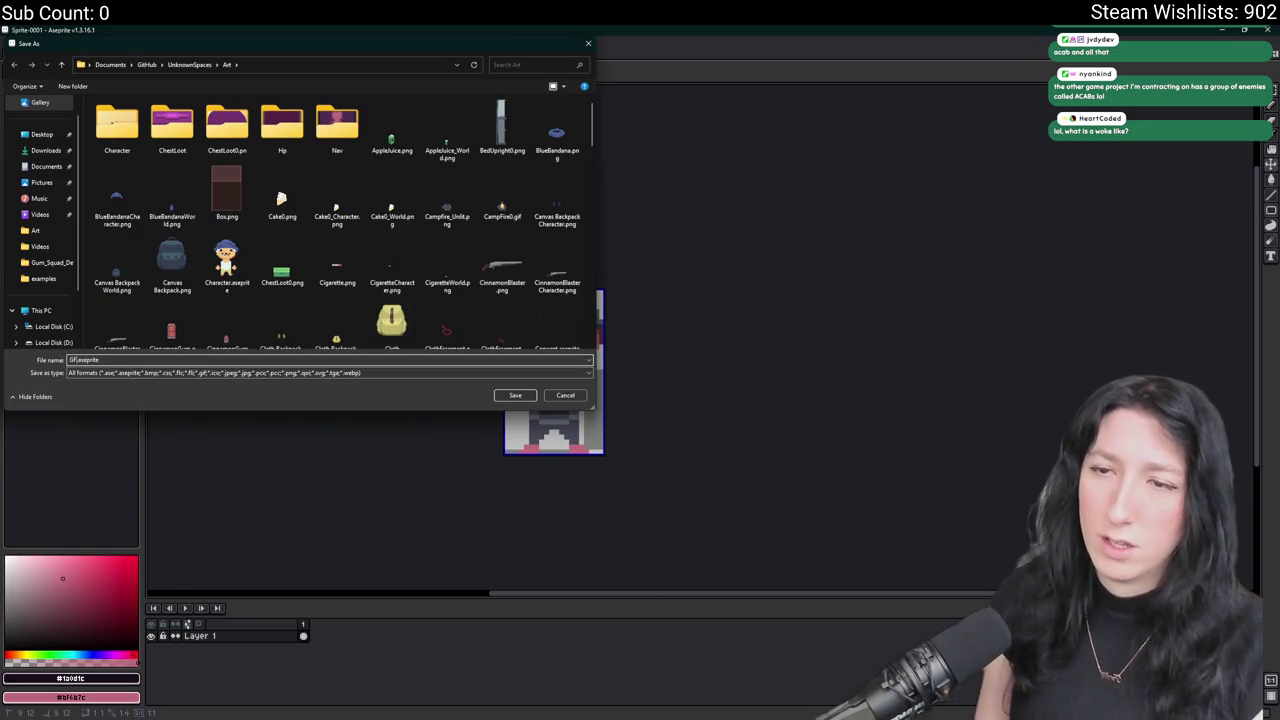
text(Captain)
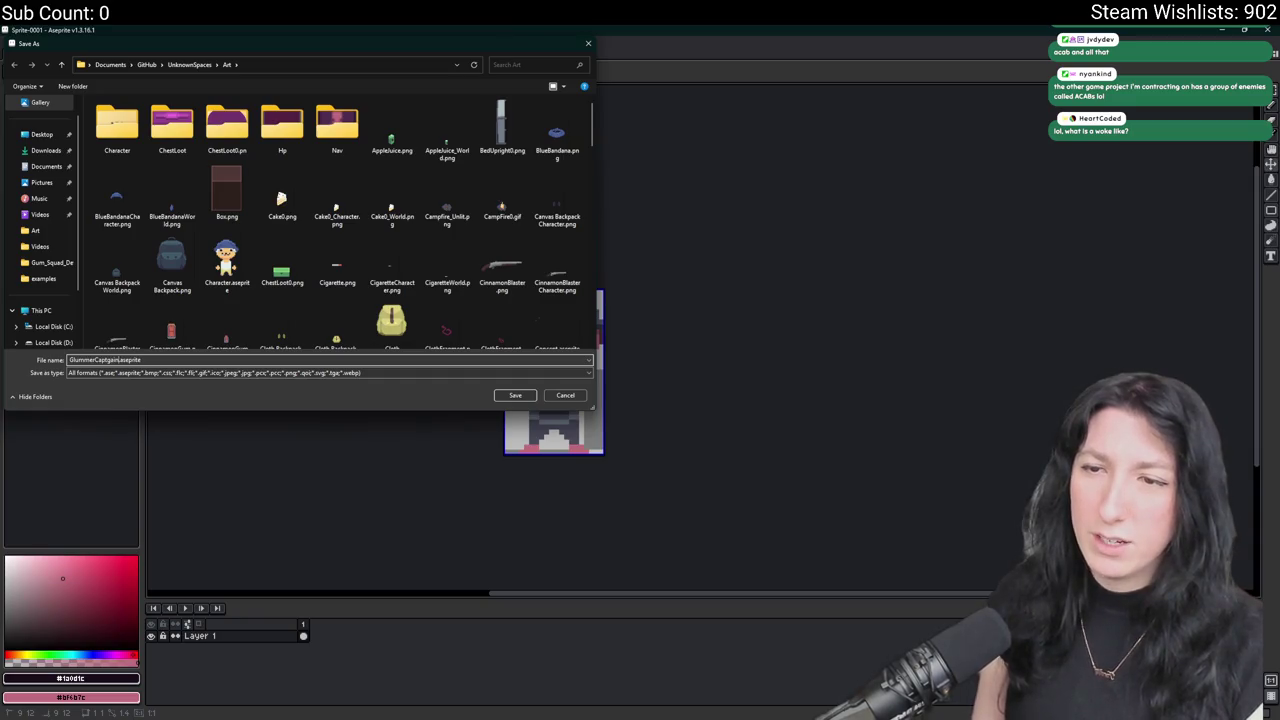
text(a)
key(Return)
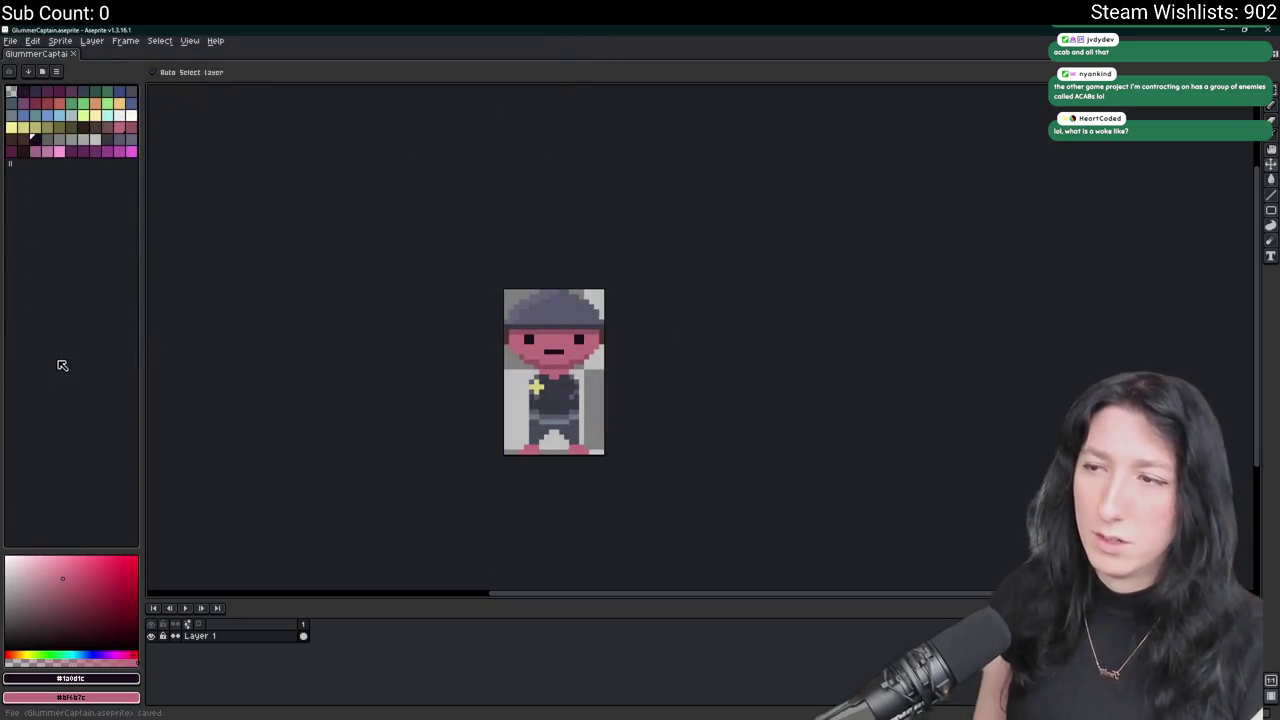
key(alt+Tab)
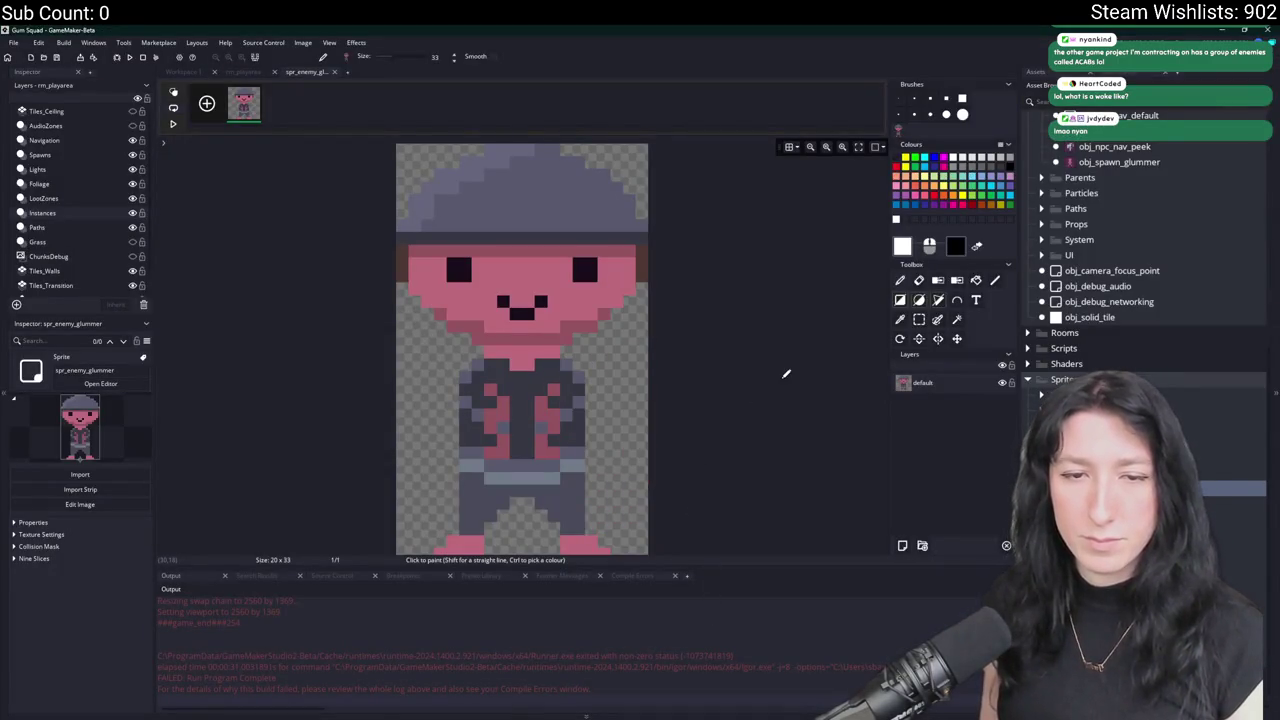
Widen the asset panel and move the three glummer sprites into the Glummer folder.
click(896, 219)
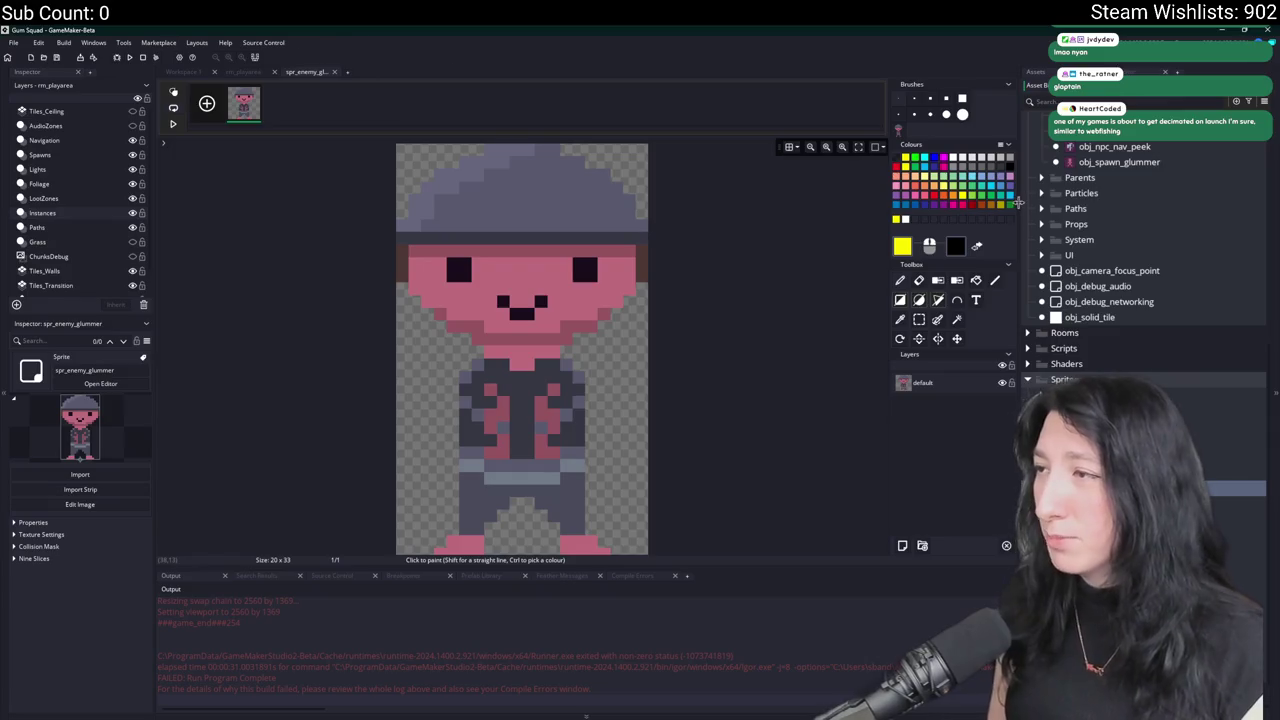
drag(1023, 209, 708, 209)
click(818, 534)
shift+click(807, 504)
drag(807, 504, 784, 489)
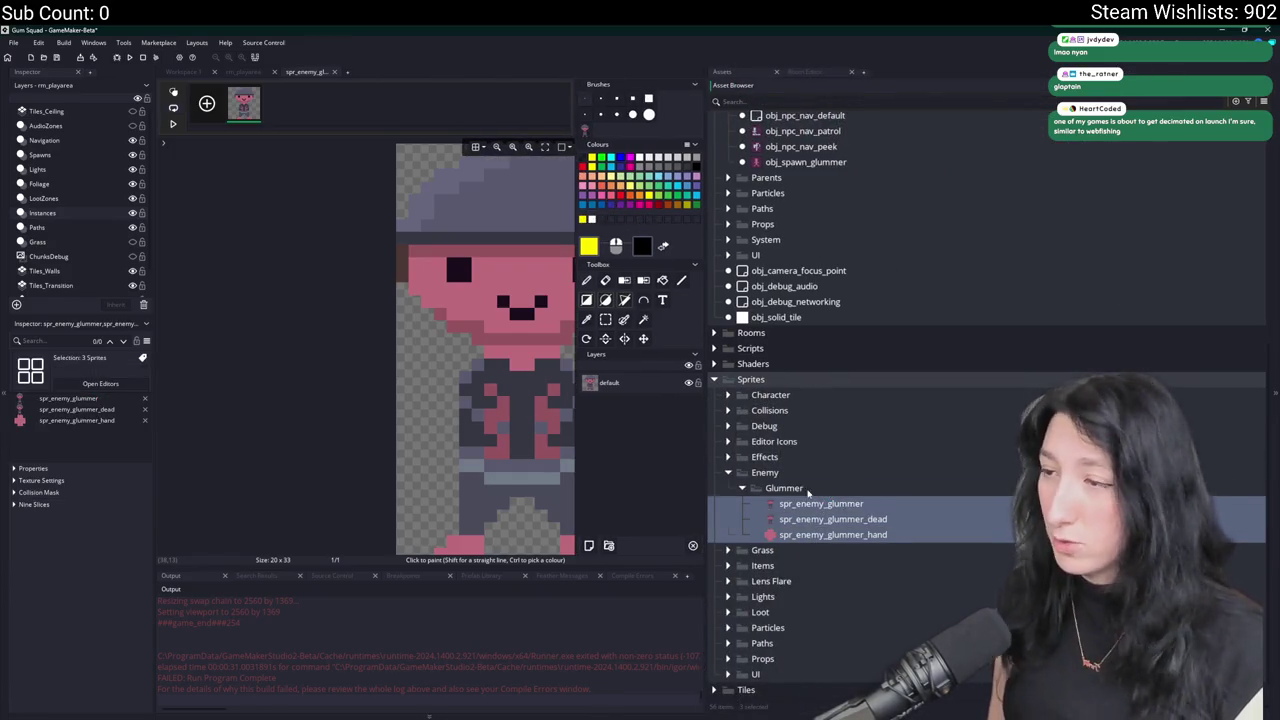
Create a new group under Enemy named 'Glummer Captain'.
right_click(826, 476)
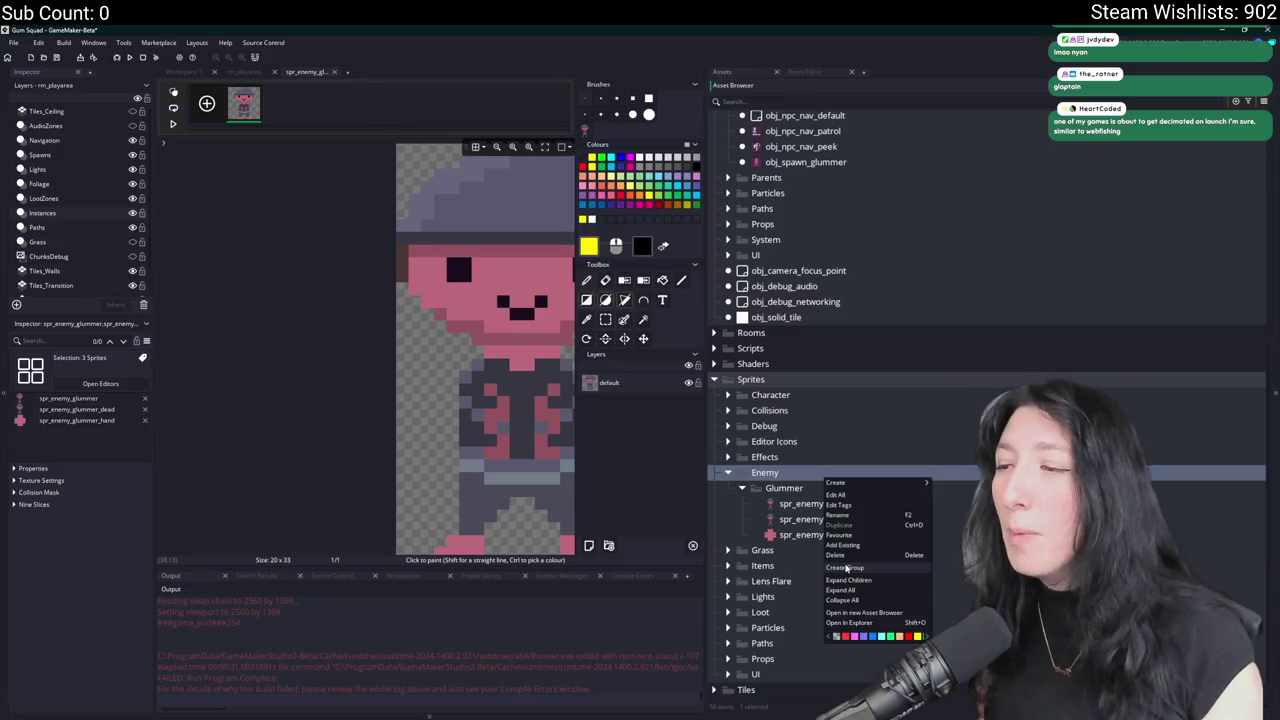
click(846, 567)
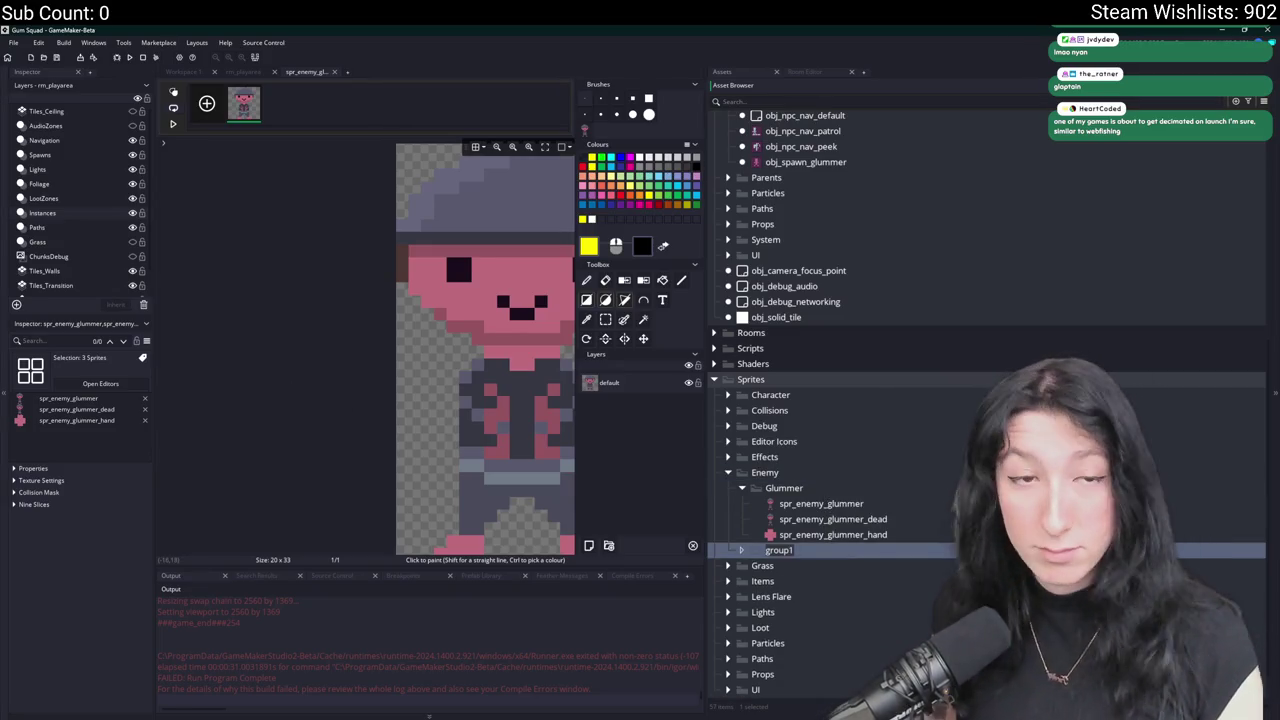
text(Glummi)
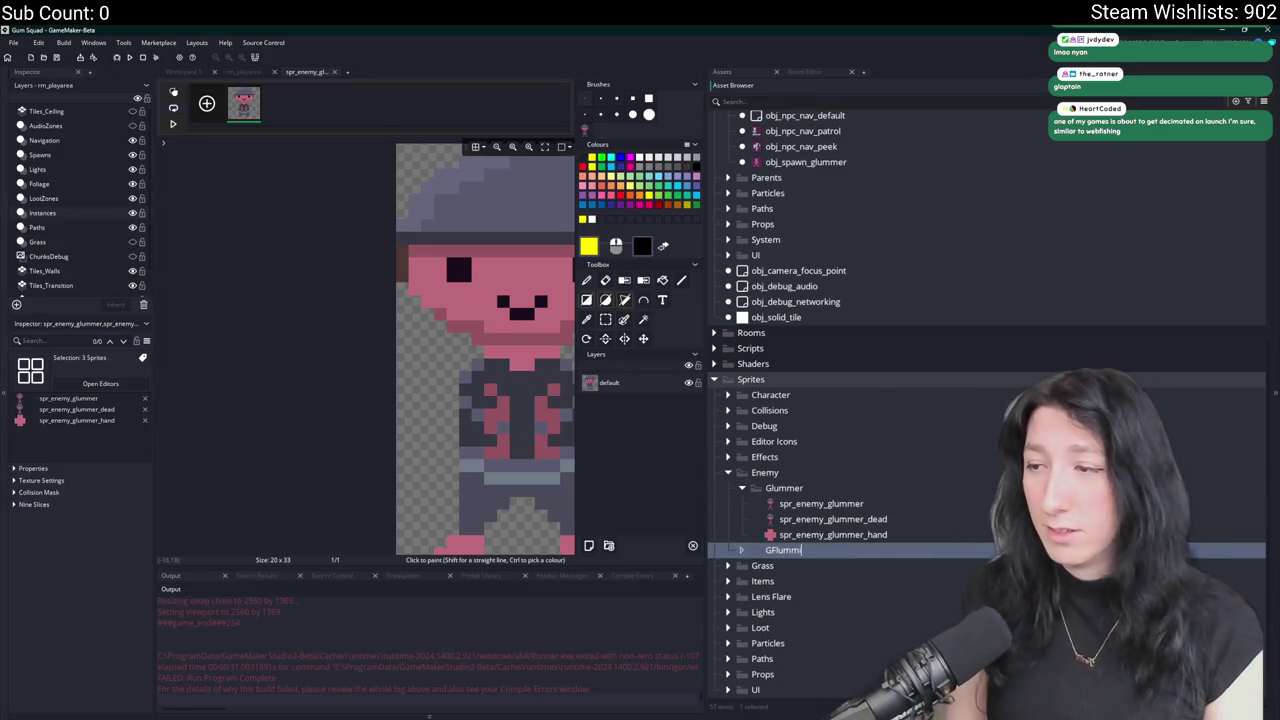
key(BackSpace)
key(BackSpace)
key(BackSpace)
text(lummer)
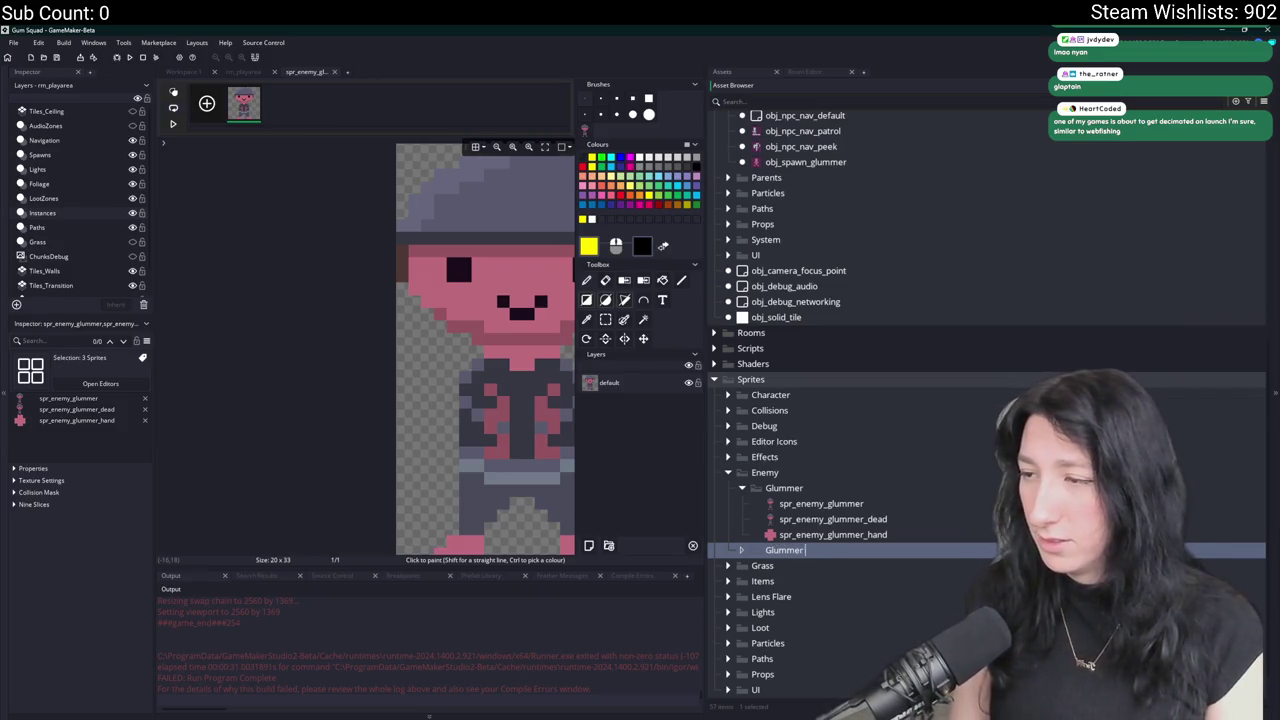
text( Captain)
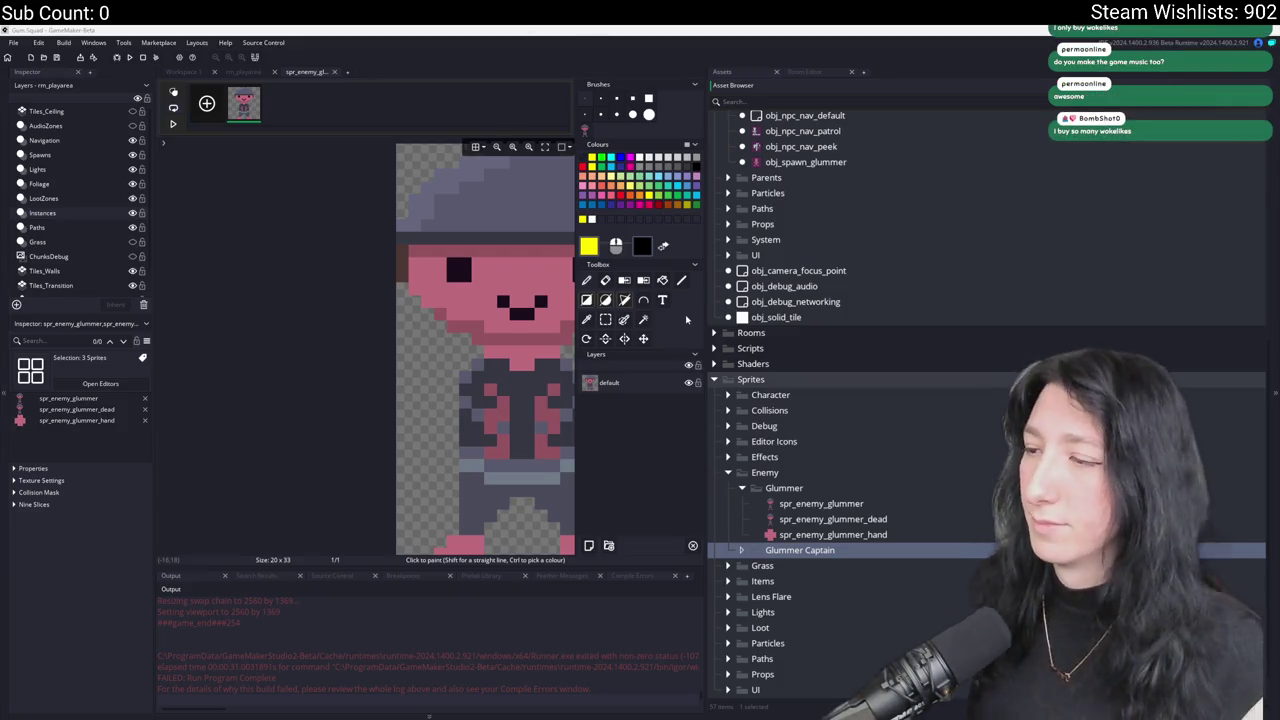
Duplicate spr_enemy_glummer into Glummer Captain as spr_enemy_glummer_captain and open its editor.
click(814, 545)
key(ctrl+d)
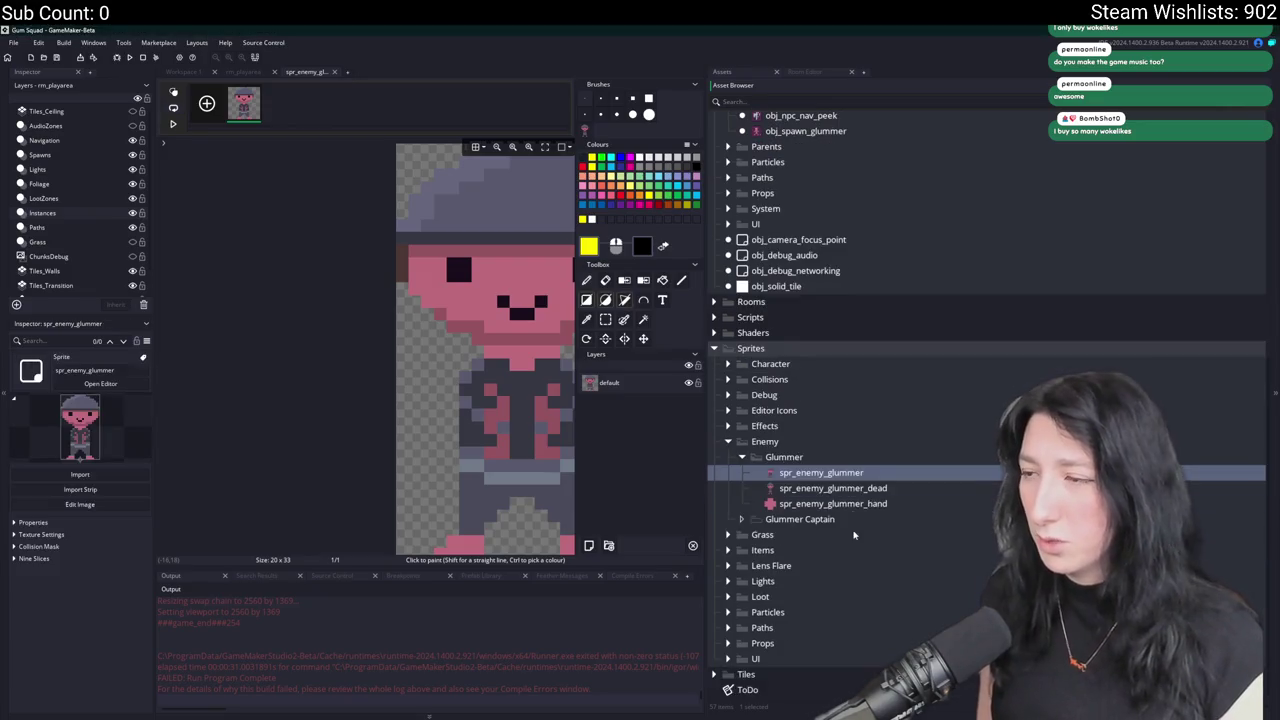
mouse_move(776, 488)
mouse_down()
mouse_move(800, 550)
mouse_move(800, 534)
mouse_up()
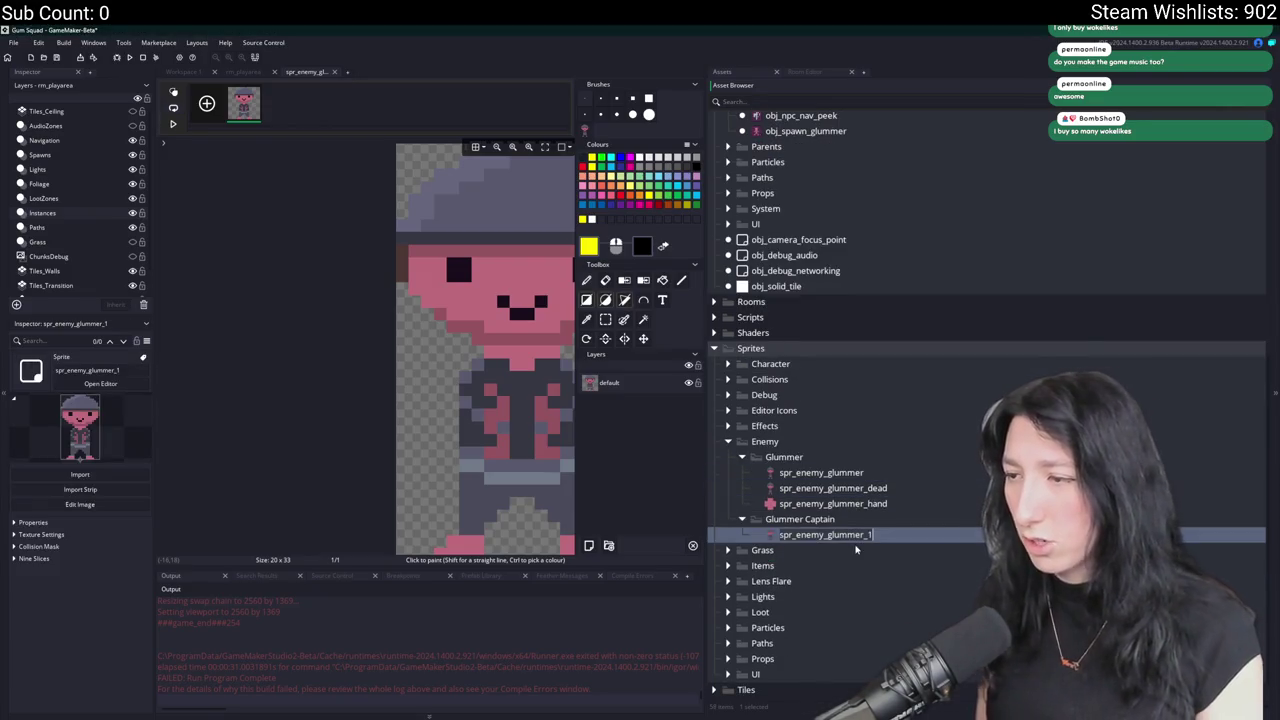
text(captain)
key(Return)
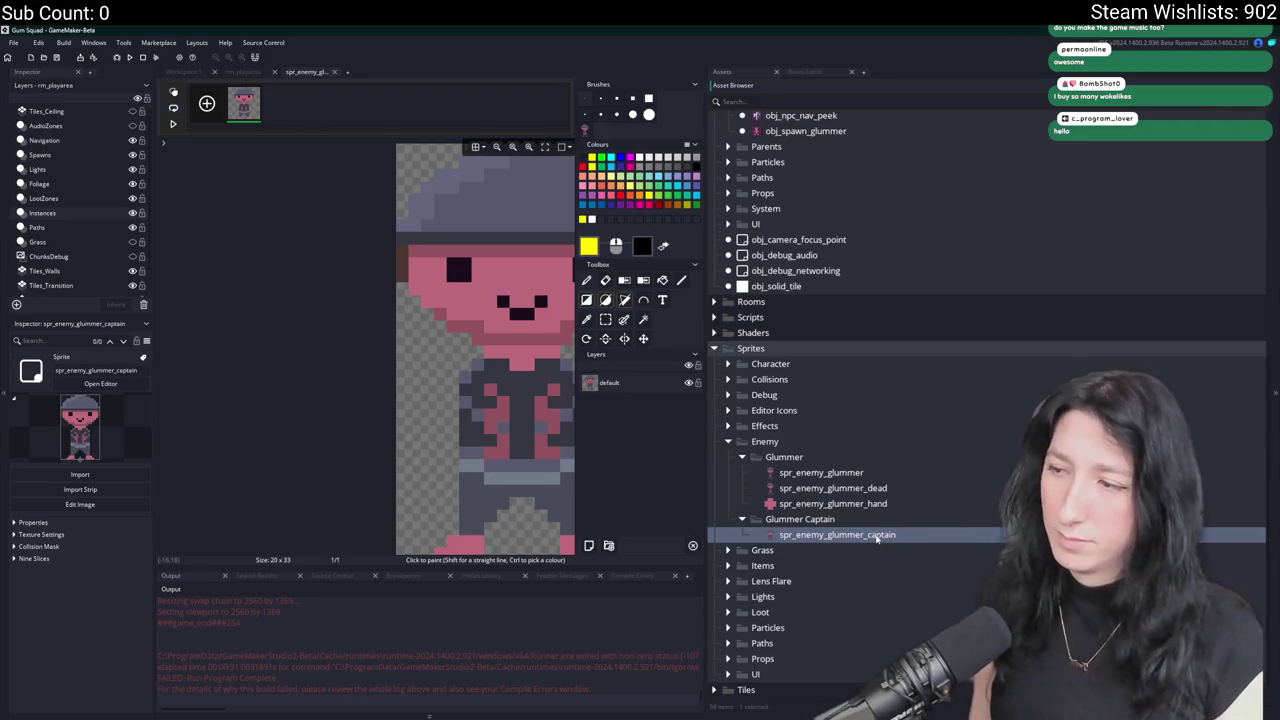
click(878, 490)
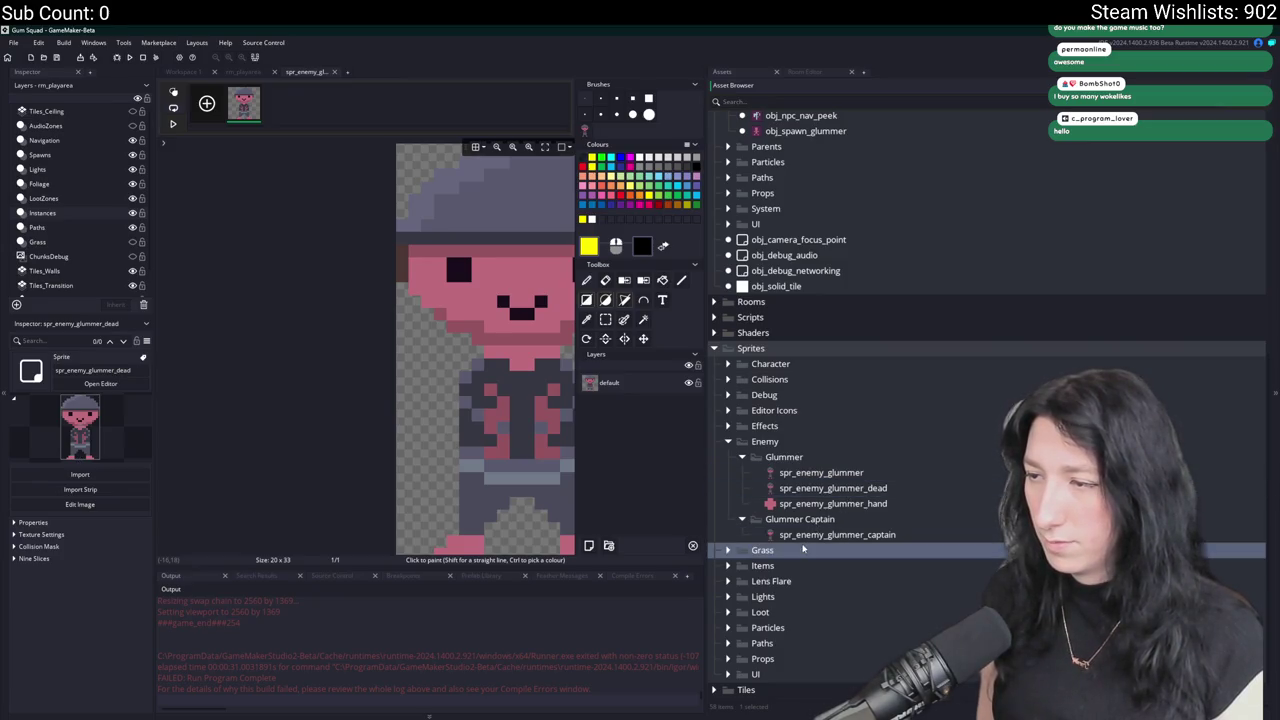
double_click(737, 534)
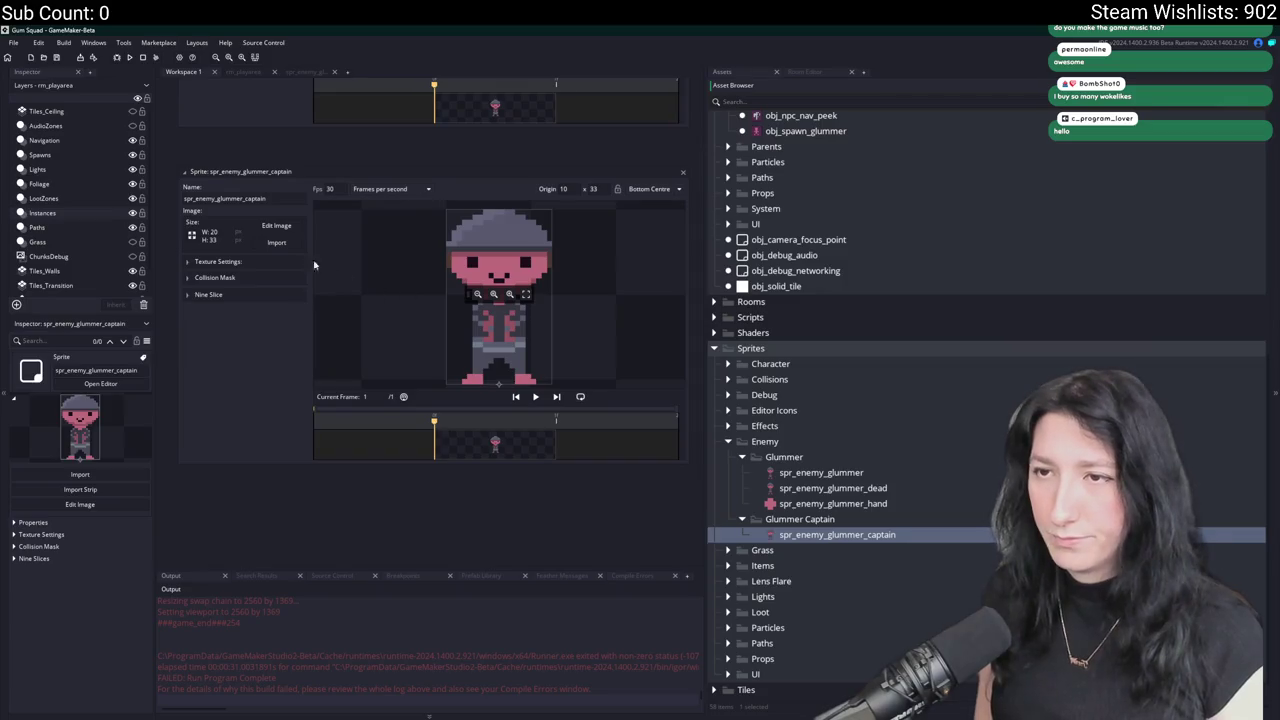
click(280, 243)
Browse the image import dialog to the UnknownSpaces Art folder.
click(366, 257)
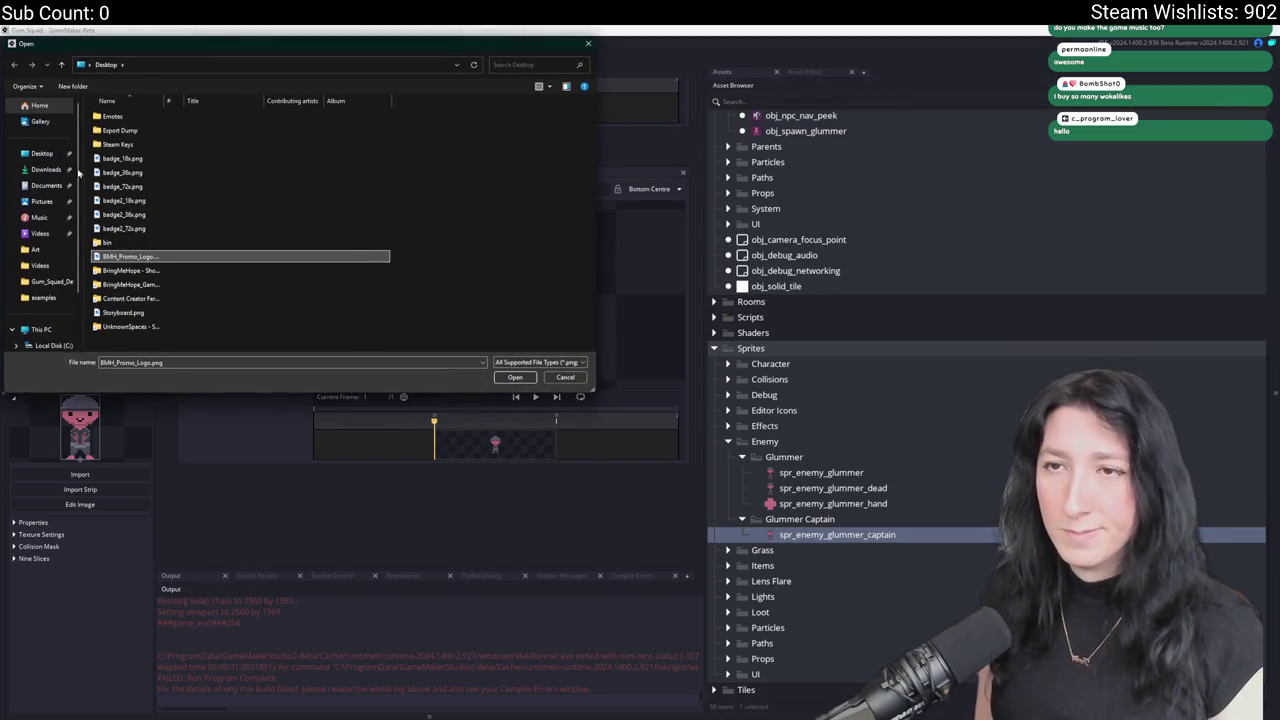
click(130, 298)
click(135, 327)
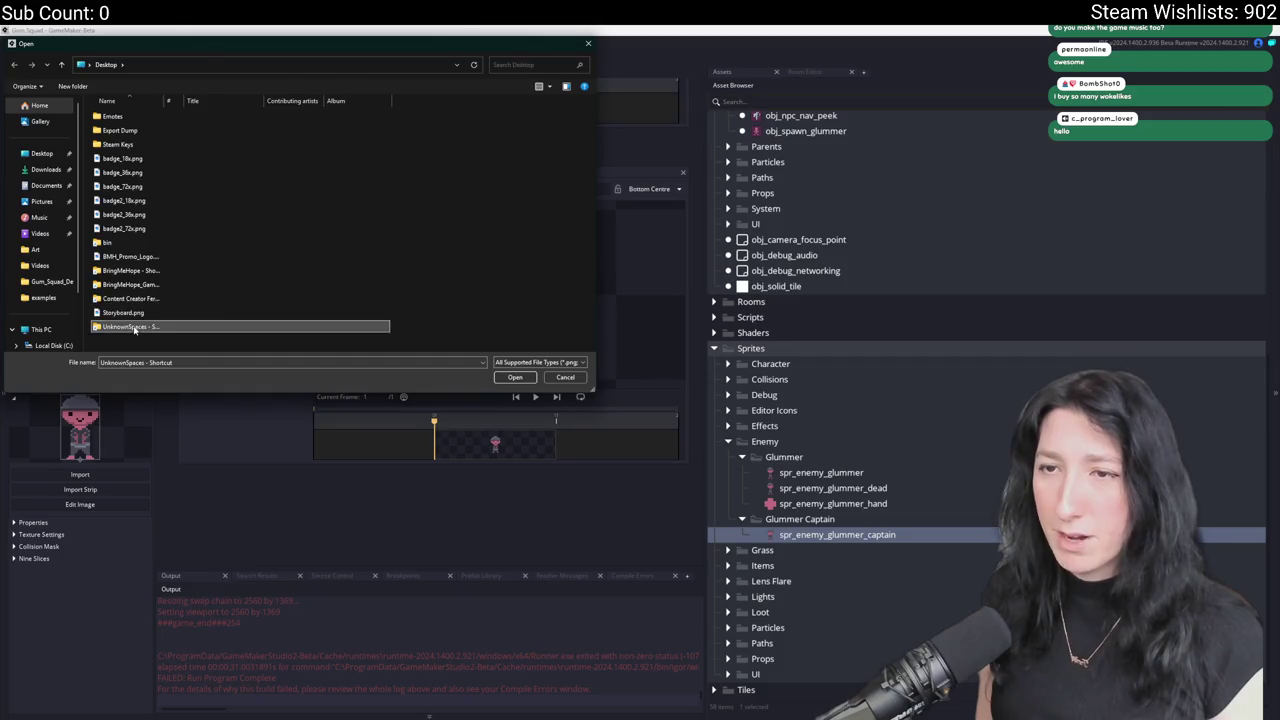
double_click(135, 327)
double_click(213, 131)
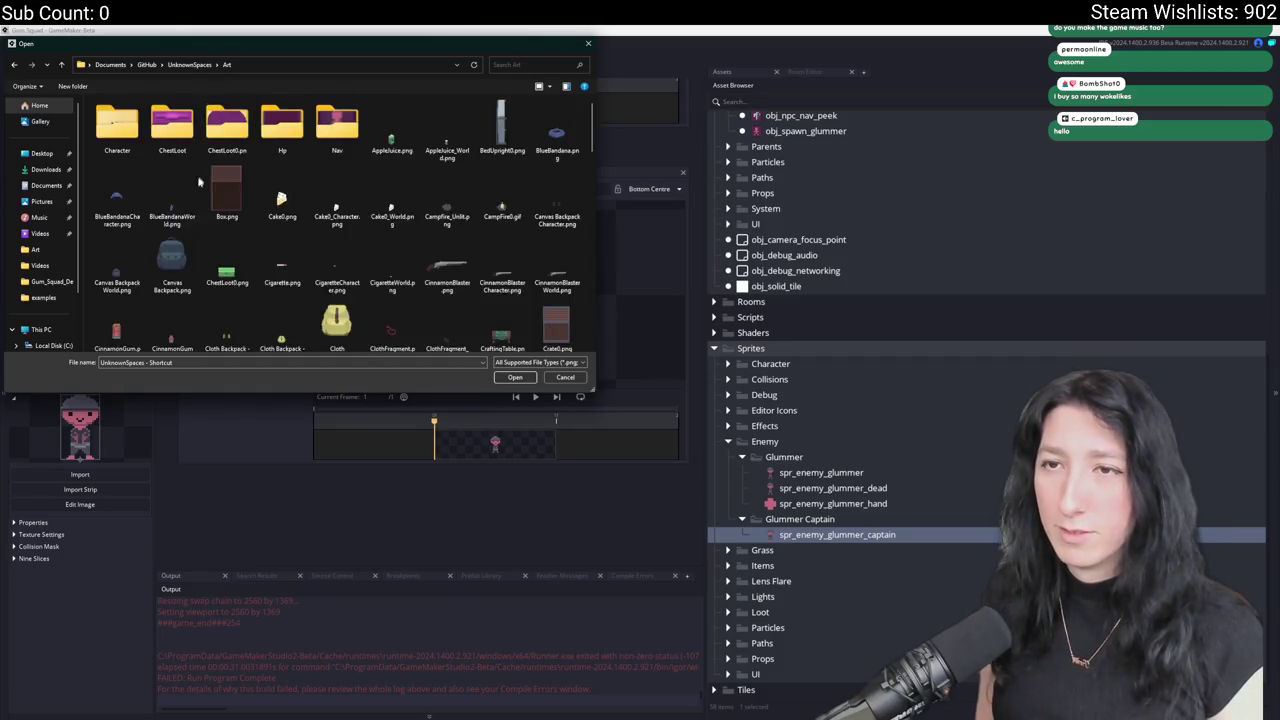
click(229, 208)
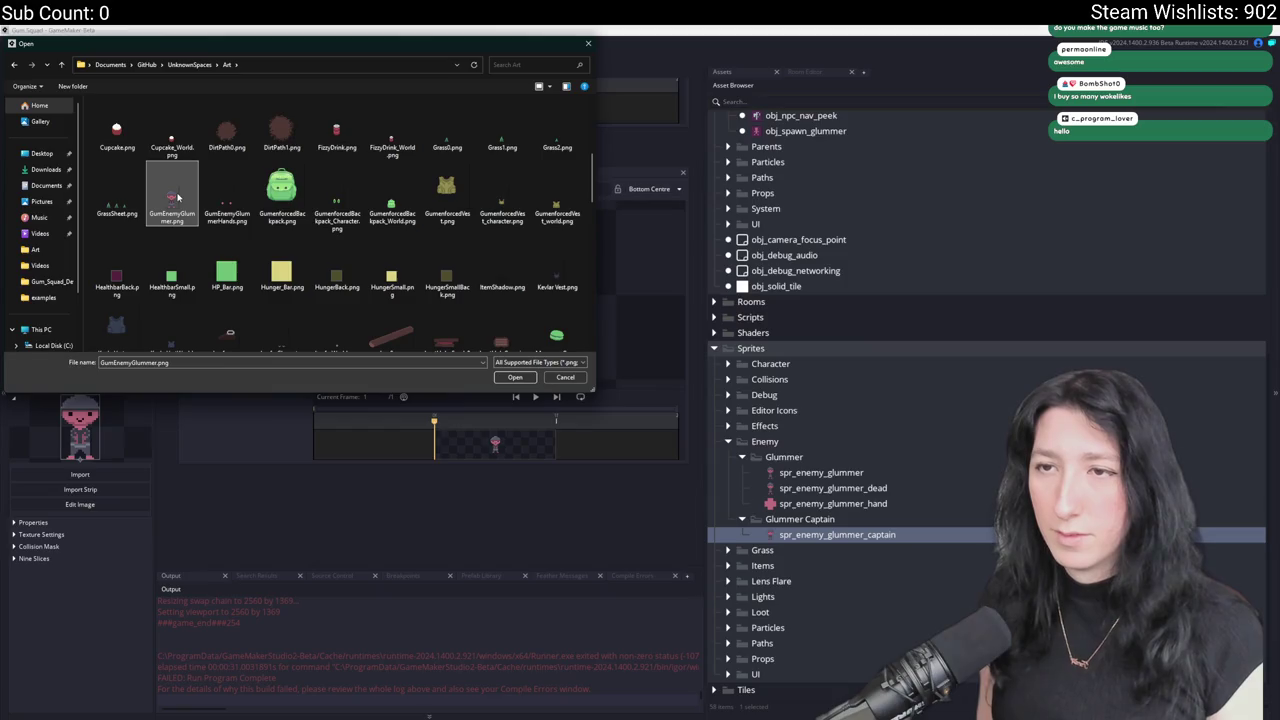
click(337, 203)
scroll(352, 249, down, 5)
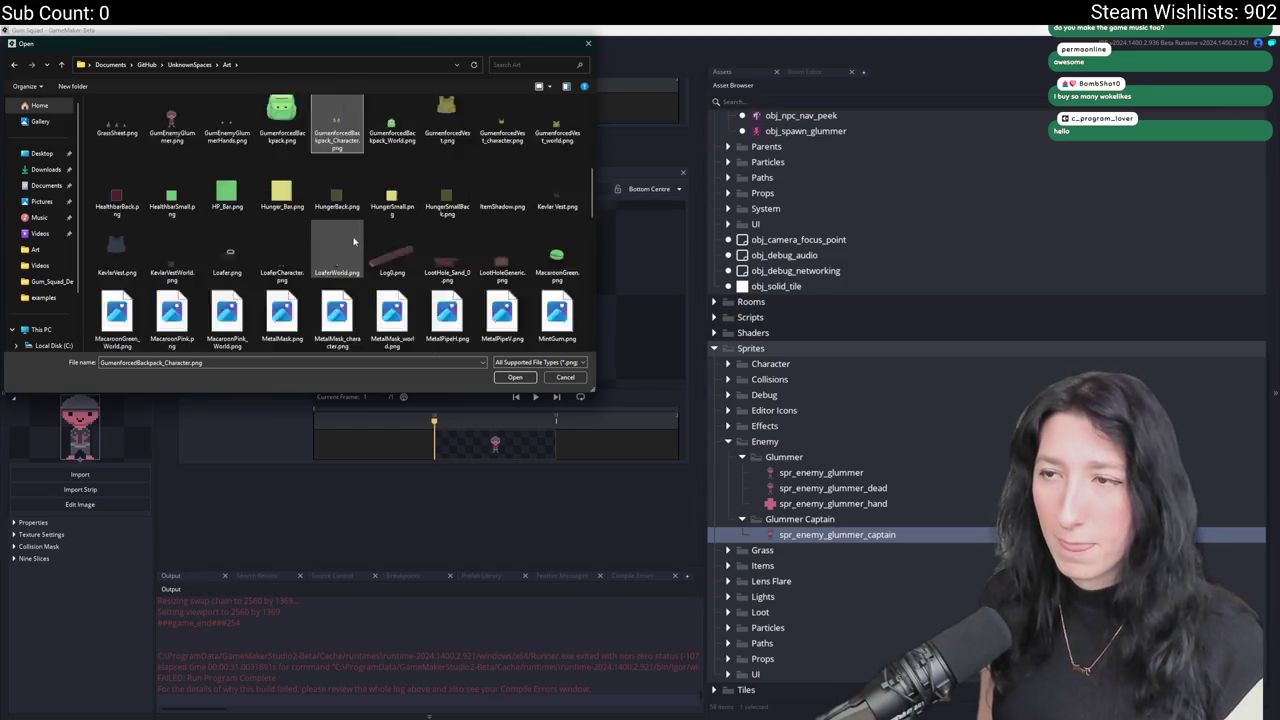
key(g)
click(226, 180)
scroll(280, 160, up, 5)
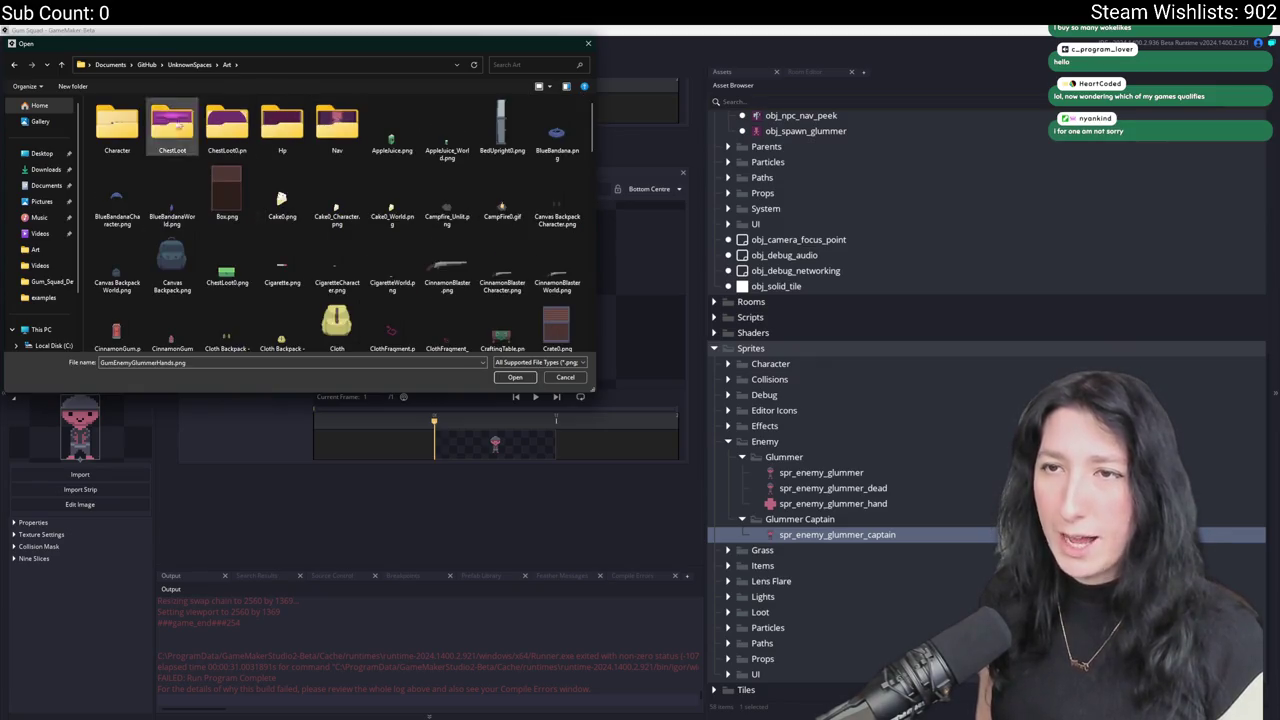
double_click(117, 122)
click(227, 67)
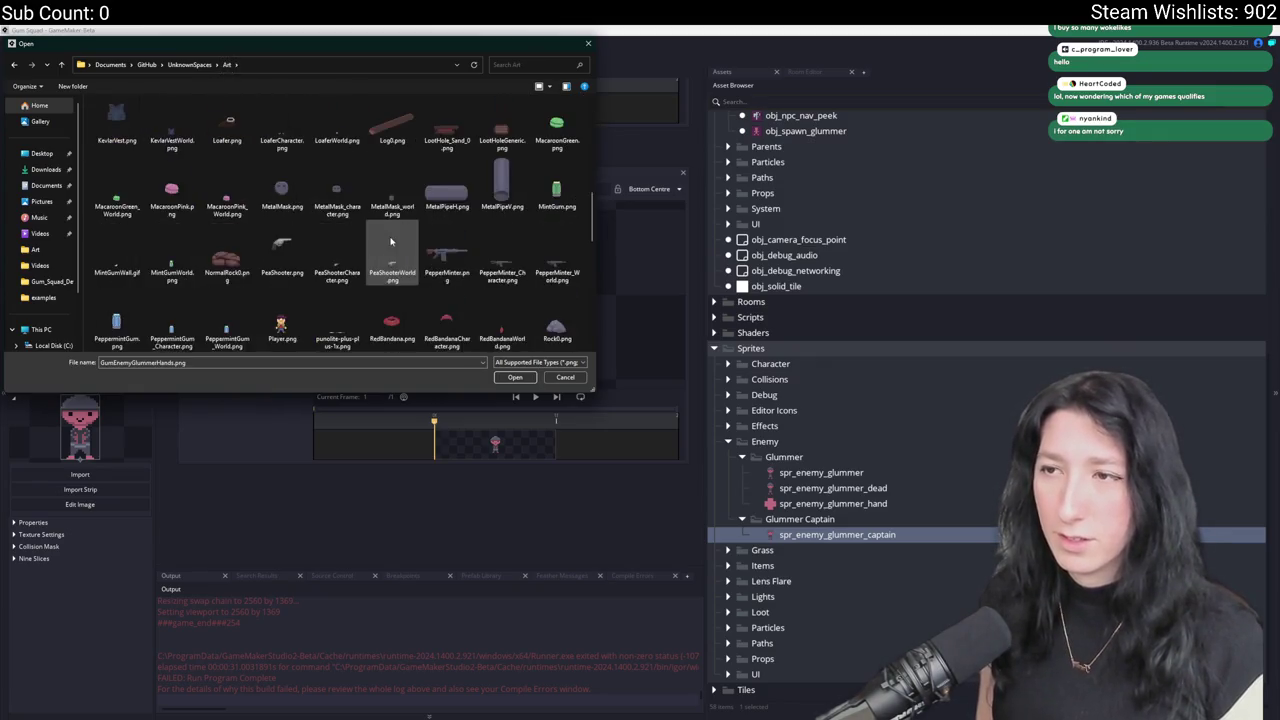
In Aseprite, export the sprite as GlummerCaptain.png into the Art folder.
key(alt+Tab)
key(alt+Tab)
key(alt+Tab)
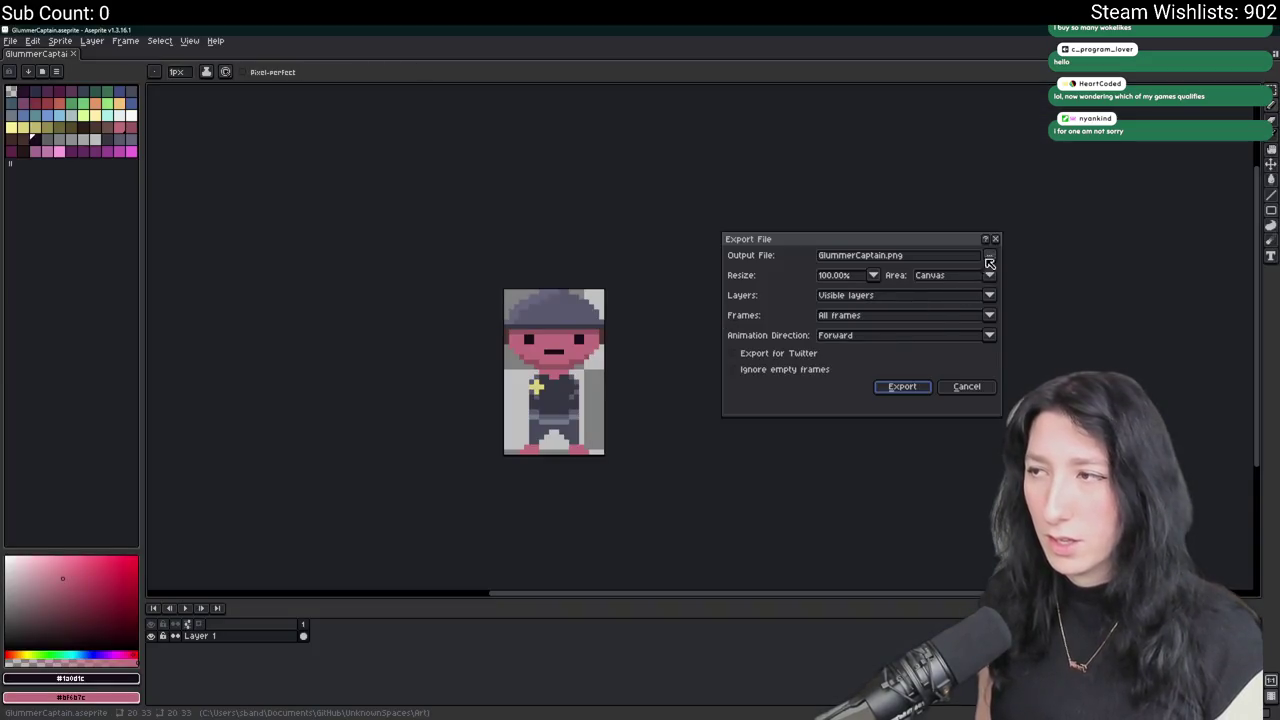
click(989, 256)
click(999, 277)
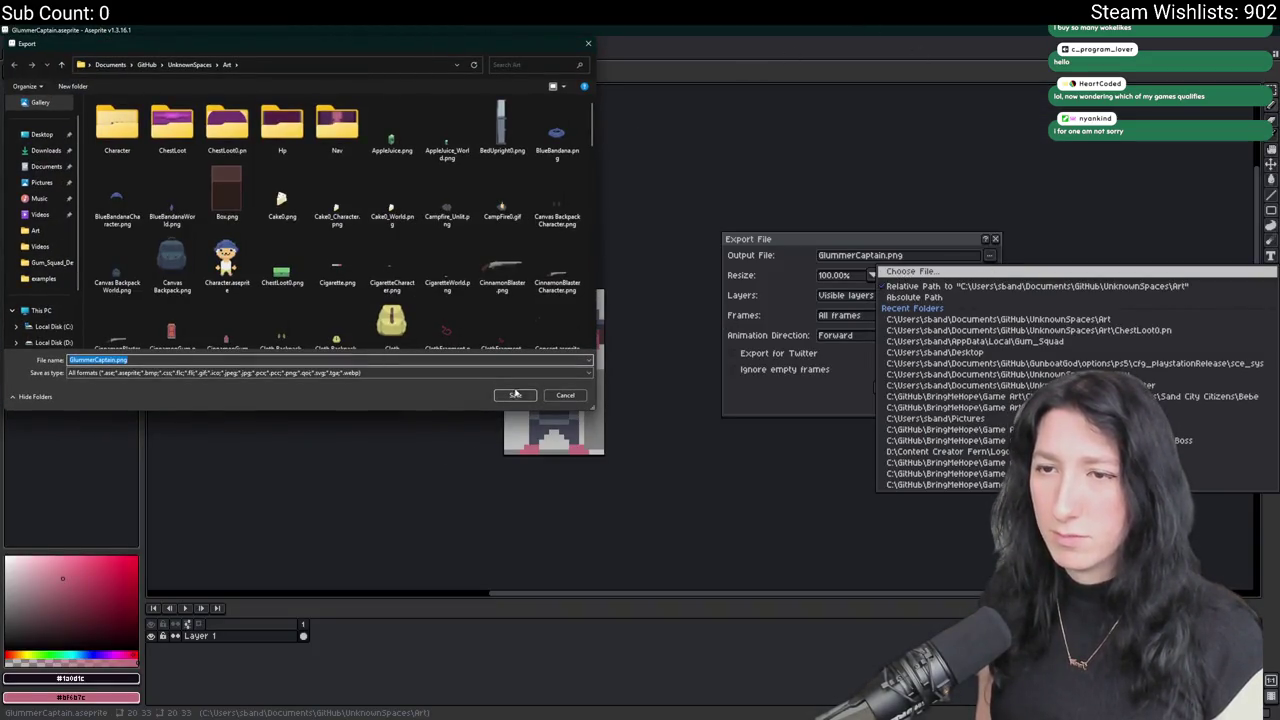
click(515, 395)
click(914, 386)
key(alt+Tab)
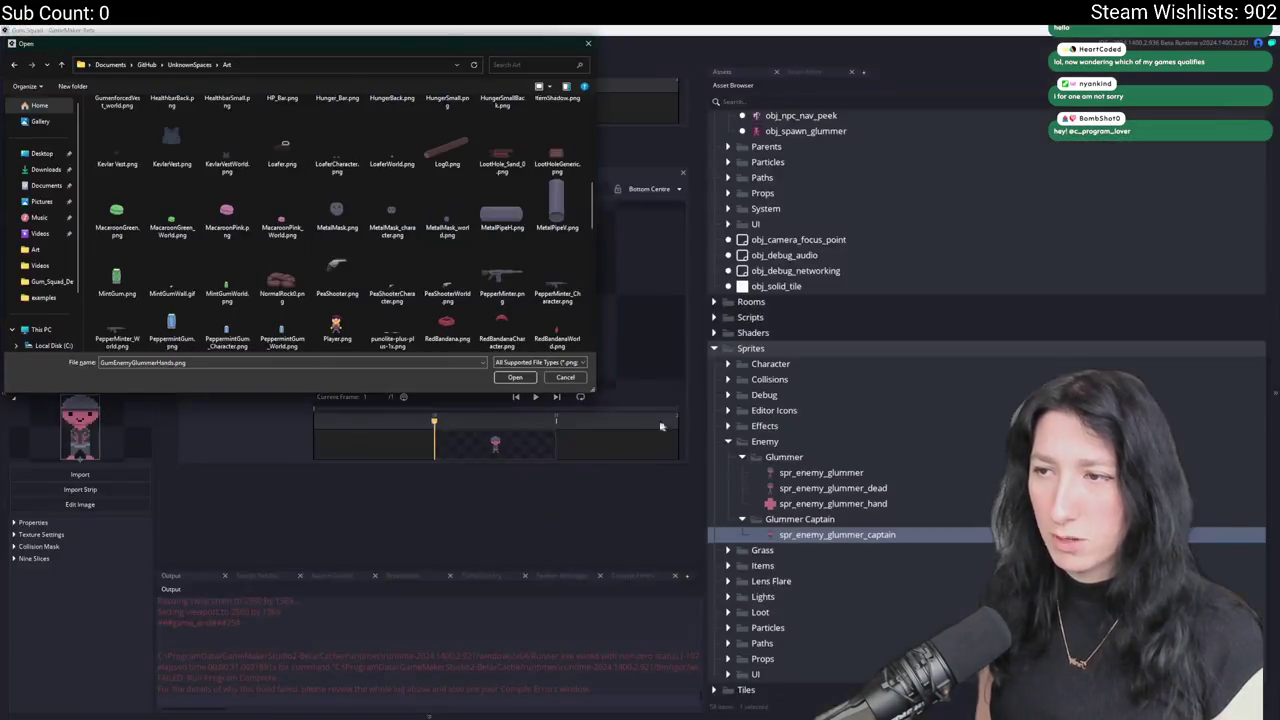
Import GlummerCaptain.png as the image of spr_enemy_glummer_captain.
scroll(300, 250, down, 2)
click(447, 128)
double_click(447, 128)
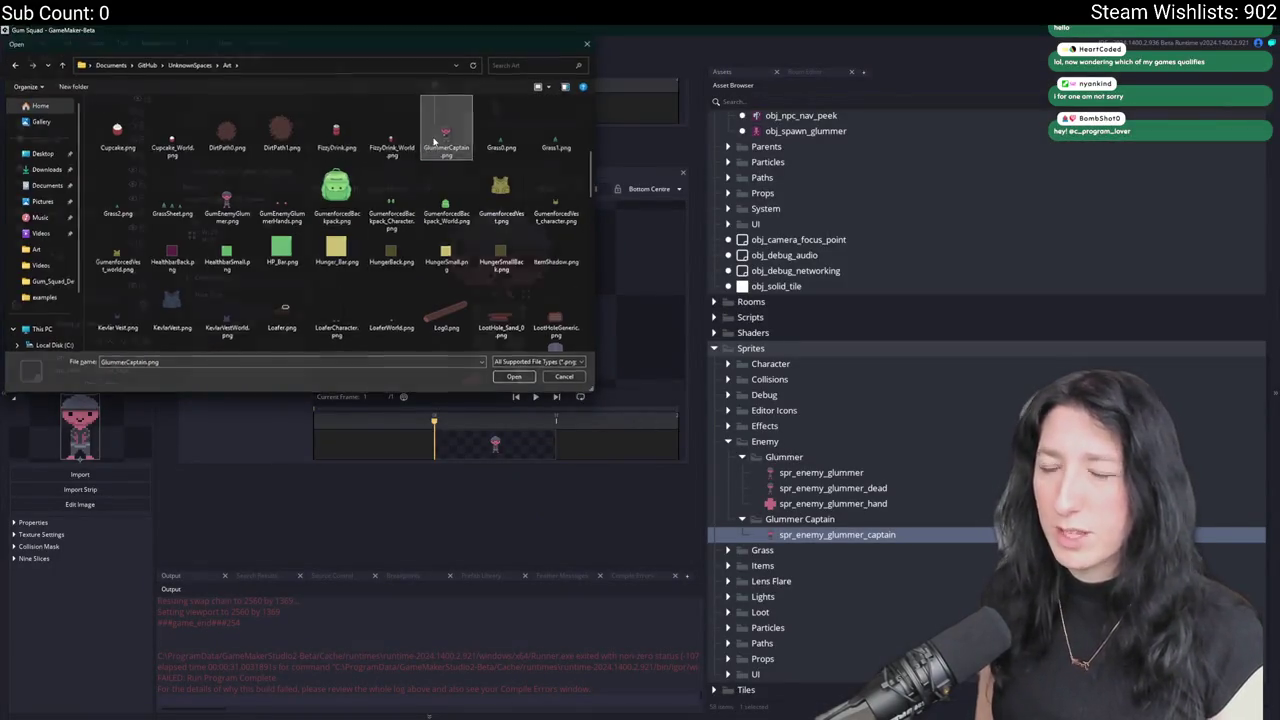
click(679, 397)
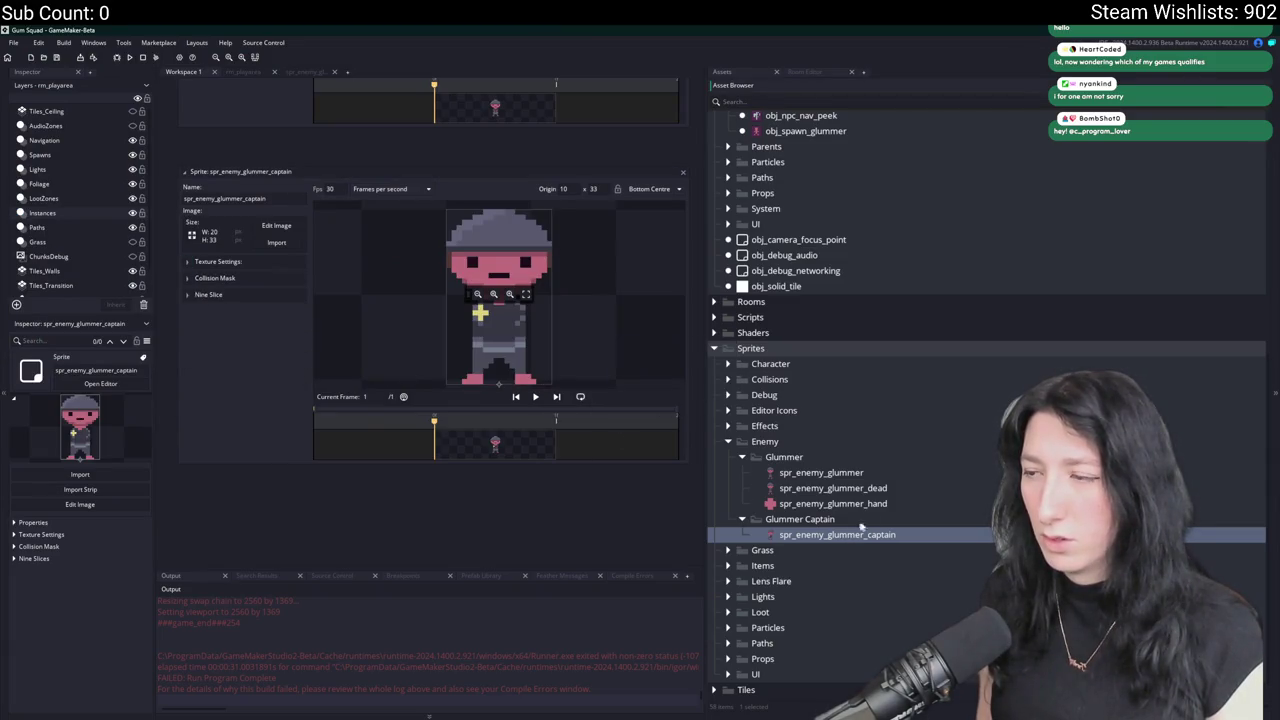
Duplicate spr_enemy_glummer_dead and move the copy into the Glummer Captain folder.
click(850, 488)
key(ctrl+d)
drag(783, 521, 800, 535)
Rename the copied sprite to spr_enemy_glummer_captain_dead.
click(866, 550)
text(captain_)
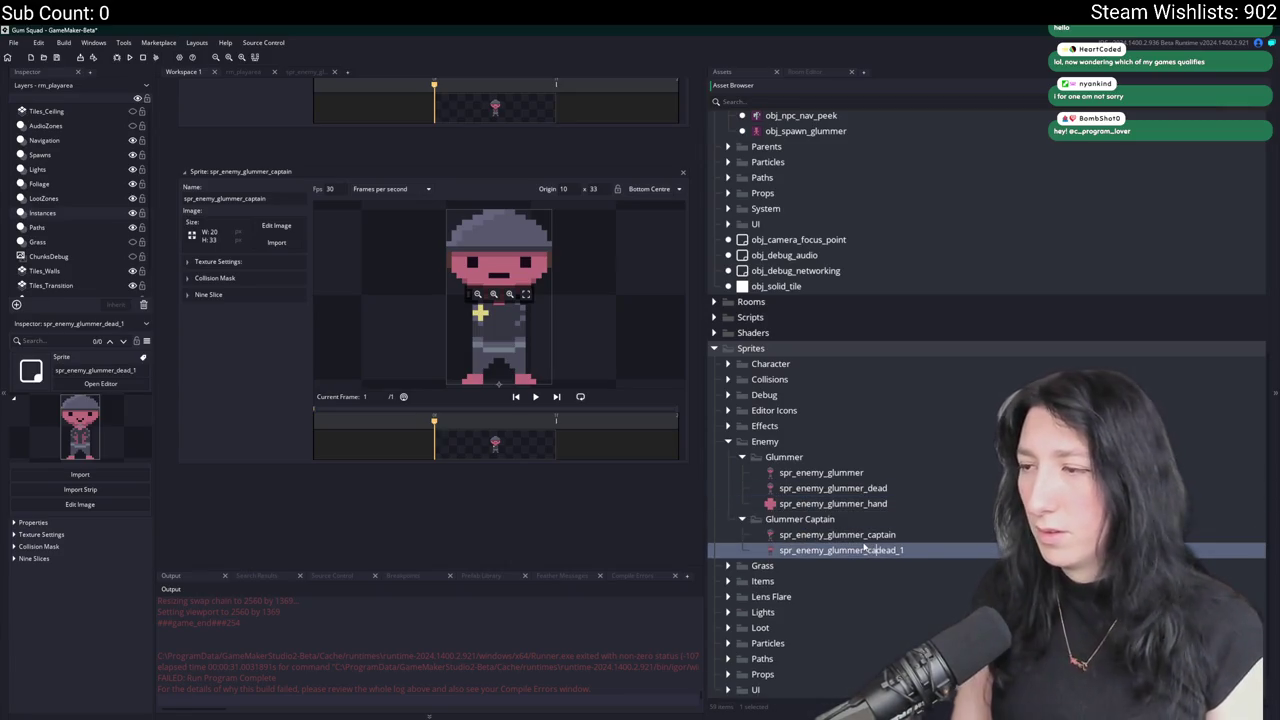
key(Right)
key(Right)
key(Right)
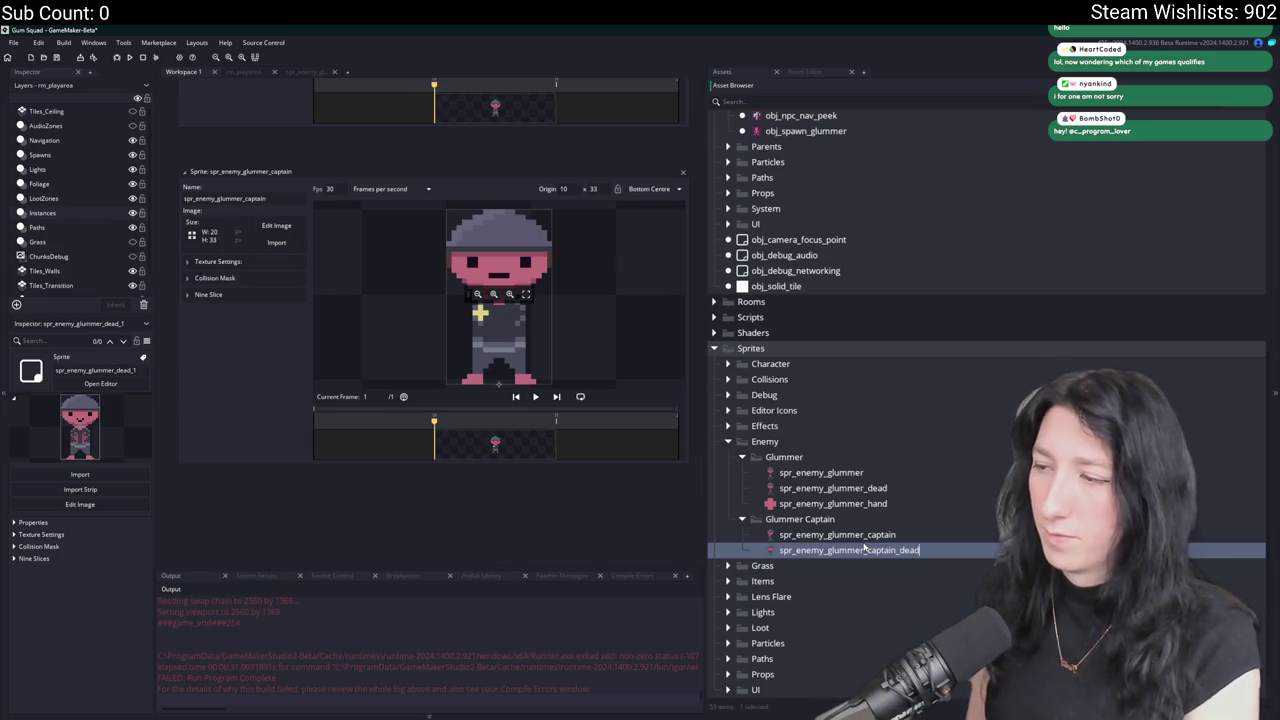
key(Return)
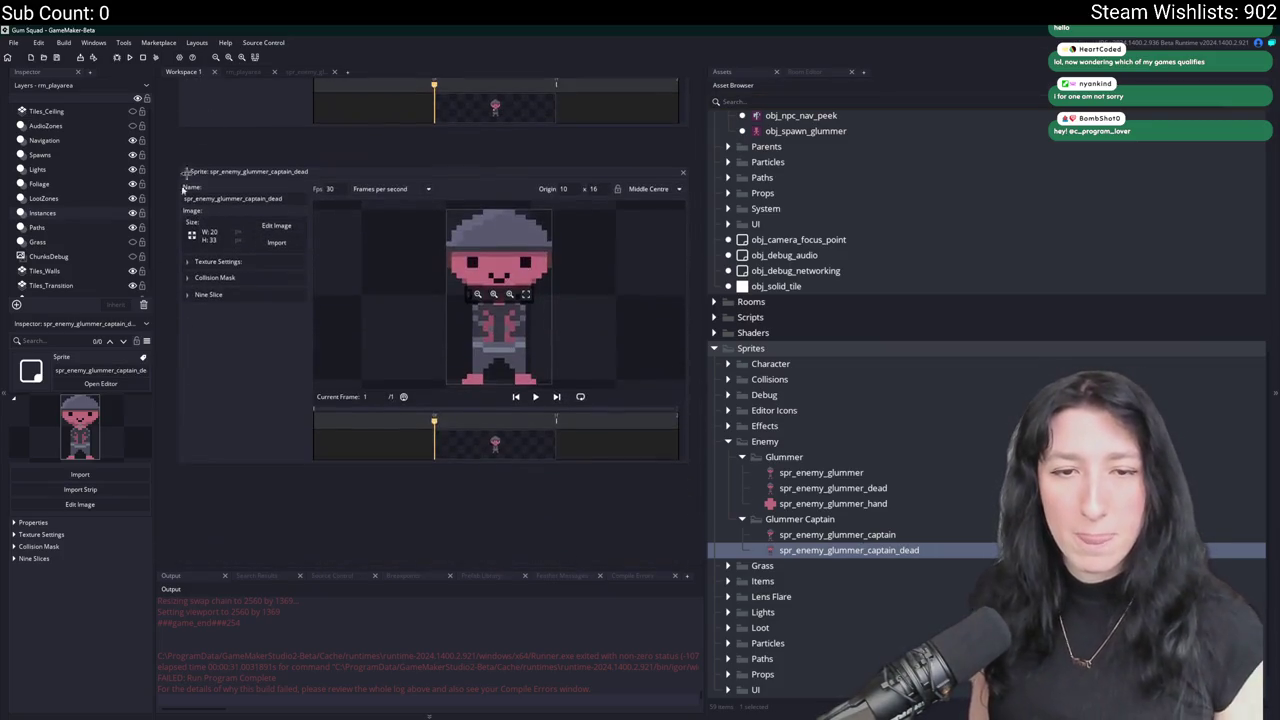
Import GlummerCaptain.png as the dead sprite's image and close the sprite editor.
click(272, 243)
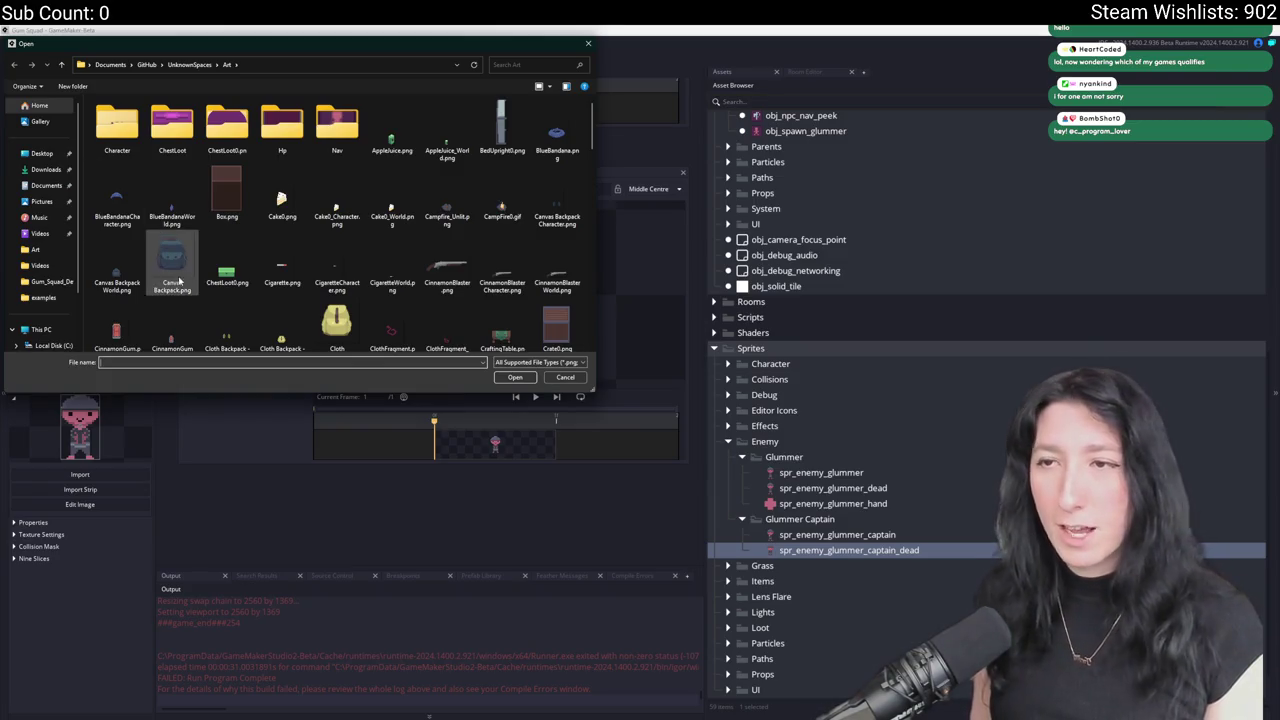
click(282, 262)
scroll(290, 265, down, 10)
scroll(337, 265, up, 10)
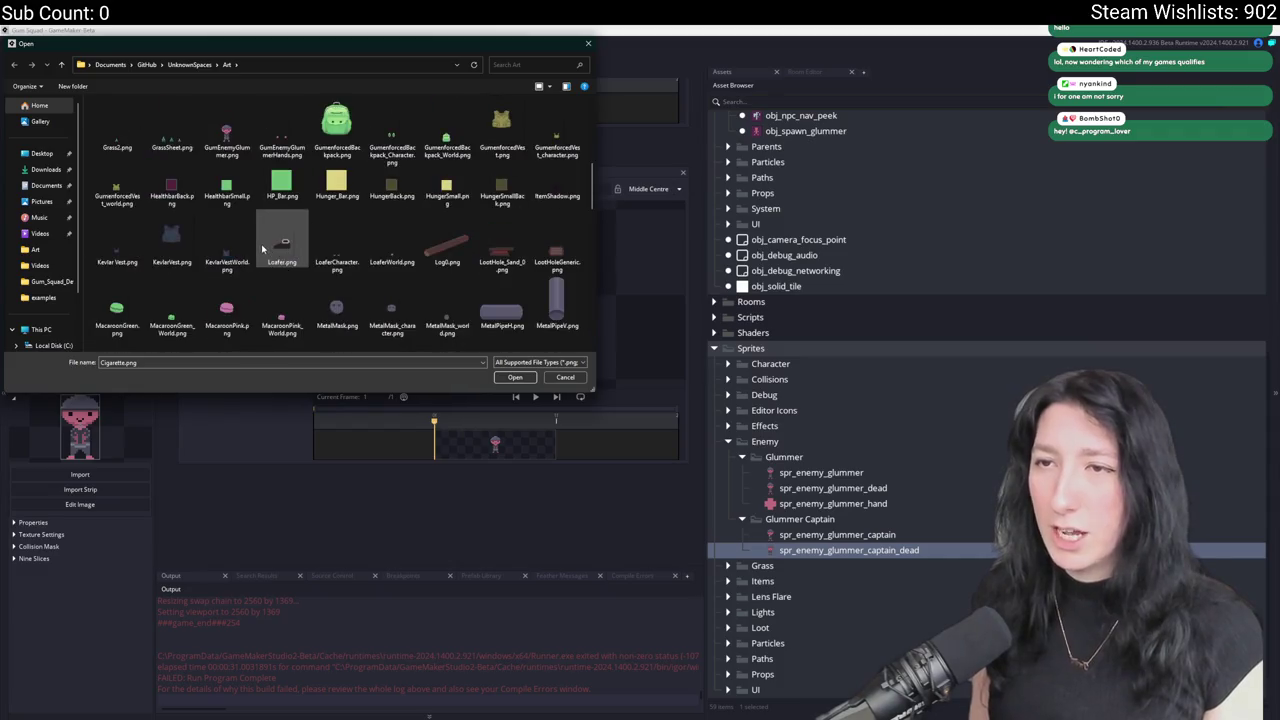
click(447, 120)
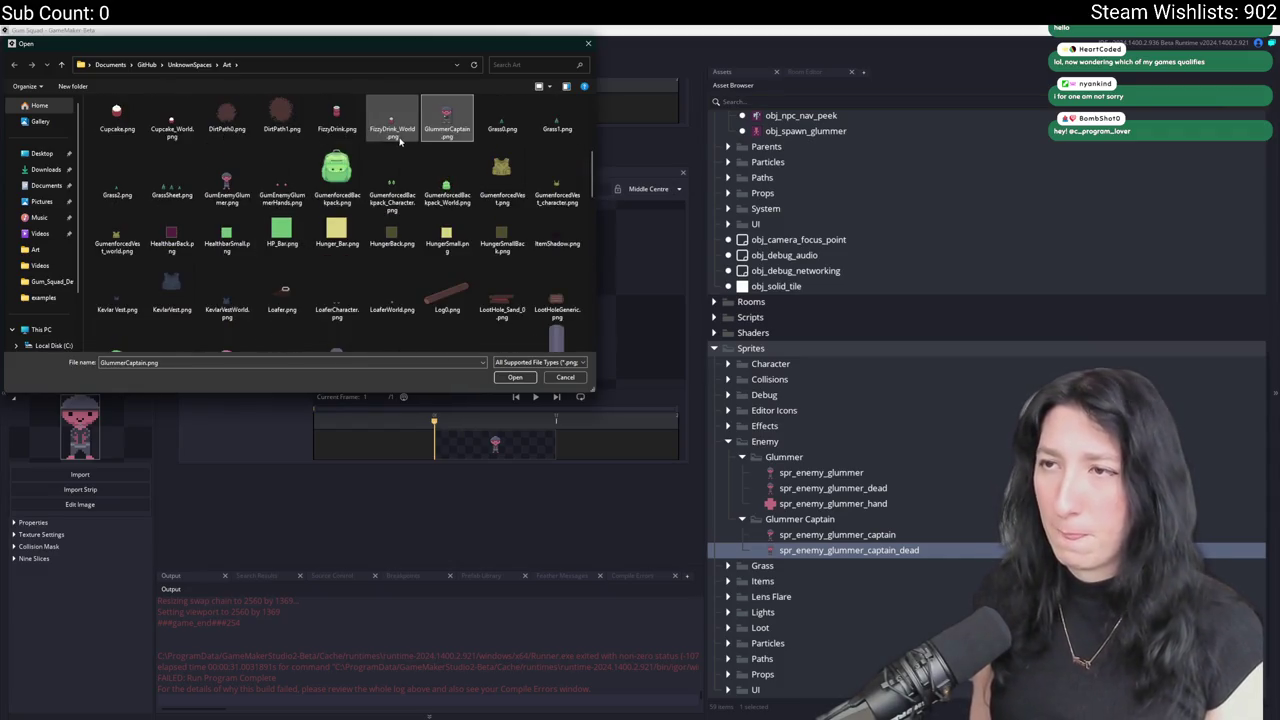
double_click(447, 120)
click(187, 294)
click(190, 306)
click(190, 306)
click(187, 294)
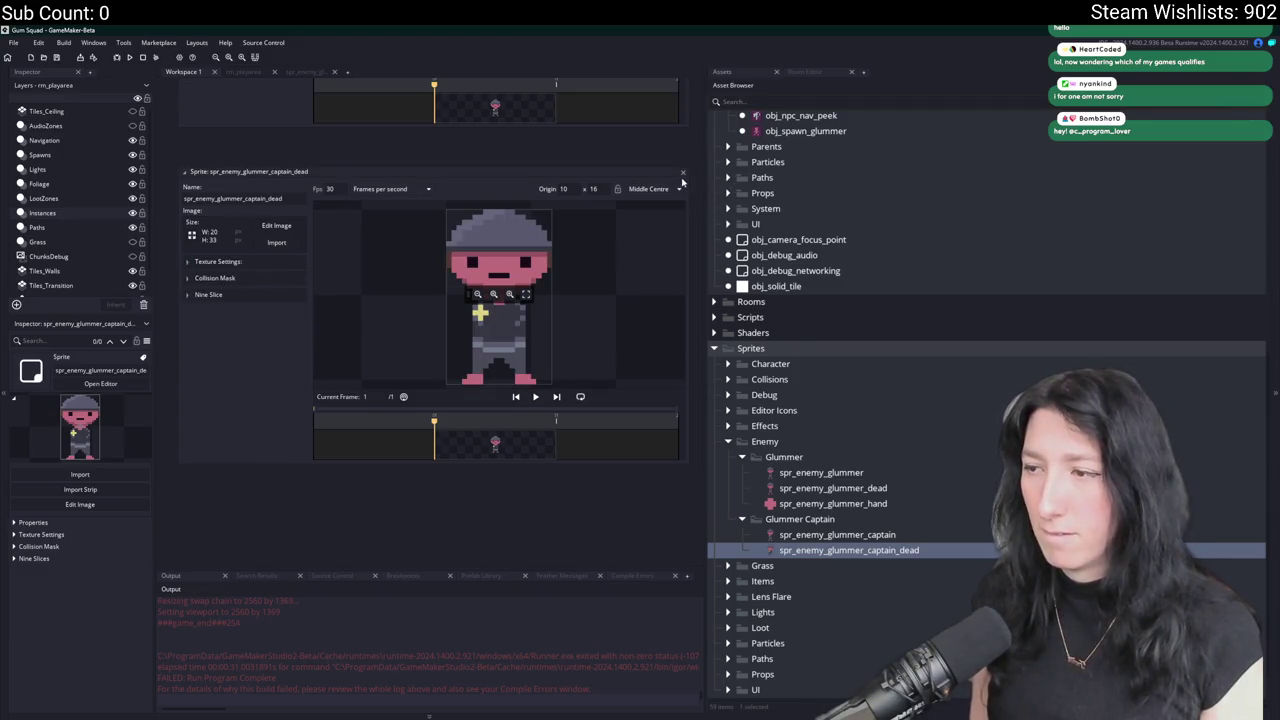
click(683, 172)
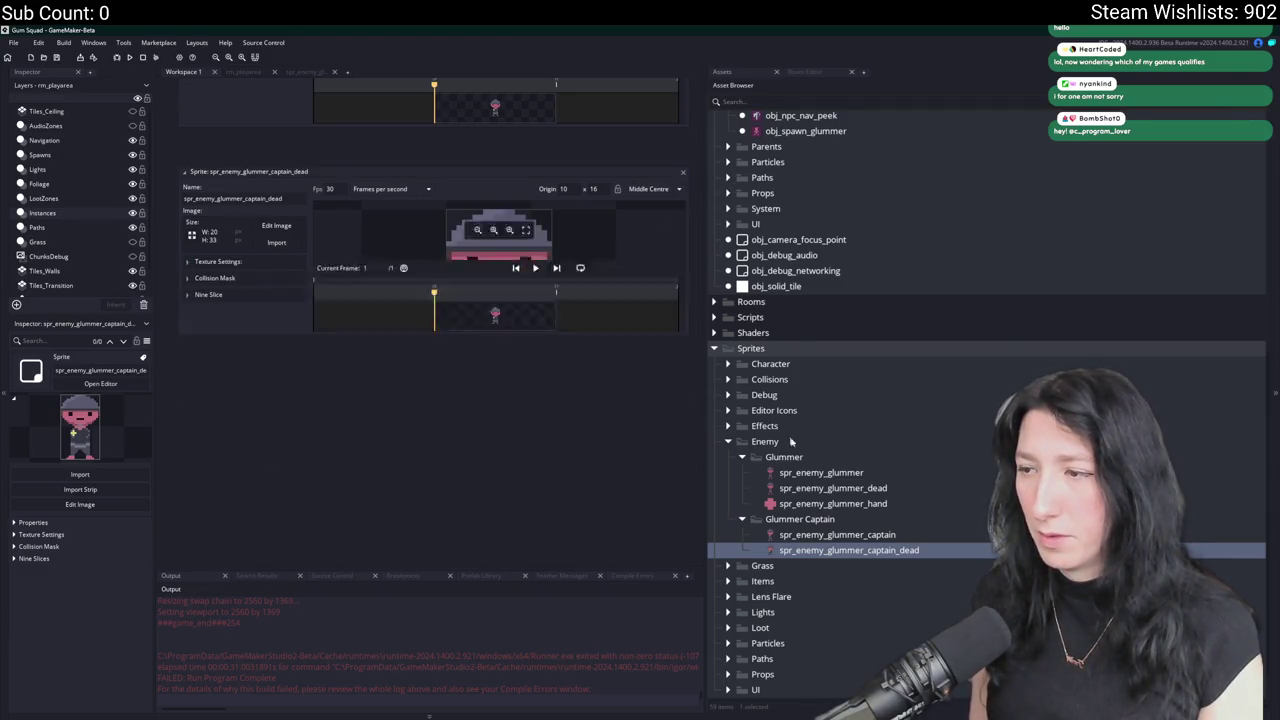
click(825, 504)
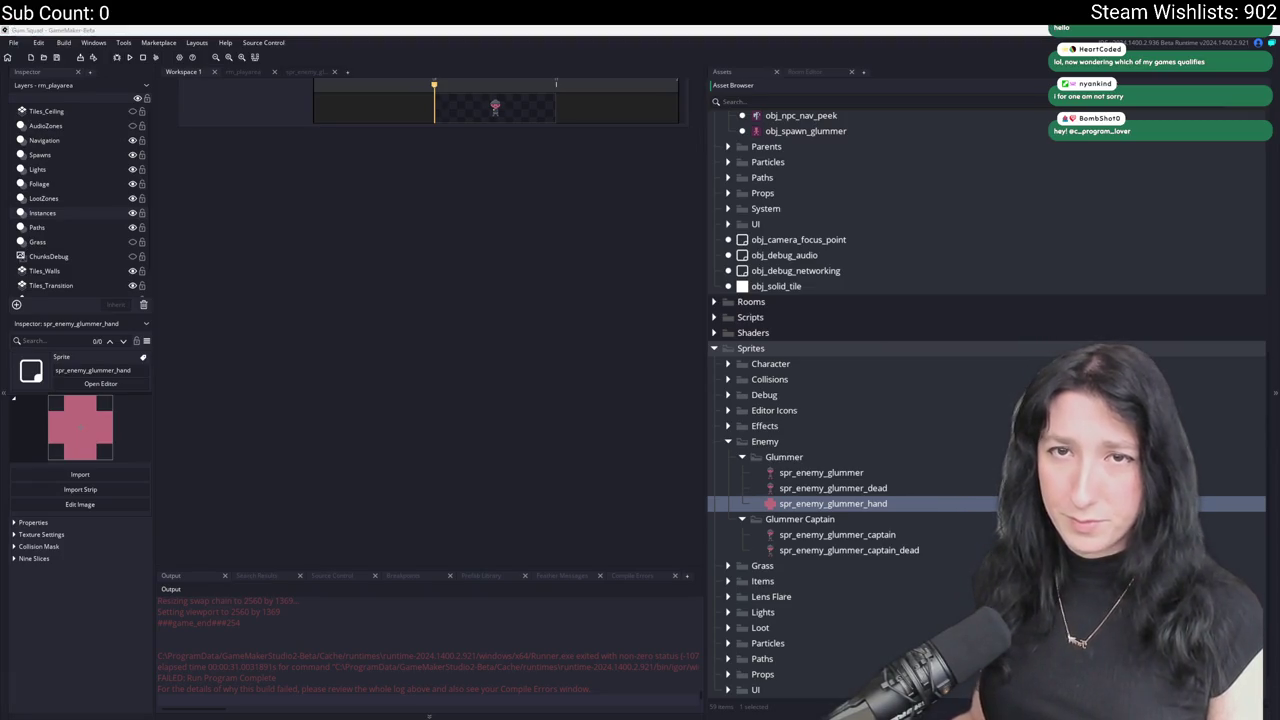
text(is it woke )
text(game test)
Search for 'is it woke game test', check one result, then open the Woke or Nah quiz site.
key(Return)
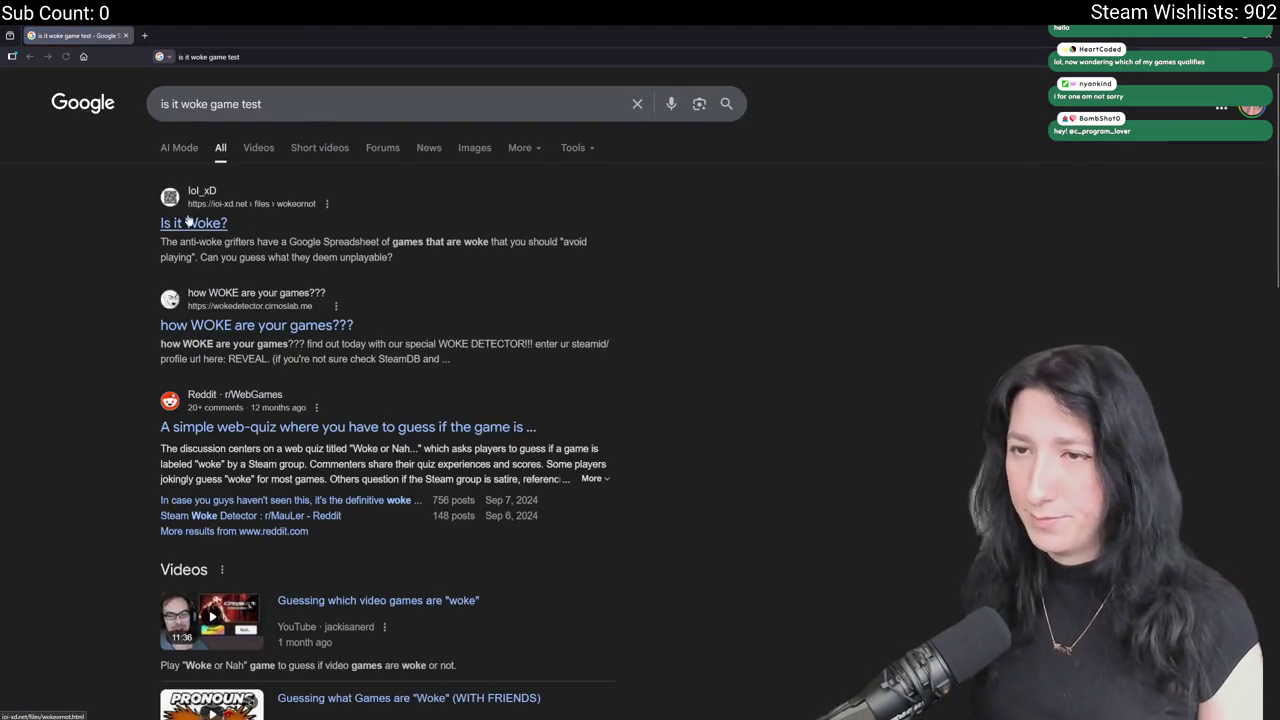
click(188, 222)
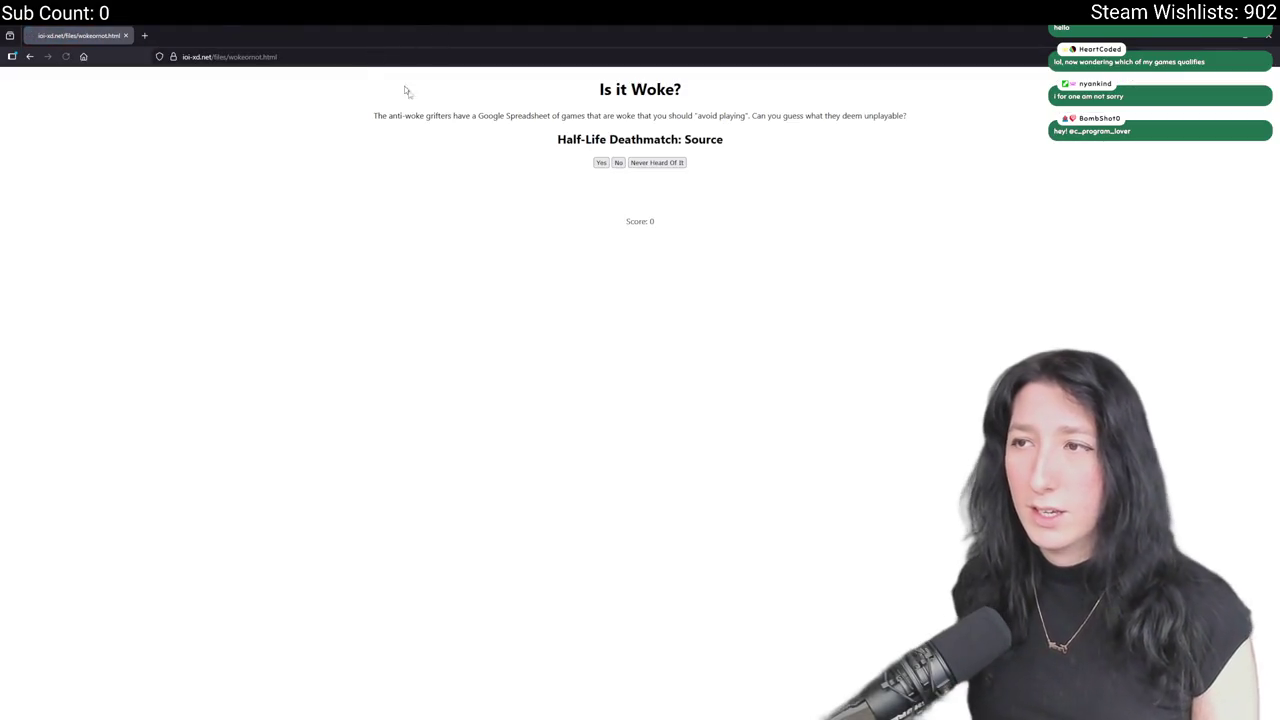
click(29, 56)
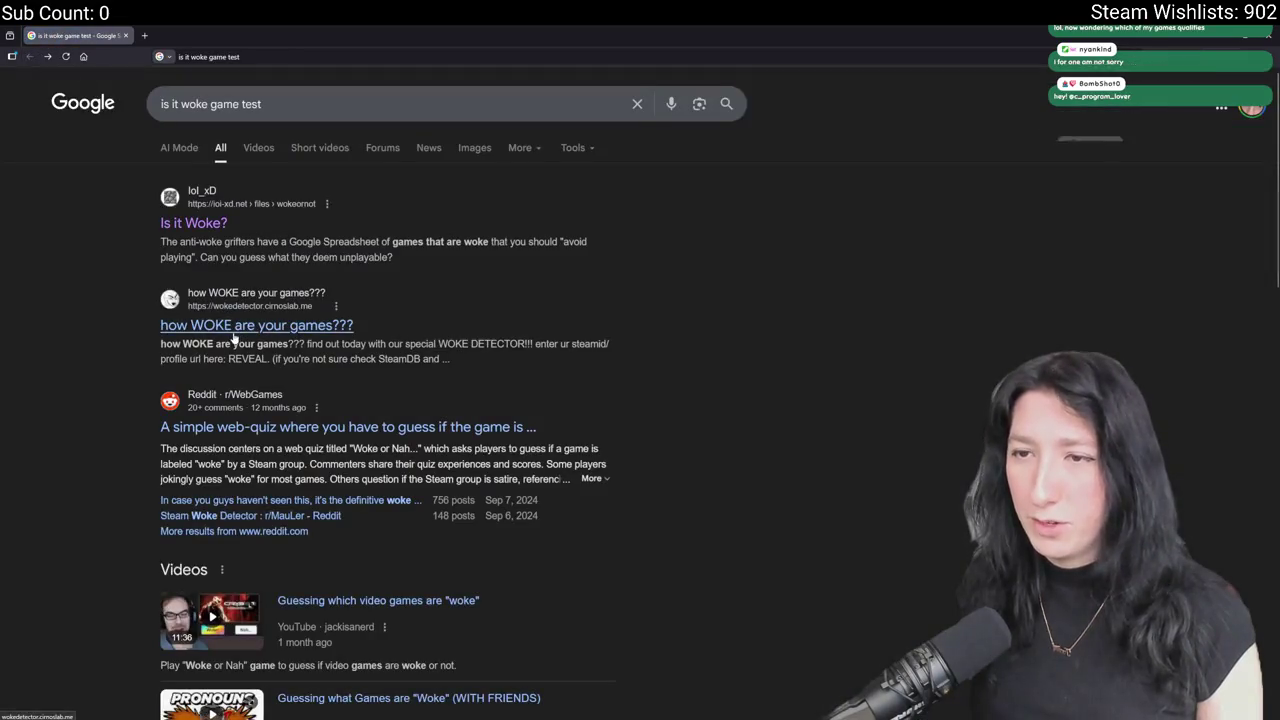
scroll(296, 332, down, 5)
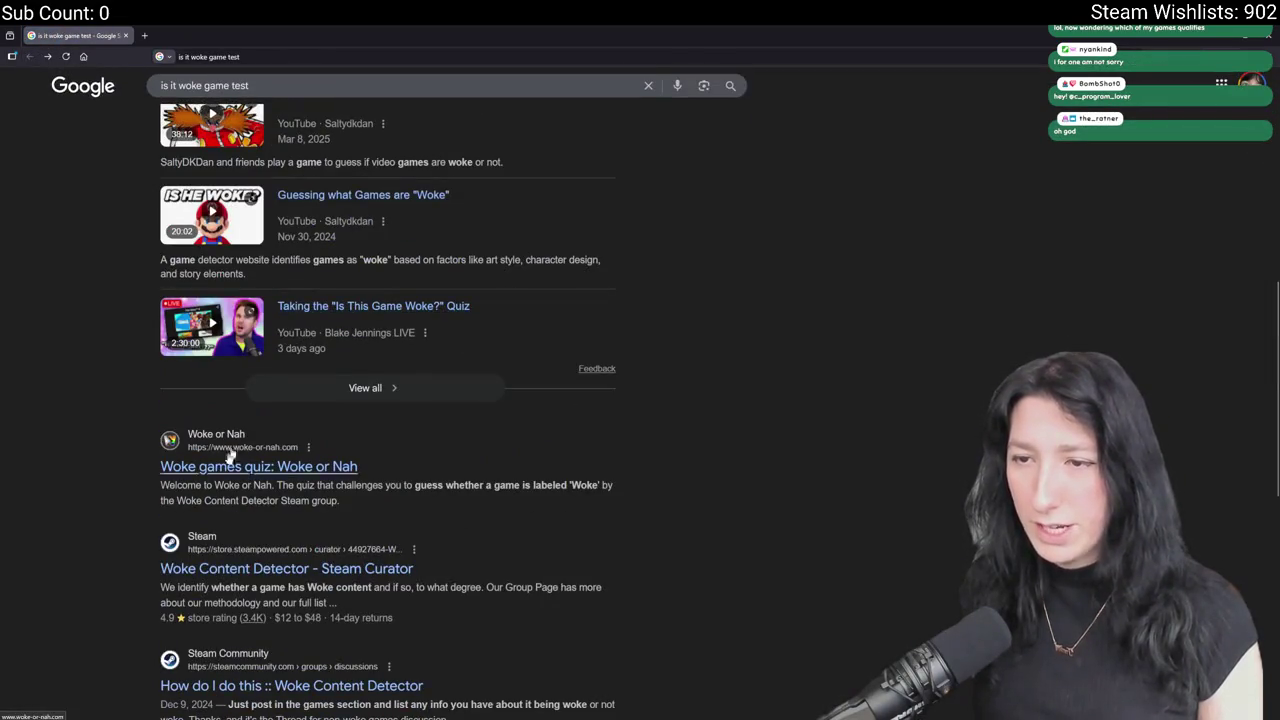
click(247, 479)
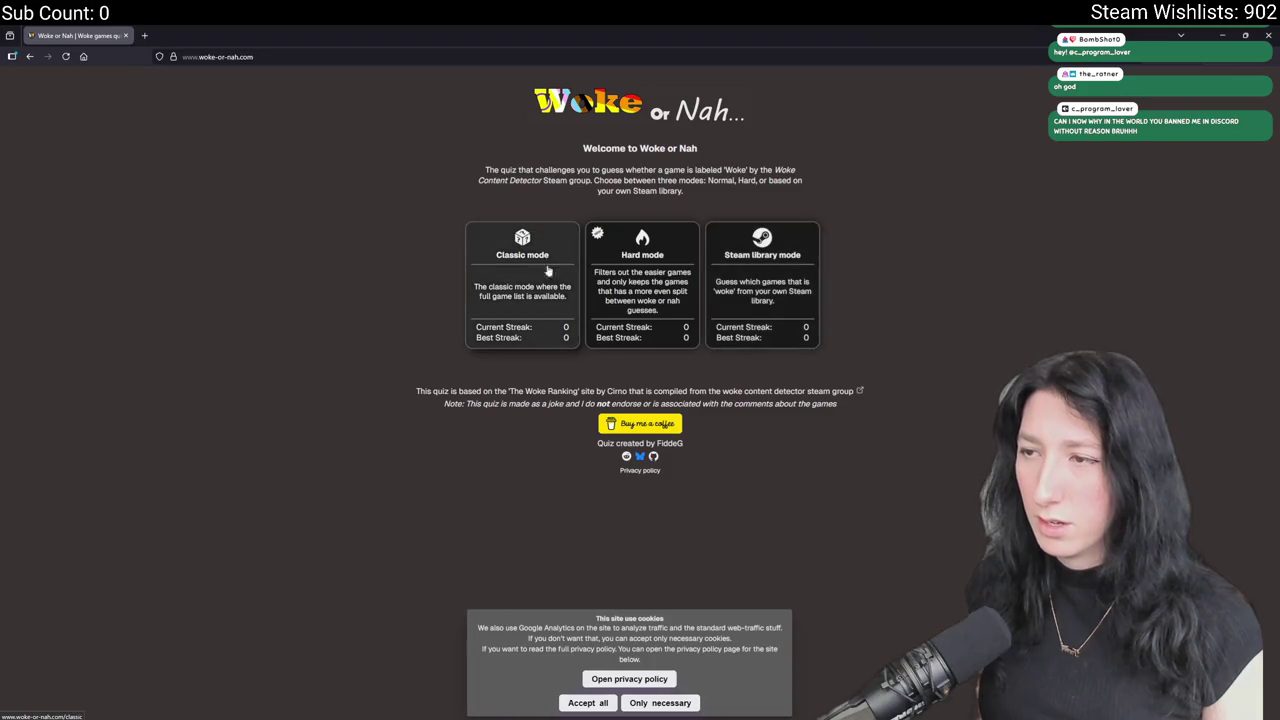
Start Hard mode, accept all cookies, and guess Woke for Circle Empires Rivals.
click(656, 285)
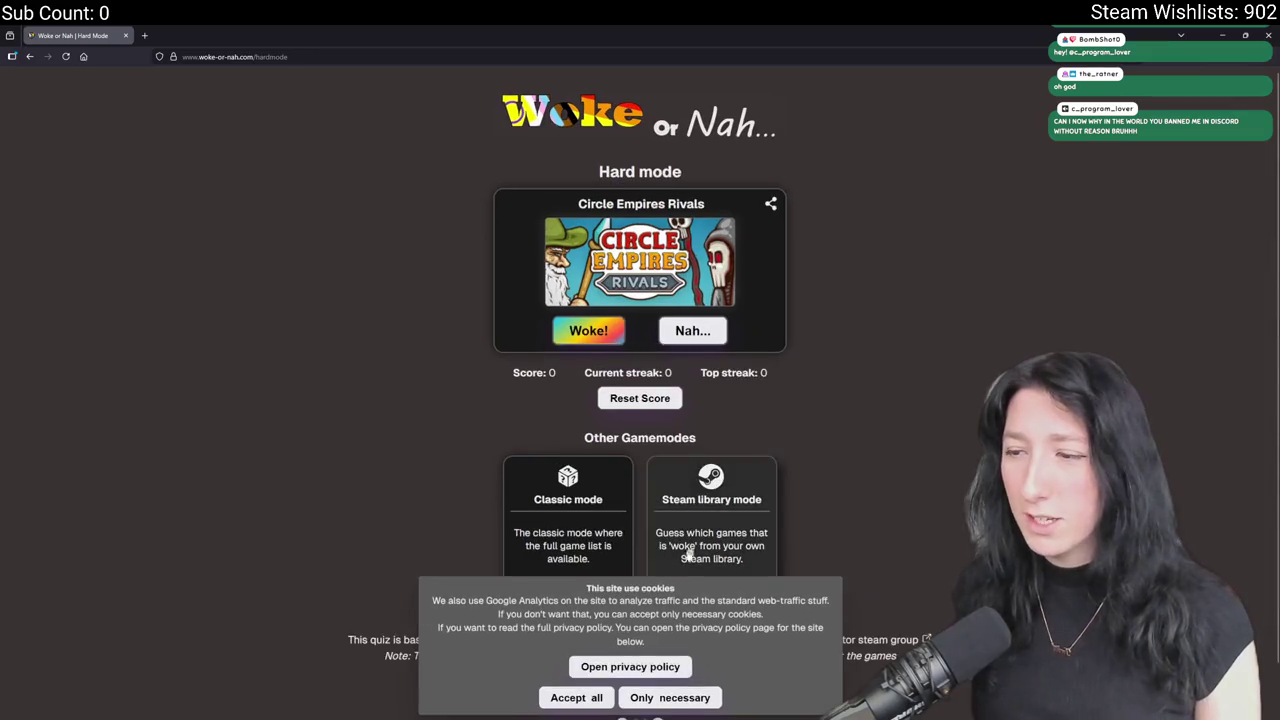
click(576, 697)
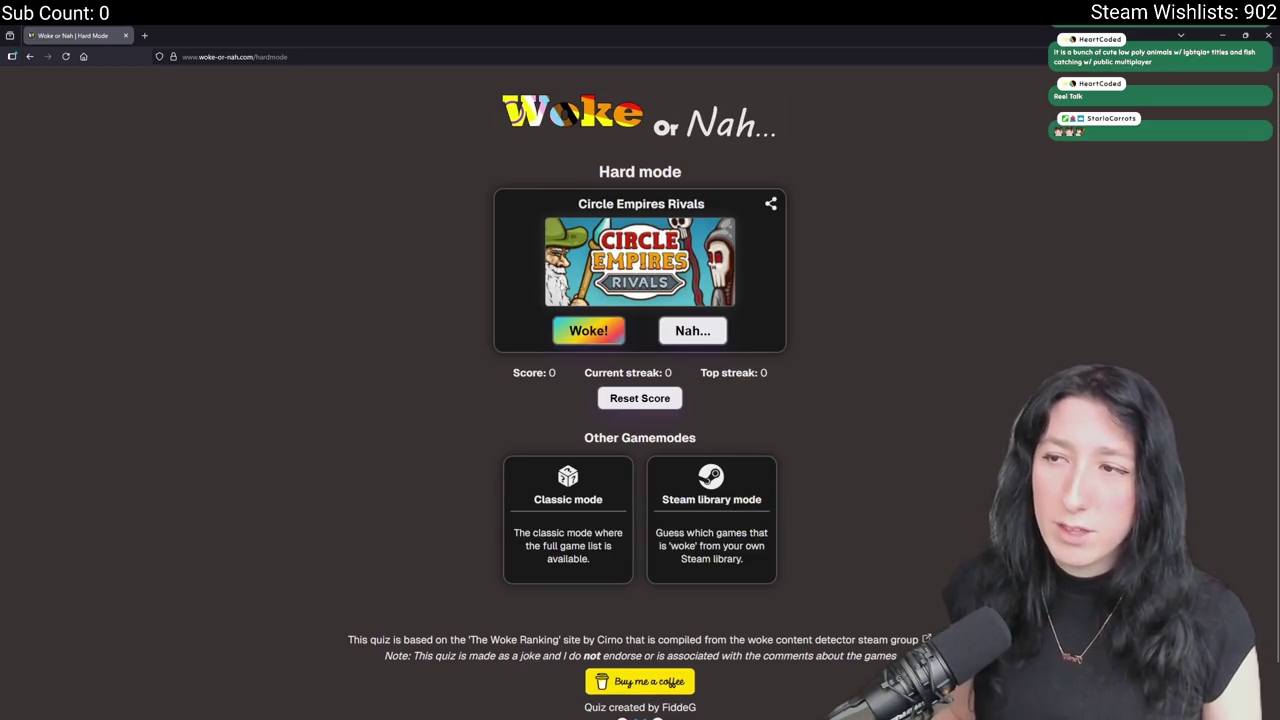
click(607, 336)
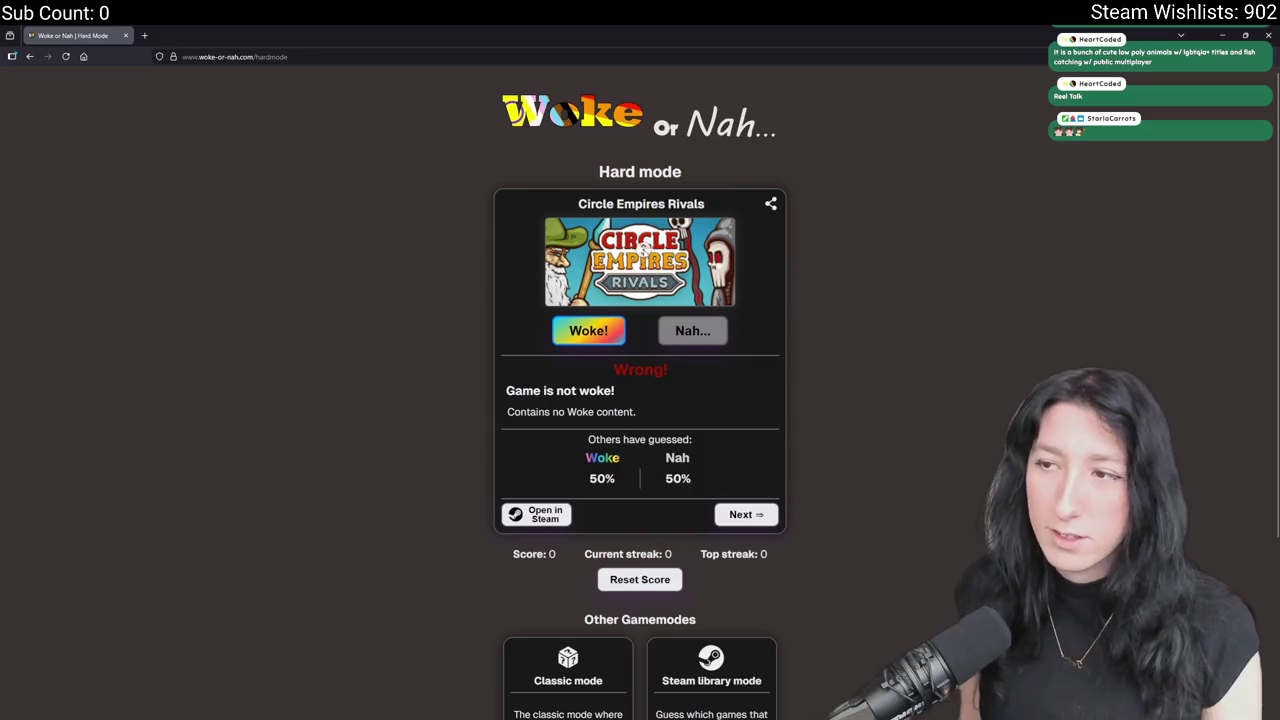
Guess Woke for Orcs Must Die! and Need for Speed Unbound.
key(Return)
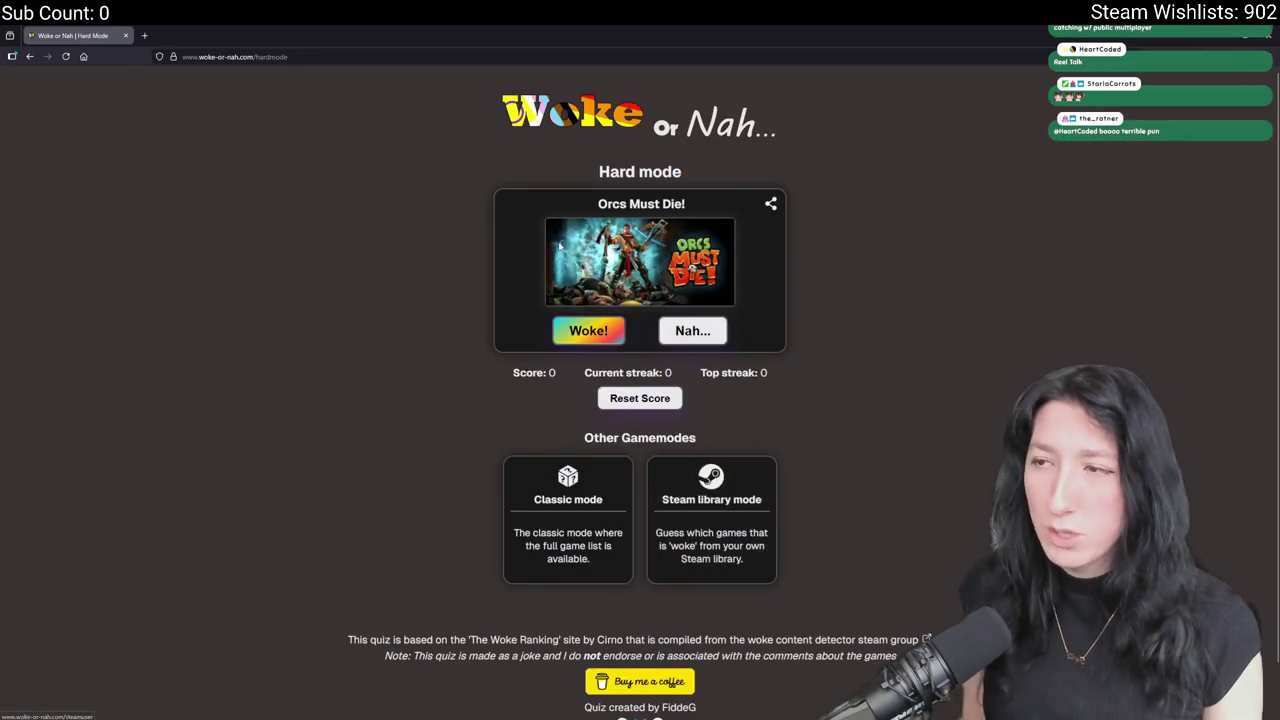
click(618, 333)
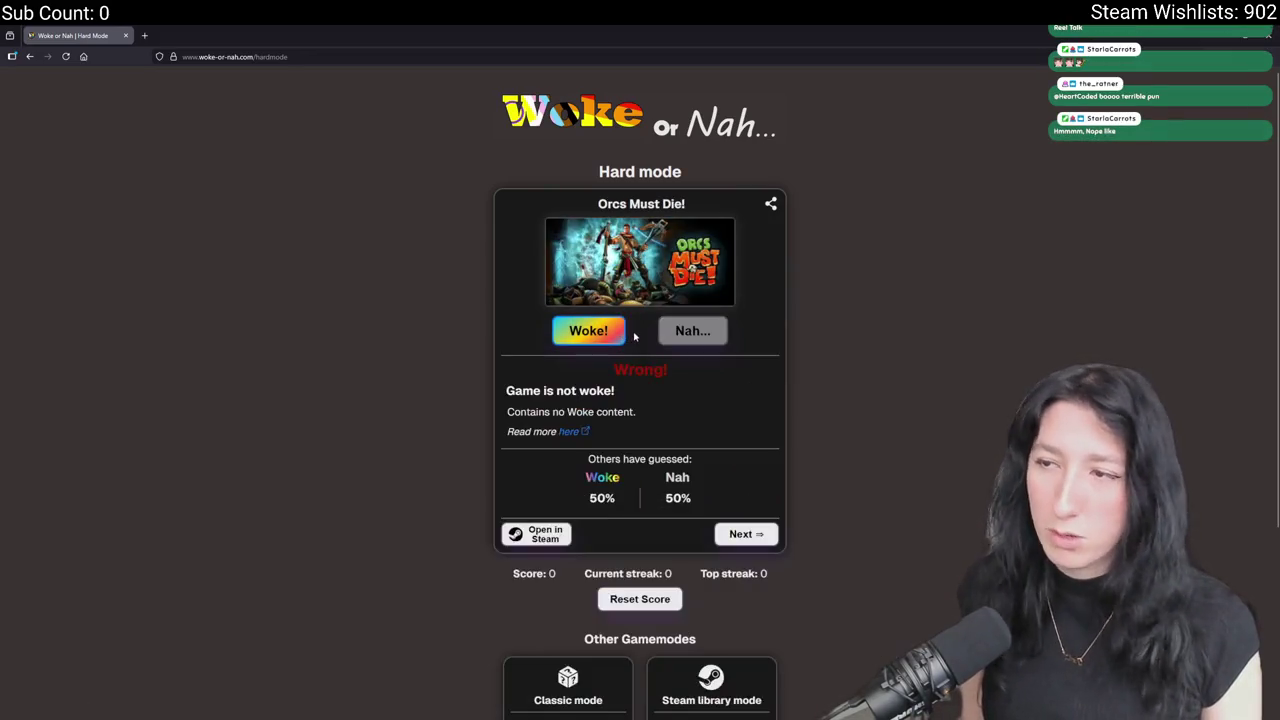
key(Return)
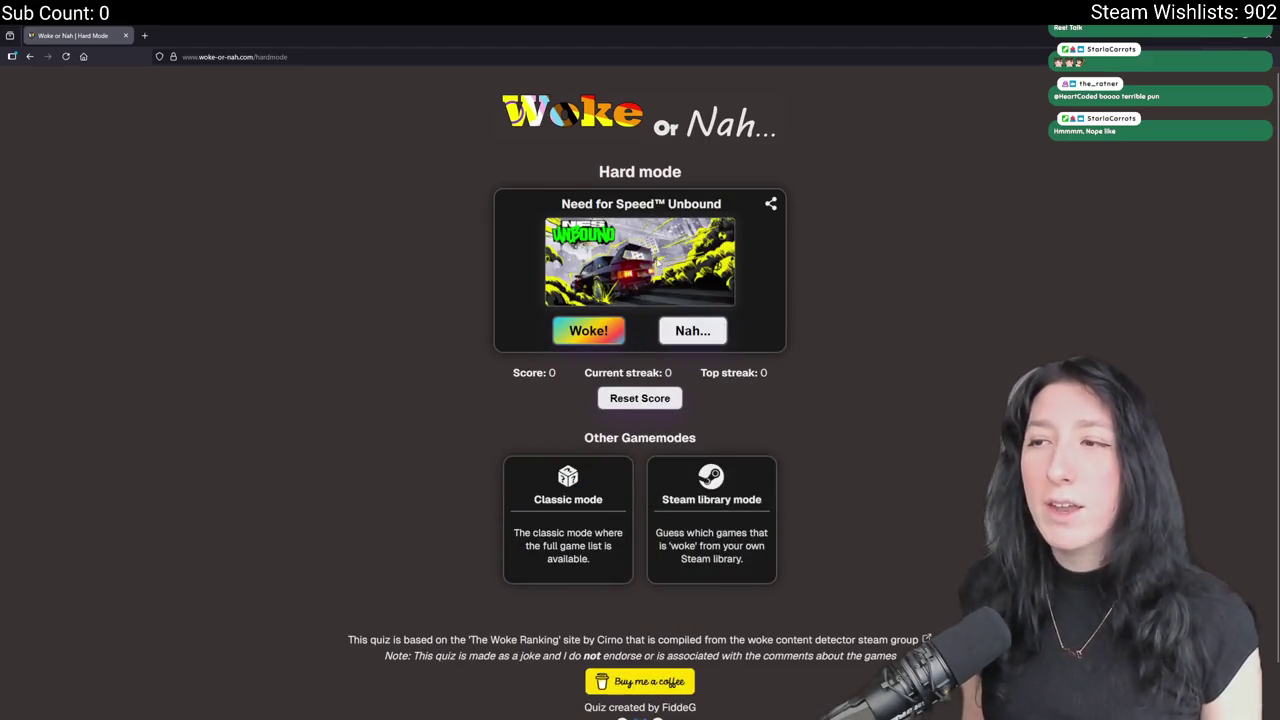
click(612, 332)
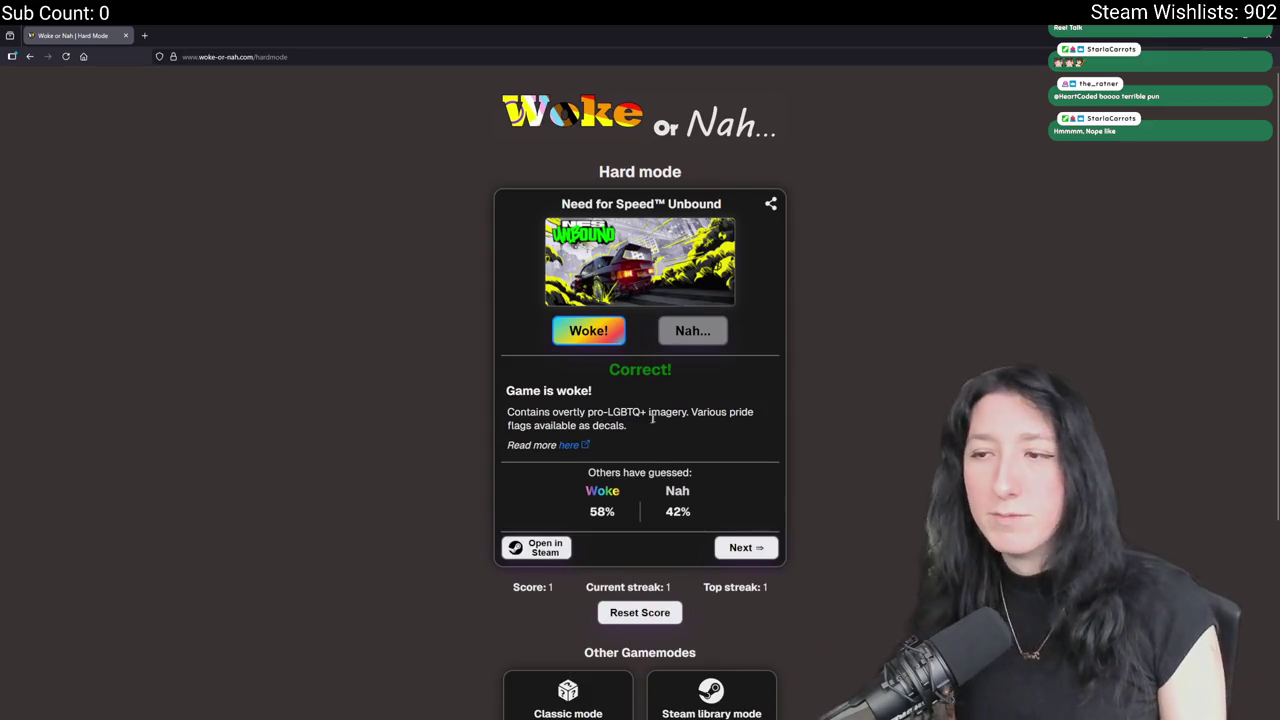
click(719, 551)
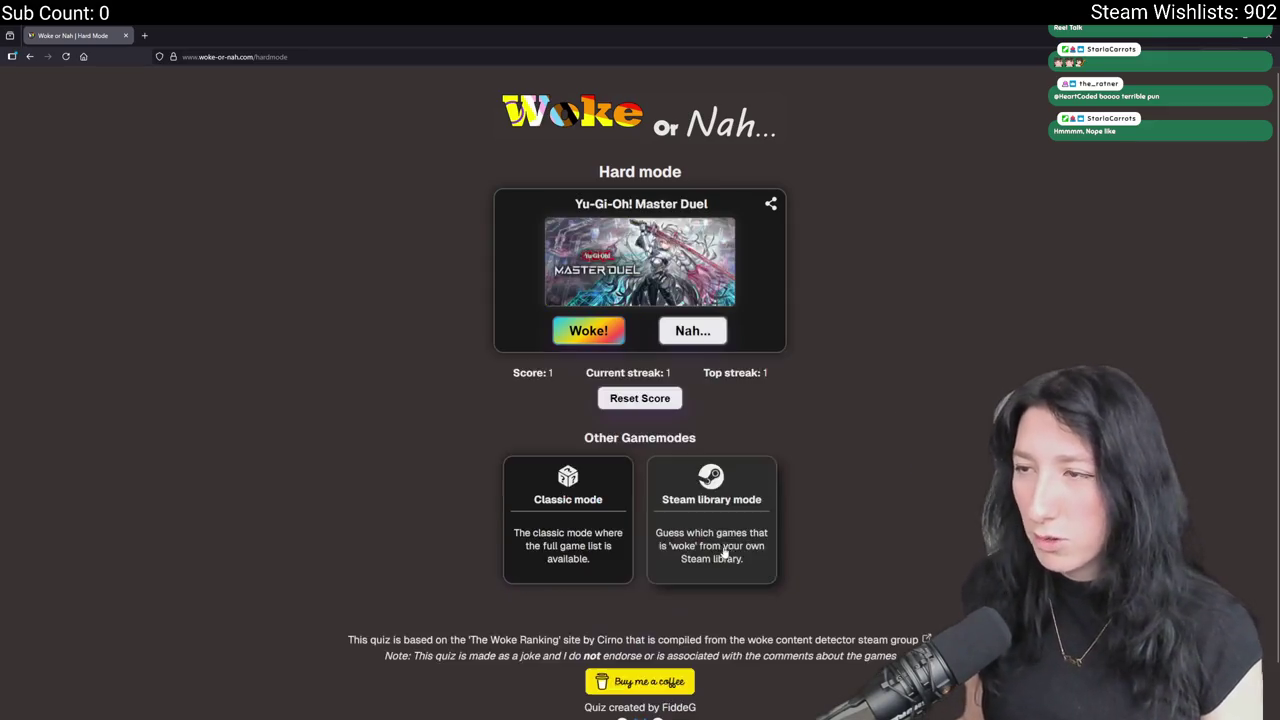
right_click(646, 339)
key(Escape)
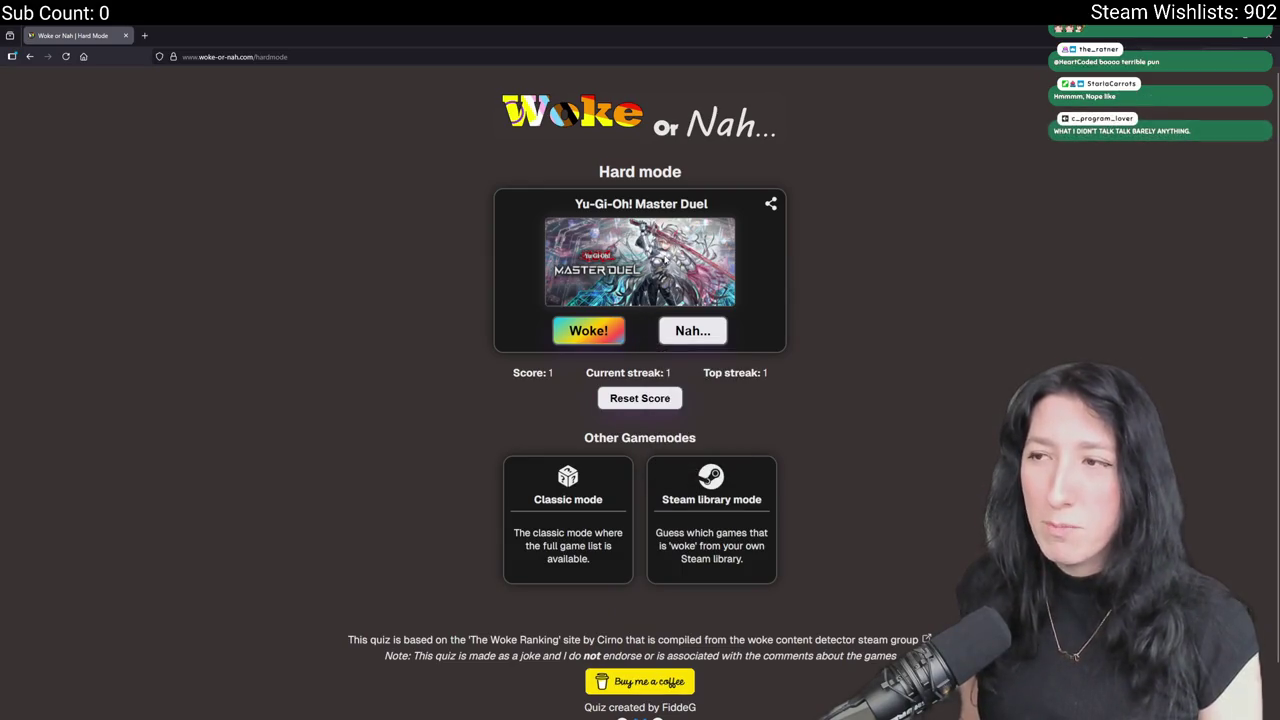
Guess Woke for Yu-Gi-Oh! and DRAGON BALL XENOVERSE, Nah for This Is the President and Buck Up And Drive!
click(605, 335)
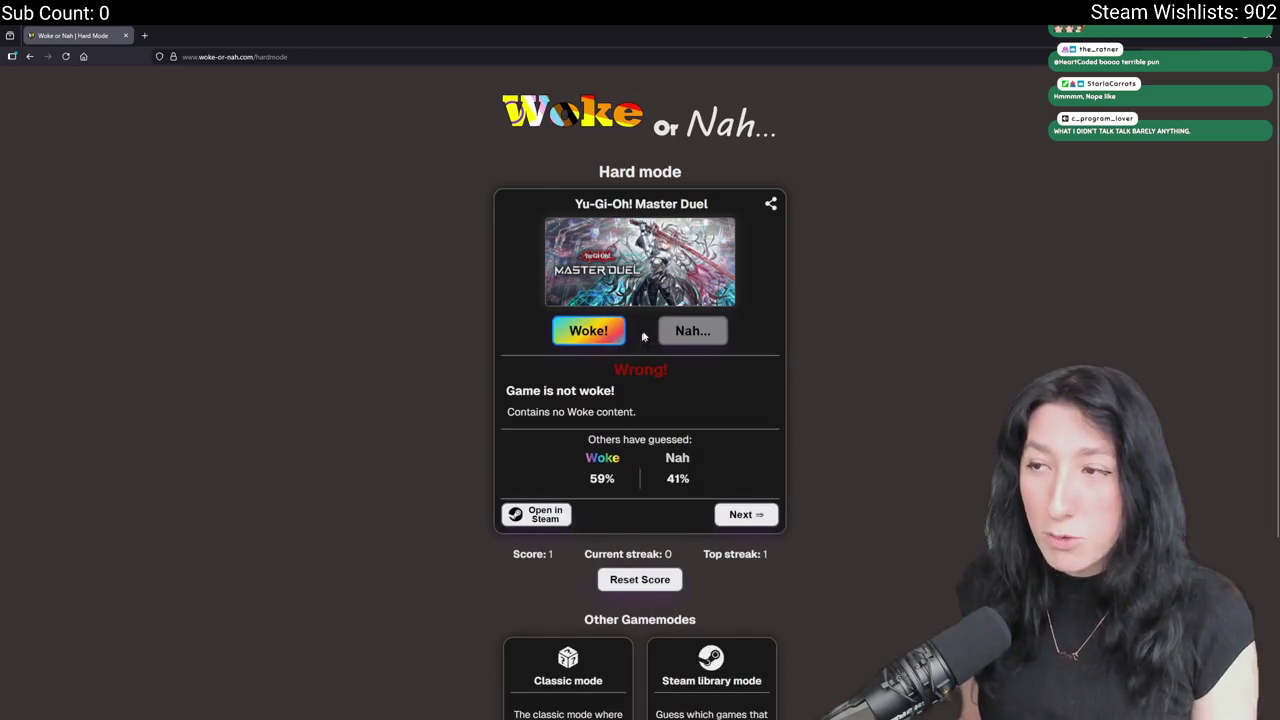
click(744, 518)
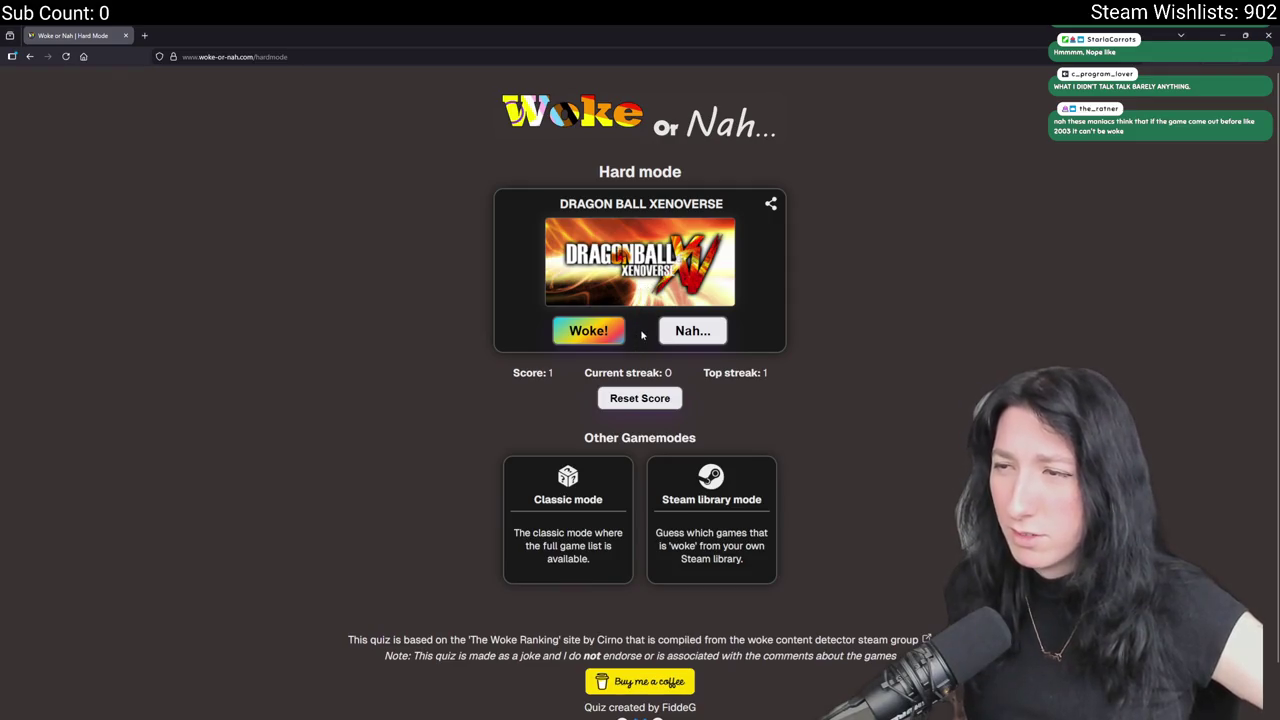
click(610, 331)
click(745, 515)
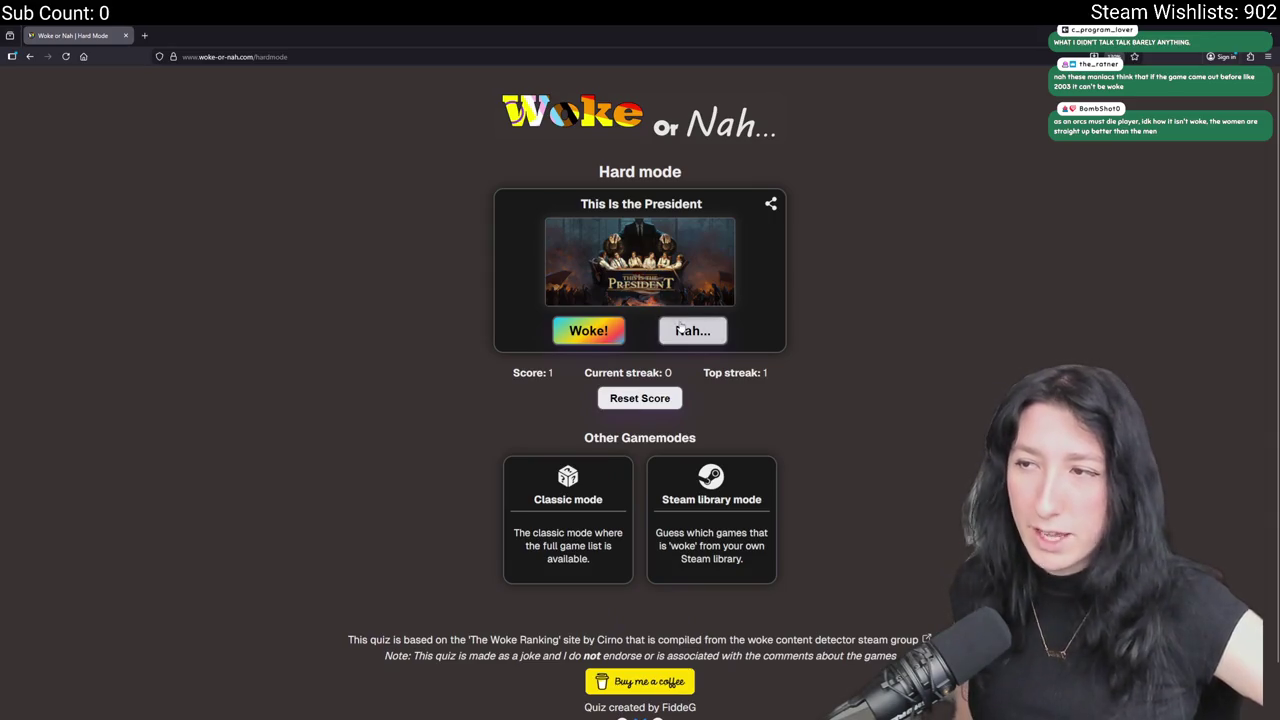
click(679, 330)
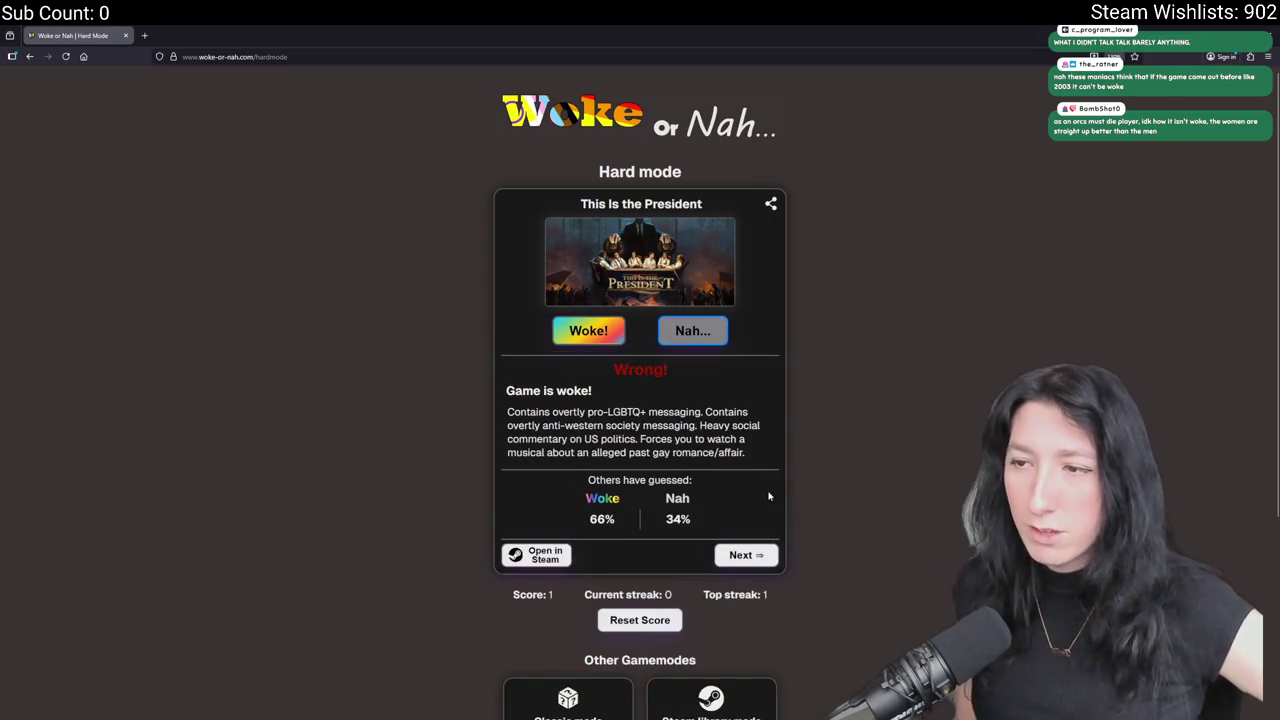
click(738, 556)
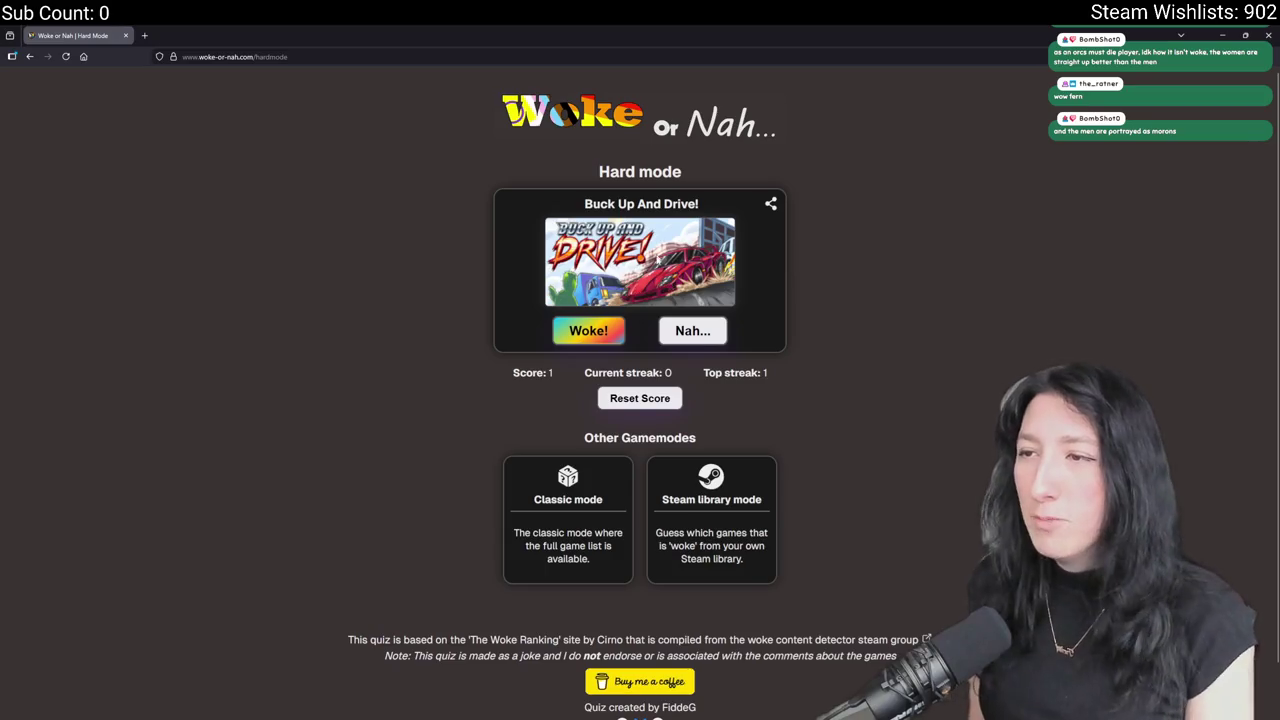
click(688, 338)
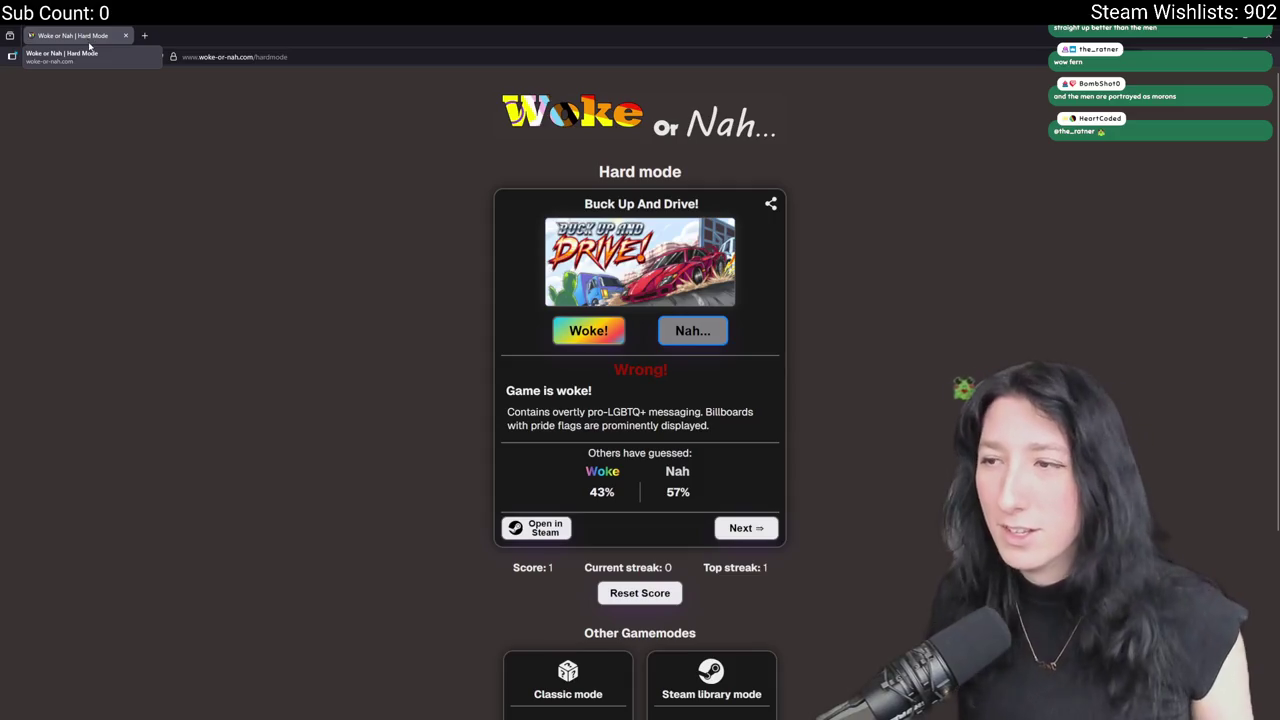
key(alt+Tab)
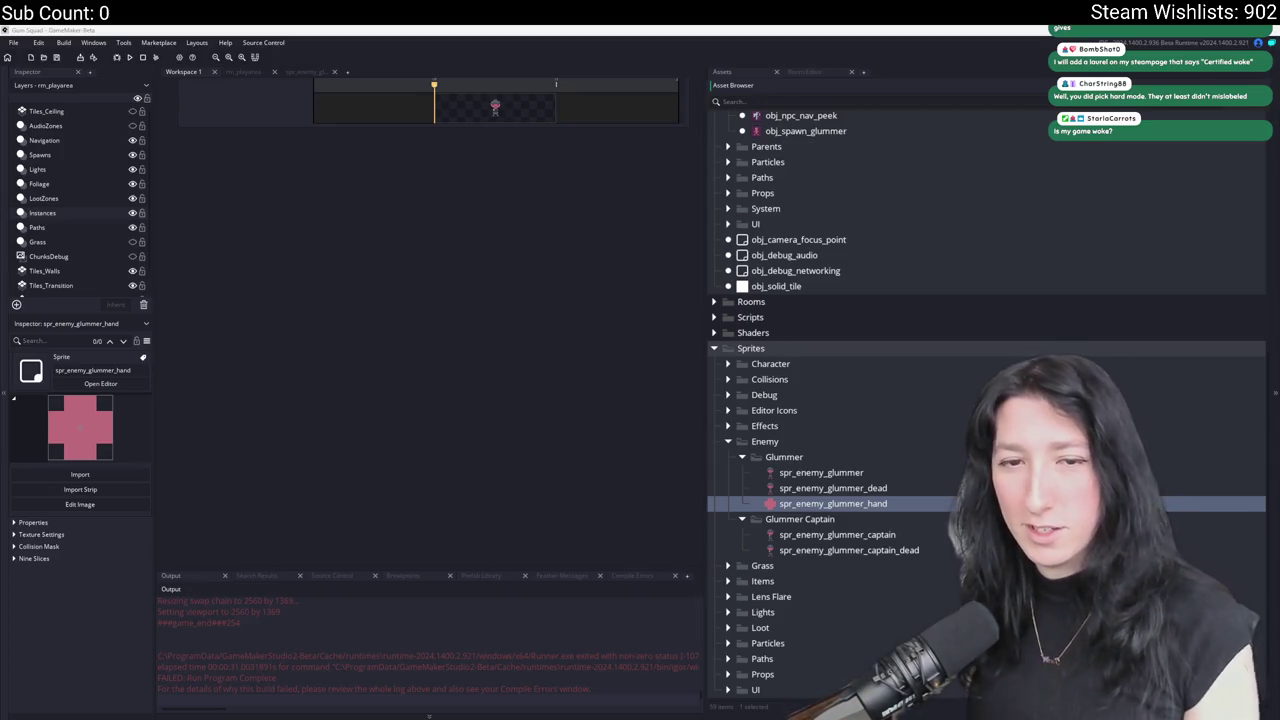
Bring the spr_enemy_glummer_captain sprite editor into view in the workspace.
drag(705, 349, 574, 277)
Duplicate obj_enemy_glummer and create a new Glummer group under NPCs.
drag(526, 78, 702, 226)
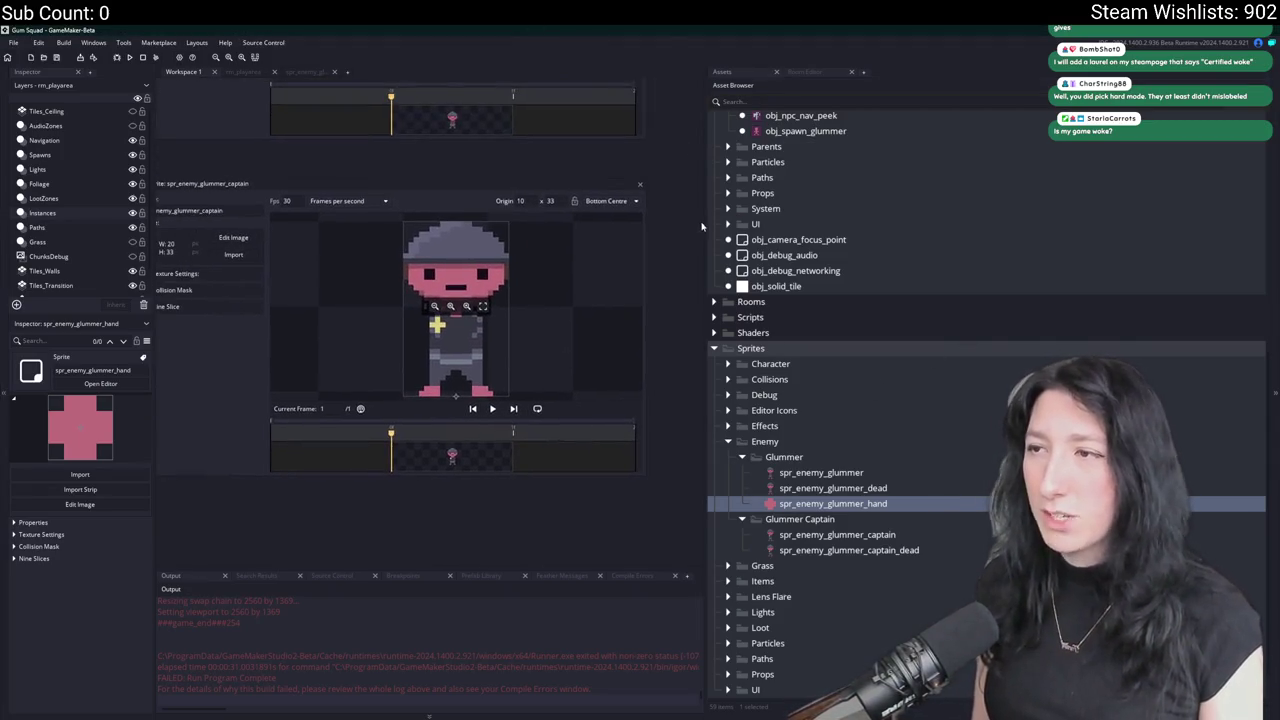
scroll(835, 260, up, 5)
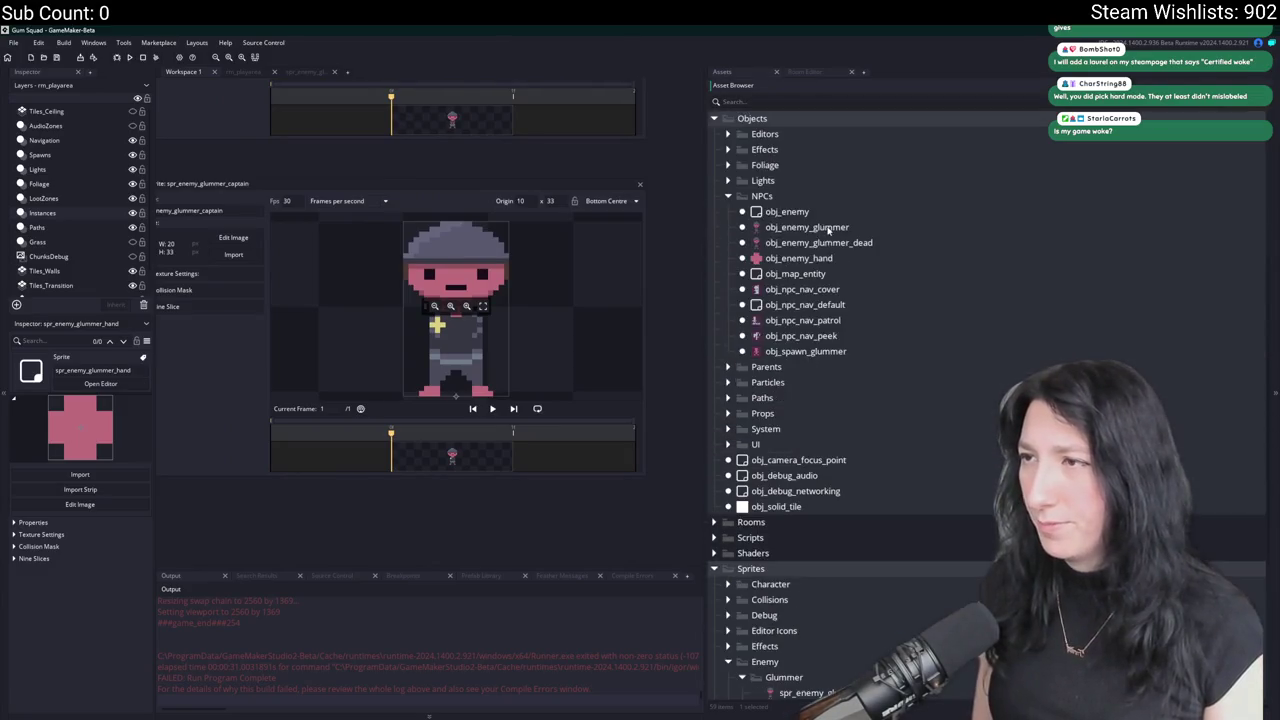
click(841, 252)
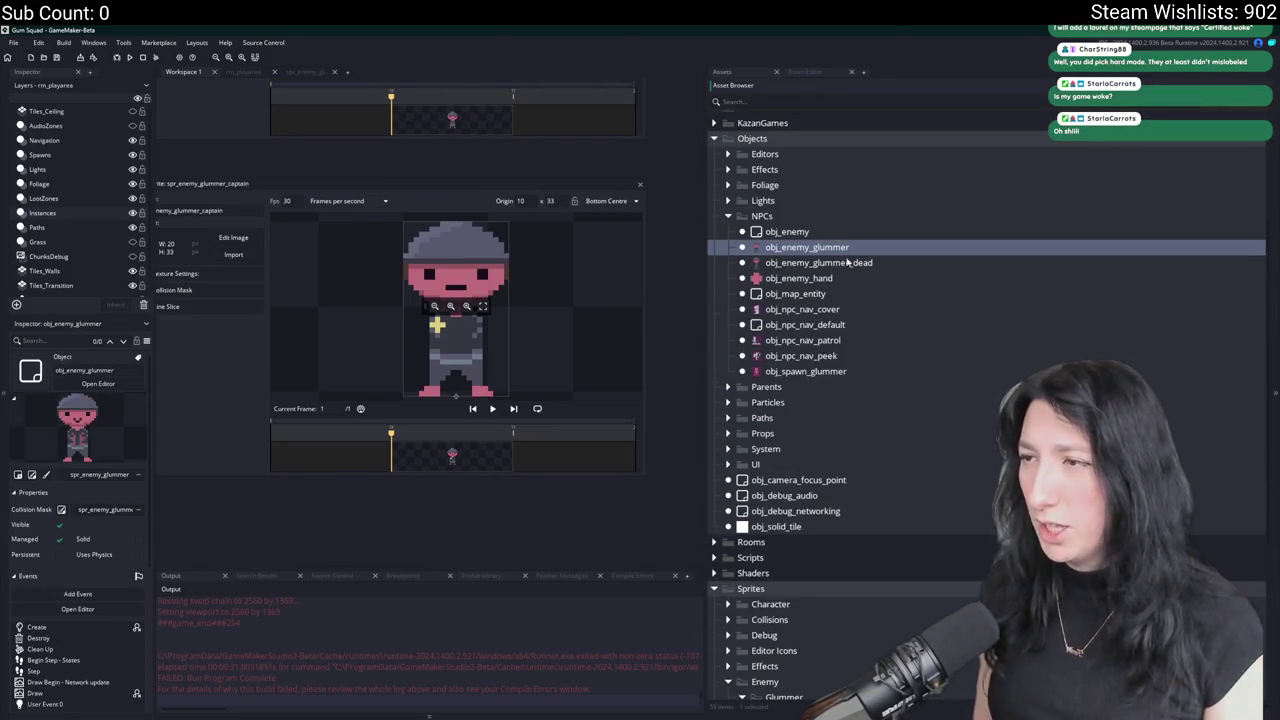
key(ctrl+d)
right_click(818, 214)
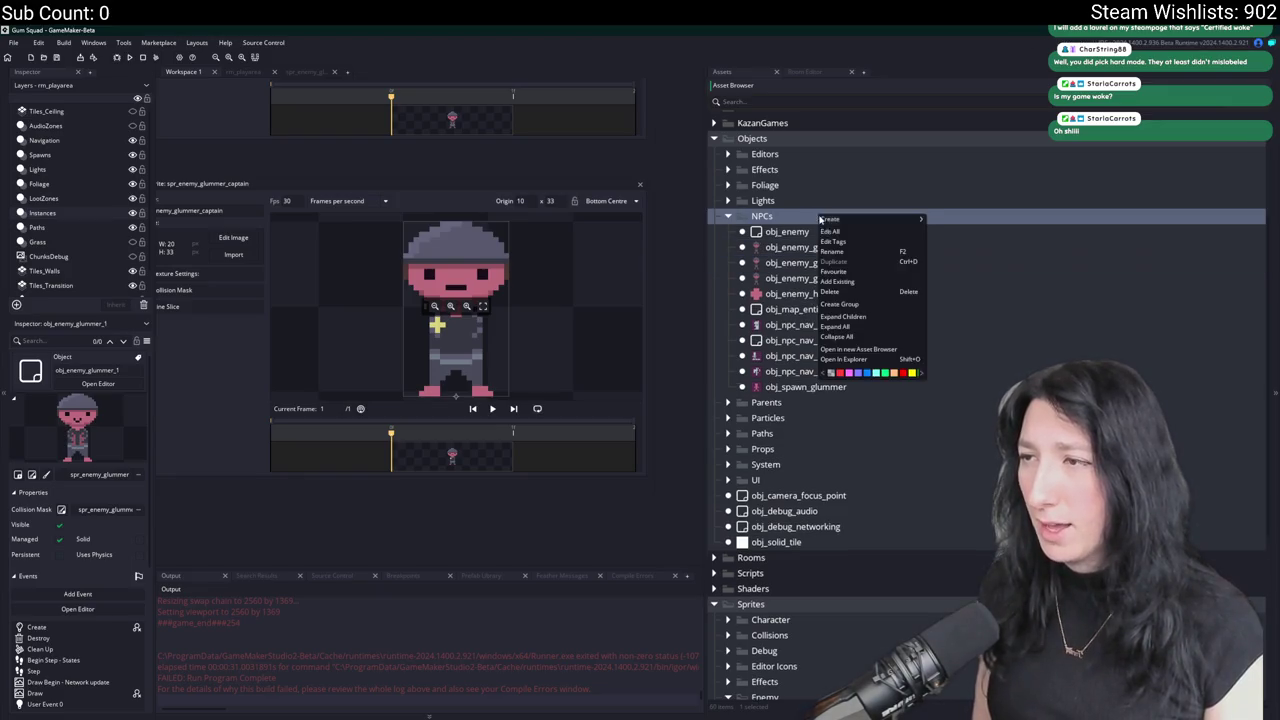
click(880, 305)
text(E)
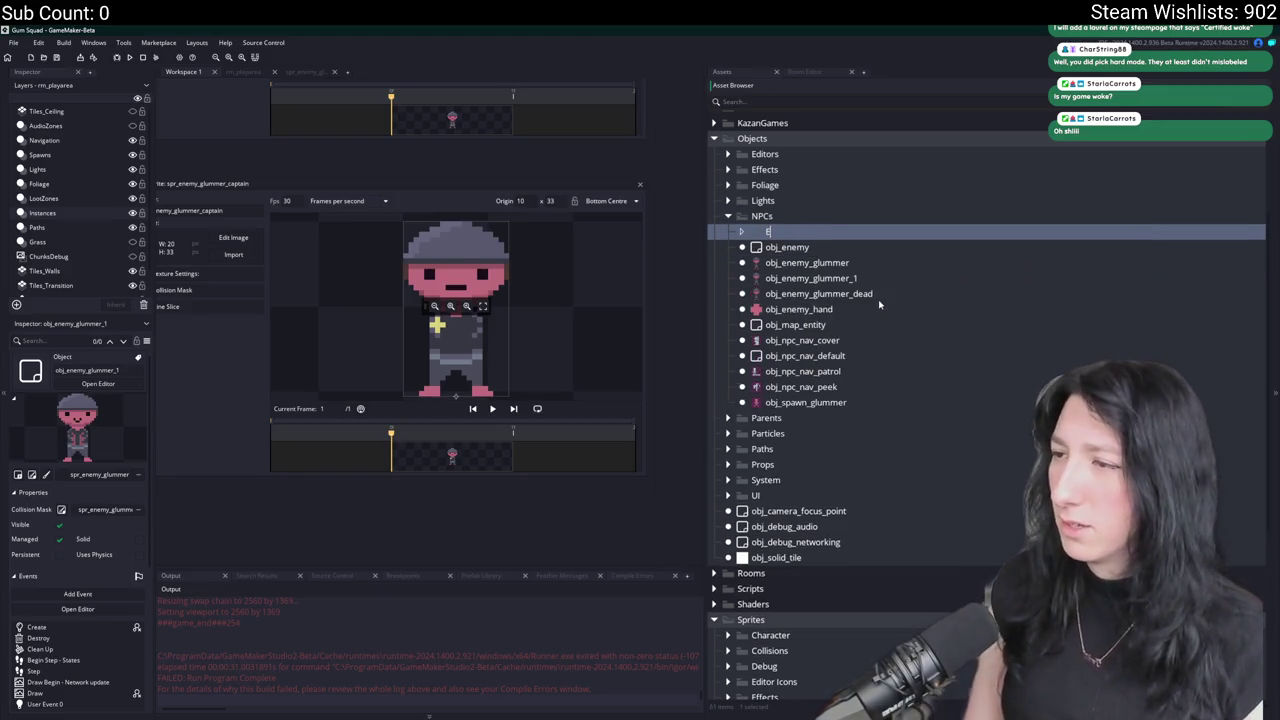
key(BackSpace)
text(Glumemr)
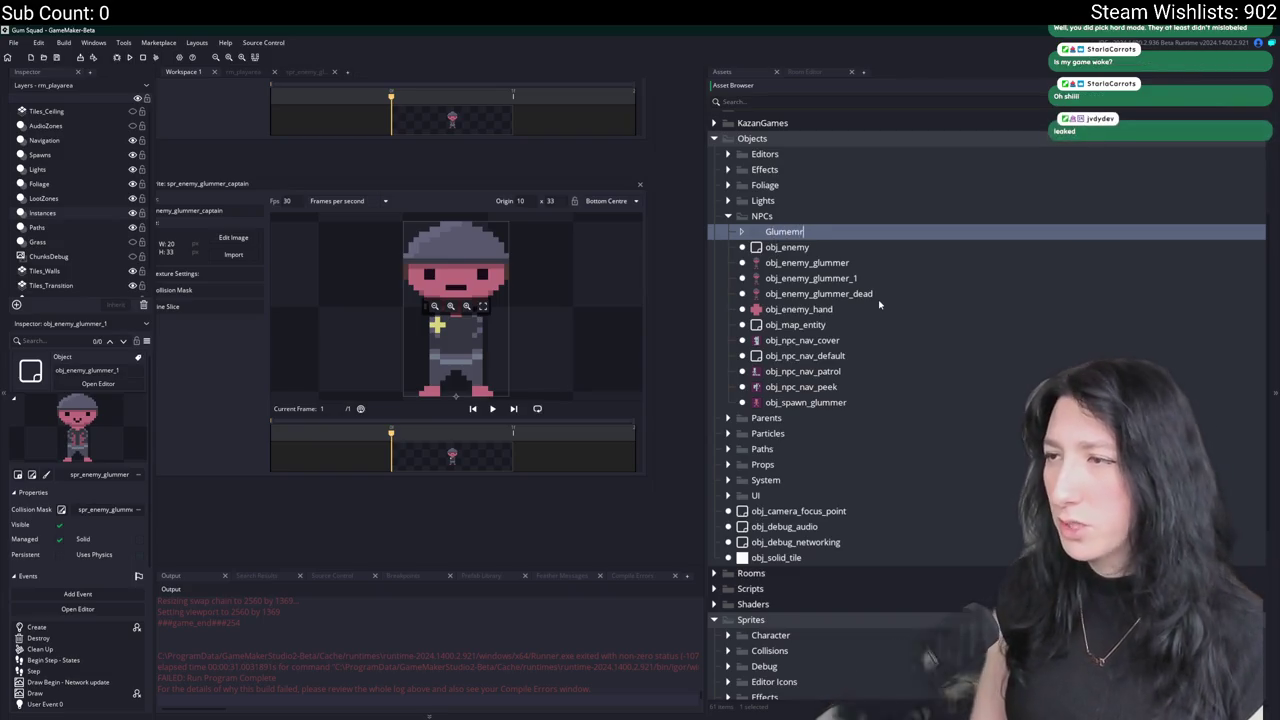
key(Return)
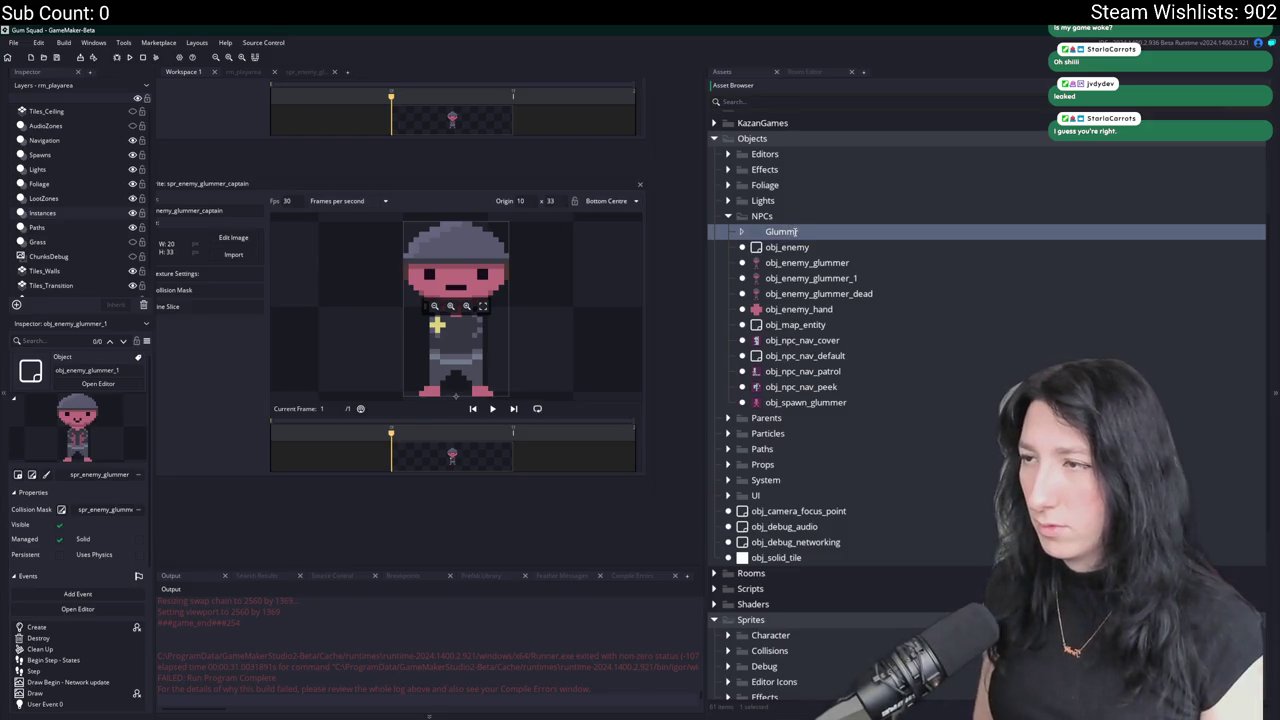
Move obj_enemy_glummer and obj_enemy_glummer_dead into Glummer and add a Glummer Captain group.
click(806, 264)
ctrl+click(802, 296)
drag(802, 296, 814, 231)
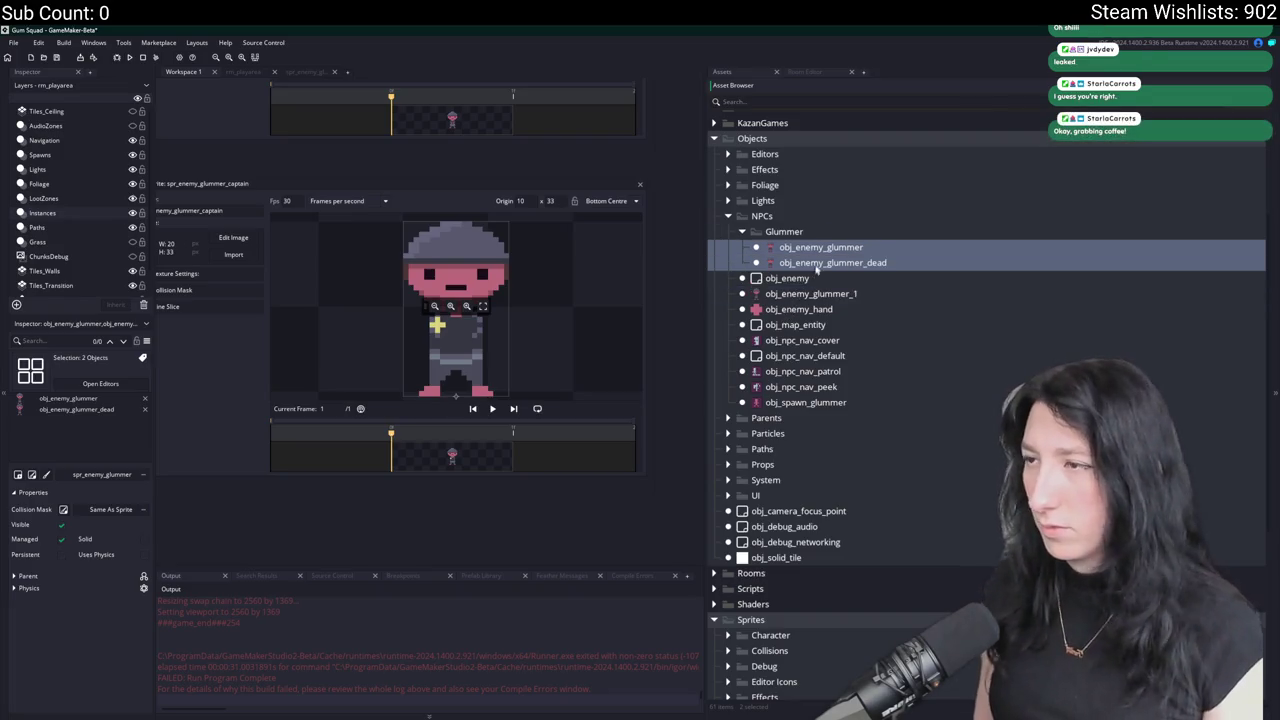
click(822, 247)
click(829, 232)
click(738, 224)
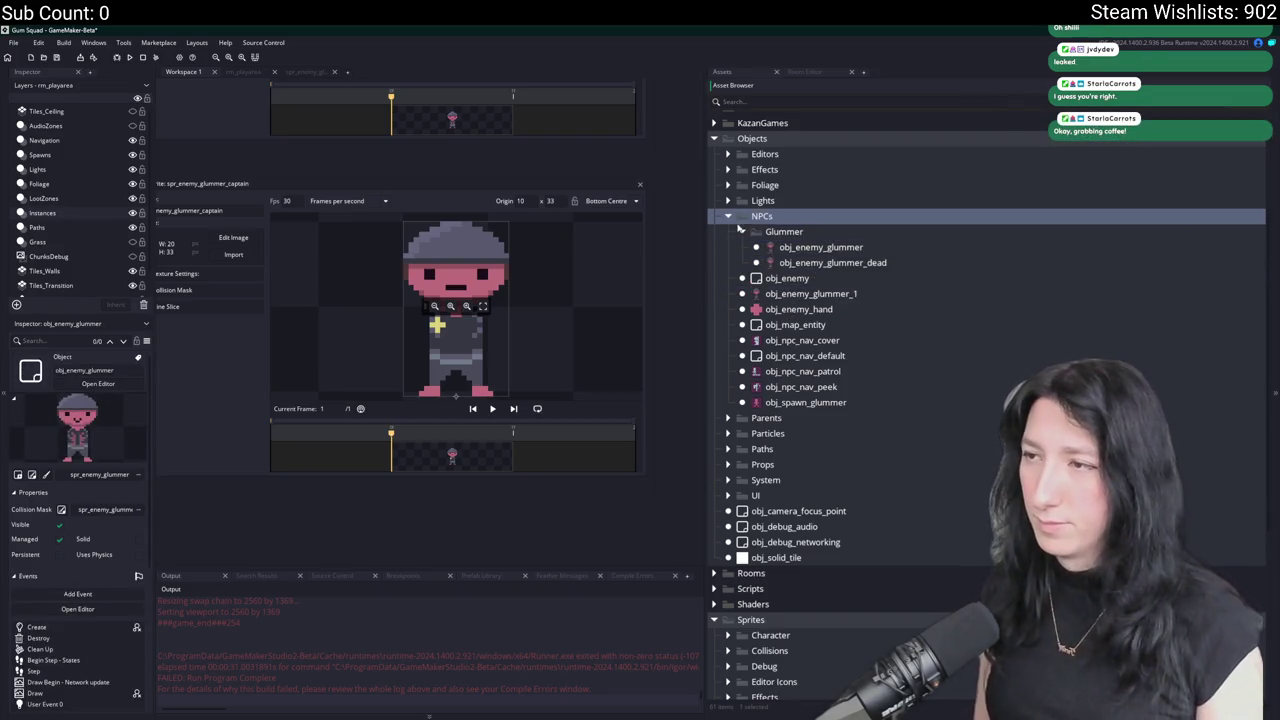
right_click(775, 232)
click(803, 315)
text(Glummer Captain)
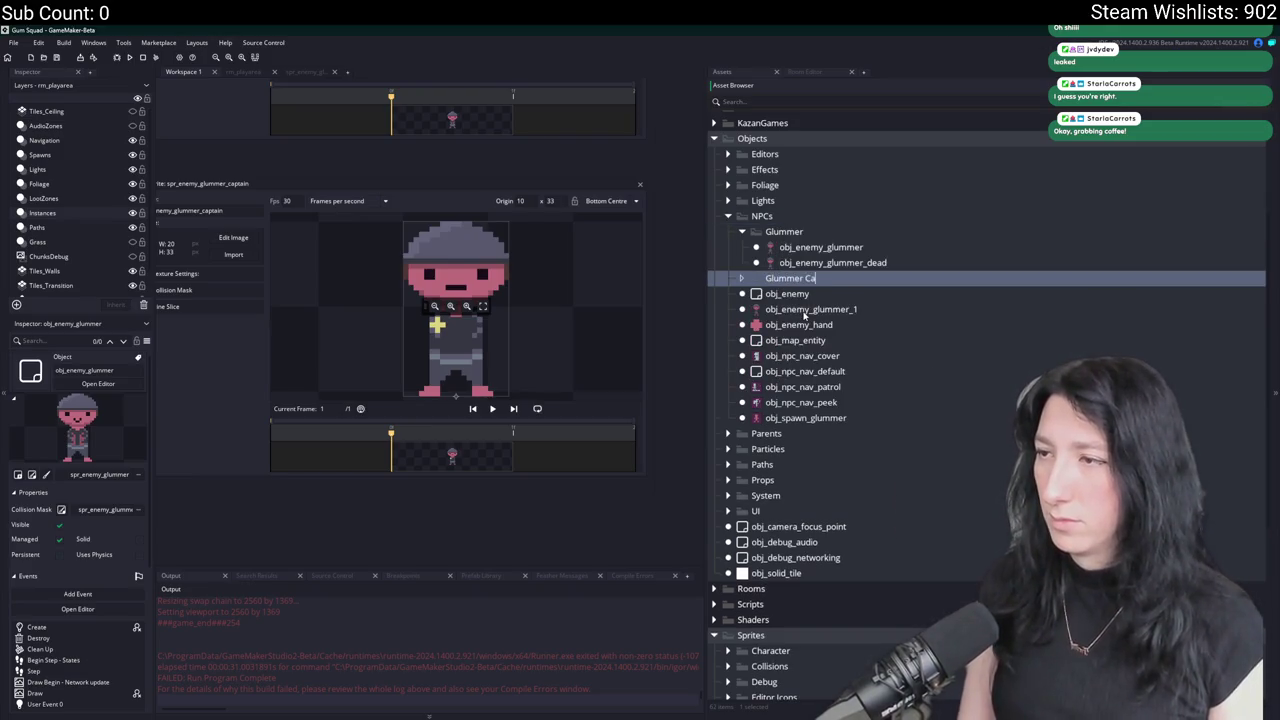
Paste a copy of obj_enemy_glummer into Glummer Captain, named obj_enemy_glummer_captain.
click(866, 255)
key(ctrl+c)
click(857, 279)
key(ctrl+v)
key(Return)
key(BackSpace)
key(BackSpace)
key(BackSpace)
text(captain)
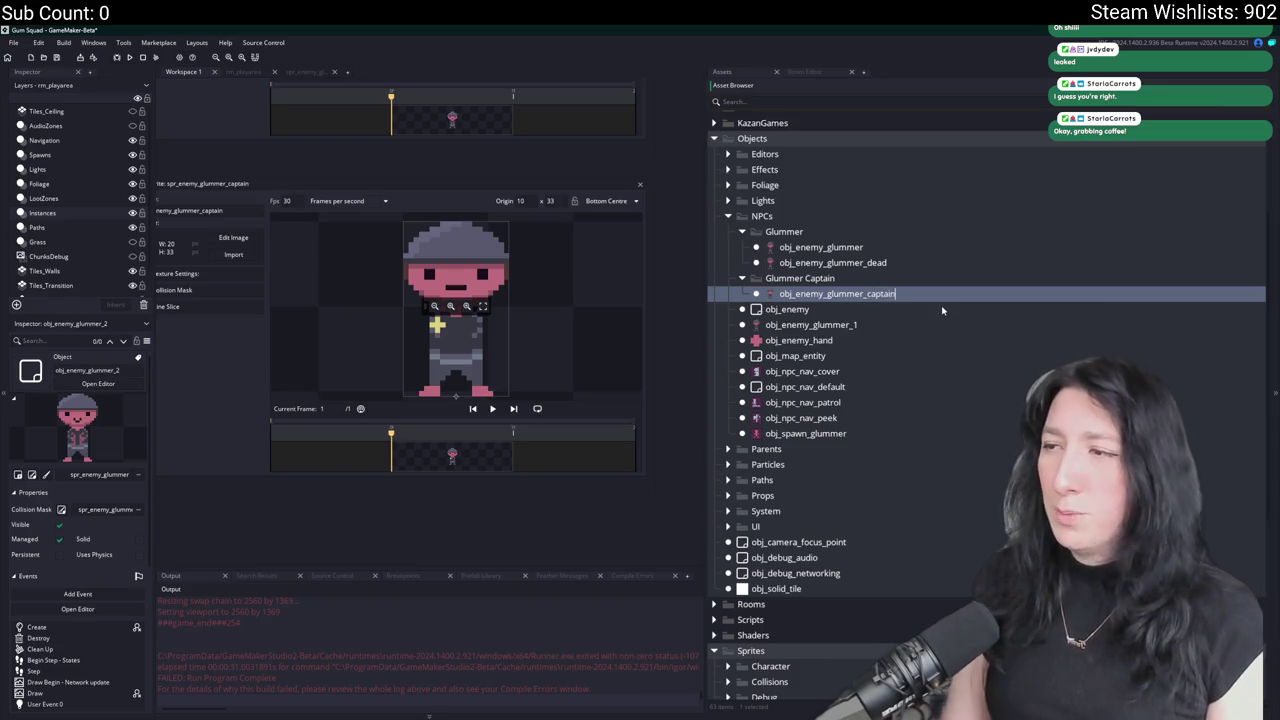
key(Return)
key(ctrl+d)
key(Escape)
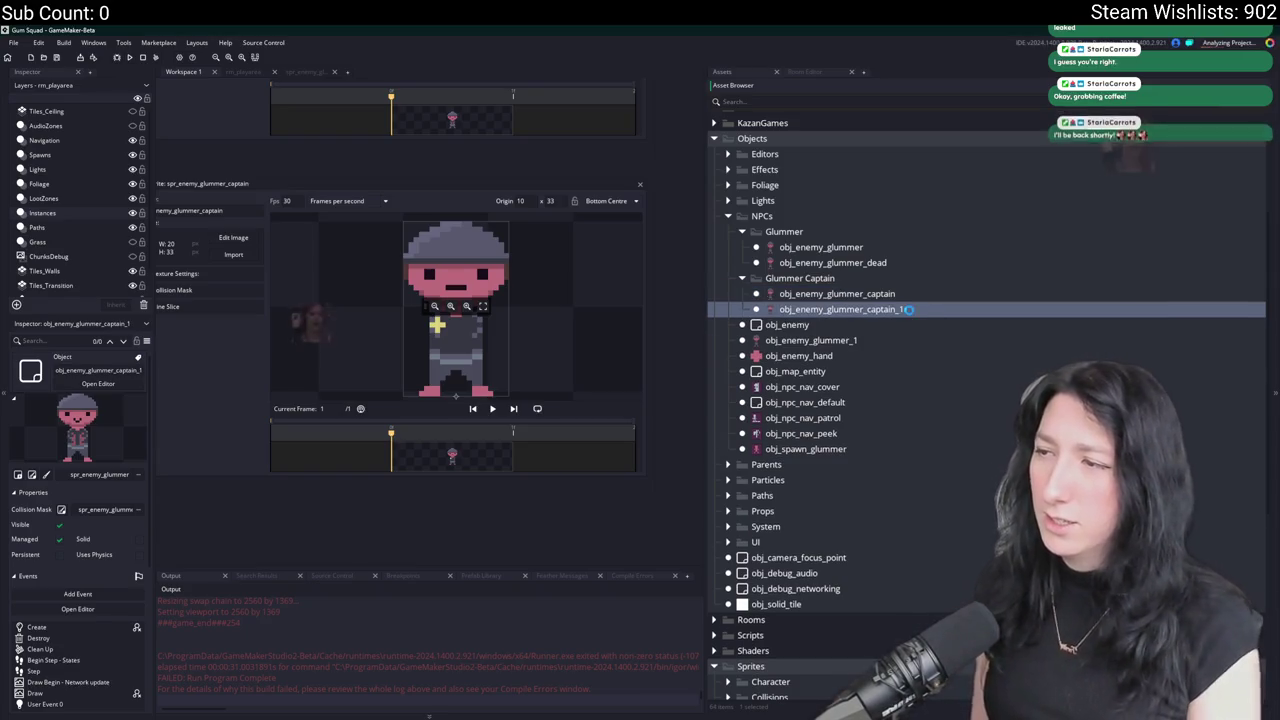
key(Delete)
Add obj_enemy_glummer_captain_dead to Glummer Captain and delete the leftover obj_enemy_glummer_1.
key(Return)
click(909, 260)
key(ctrl+d)
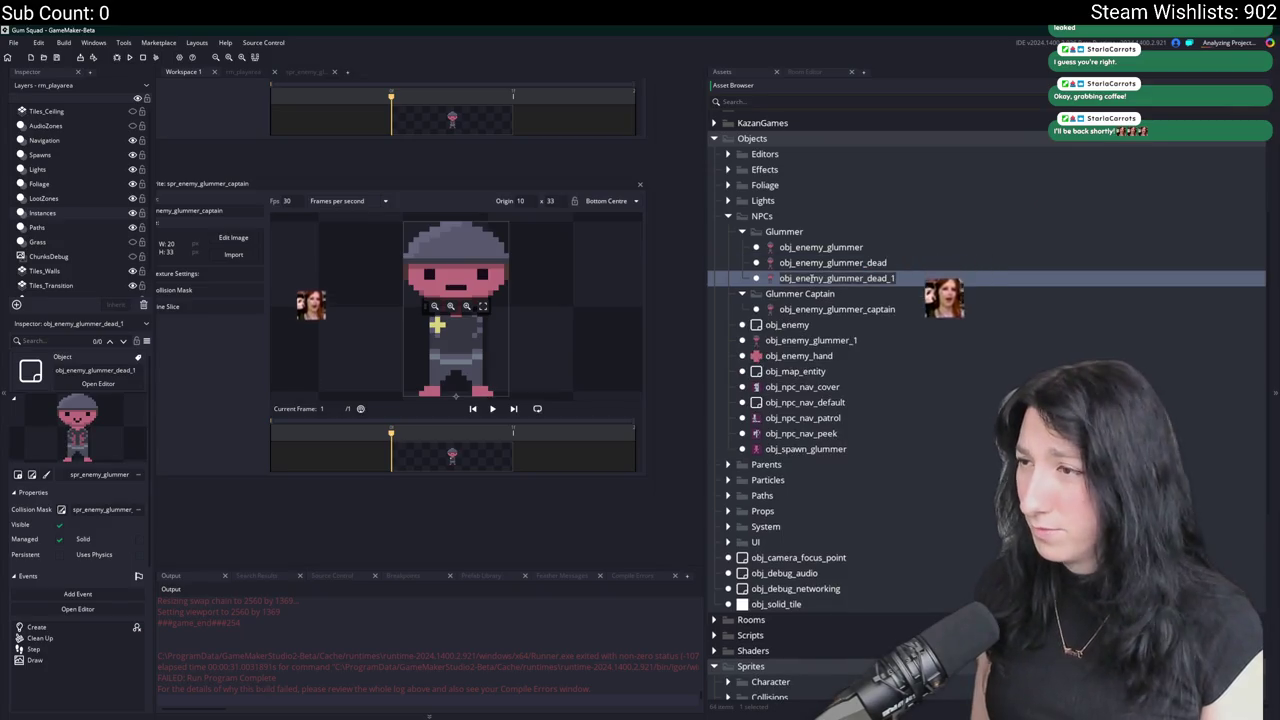
drag(776, 297, 778, 294)
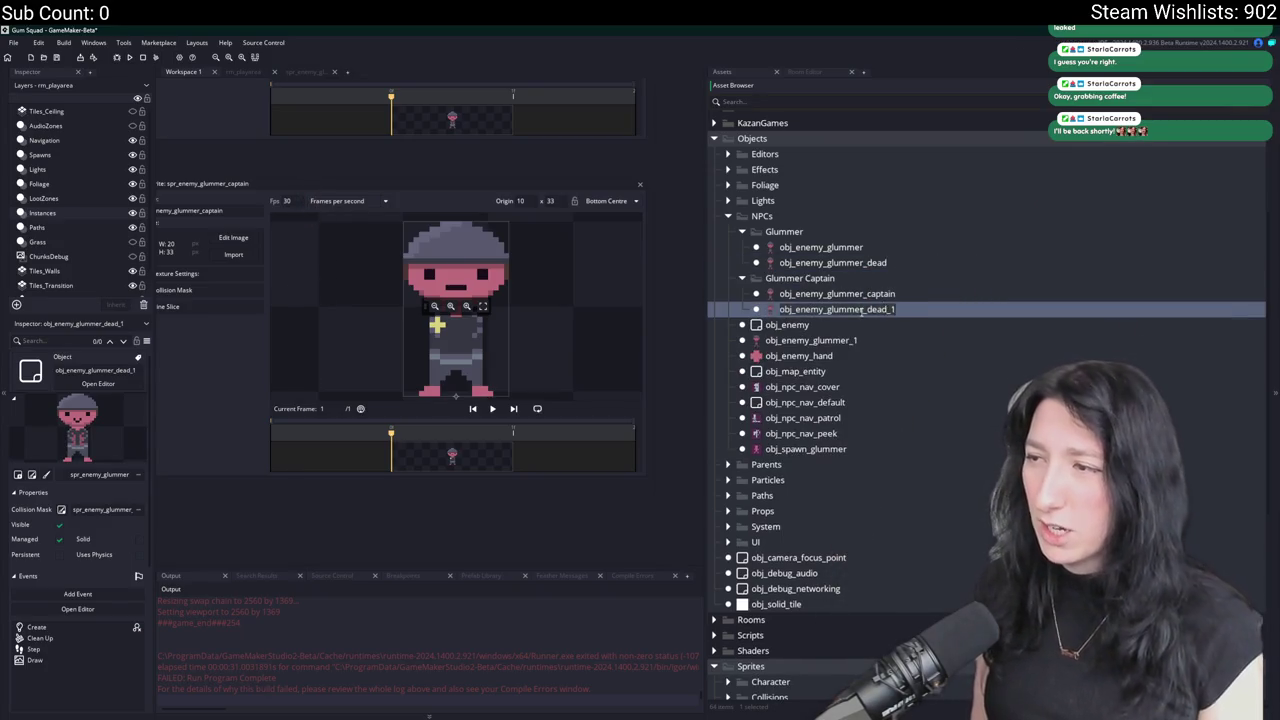
key(BackSpace)
key(BackSpace)
key(BackSpace)
text(captain_)
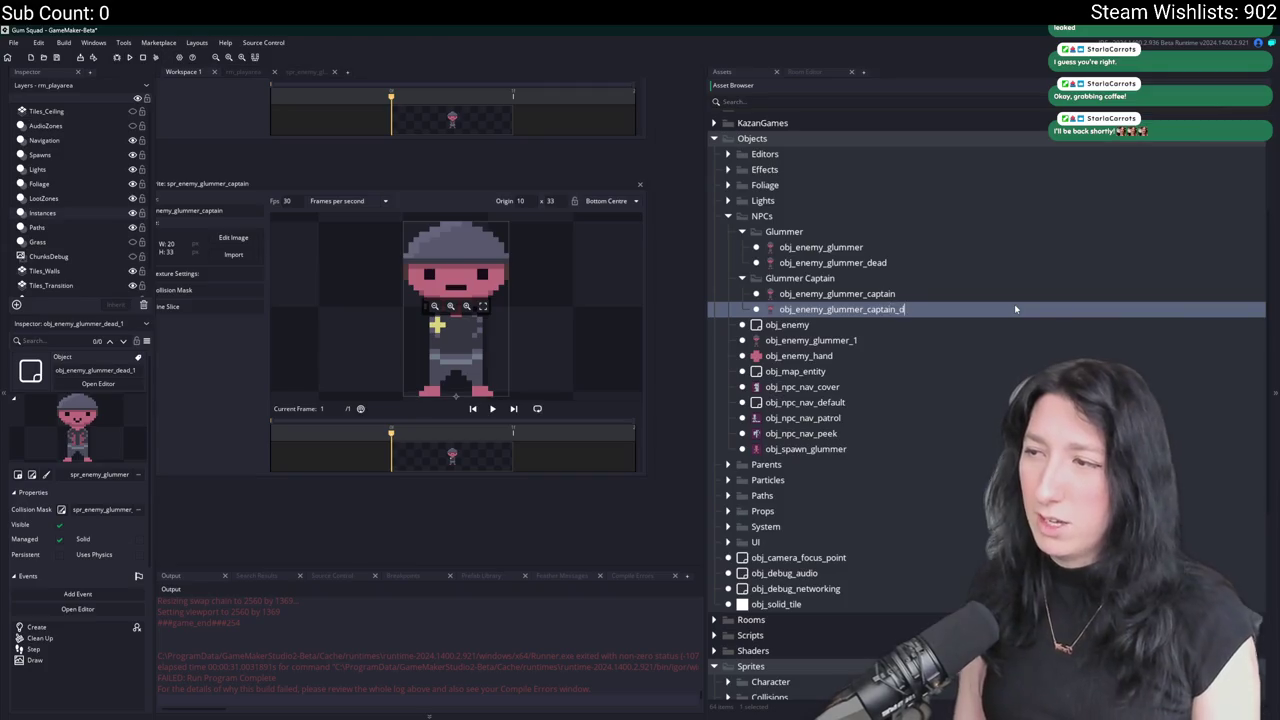
key(Return)
click(862, 341)
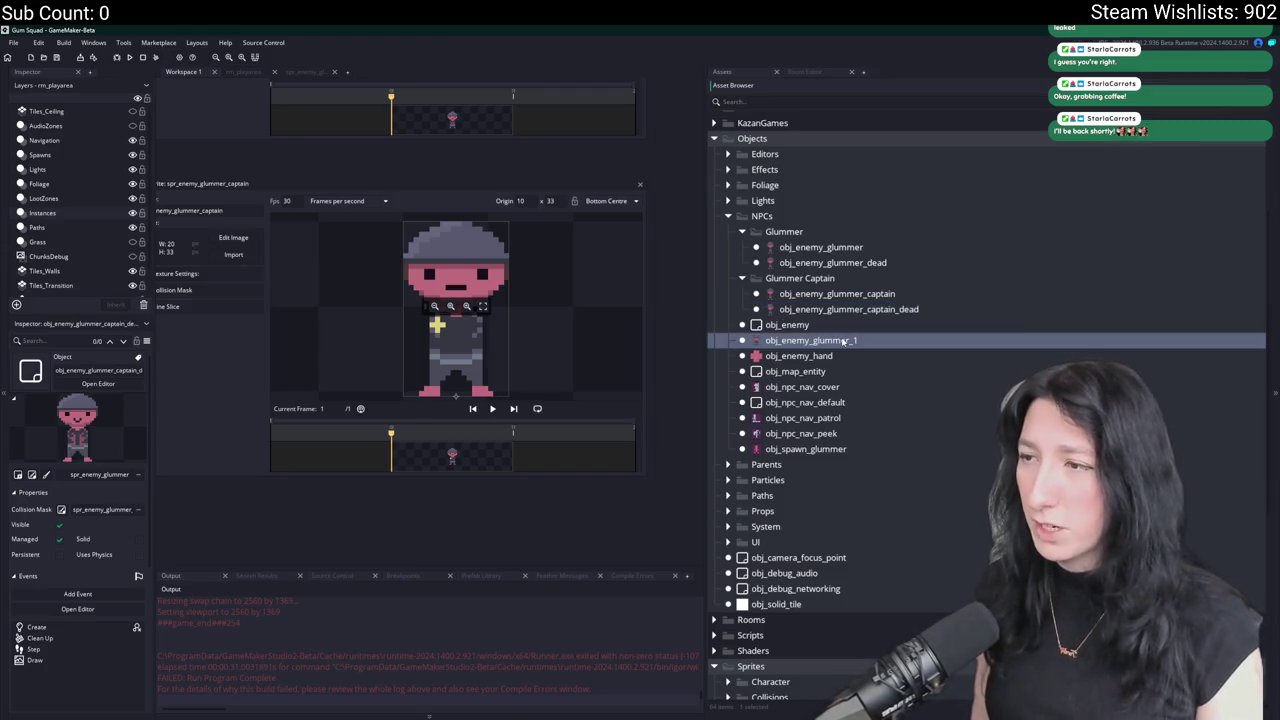
key(Delete)
key(Return)
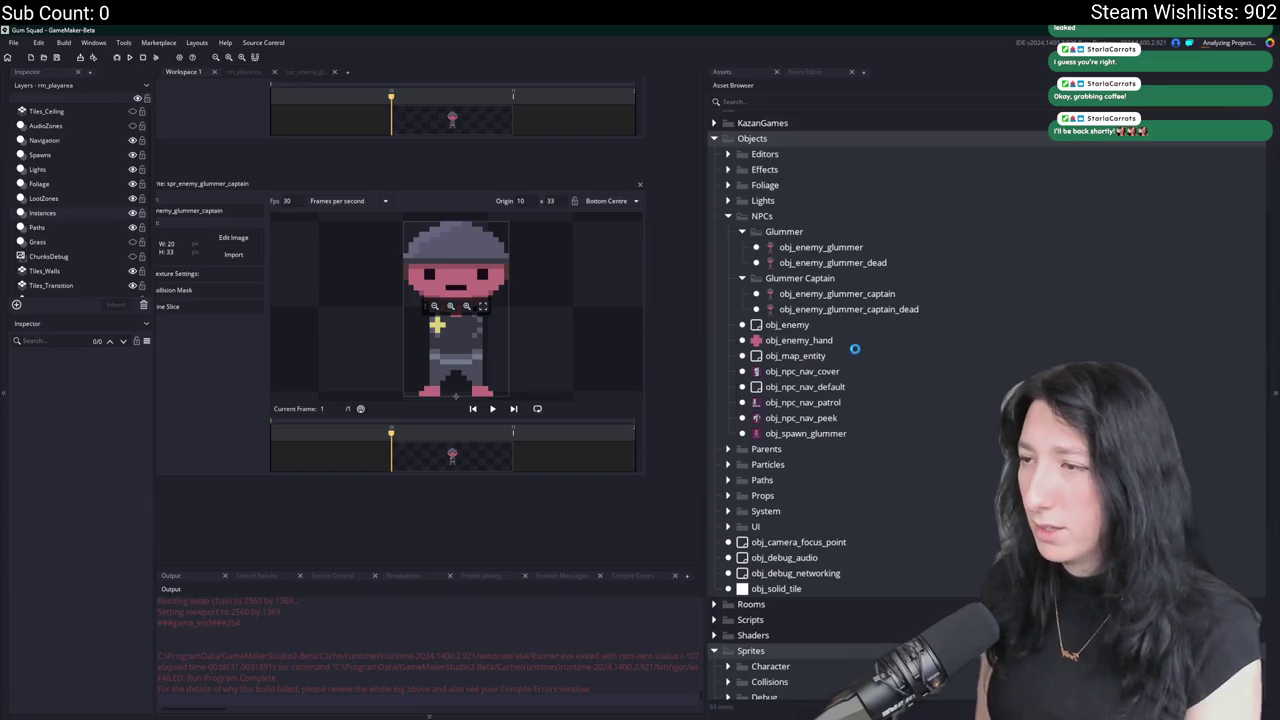
click(830, 371)
double_click(832, 293)
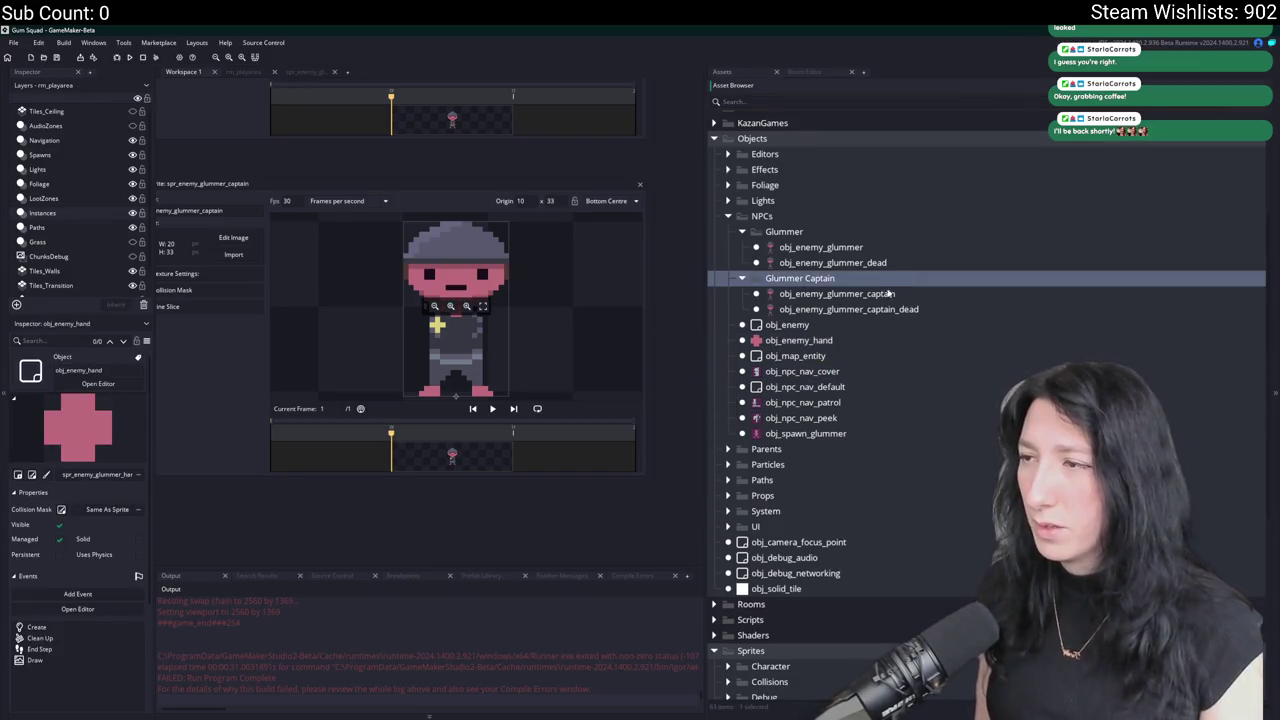
Assign spr_enemy_glummer_captain as obj_enemy_glummer_captain's sprite.
click(250, 254)
text(captain)
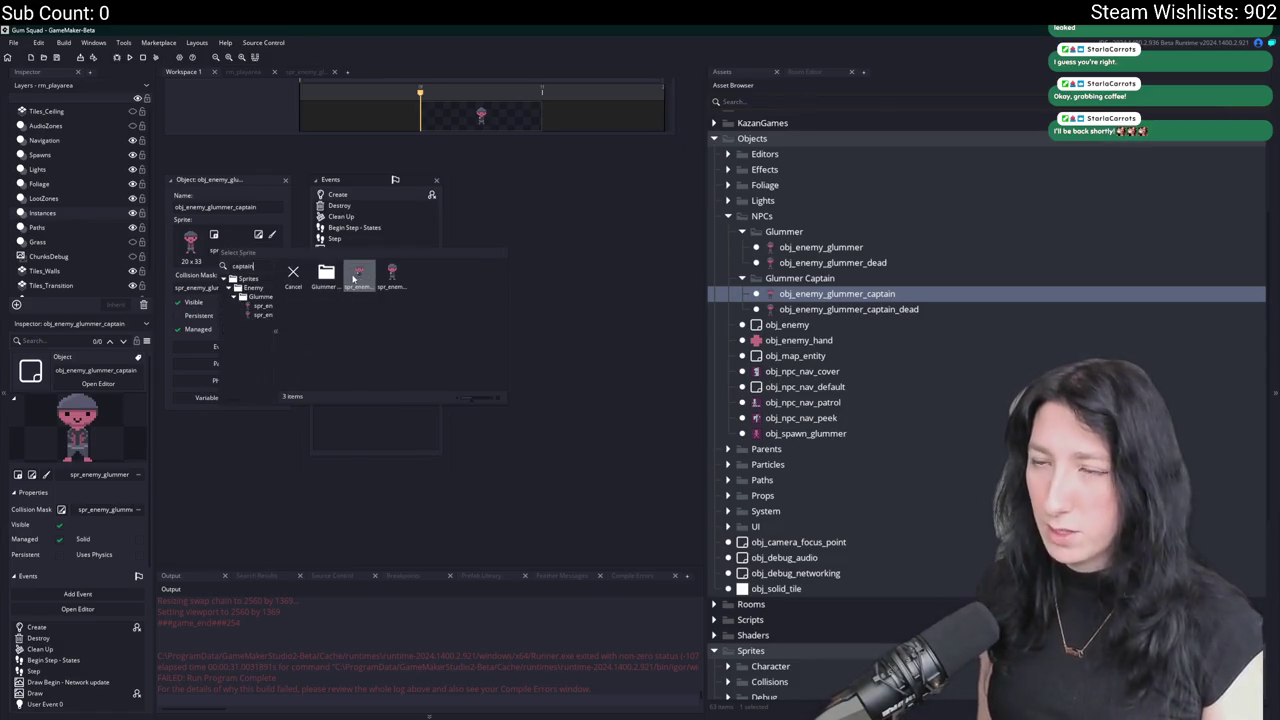
double_click(359, 272)
Give obj_enemy_glummer_captain_dead the spr_enemy_glummer_captain_dead sprite.
click(818, 308)
double_click(818, 308)
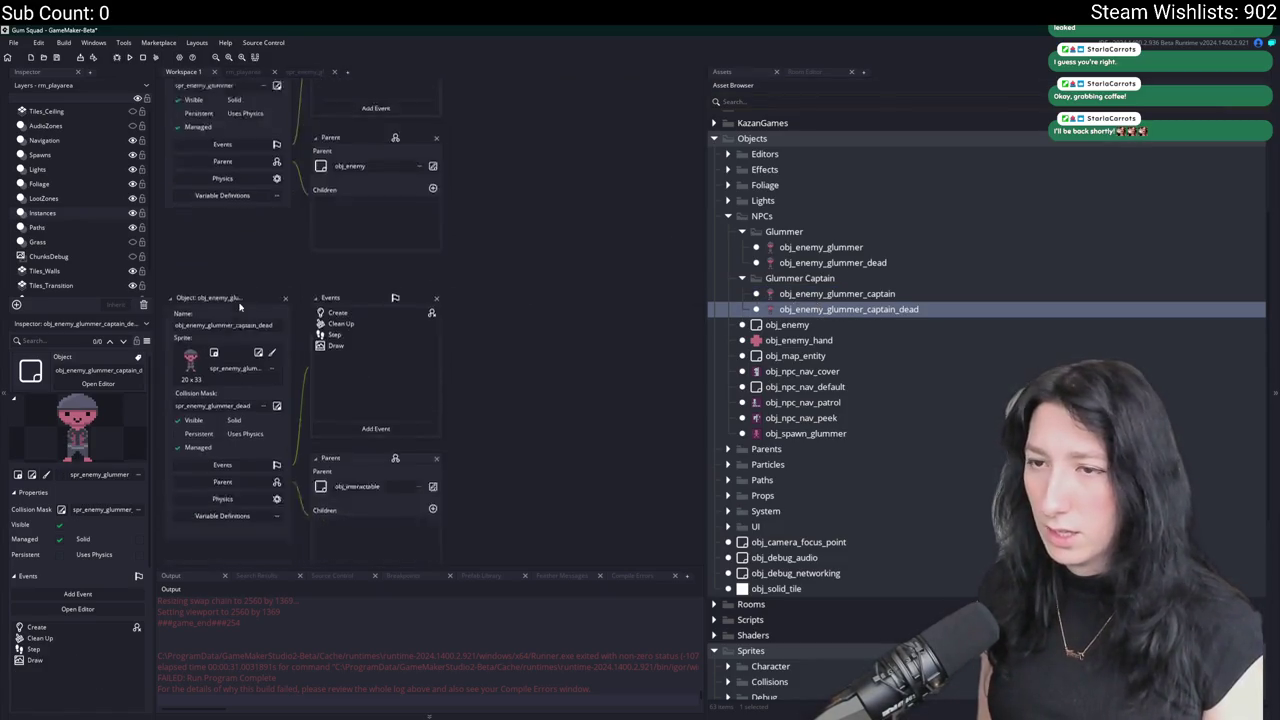
click(245, 254)
text(captain_dea)
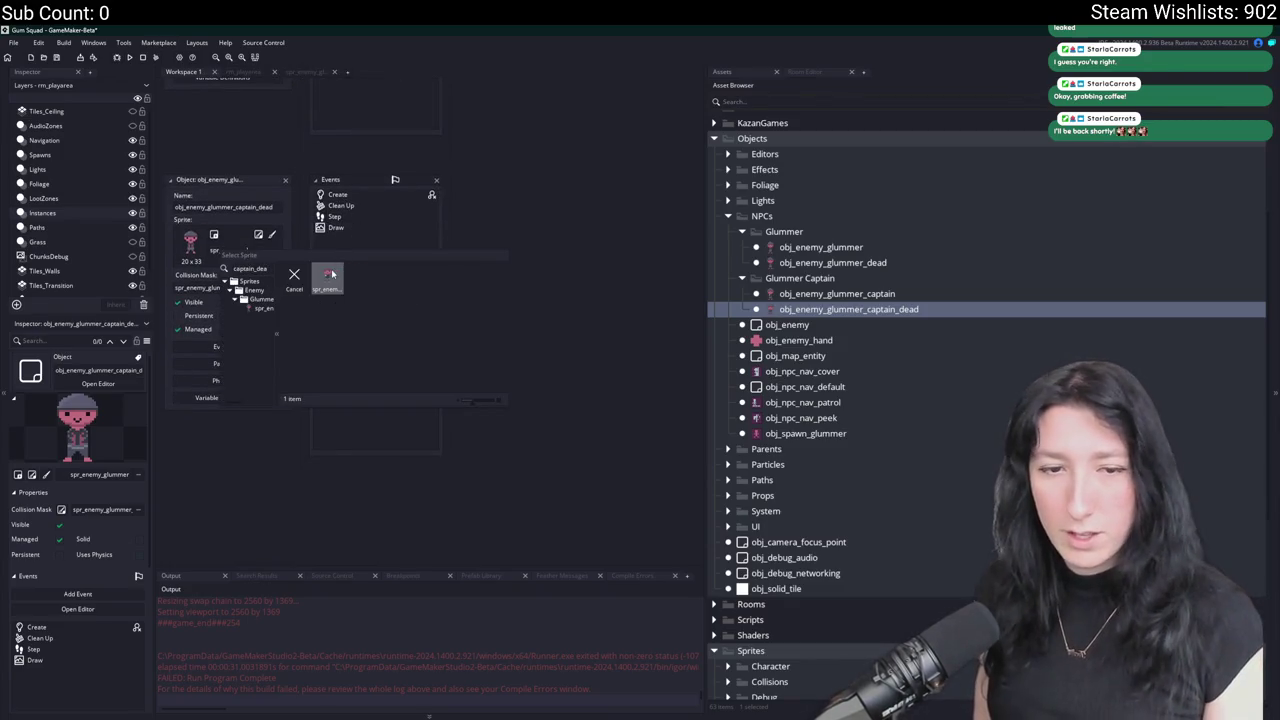
double_click(327, 276)
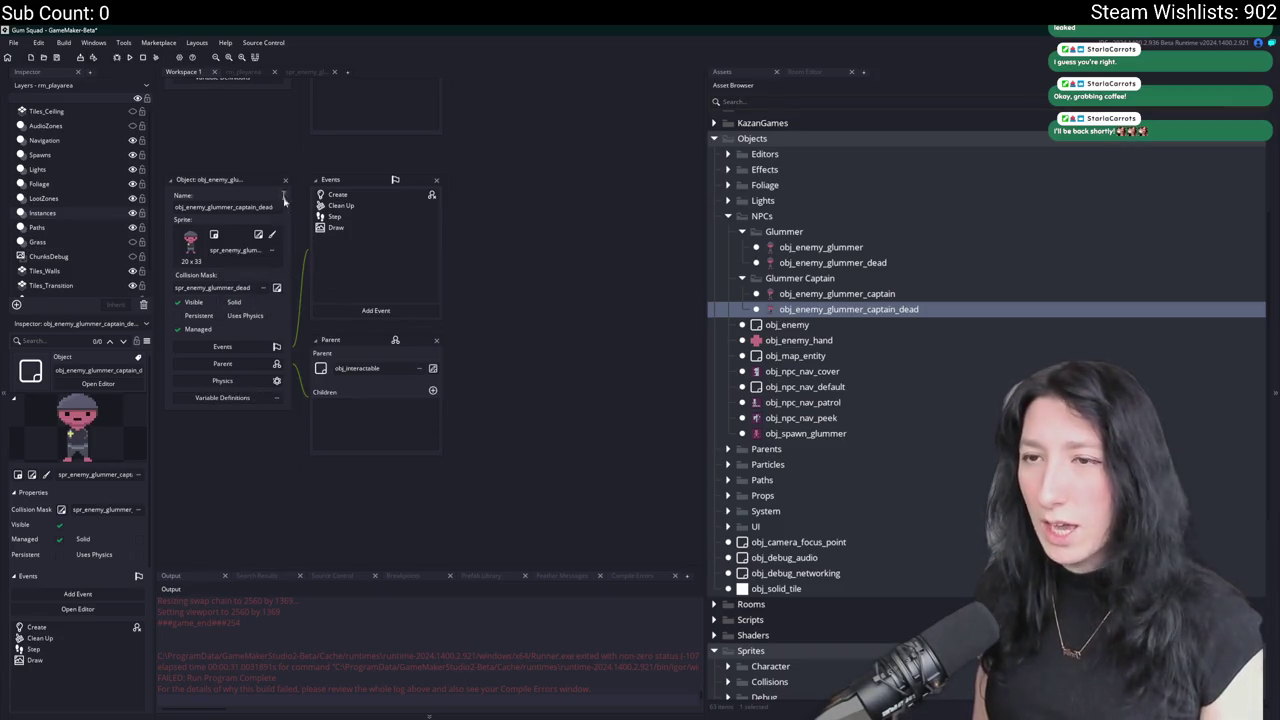
Open the captain object's Create event code and widen the code editor.
double_click(334, 194)
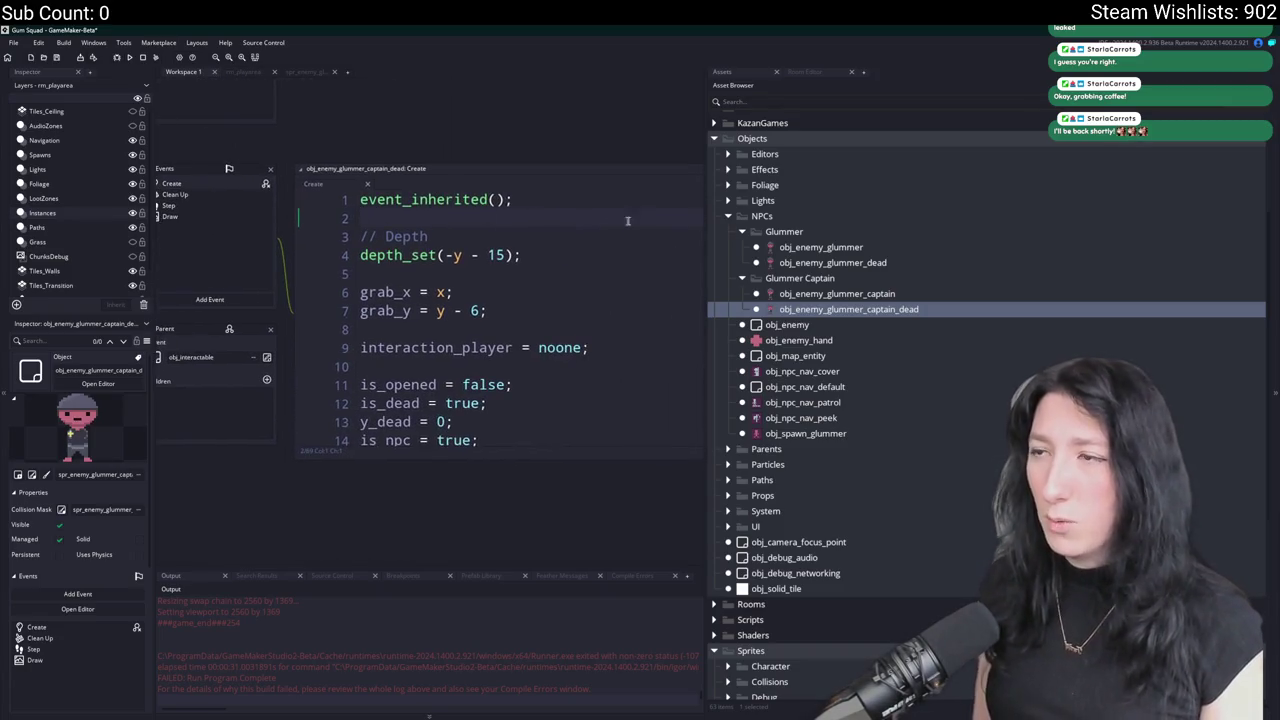
drag(703, 193, 779, 178)
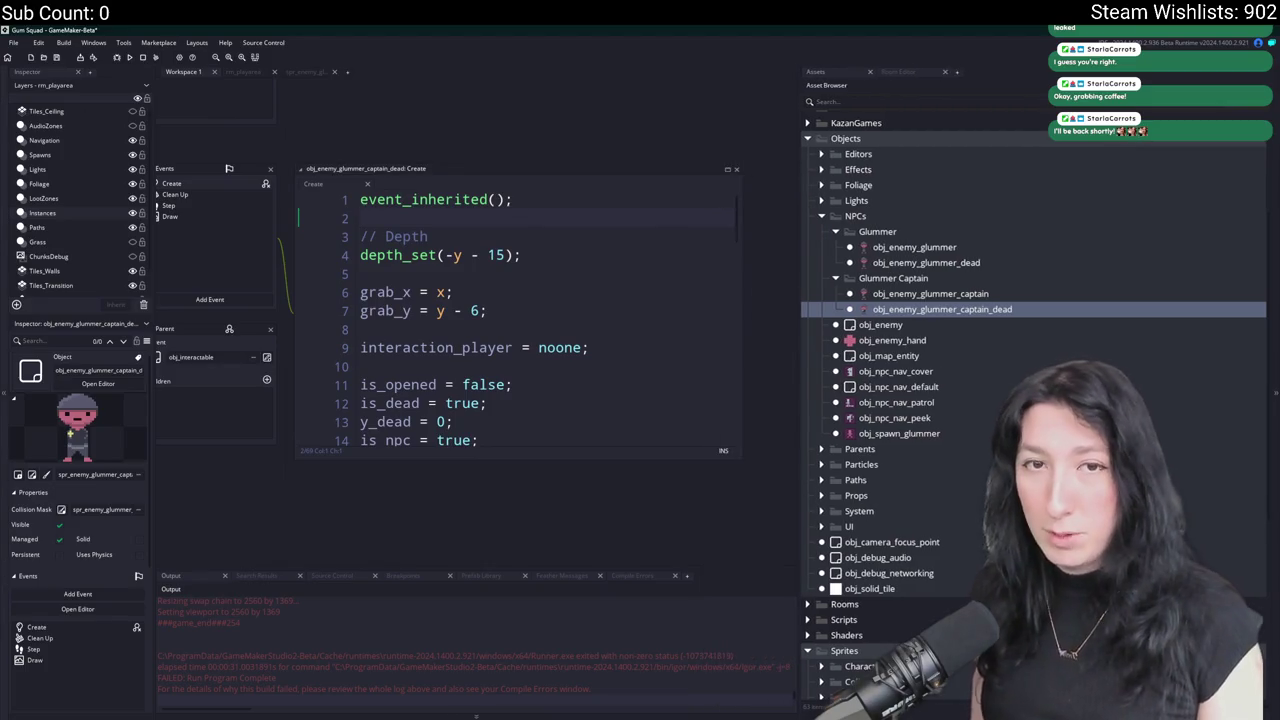
scroll(499, 349, down, 15)
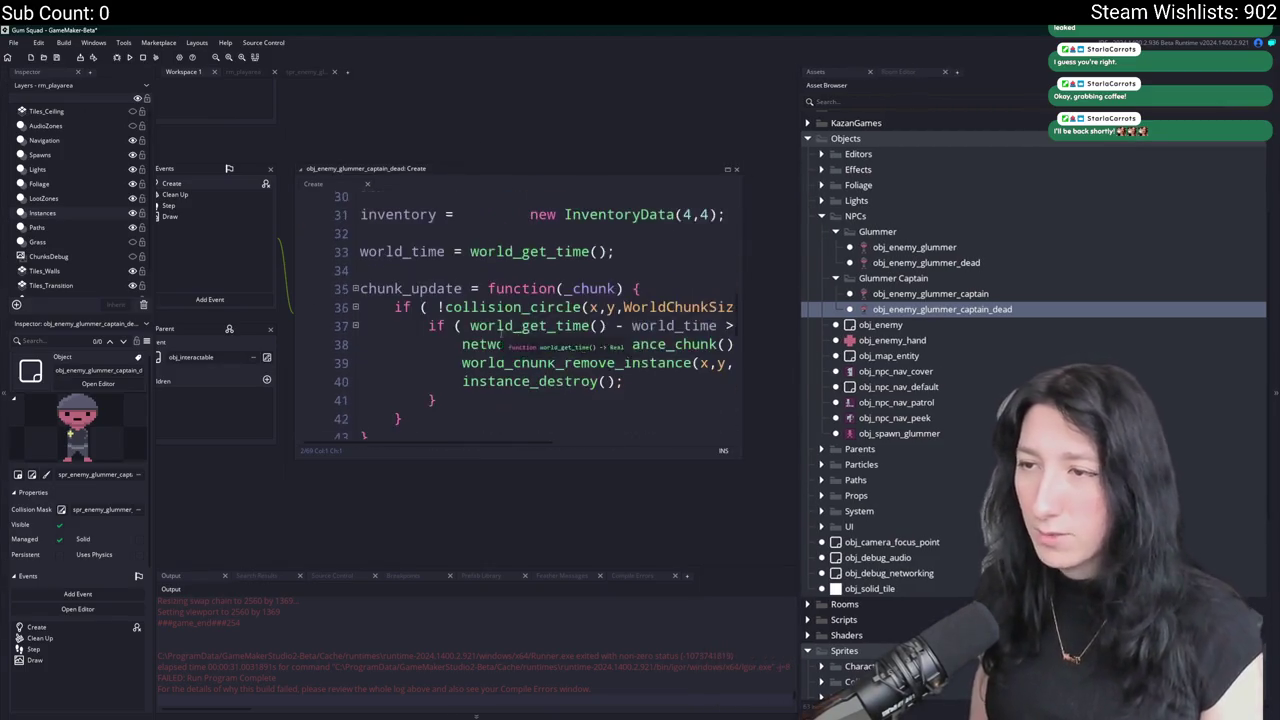
scroll(499, 349, down, 4)
scroll(499, 349, up, 3)
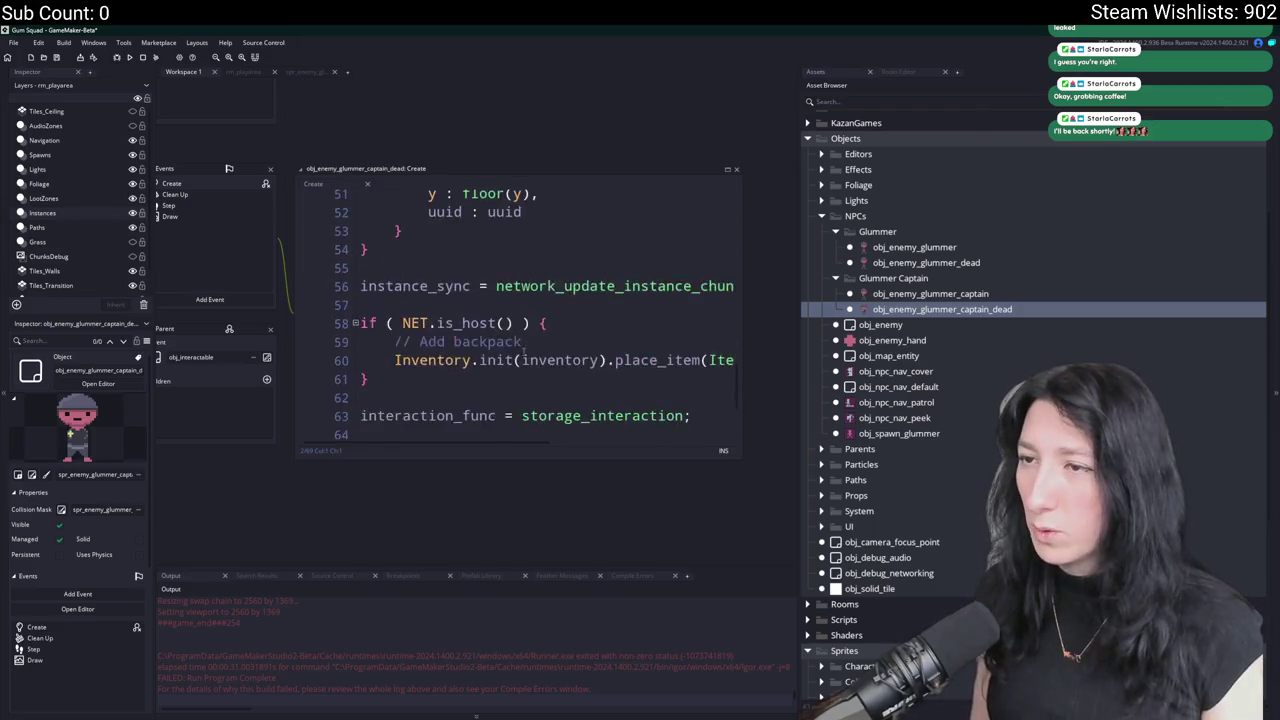
Change the backpack item on line 60 from MintGum to CinnamonGum.
click(666, 360)
key(End)
double_click(608, 360)
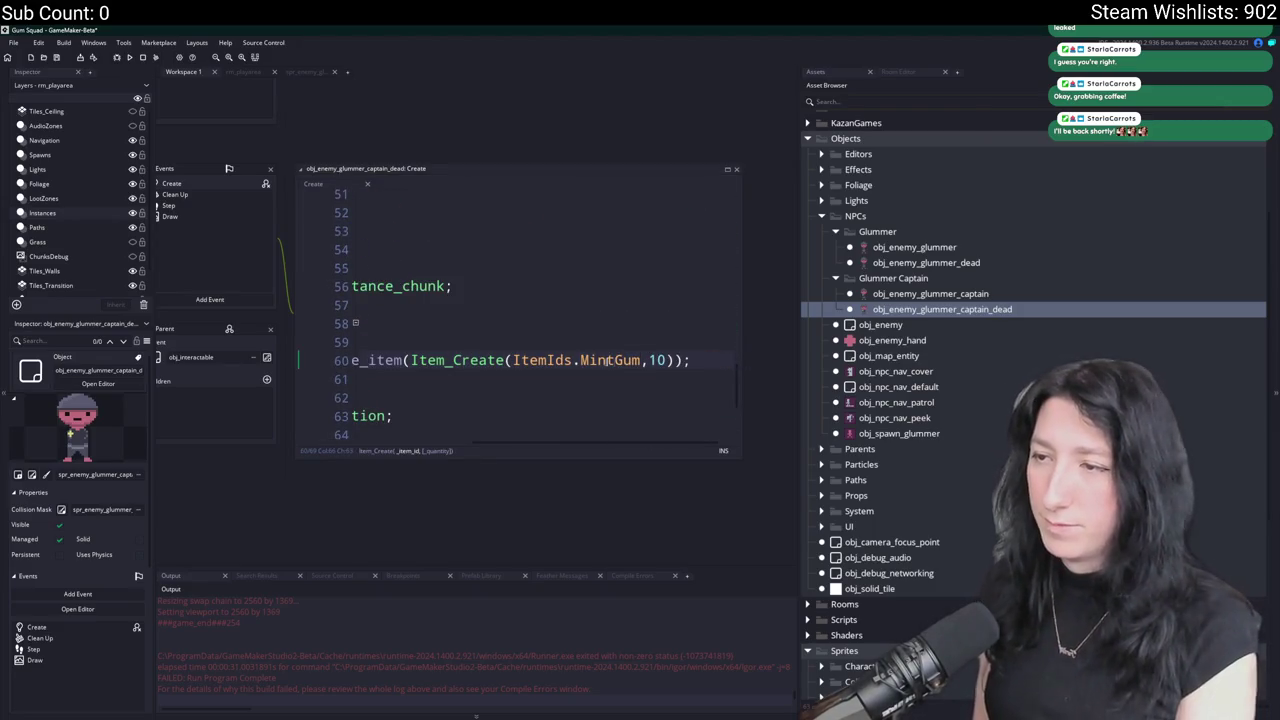
key(BackSpace)
text(C)
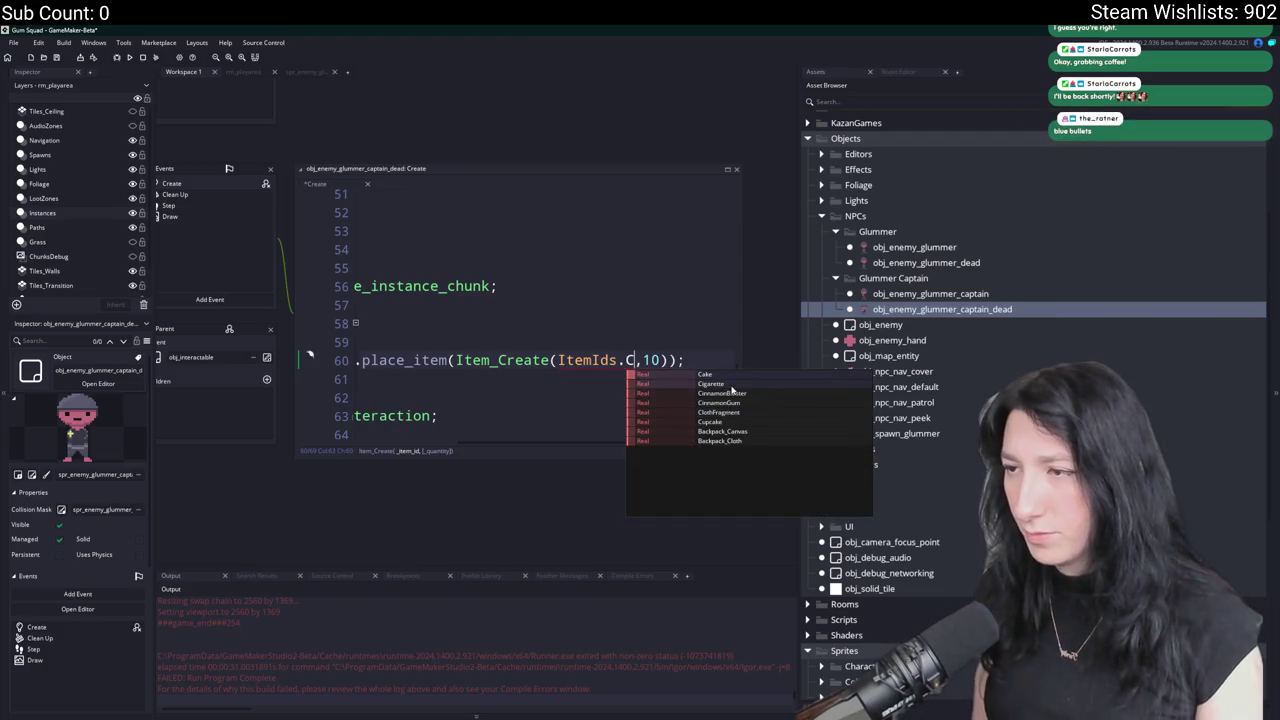
click(726, 404)
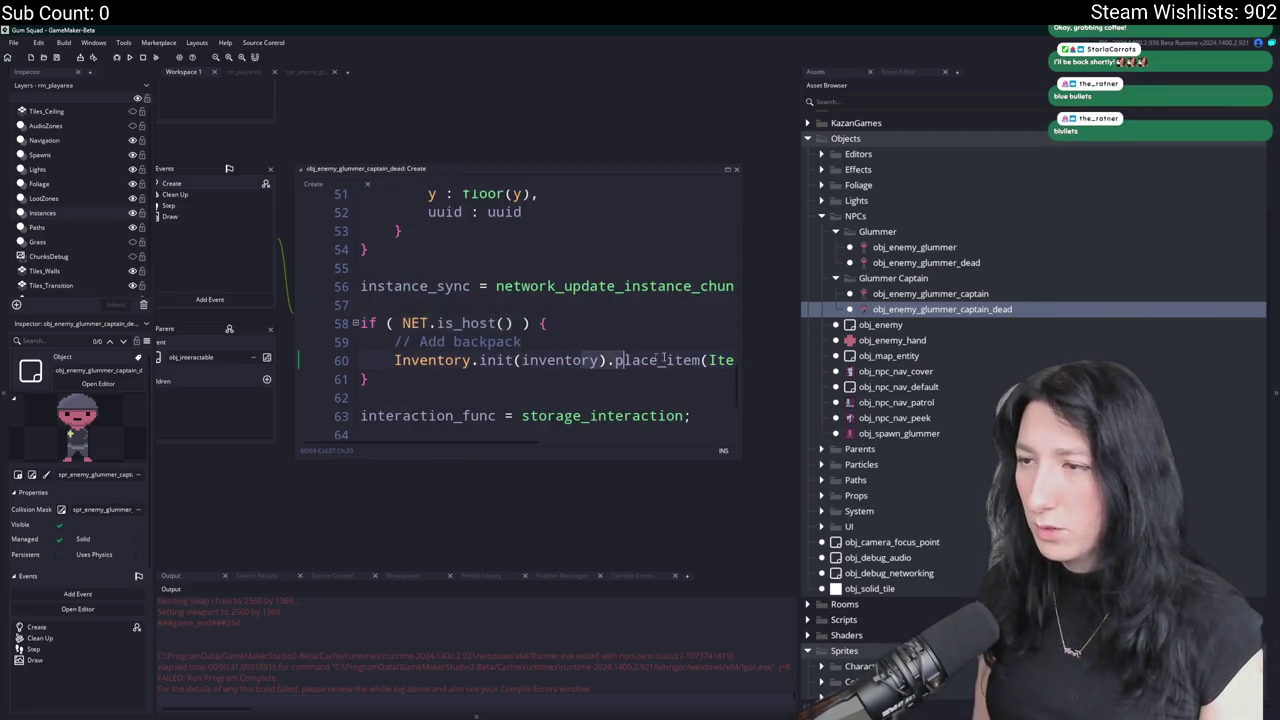
key(End)
click(484, 267)
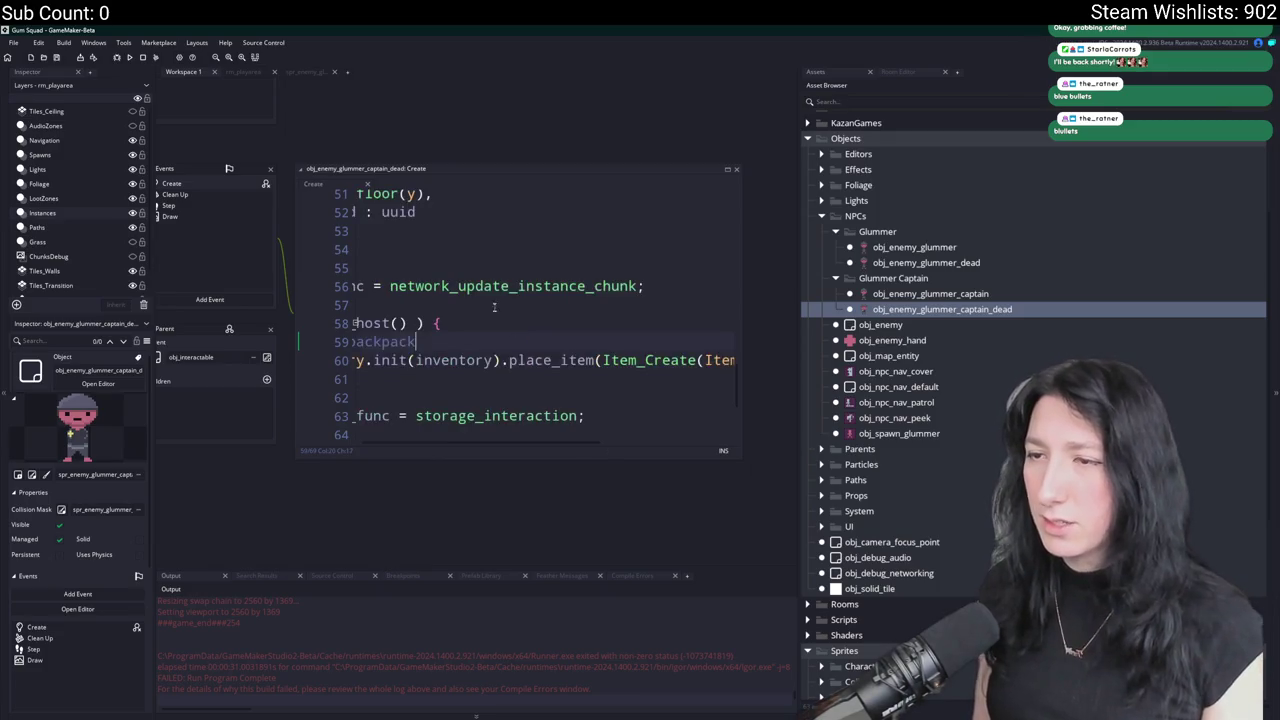
mouse_move(484, 267)
mouse_down()
mouse_move(628, 251)
mouse_move(350, 500)
mouse_up()
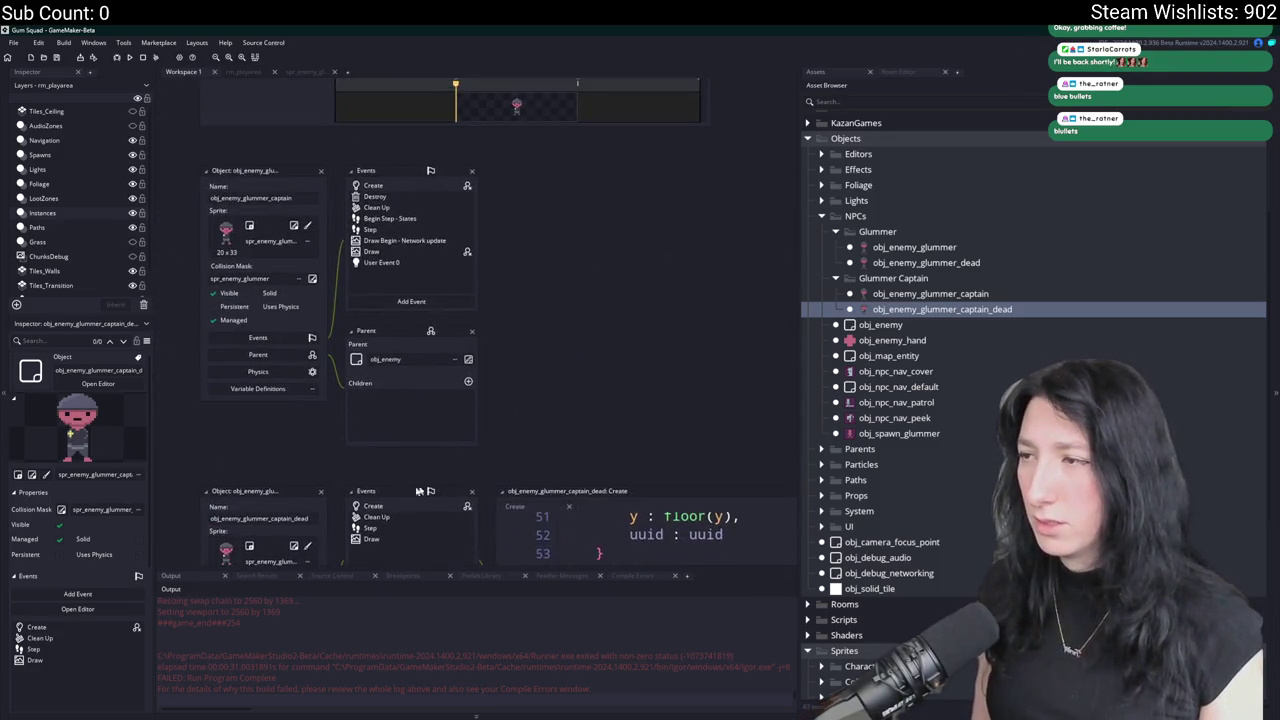
click(321, 491)
Open obj_enemy_glummer_captain's Create event code in a widened editor and scroll through it.
click(433, 189)
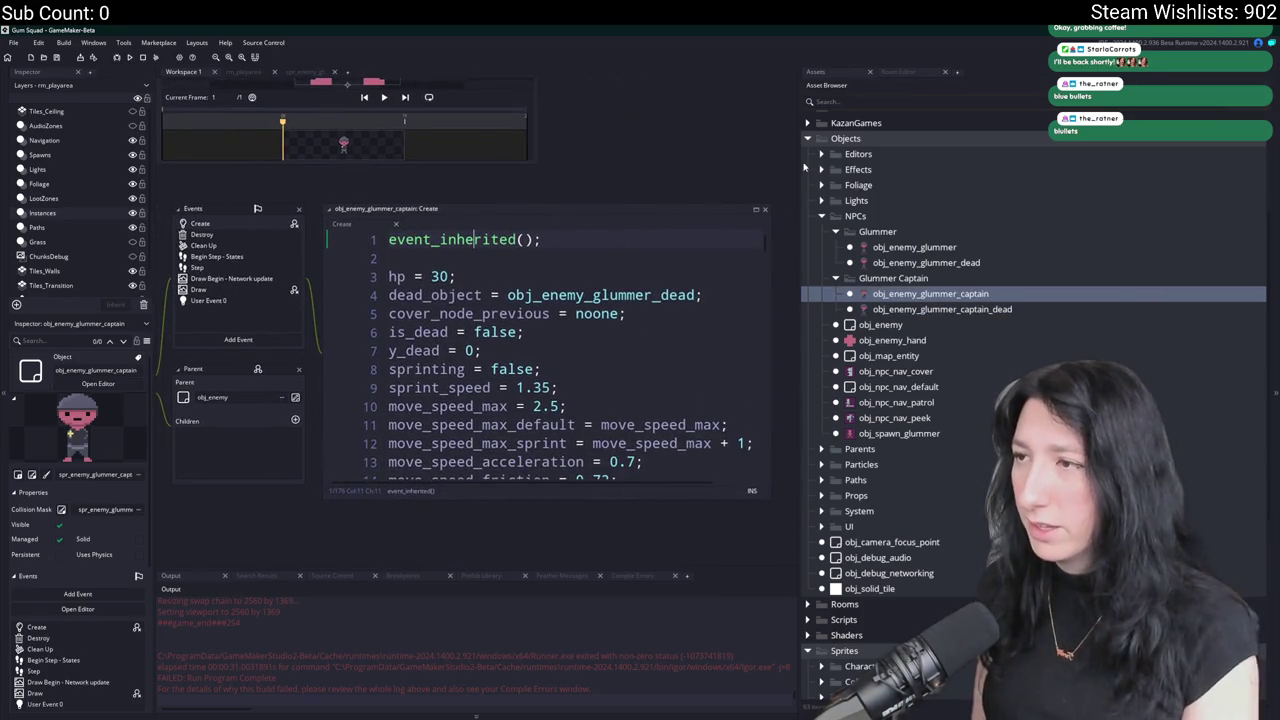
drag(815, 162, 980, 162)
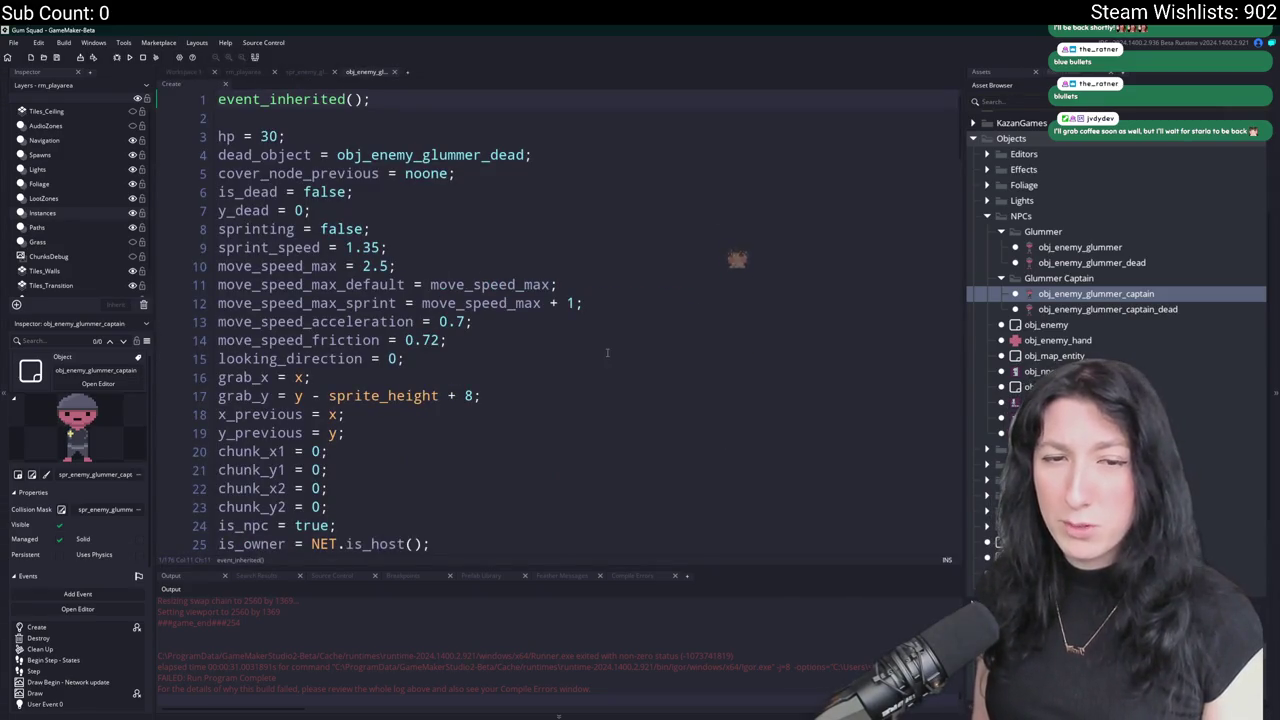
scroll(462, 287, down, 4)
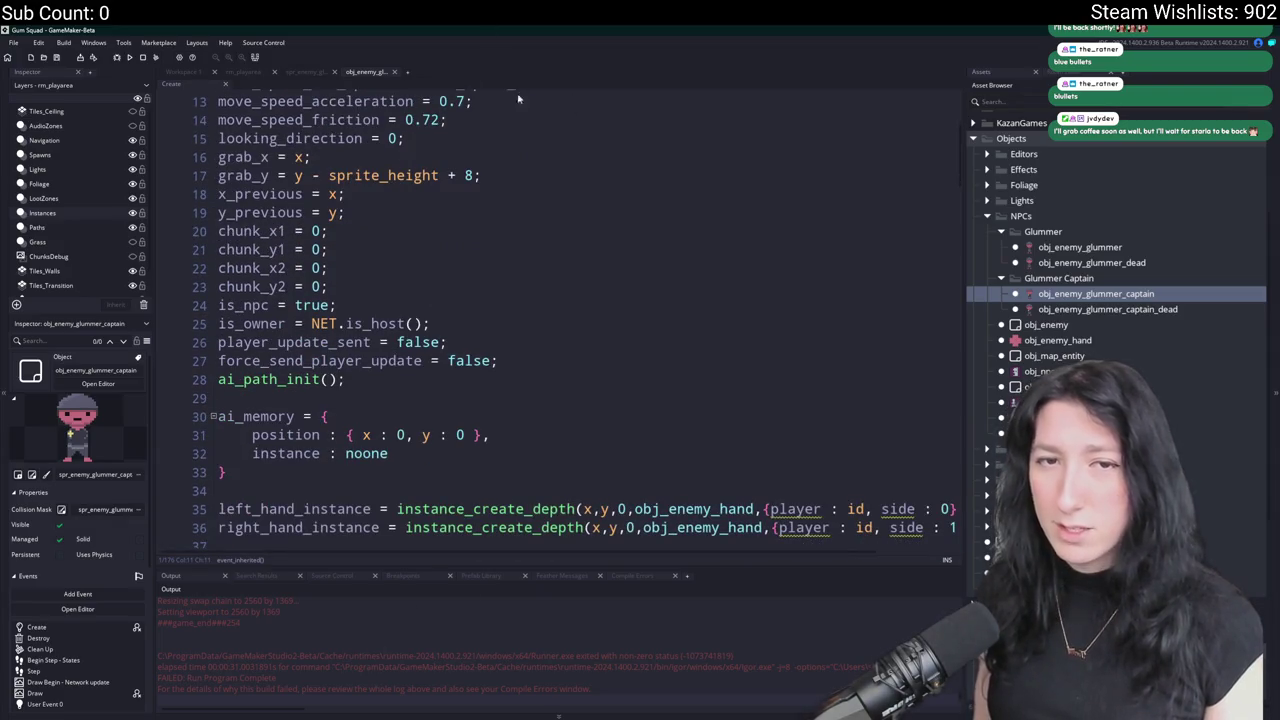
scroll(470, 272, down, 15)
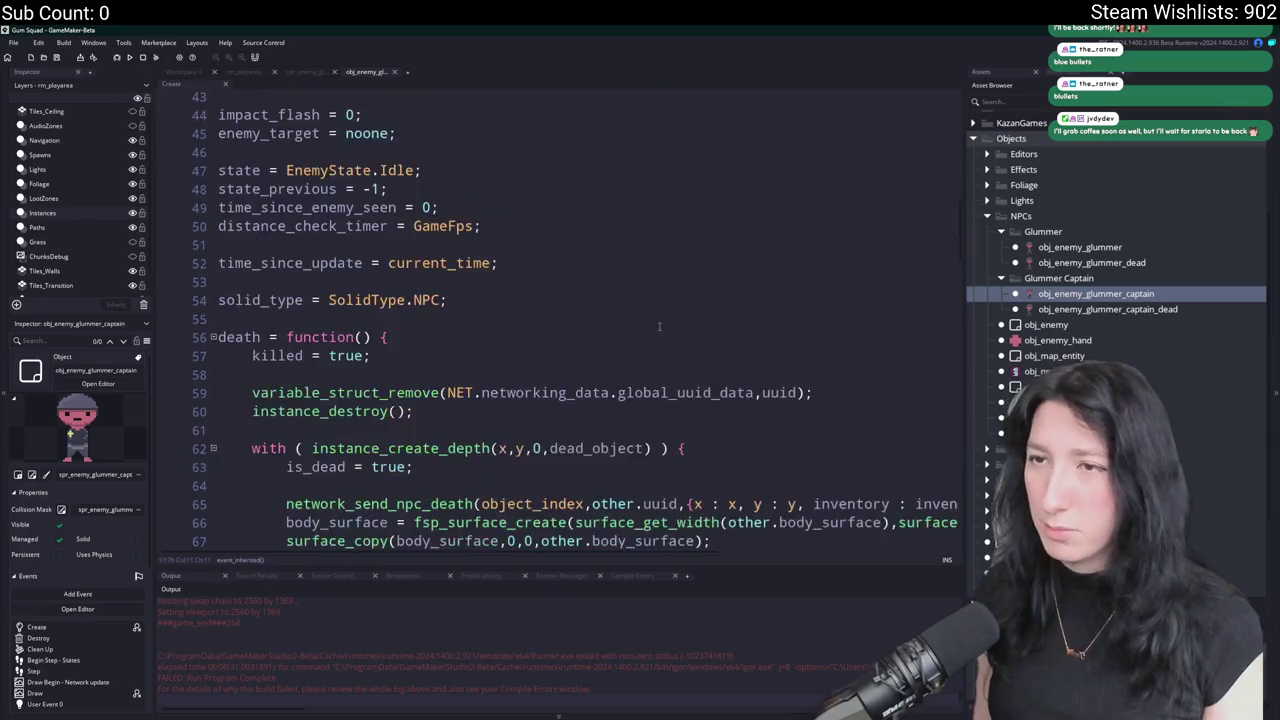
scroll(579, 486, down, 12)
key(ctrl+a)
click(697, 438)
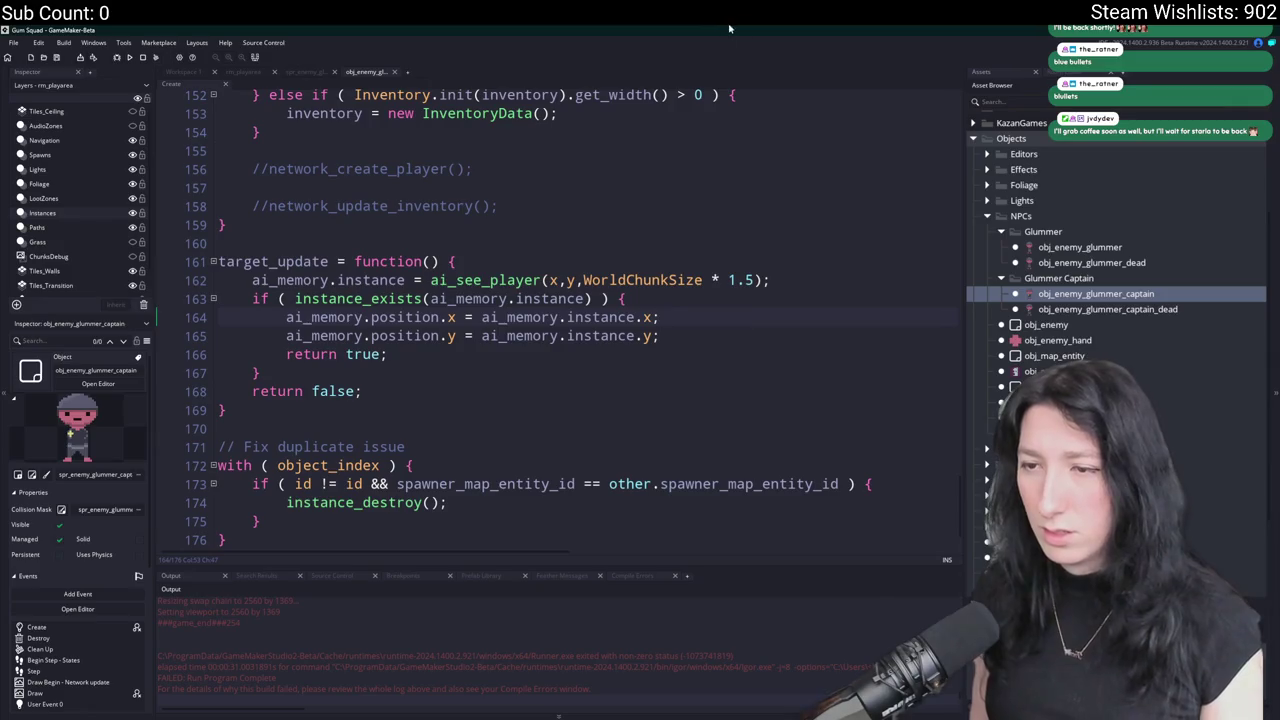
scroll(746, 446, down, 1)
scroll(746, 446, up, 6)
scroll(746, 446, up, 2)
Replace the right-hand PeaShooter item with CinnamonBlaster in the captain's loadout.
click(743, 399)
key(F12)
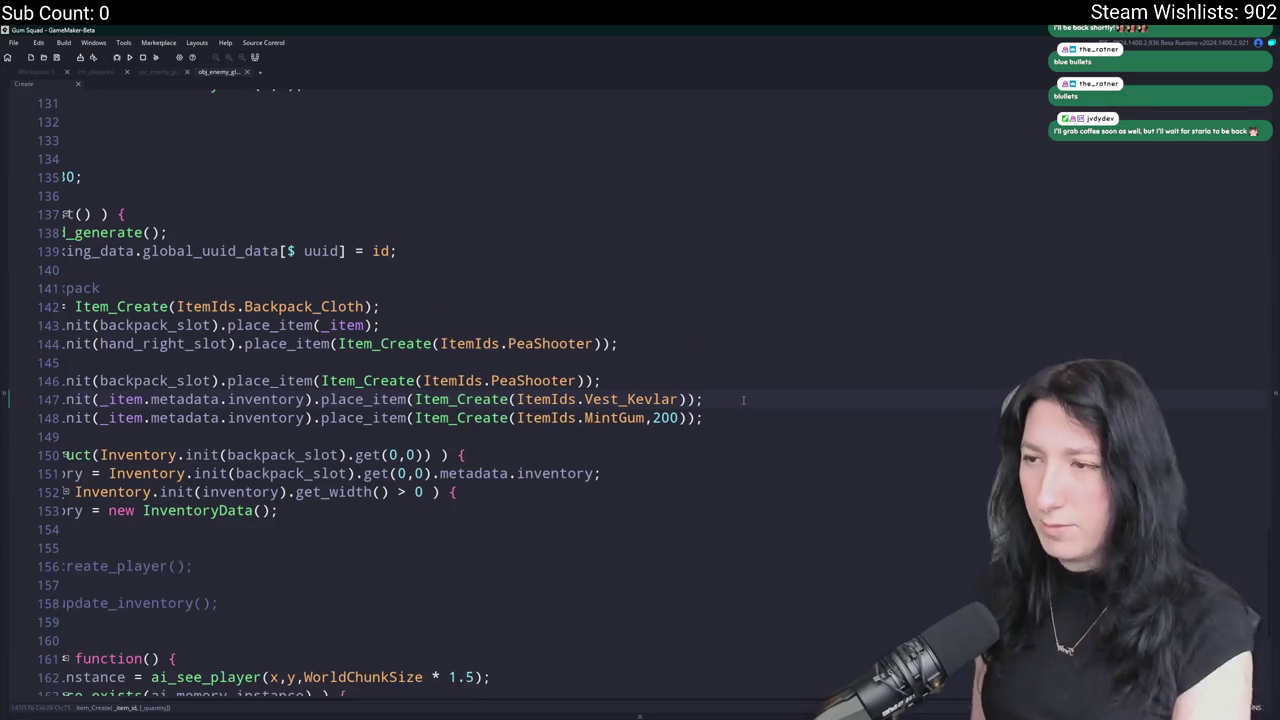
key(Home)
click(268, 400)
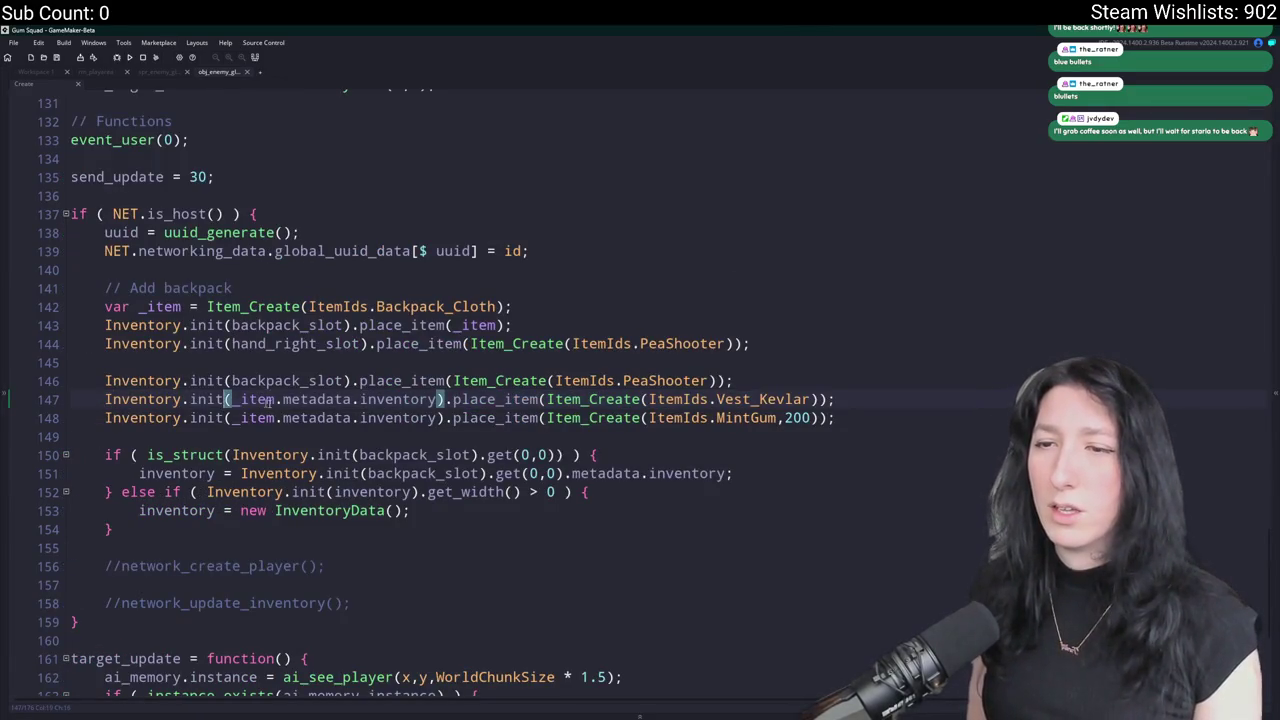
click(919, 392)
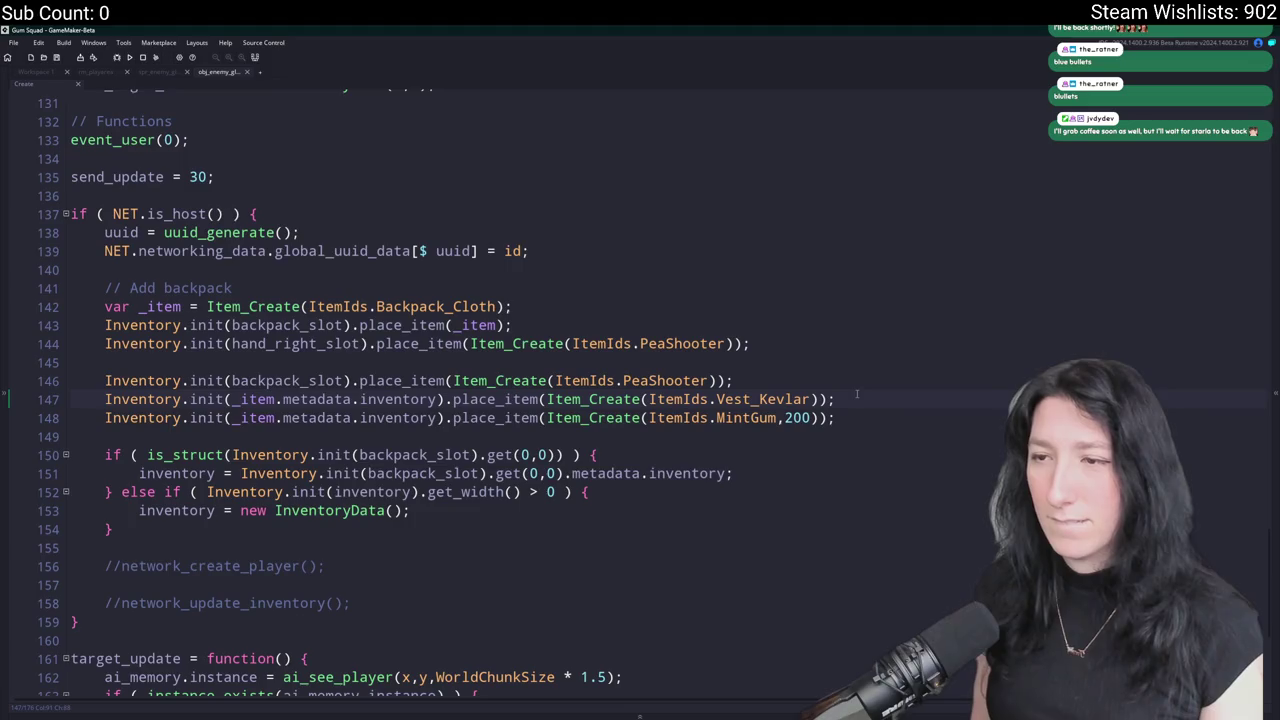
key(shift+Up)
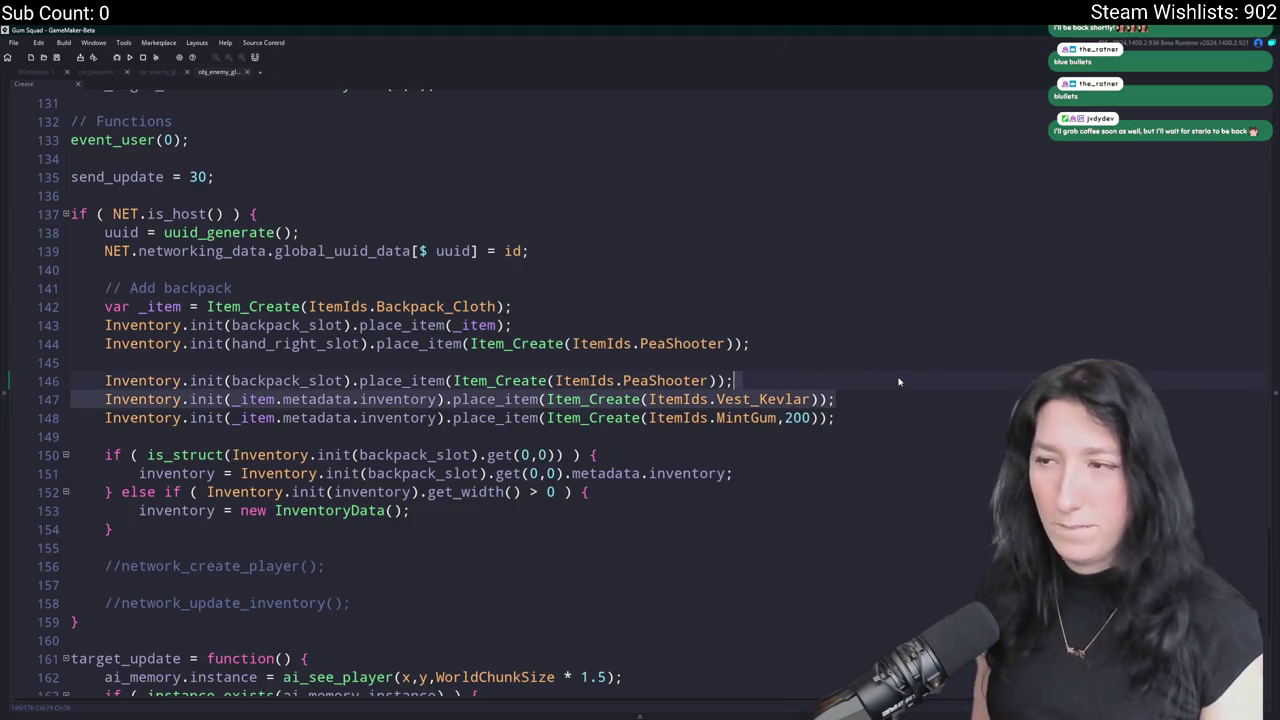
key(Left)
key(Left)
key(Left)
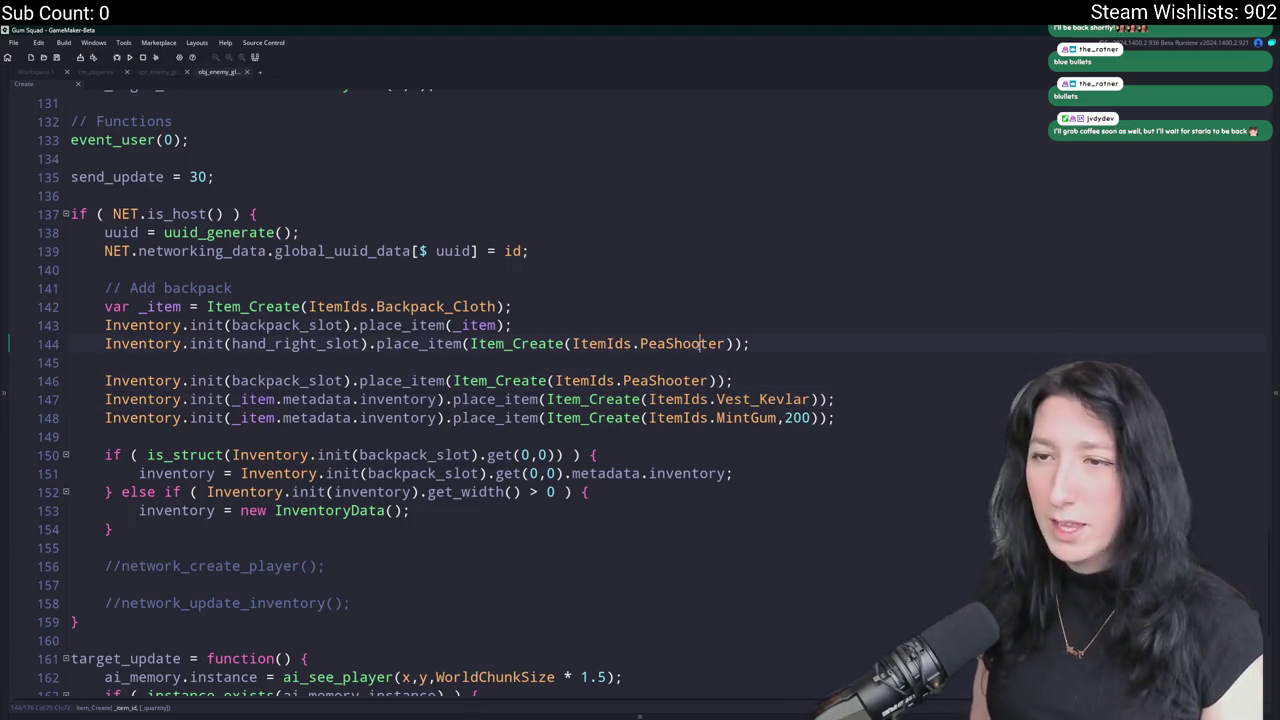
double_click(700, 343)
key(BackSpace)
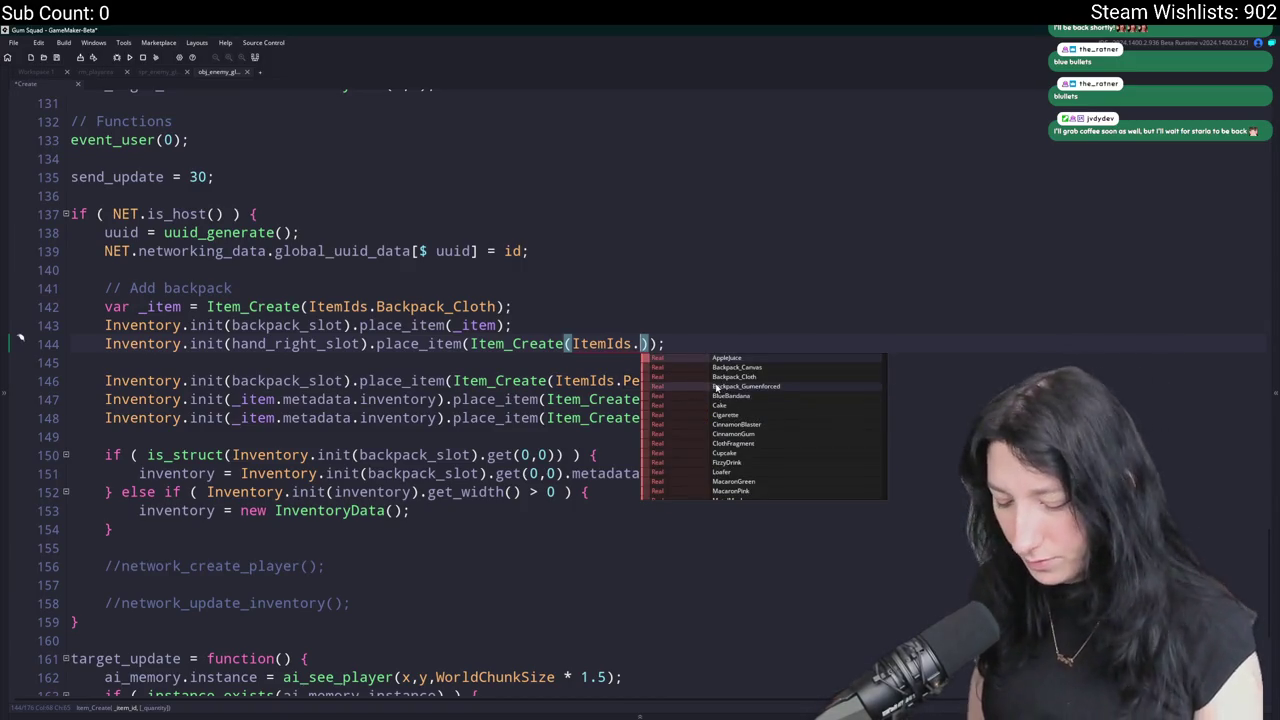
text(Cin)
key(Return)
Delete the extra PeaShooter line from the loadout.
key(End)
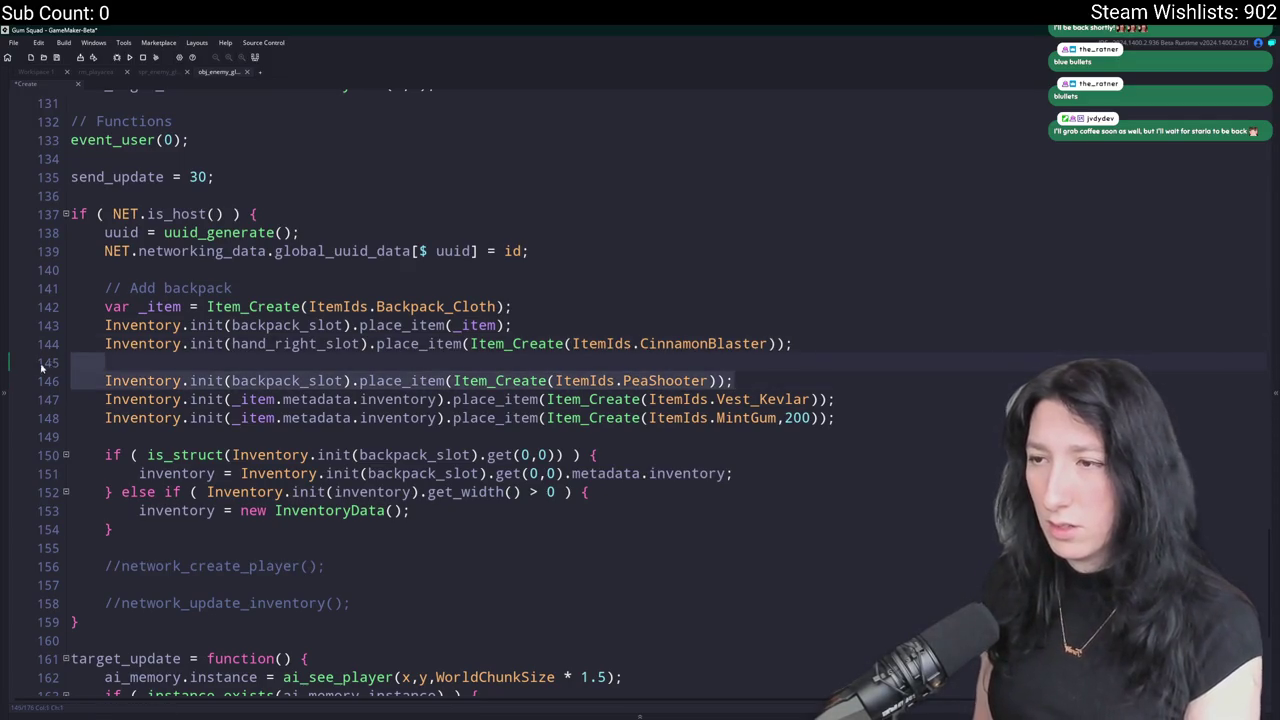
key(BackSpace)
key(BackSpace)
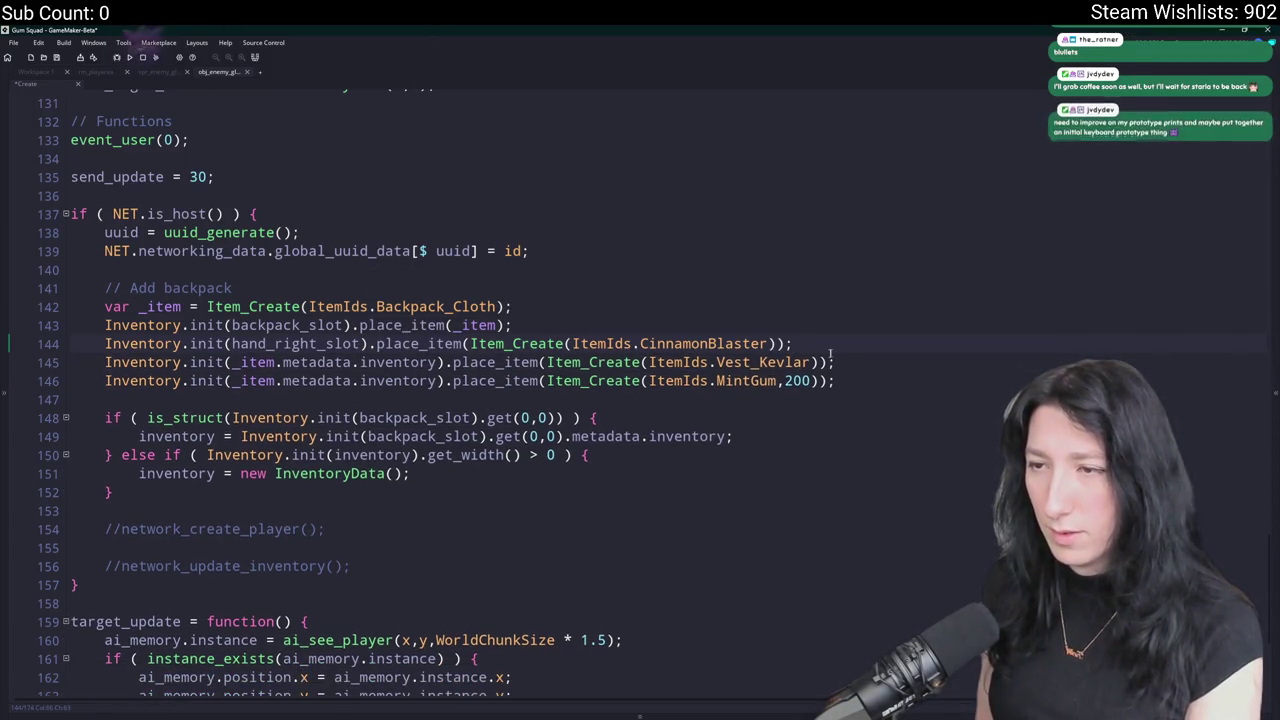
shift+click(853, 356)
Remove the Vest_Kevlar line and change the 200 MintGum to CinnamonGum.
key(BackSpace)
double_click(750, 362)
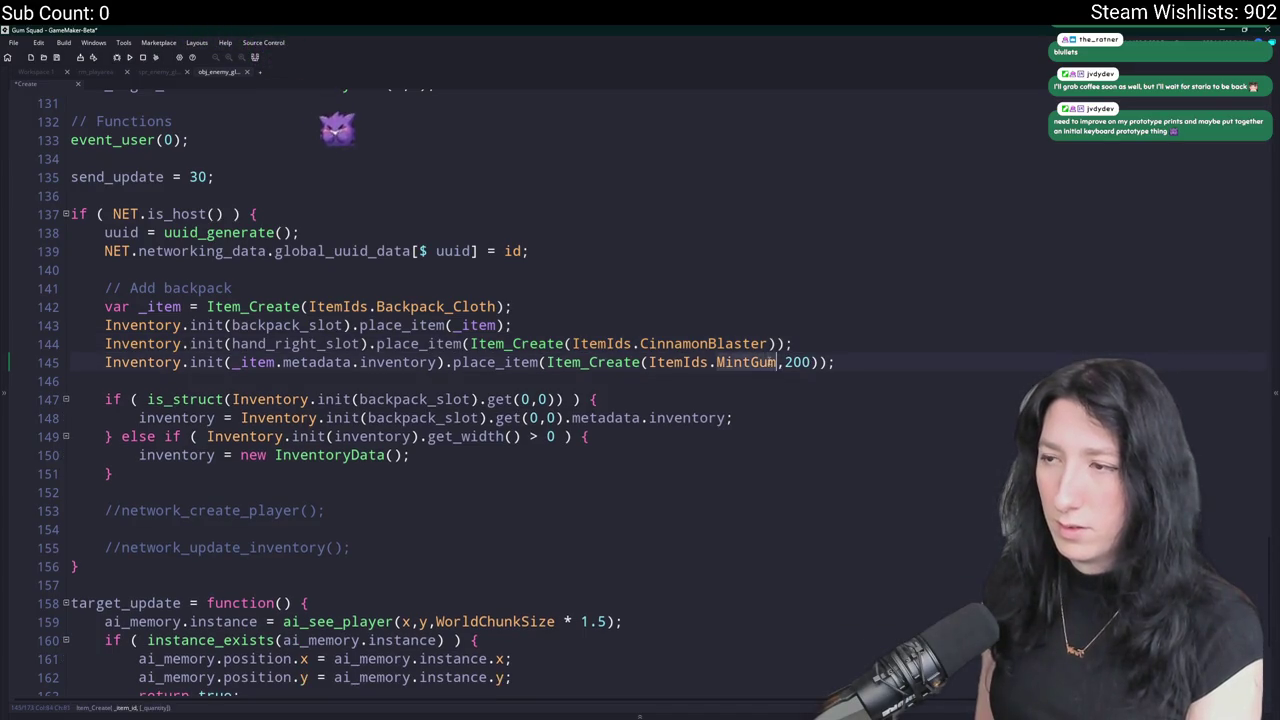
key(BackSpace)
text(Cin)
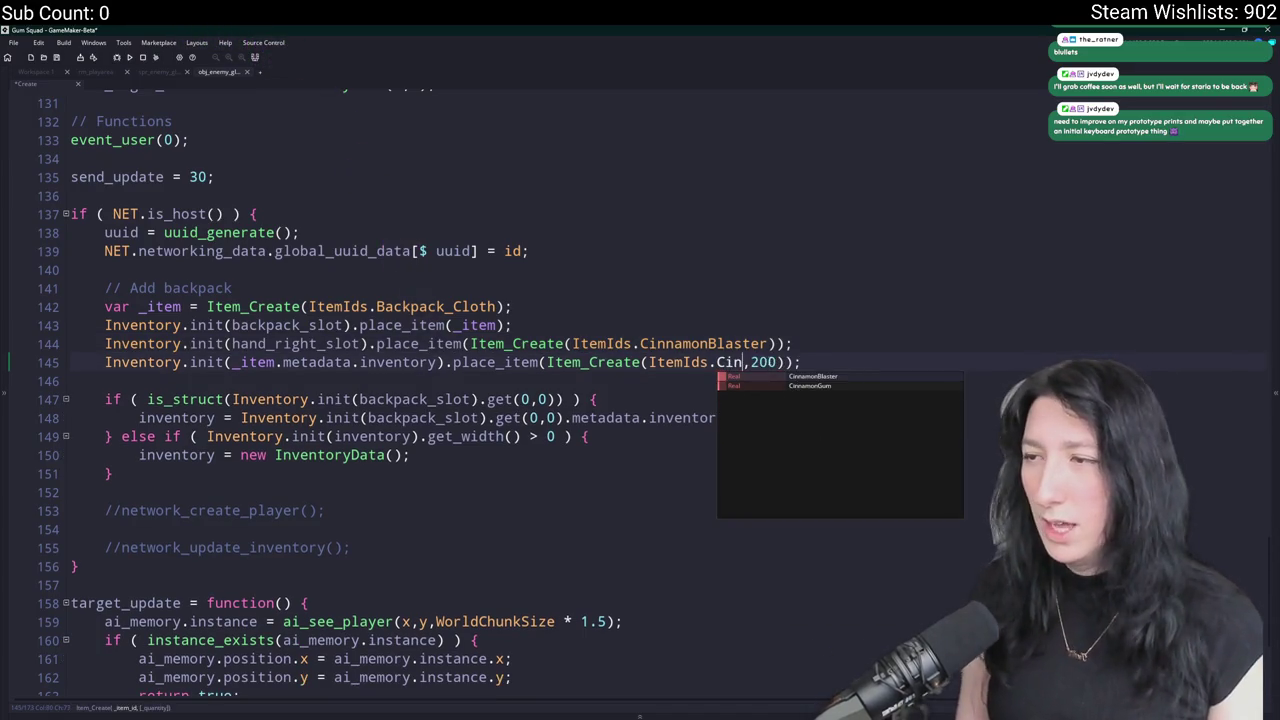
key(Down)
key(Return)
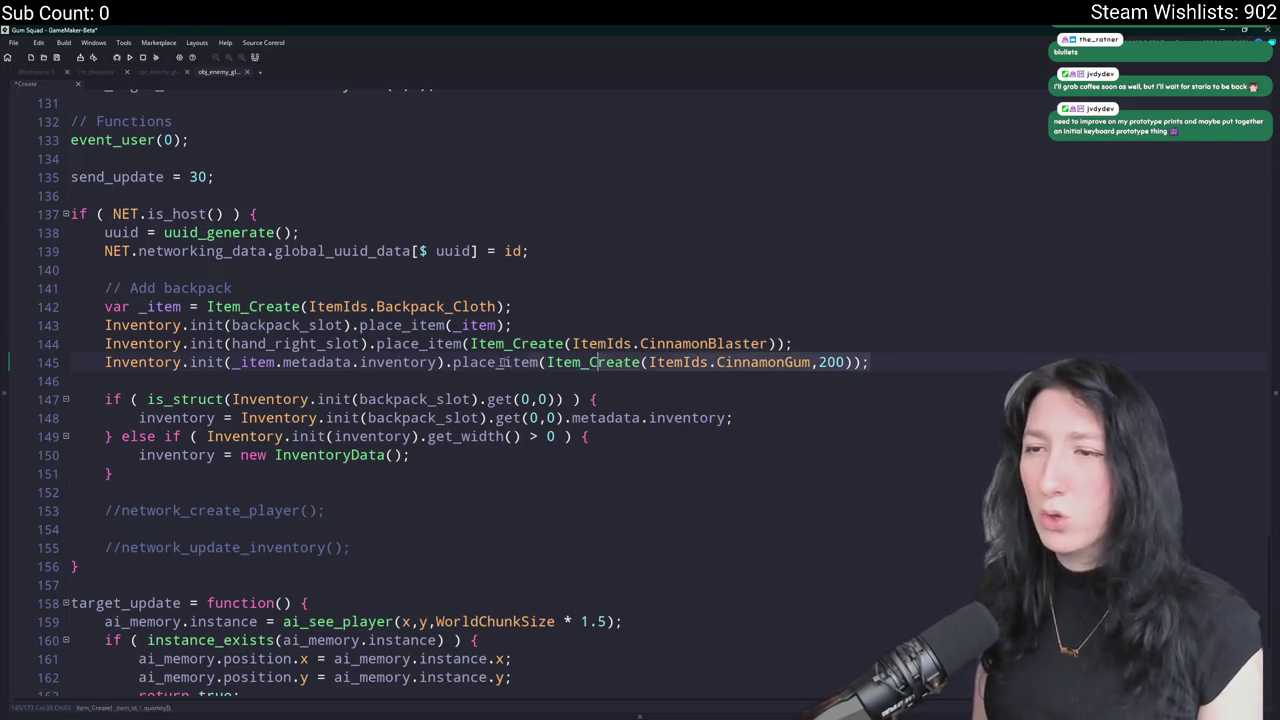
click(196, 363)
click(452, 325)
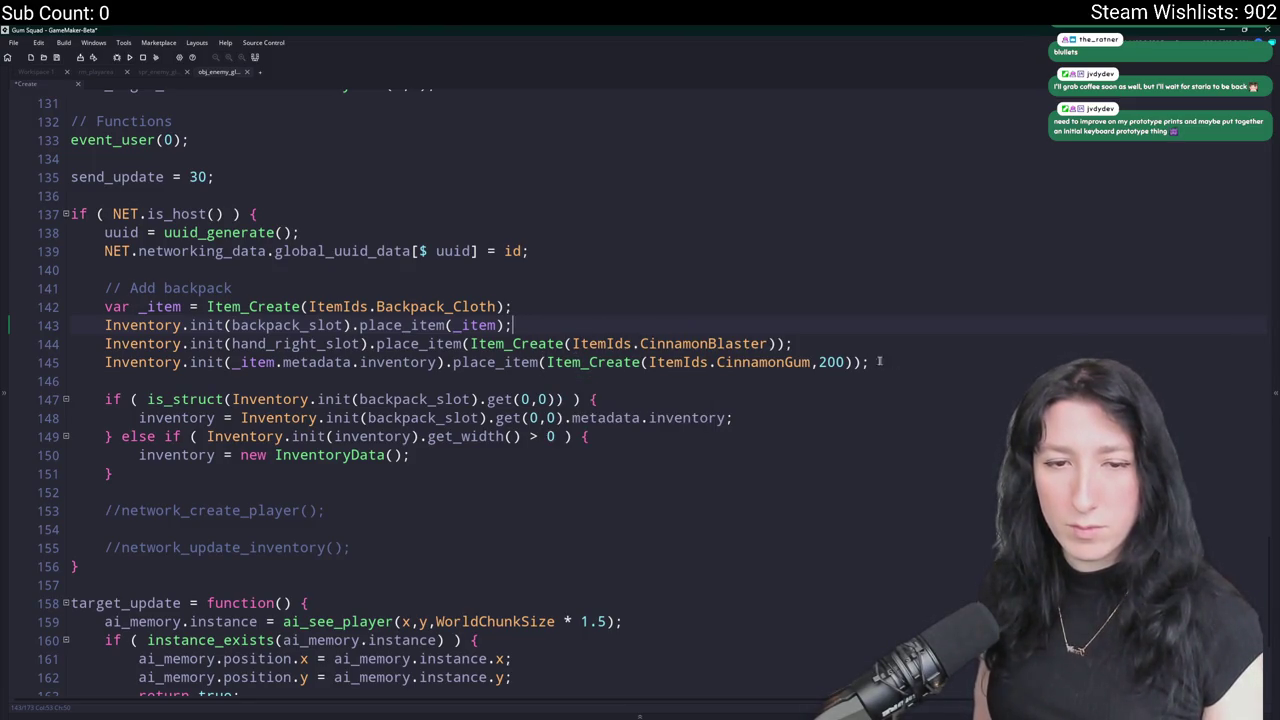
Append _captain to dead_object so the captain leaves obj_enemy_glummer_captain_dead.
click(367, 381)
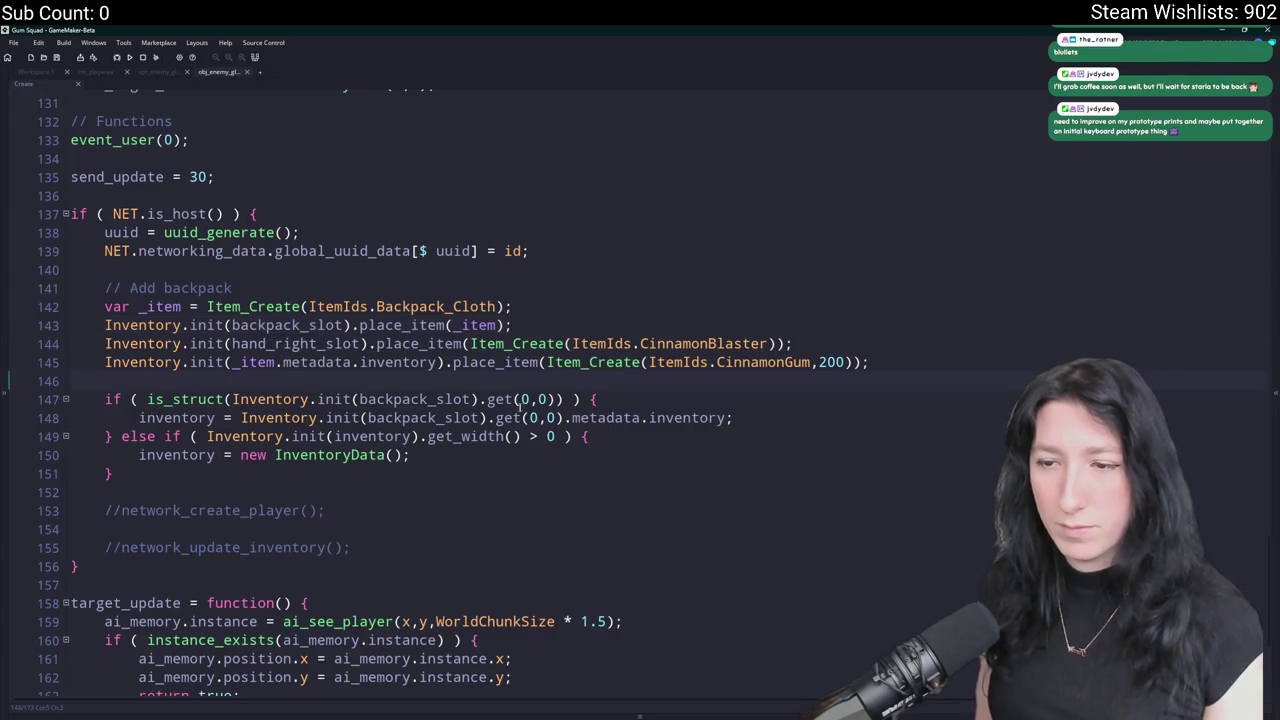
scroll(519, 404, down, 4)
scroll(414, 331, up, 5)
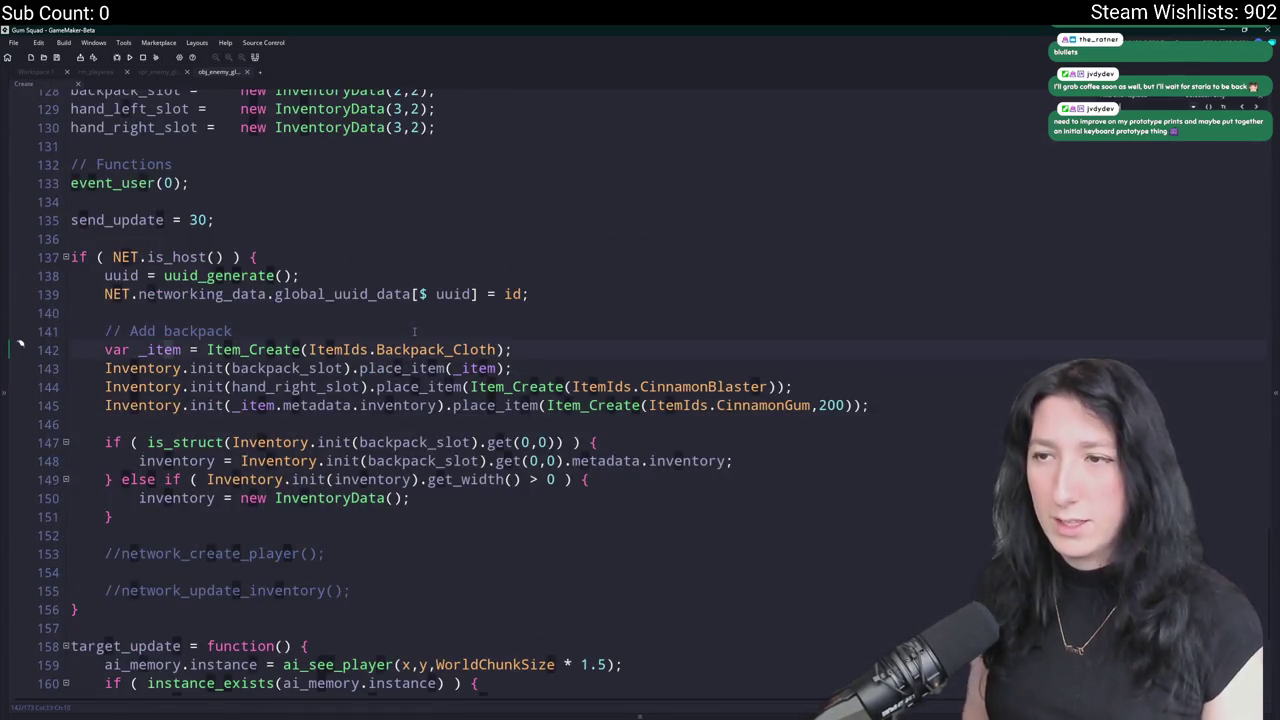
scroll(414, 331, down, 5)
key(ctrl+z)
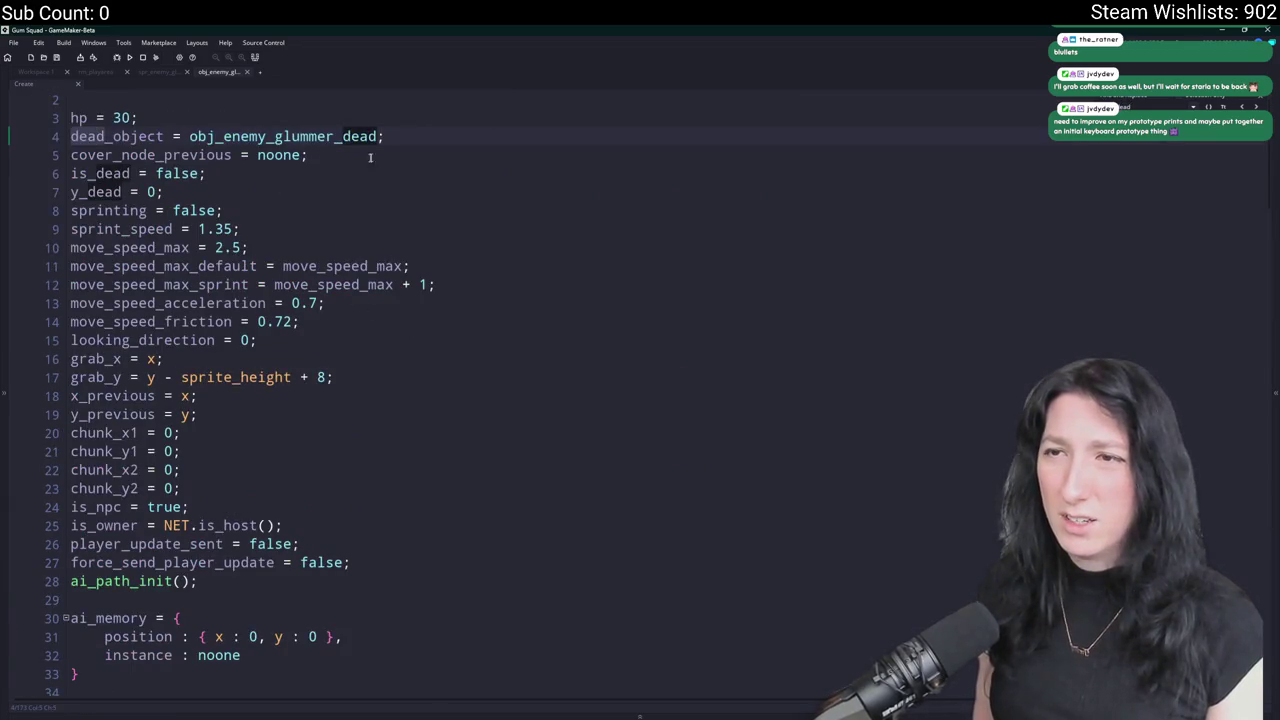
click(377, 137)
text(_captain)
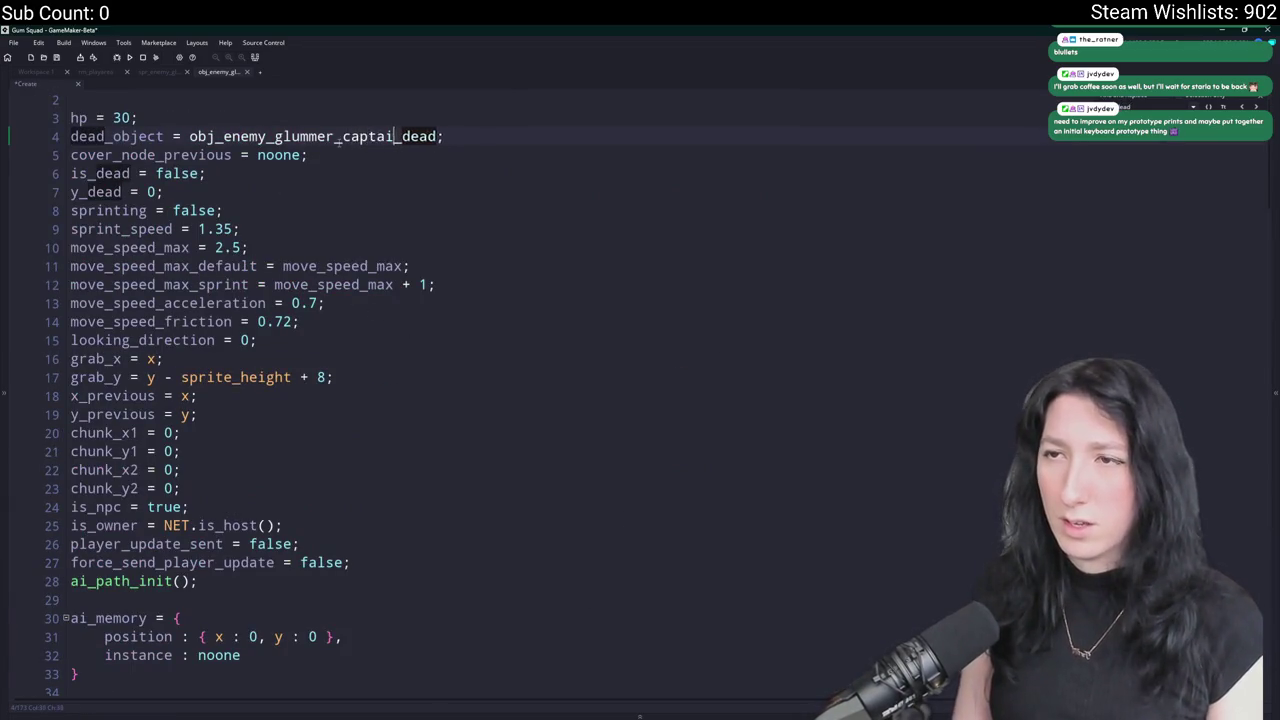
scroll(313, 403, down, 3)
scroll(313, 403, down, 5)
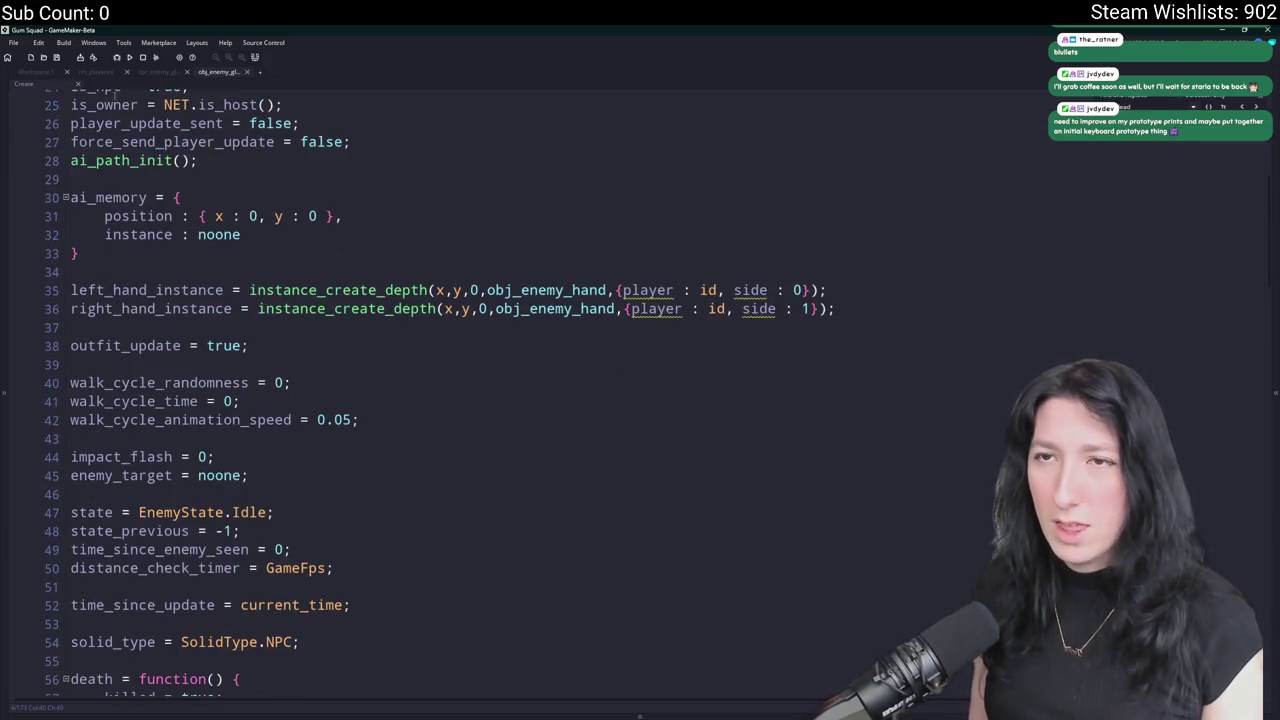
click(35, 72)
click(1275, 150)
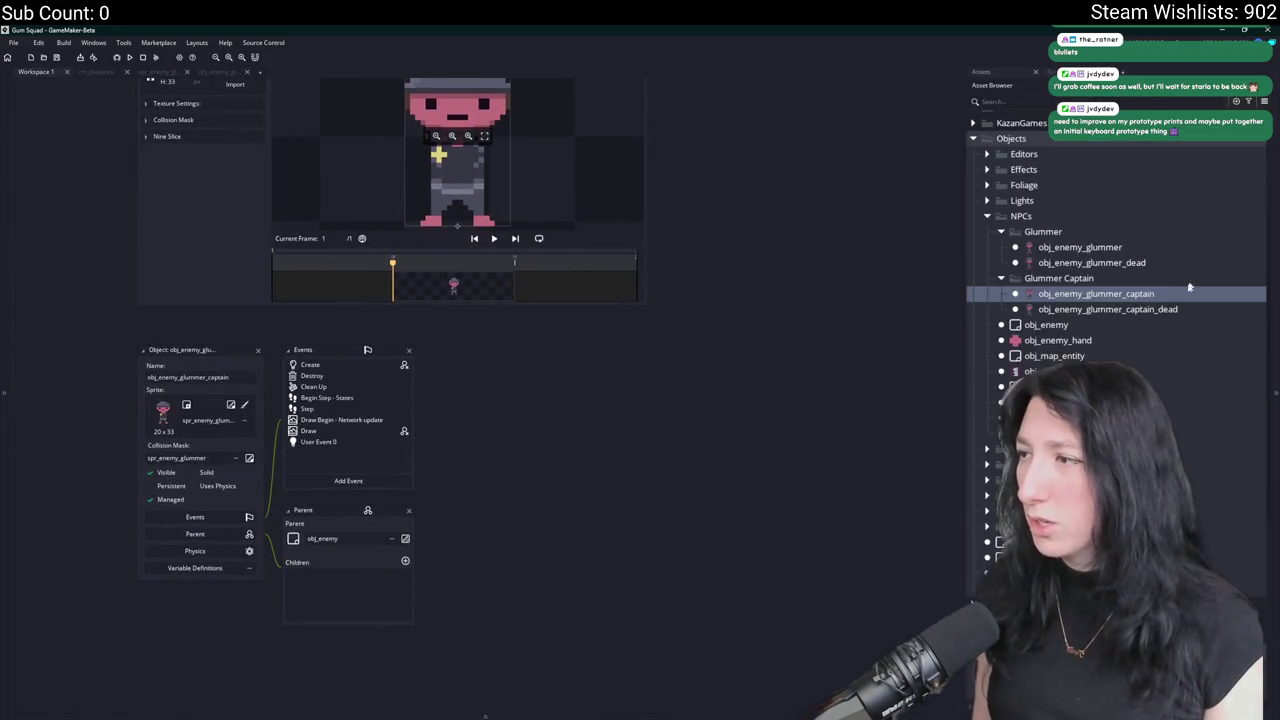
Open the obj_spawn_glummer_captain object and review its Create event code.
click(1100, 449)
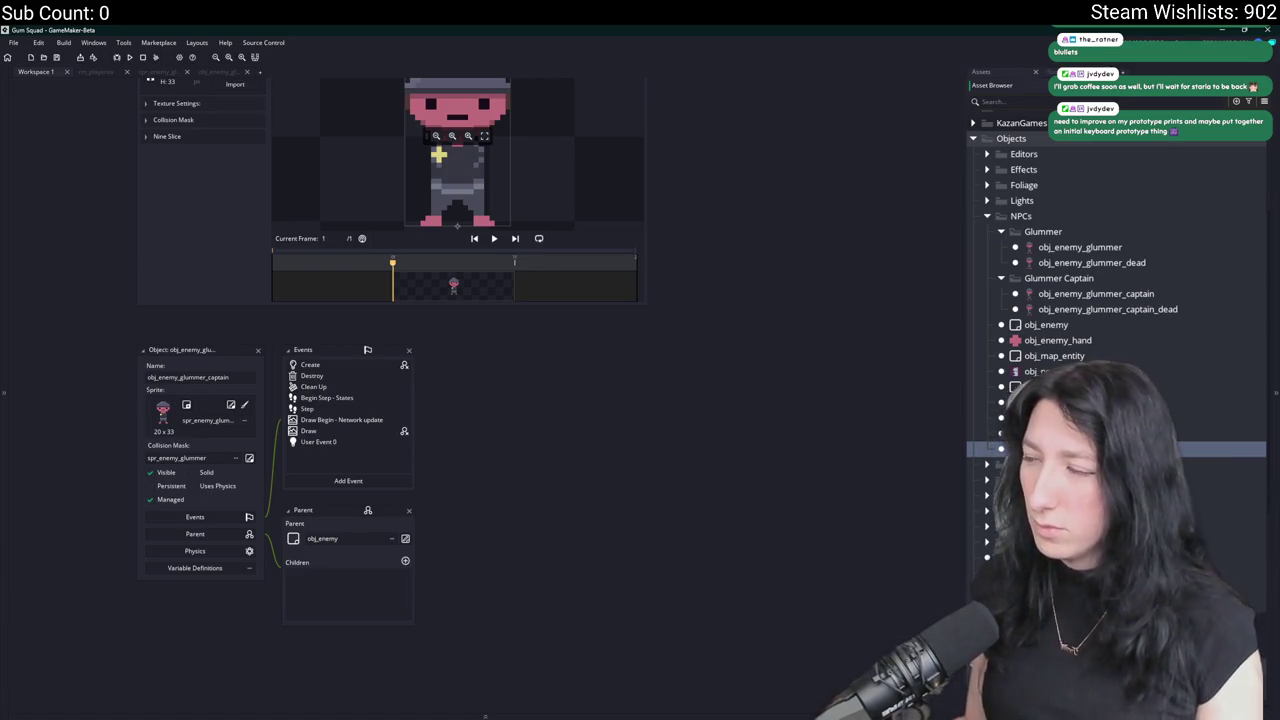
double_click(1100, 449)
click(312, 268)
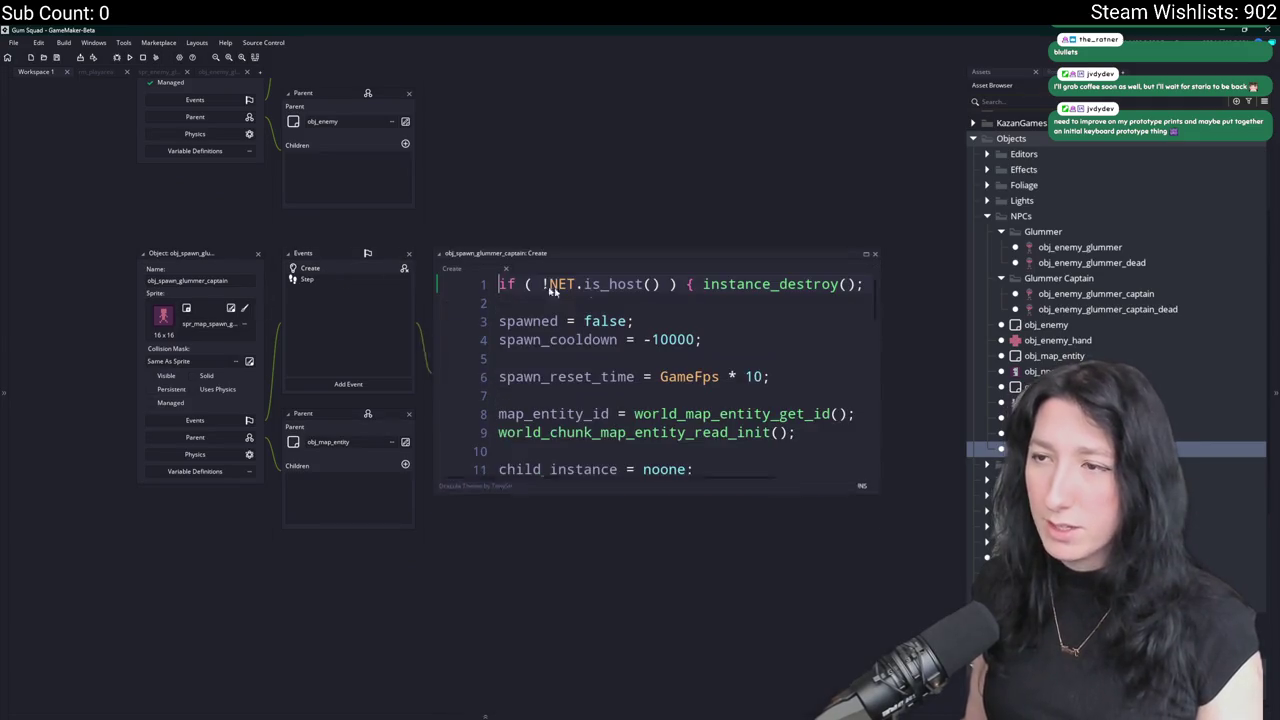
scroll(642, 303, down, 8)
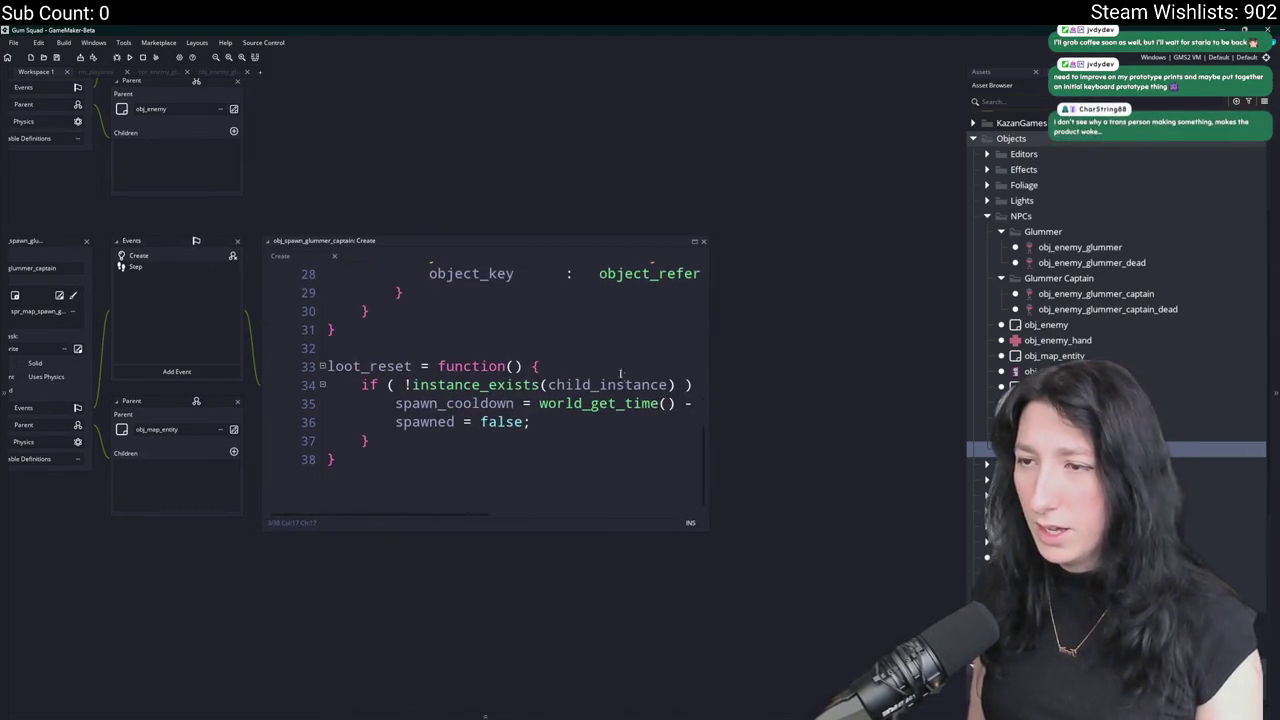
click(642, 354)
scroll(642, 303, up, 9)
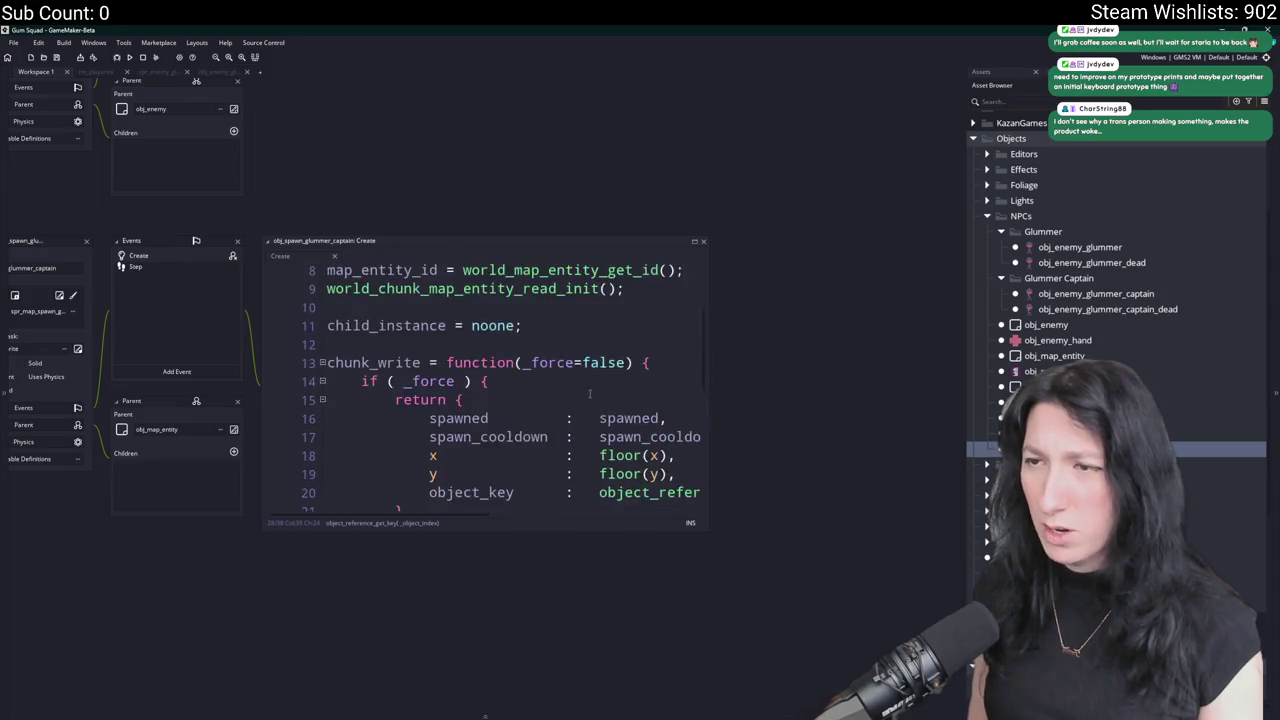
Append _captain in the spawner's Step code so it spawns obj_enemy_glummer_captain.
click(202, 268)
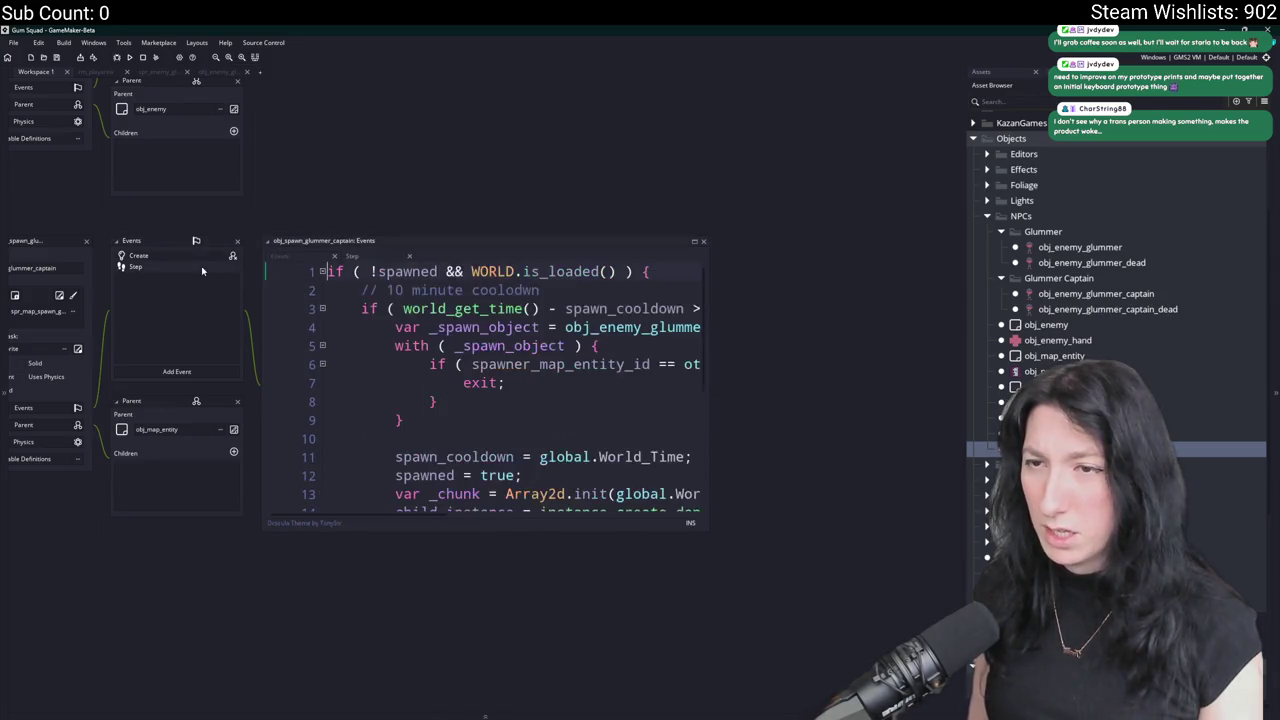
drag(707, 330, 908, 320)
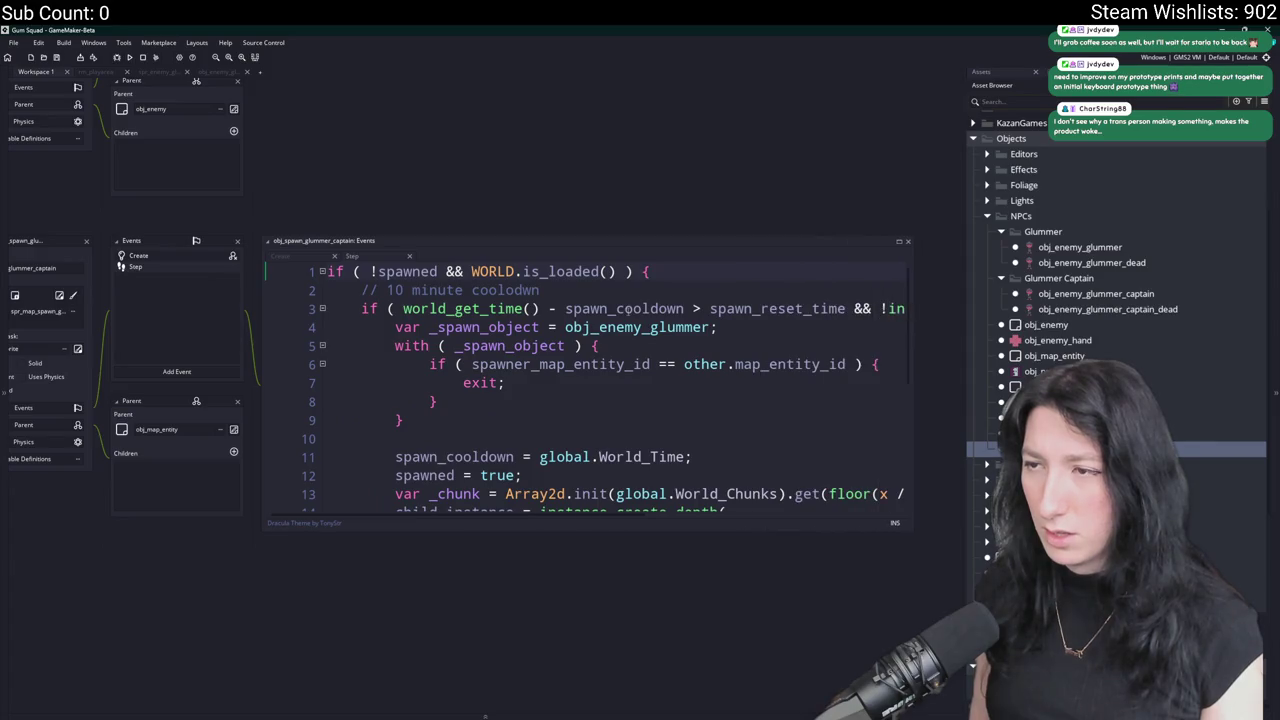
click(712, 327)
text(_captain)
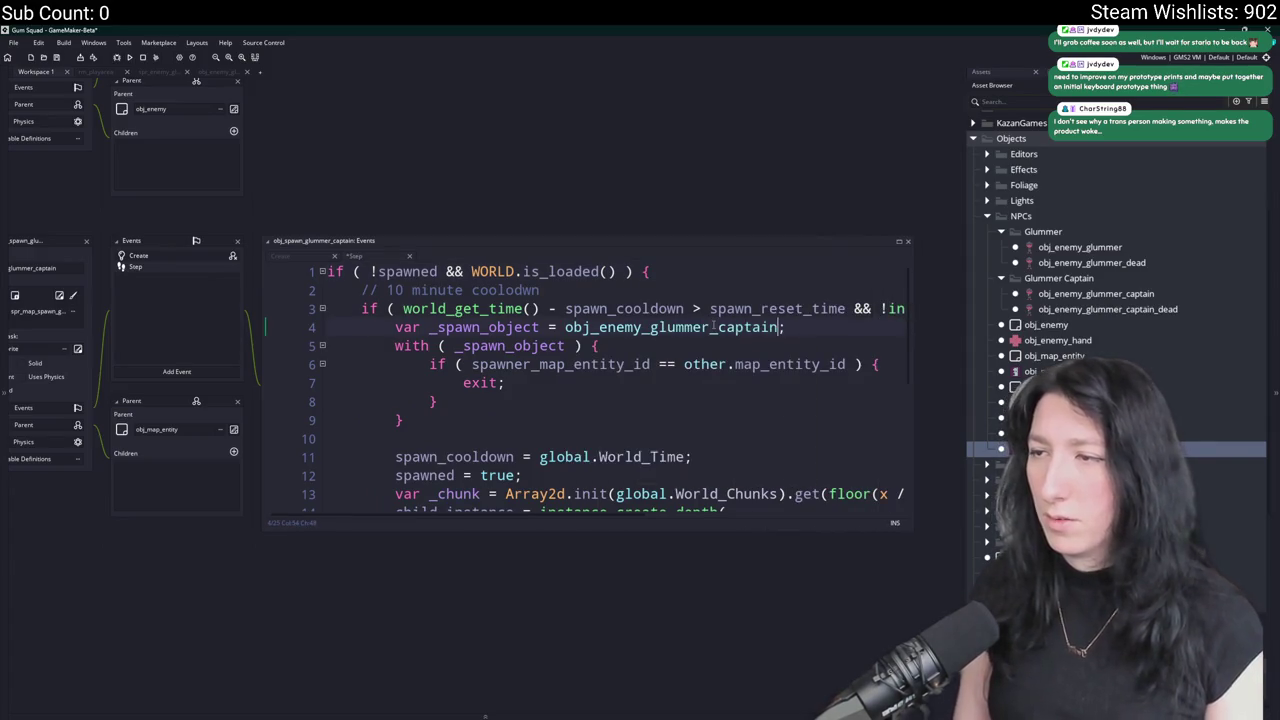
scroll(585, 380, down, 5)
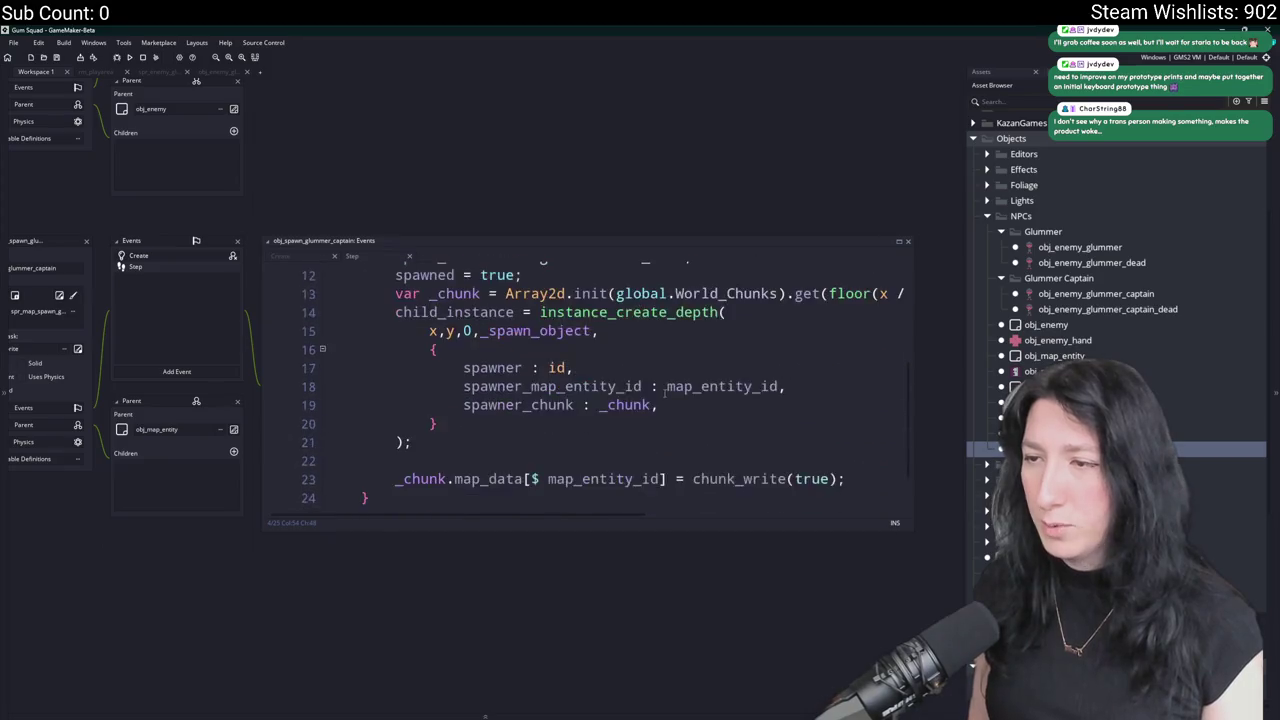
click(101, 73)
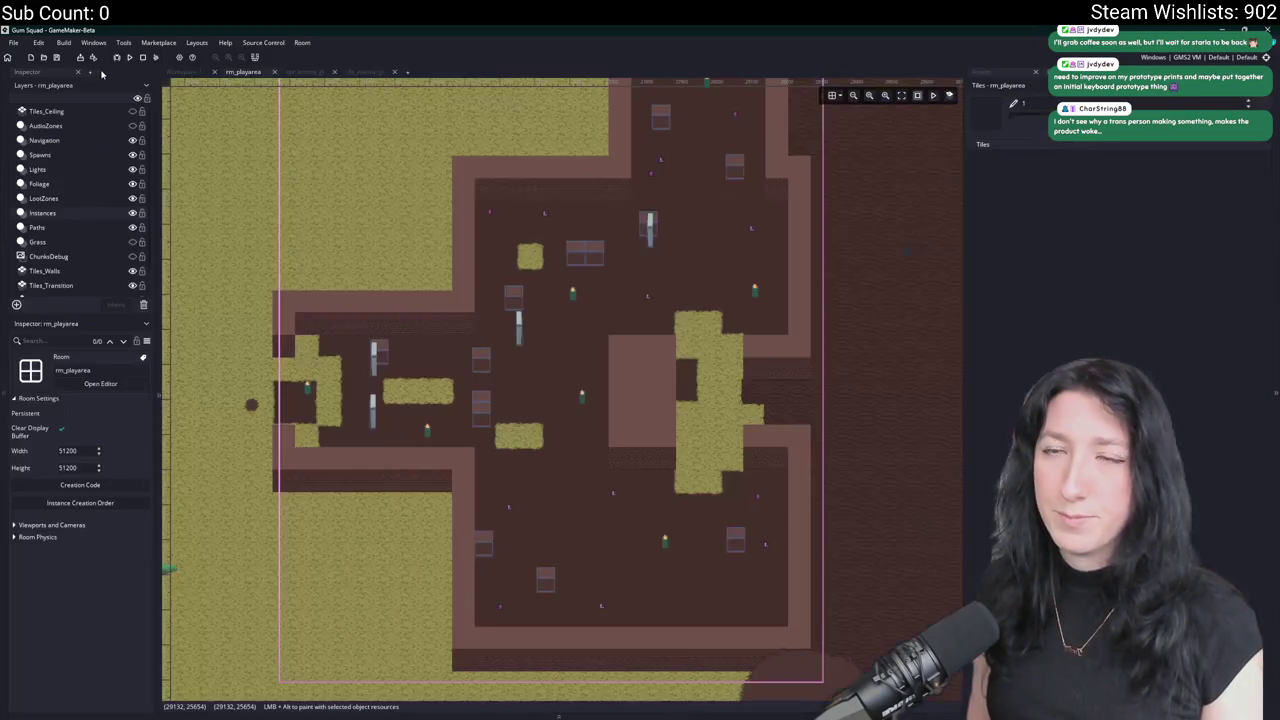
Select the glummer captain spawner instance in the rm_playarea room.
click(1015, 85)
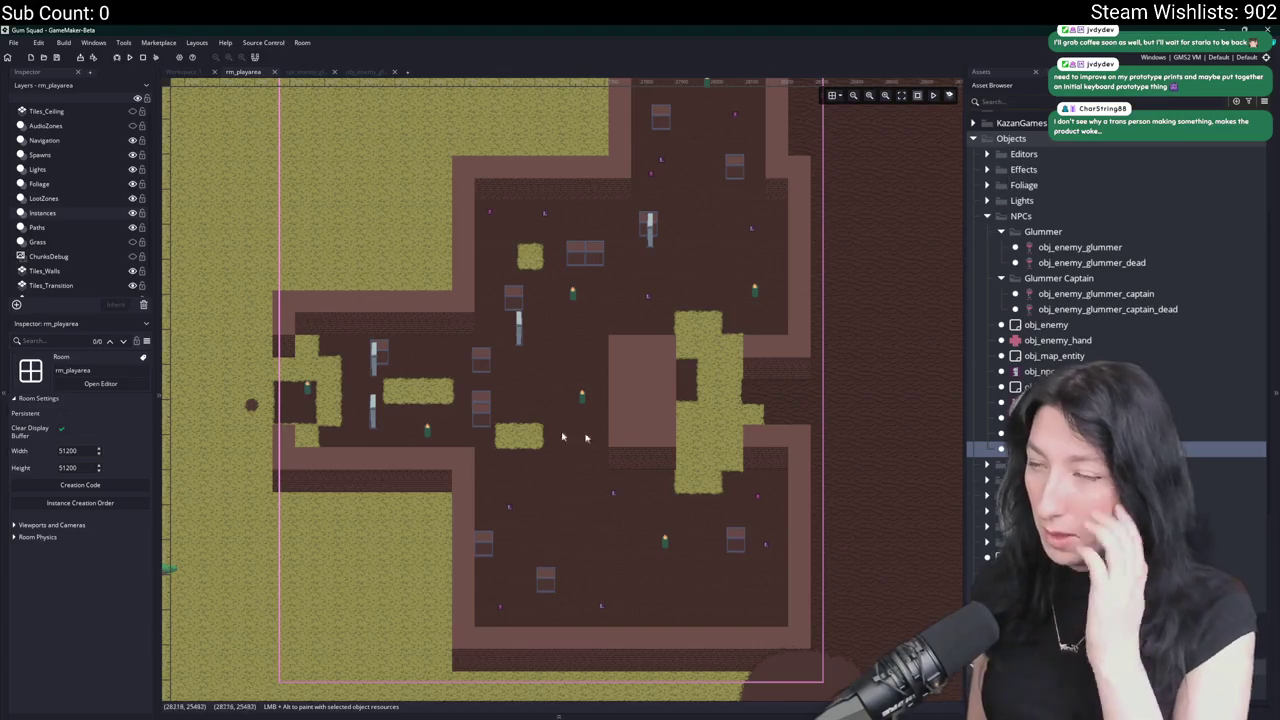
scroll(586, 363, up, 5)
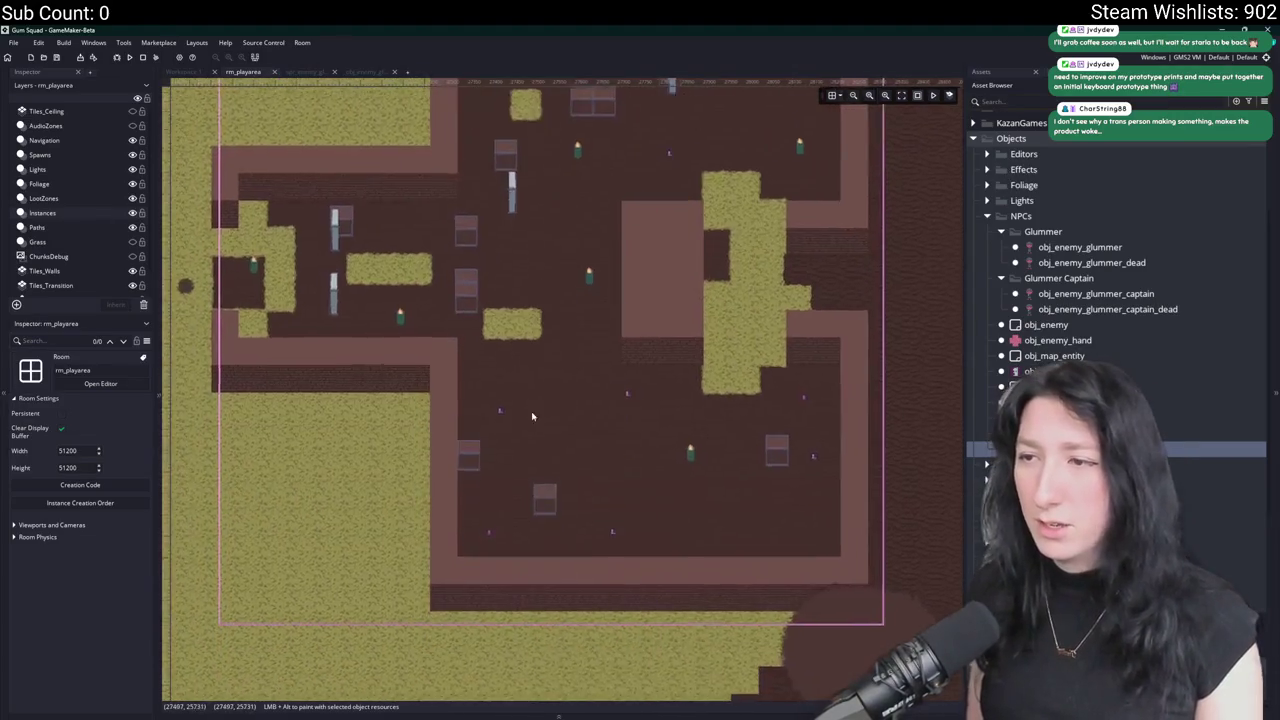
drag(655, 419, 713, 490)
mouse_move(687, 308)
mouse_down()
mouse_move(537, 317)
mouse_move(563, 366)
mouse_up()
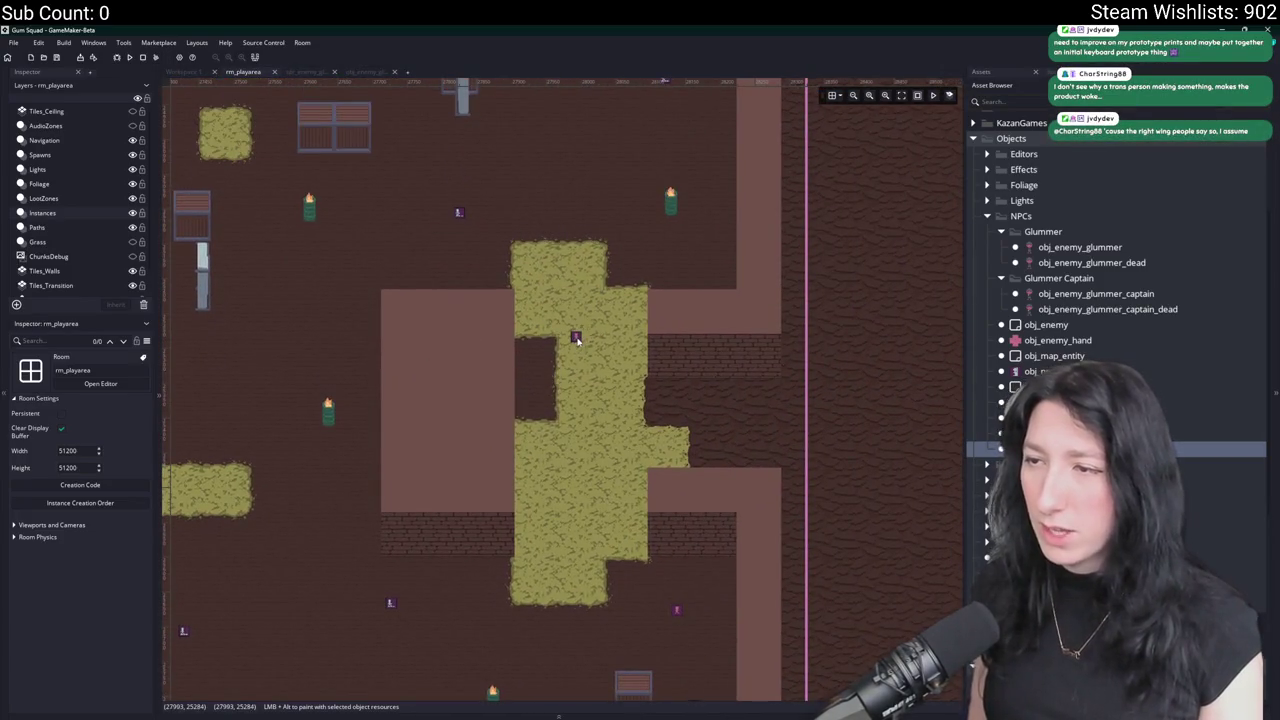
click(577, 340)
click(571, 529)
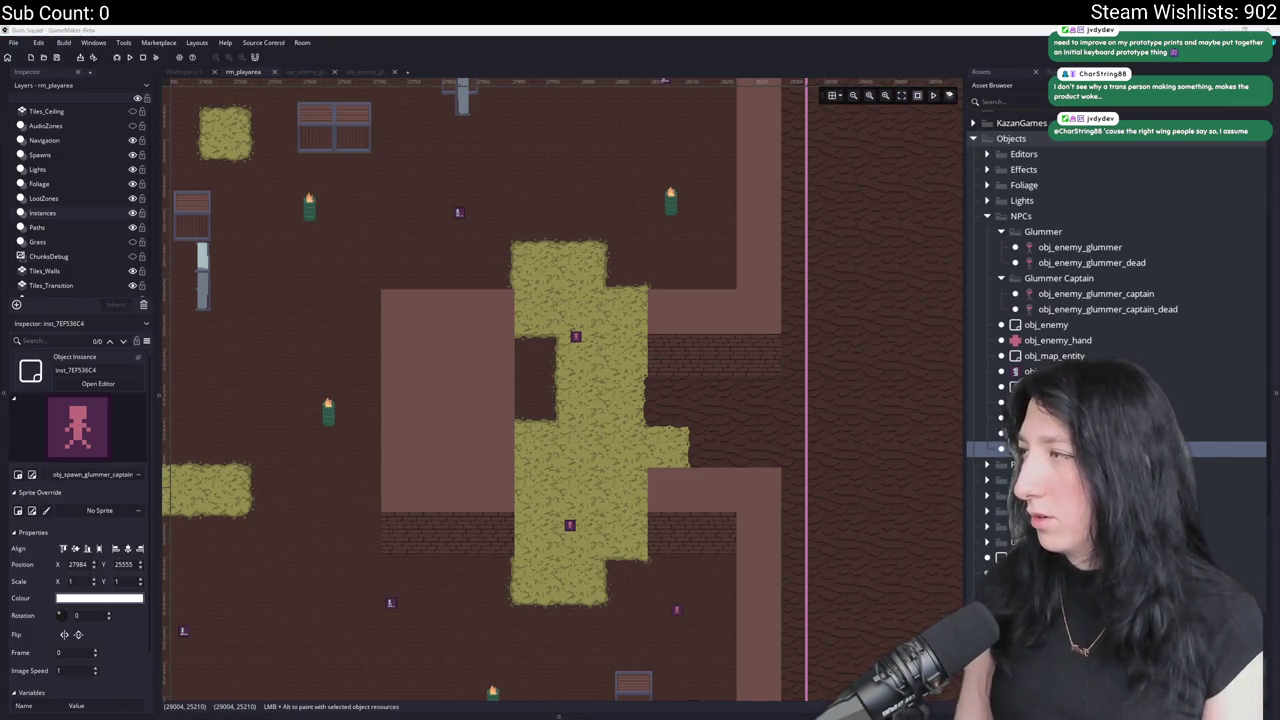
Delete the Gum_Squad save folder in AppData, then build and run with F5.
key(alt+Tab)
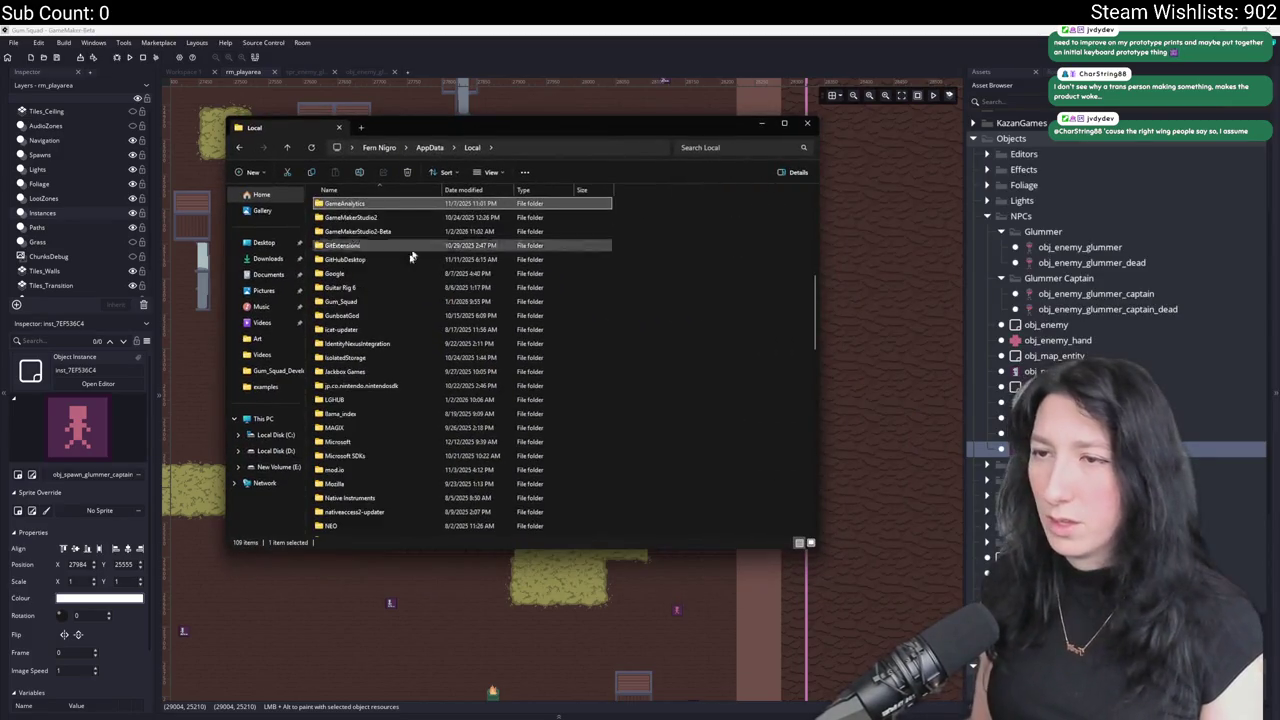
double_click(378, 300)
key(Delete)
key(alt+Tab)
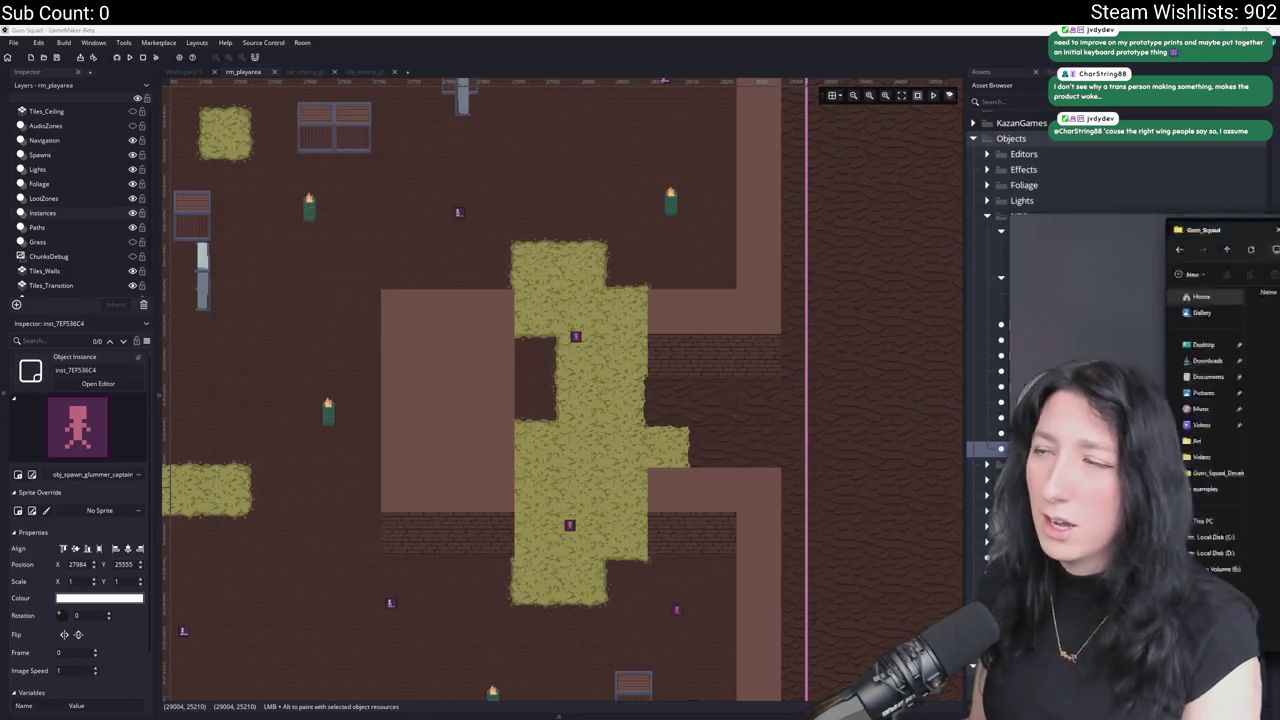
key(F5)
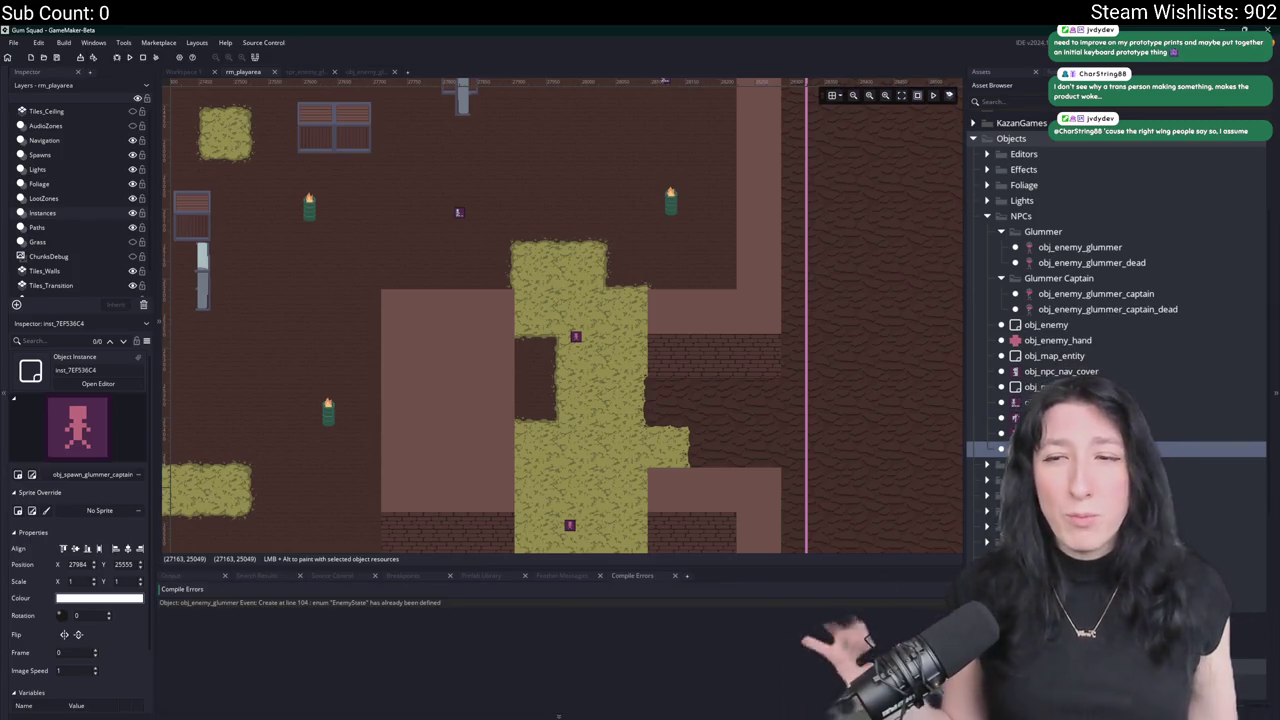
Cut the enum EnemyState block out of obj_enemy_glummer's Create code.
double_click(386, 605)
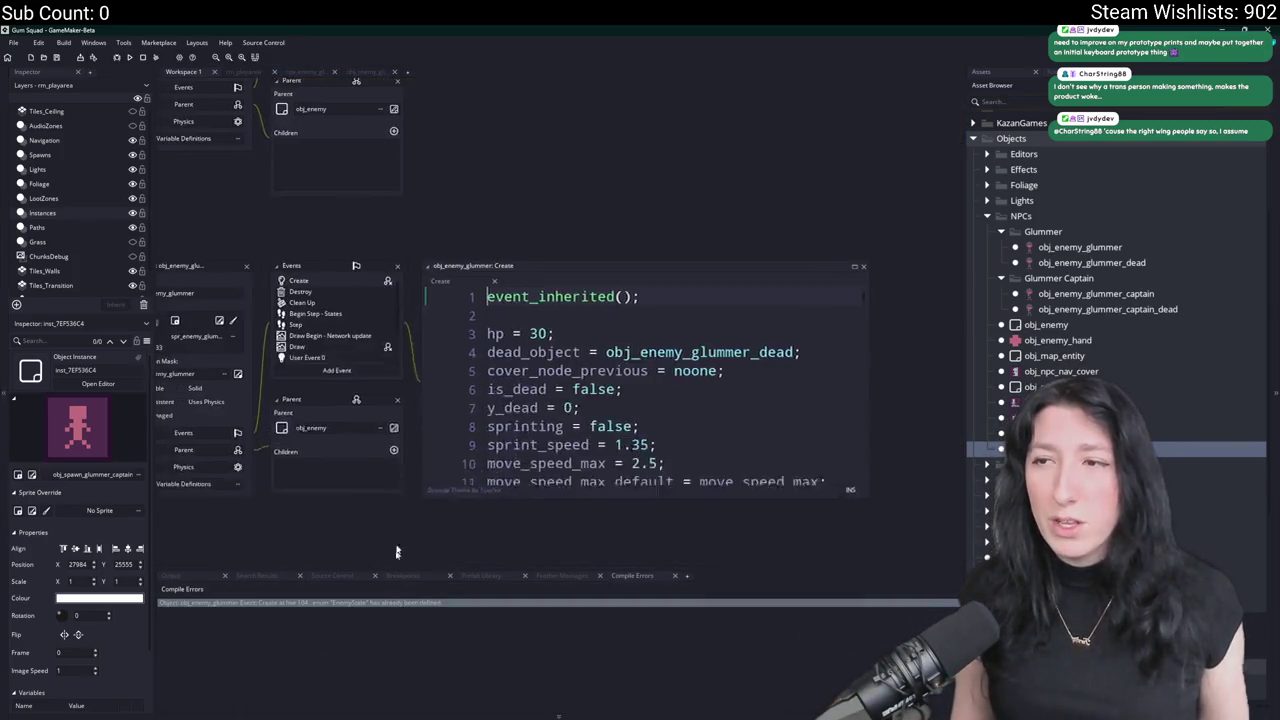
mouse_move(585, 490)
mouse_down()
mouse_move(557, 466)
mouse_move(540, 352)
mouse_move(557, 340)
mouse_up()
key(Down)
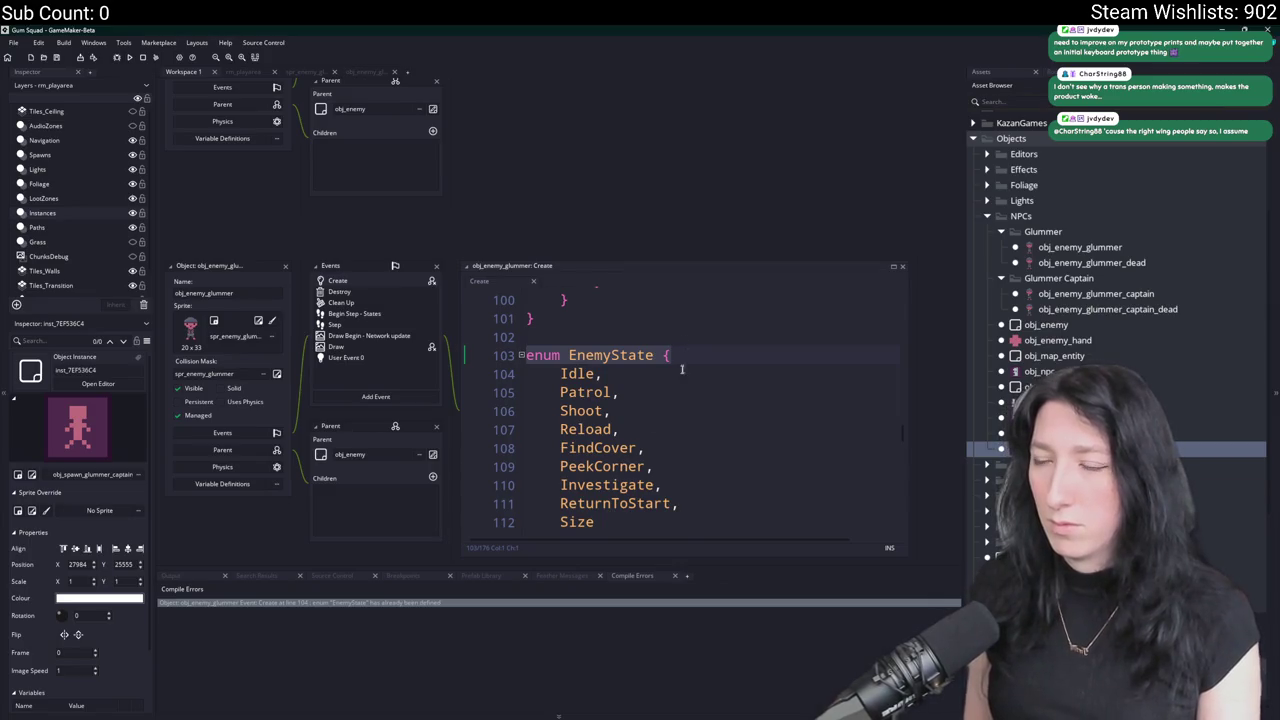
scroll(682, 370, down, 1)
key(ctrl+shift+f)
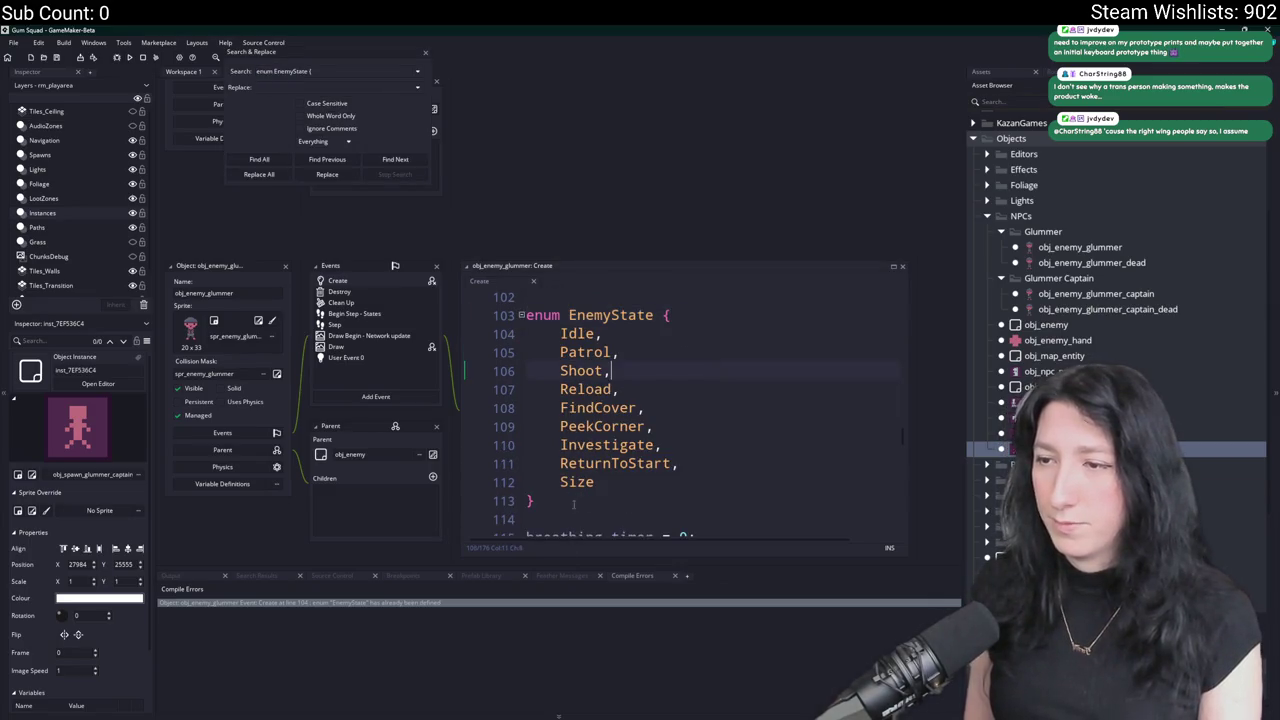
drag(540, 500, 487, 306)
key(ctrl+c)
key(BackSpace)
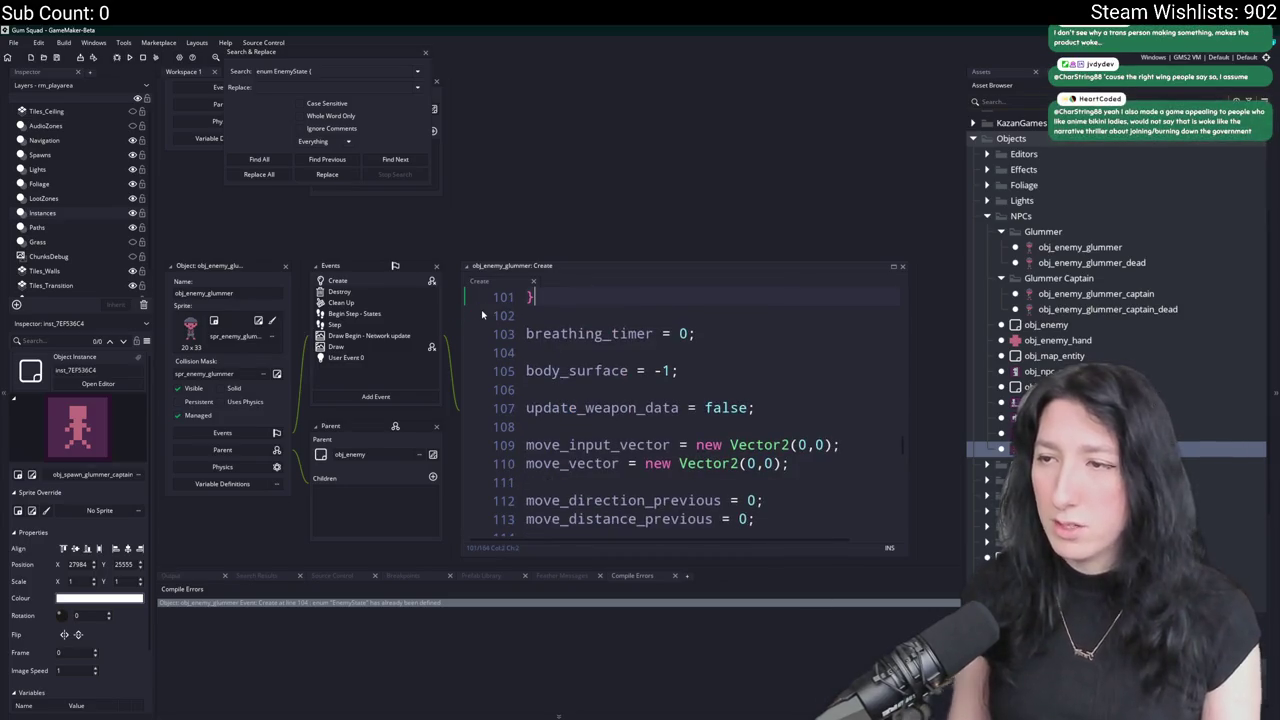
scroll(1100, 350, down, 5)
Paste the EnemyState enum into obj_enemy's Create code after event_inherited.
key(ctrl+t)
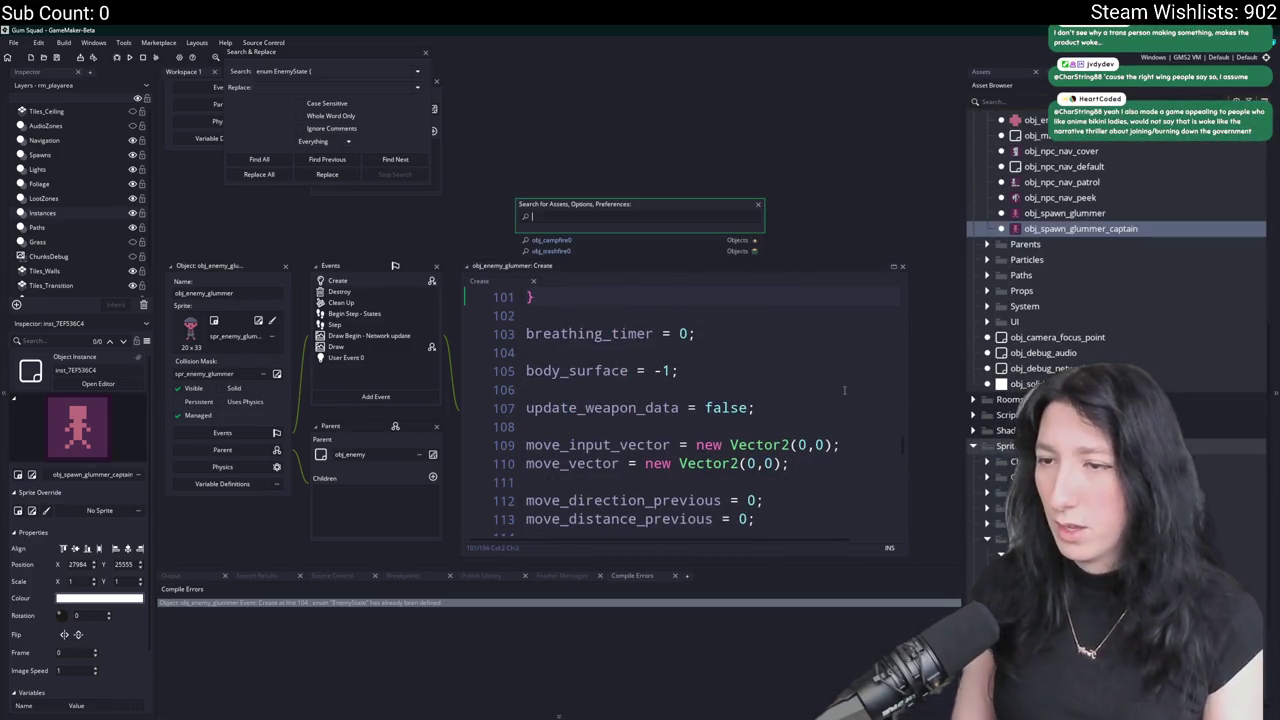
text(obj_en)
key(Return)
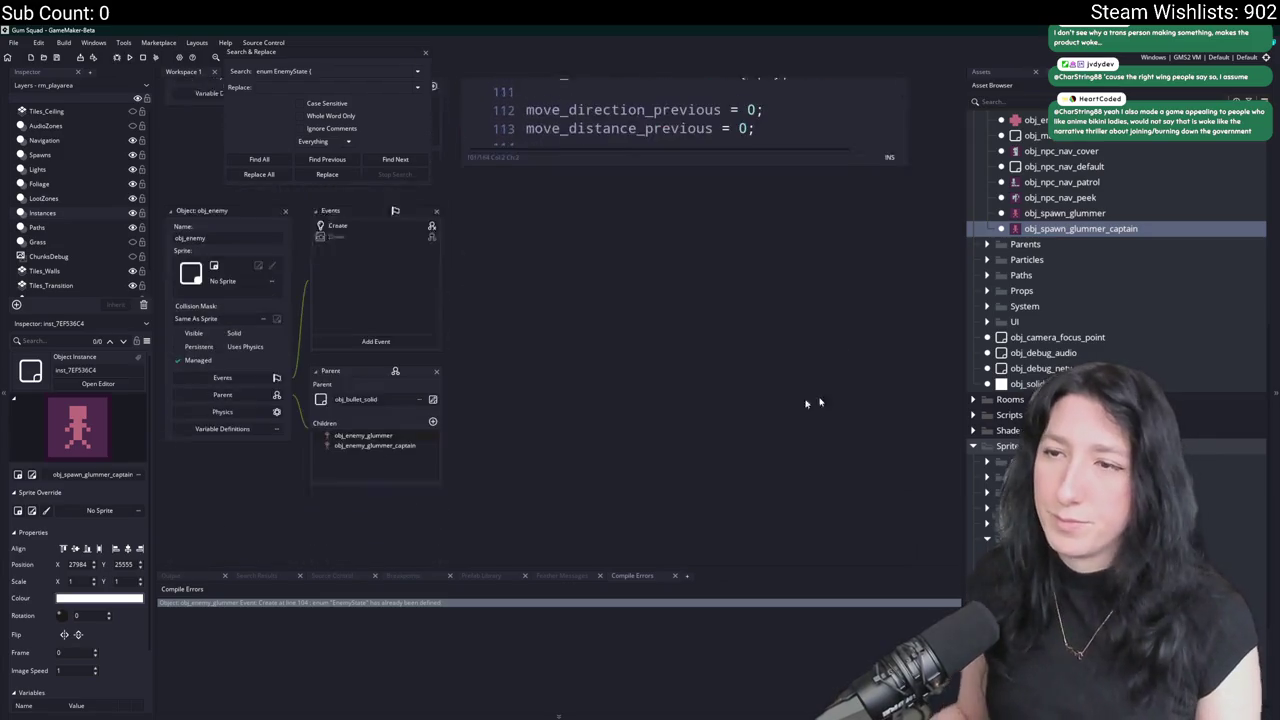
click(394, 197)
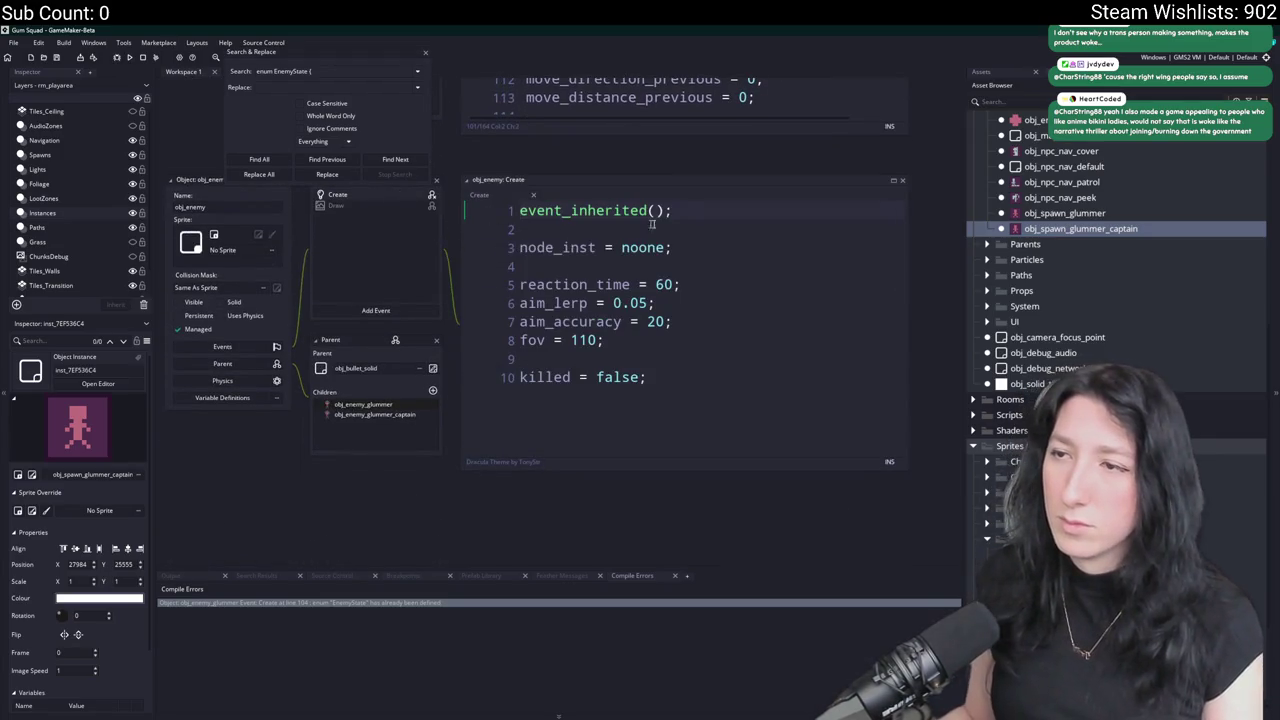
key(Return)
key(ctrl+v)
scroll(350, 311, up, 3)
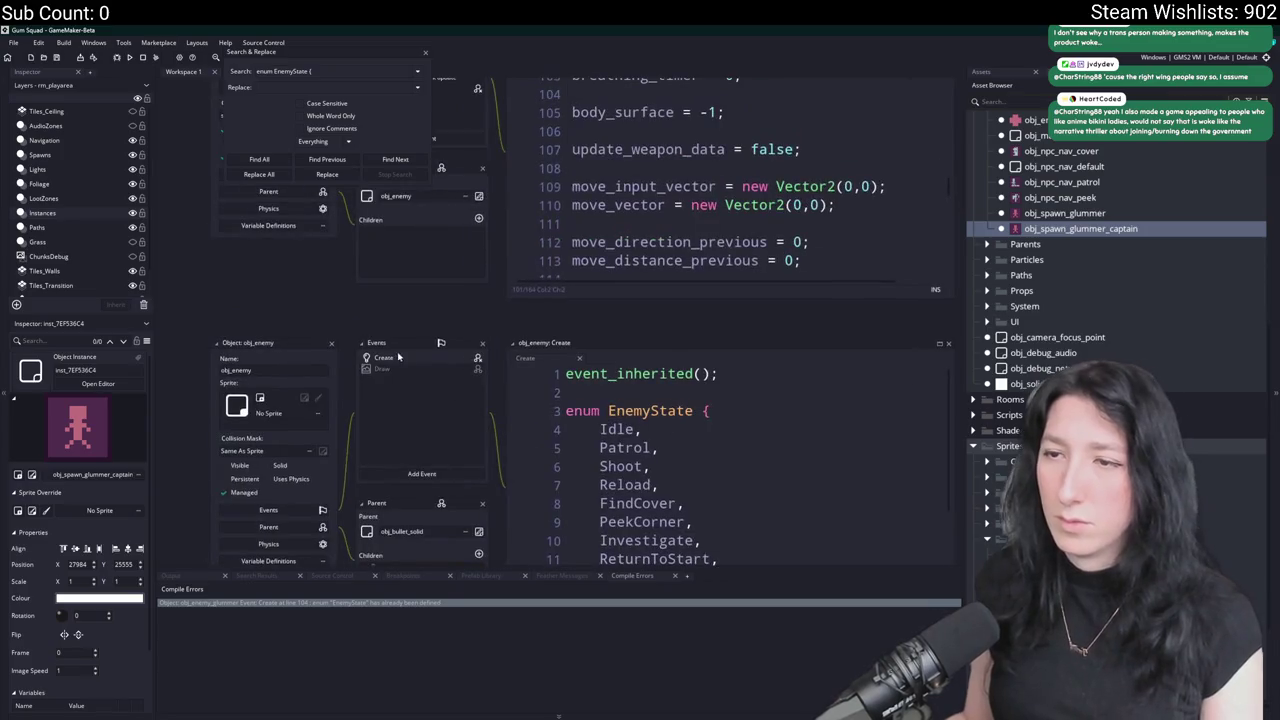
Find the captain's duplicate enum EnemyState with Find All and delete it.
double_click(300, 602)
key(ctrl+shift+f)
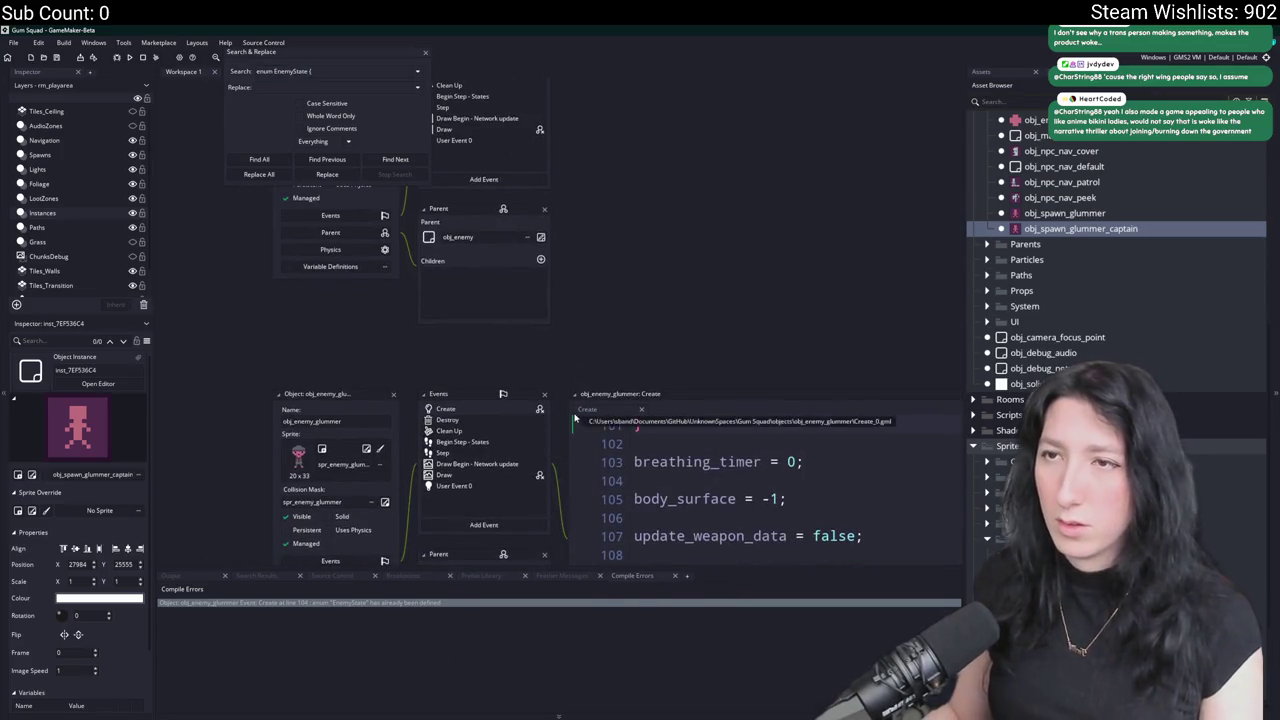
key(Return)
double_click(396, 623)
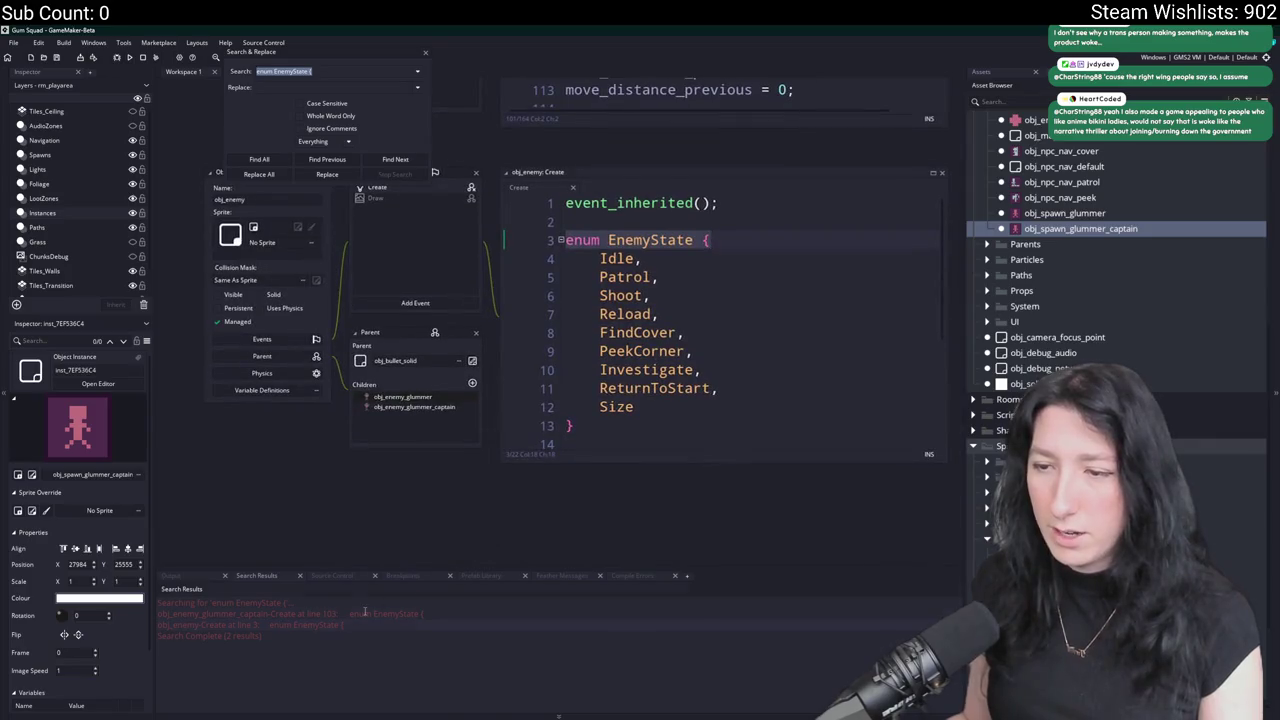
scroll(661, 352, up, 2)
click(270, 404)
mouse_move(267, 437)
mouse_down()
mouse_move(240, 300)
mouse_move(434, 28)
mouse_up()
key(BackSpace)
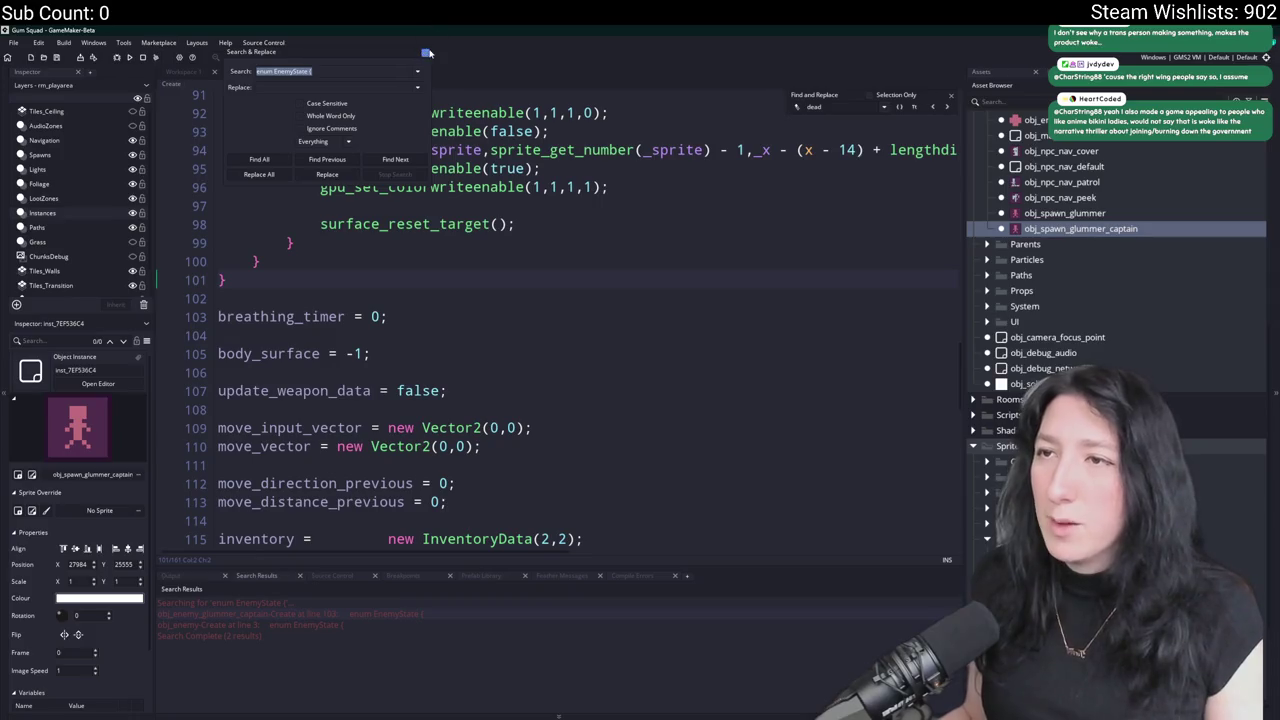
click(291, 242)
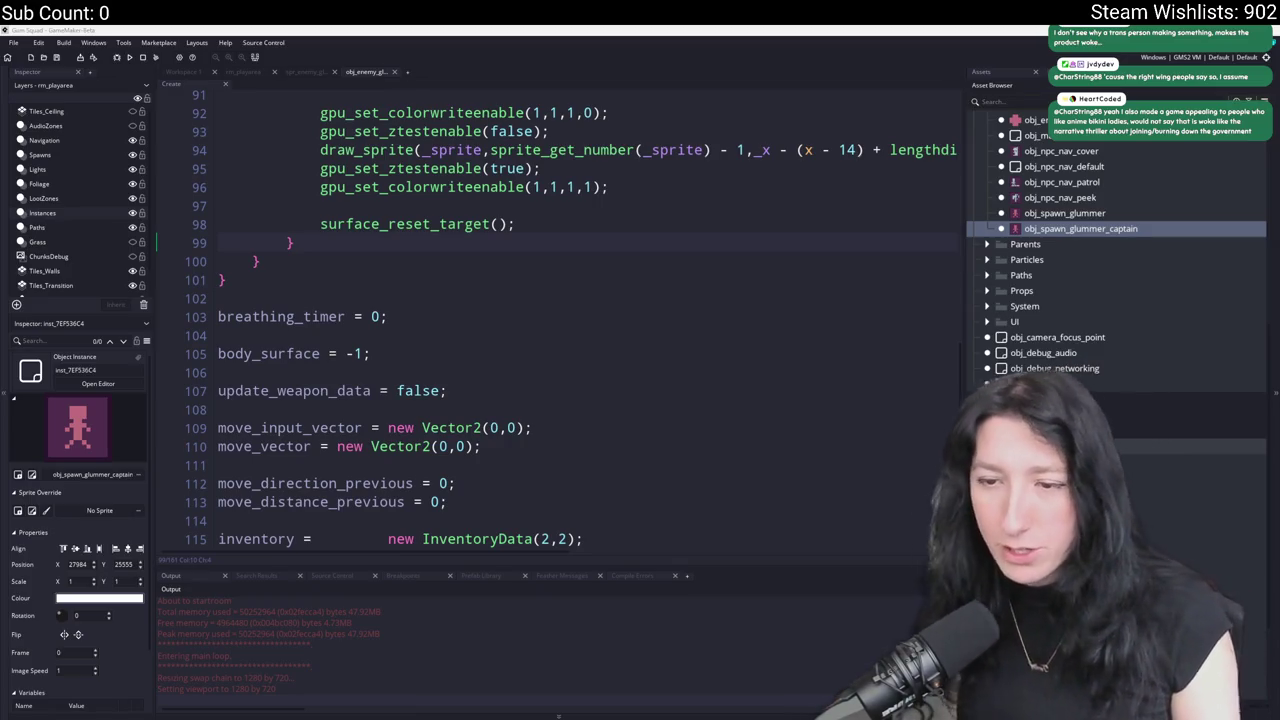
Create a lobby in the running game, then abort at obj_spawn_glummer_captain's missing object key error.
click(706, 356)
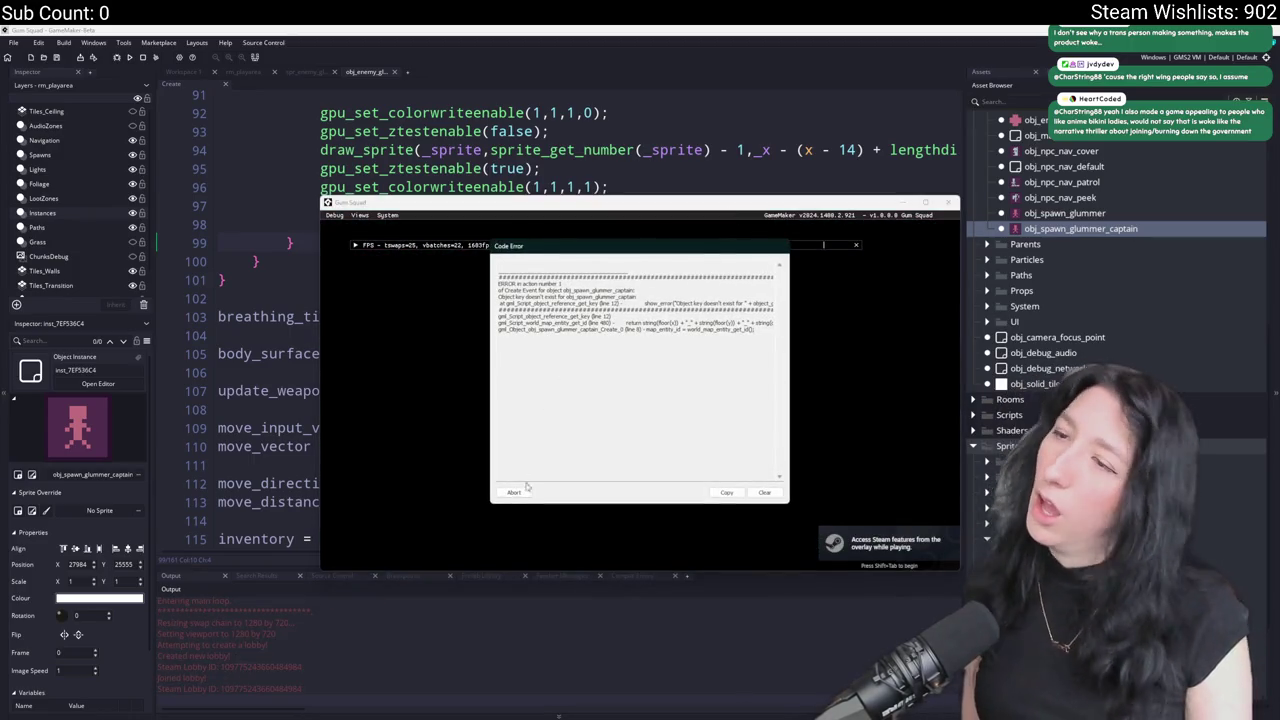
click(525, 491)
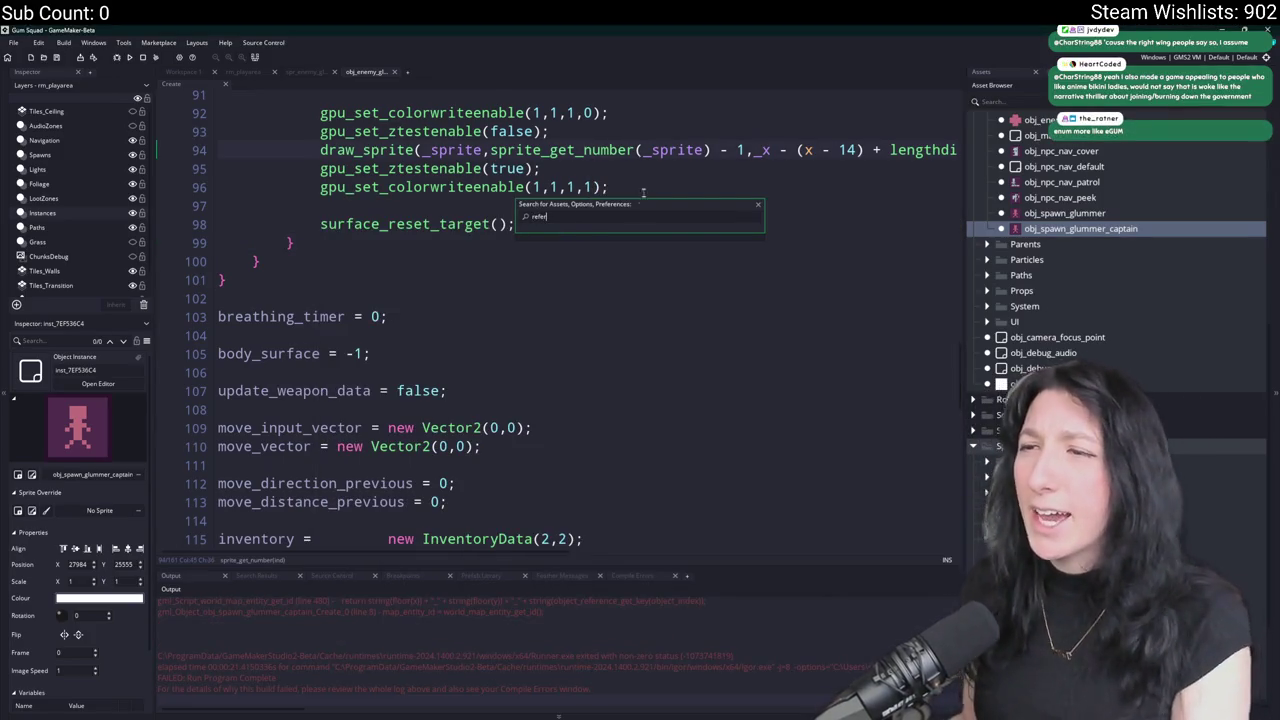
In the object_reference_add script, add _captain copies of the two glummer enum entries after _obj_loot_zone.
click(600, 385)
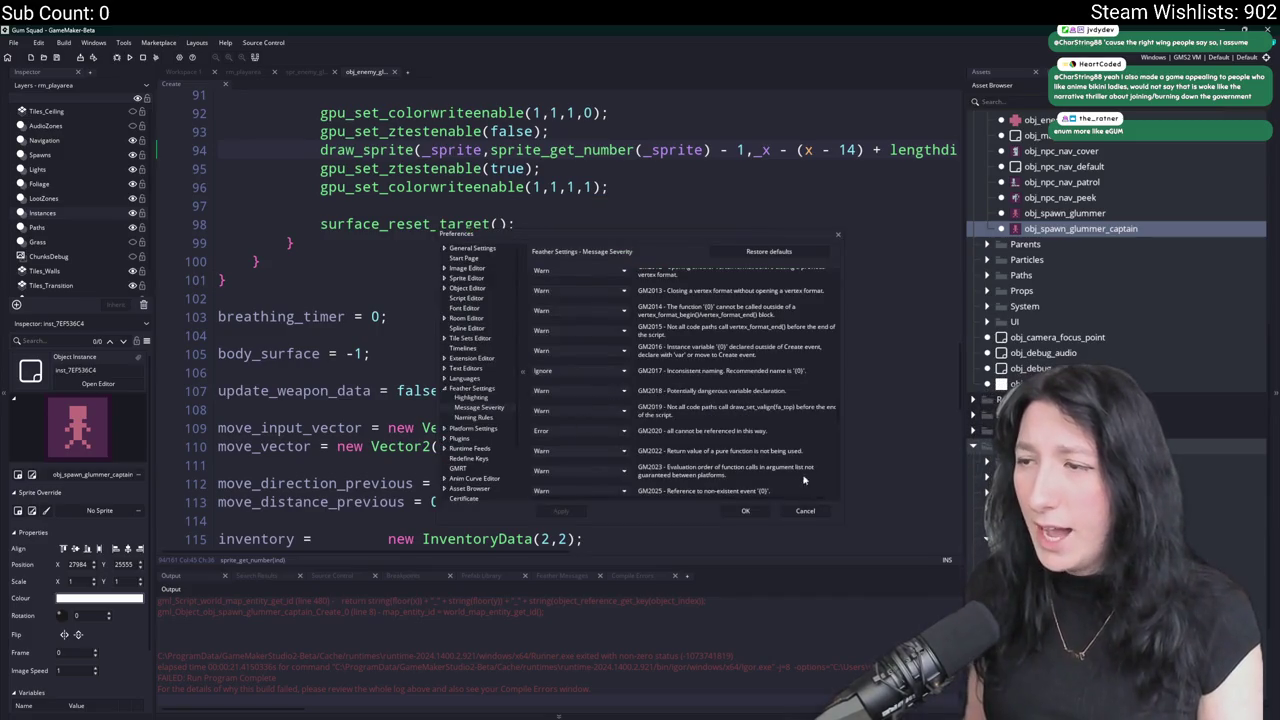
click(805, 511)
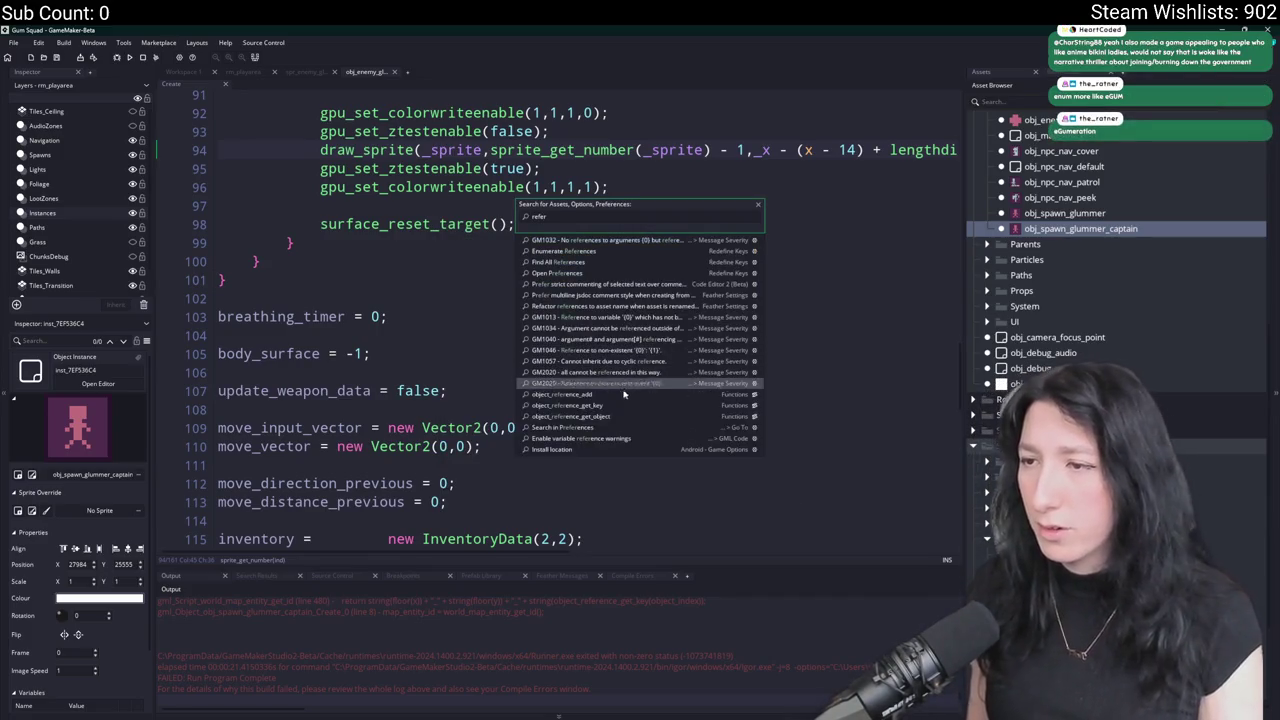
click(624, 395)
scroll(478, 461, down, 5)
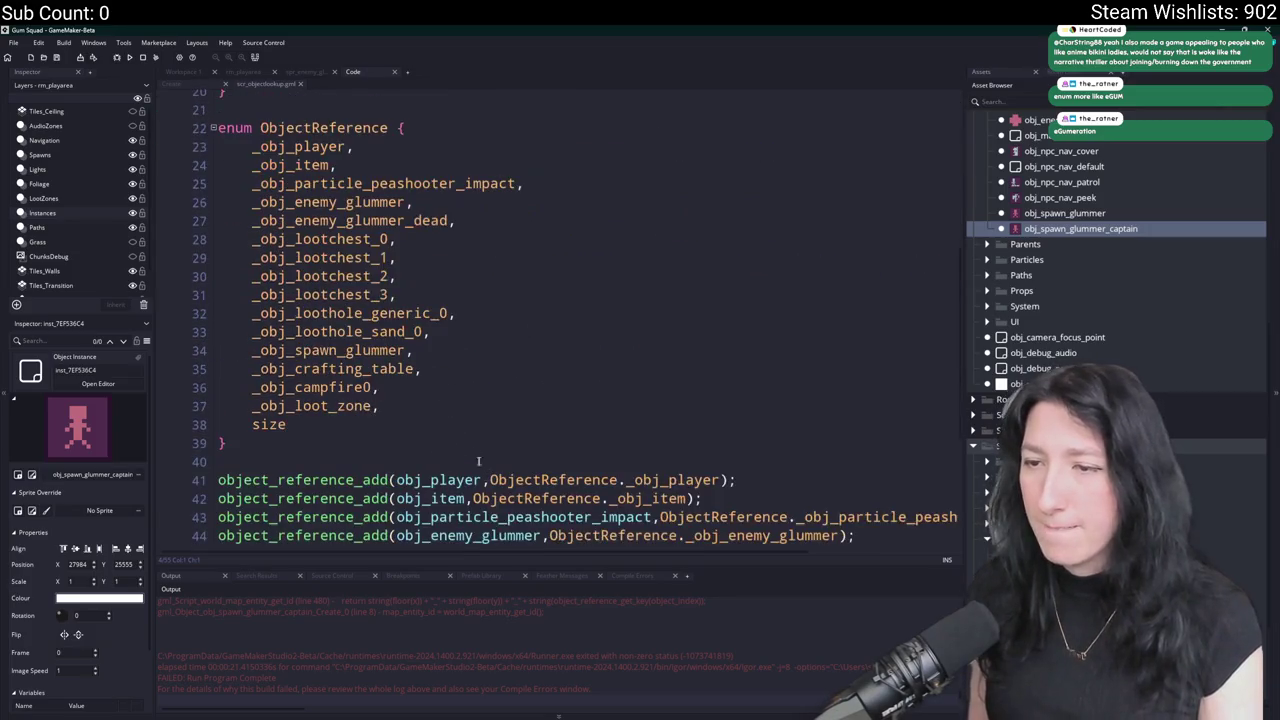
drag(455, 220, 252, 202)
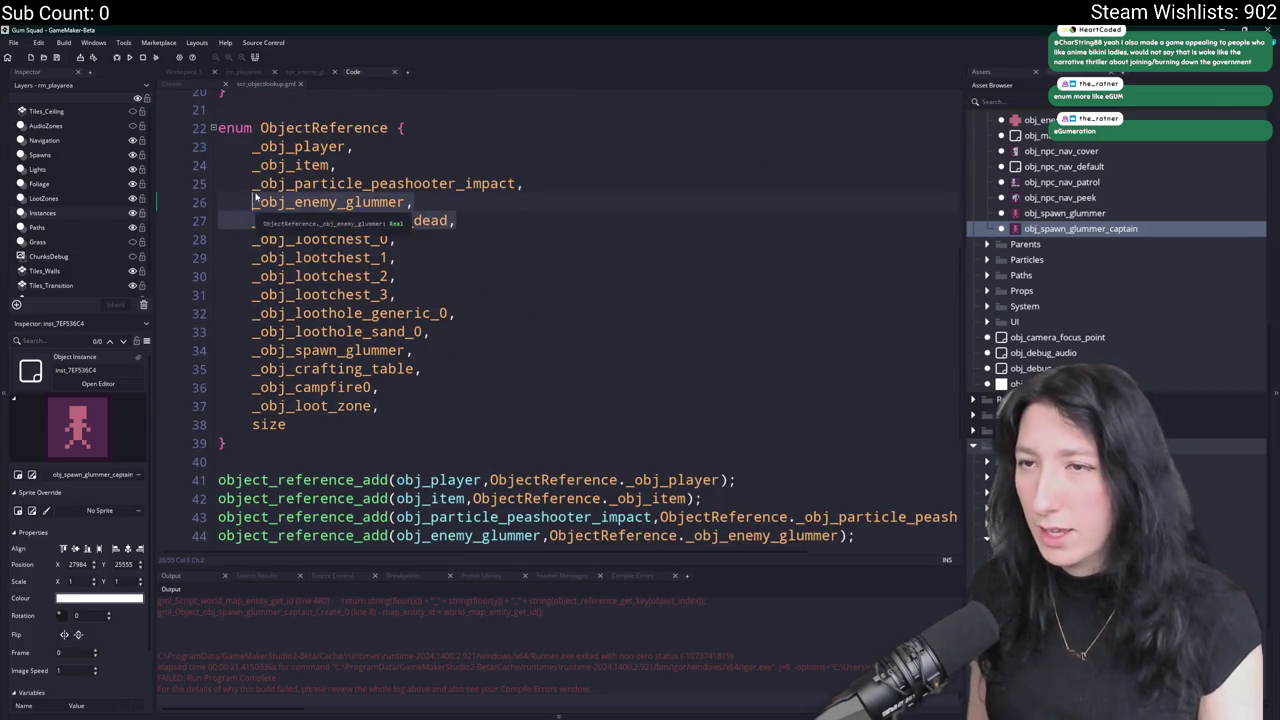
key(ctrl+c)
click(380, 406)
key(Return)
key(ctrl+v)
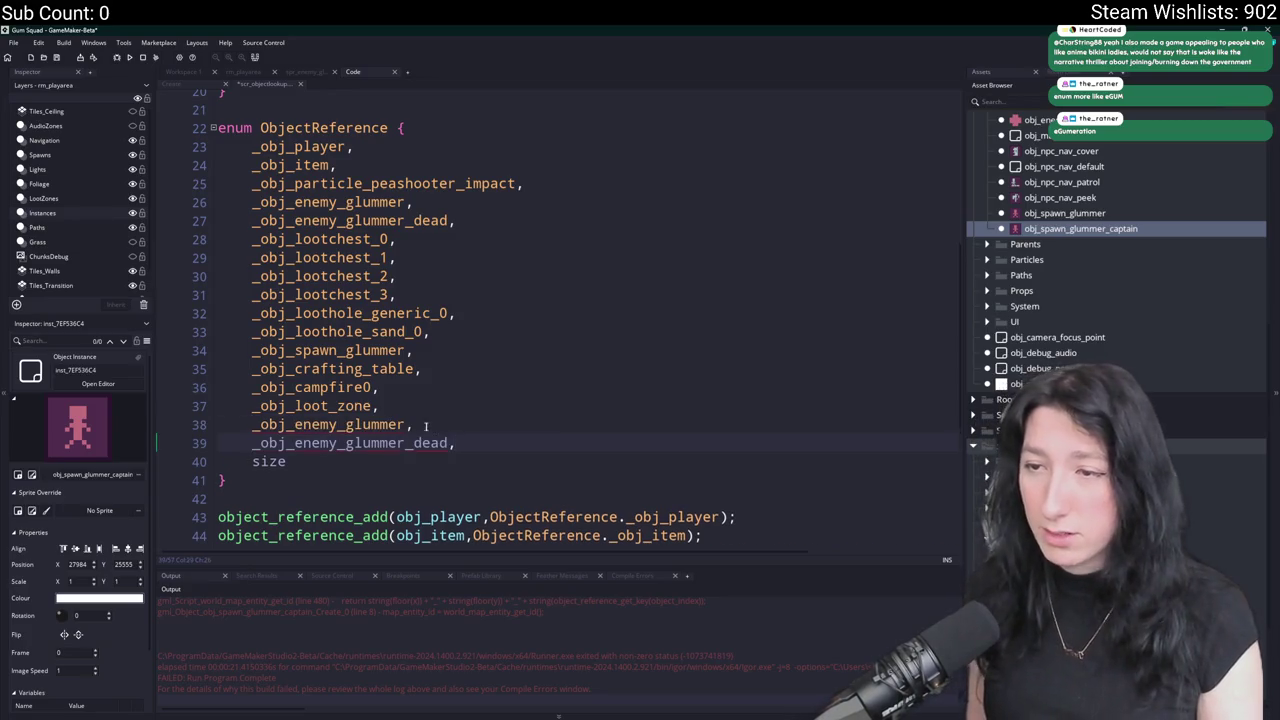
text(_captain)
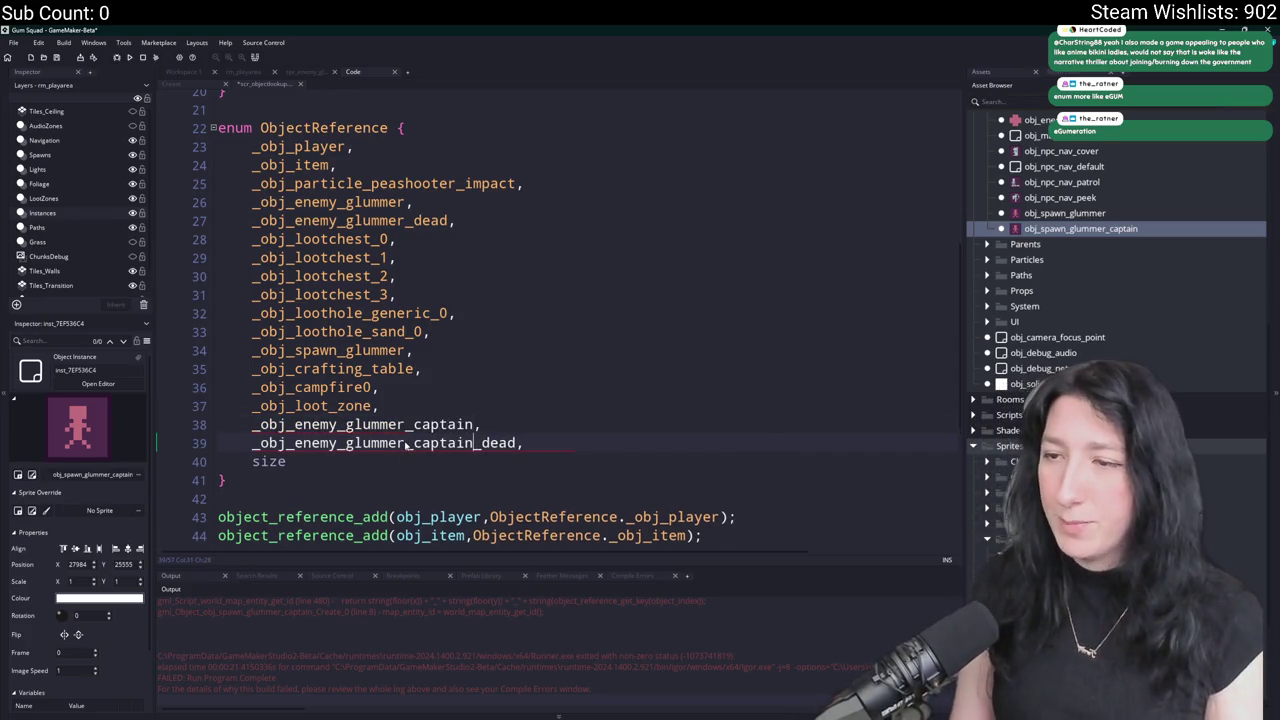
click(401, 424)
Duplicate the glummer object_reference_add registration calls at the end of the script.
scroll(500, 330, down, 5)
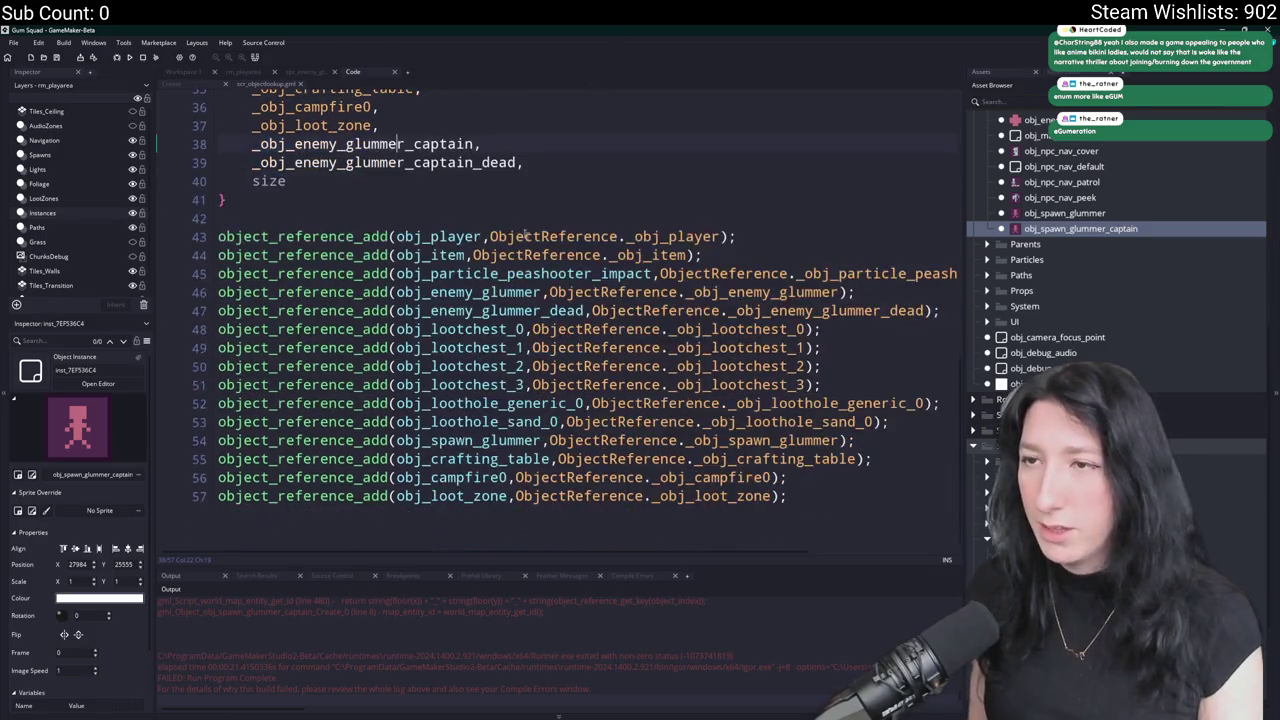
click(873, 465)
mouse_move(953, 316)
mouse_down()
mouse_move(300, 317)
mouse_move(150, 280)
mouse_move(128, 296)
mouse_up()
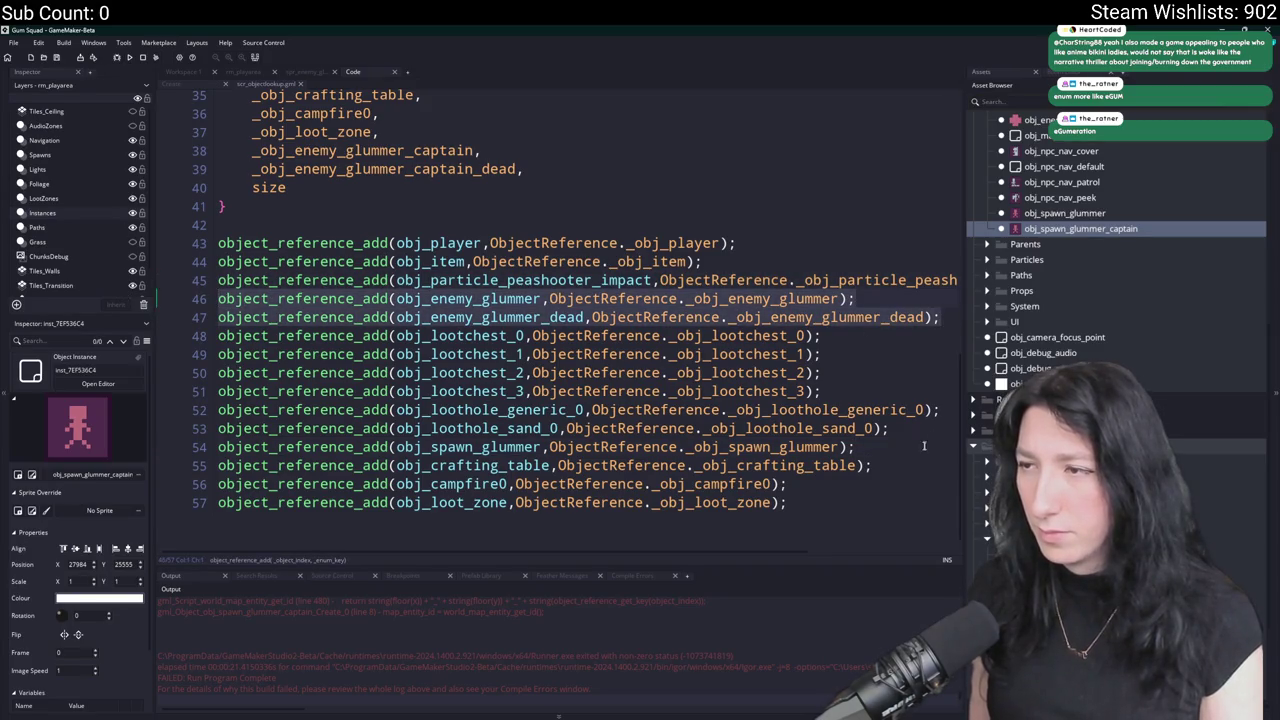
key(ctrl+c)
key(ctrl+End)
key(Return)
key(ctrl+v)
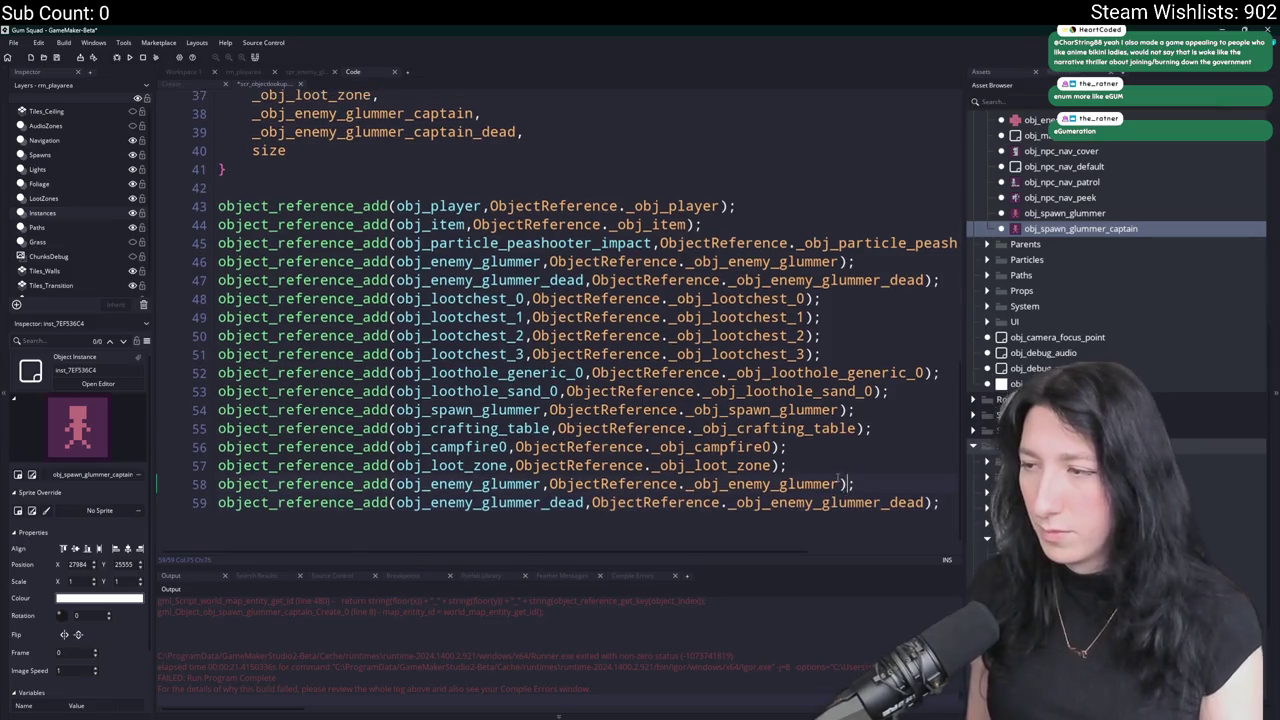
Append _captain to the enum name on line 58 and replace _dead with _captain on line 59.
click(838, 483)
text(_captain)
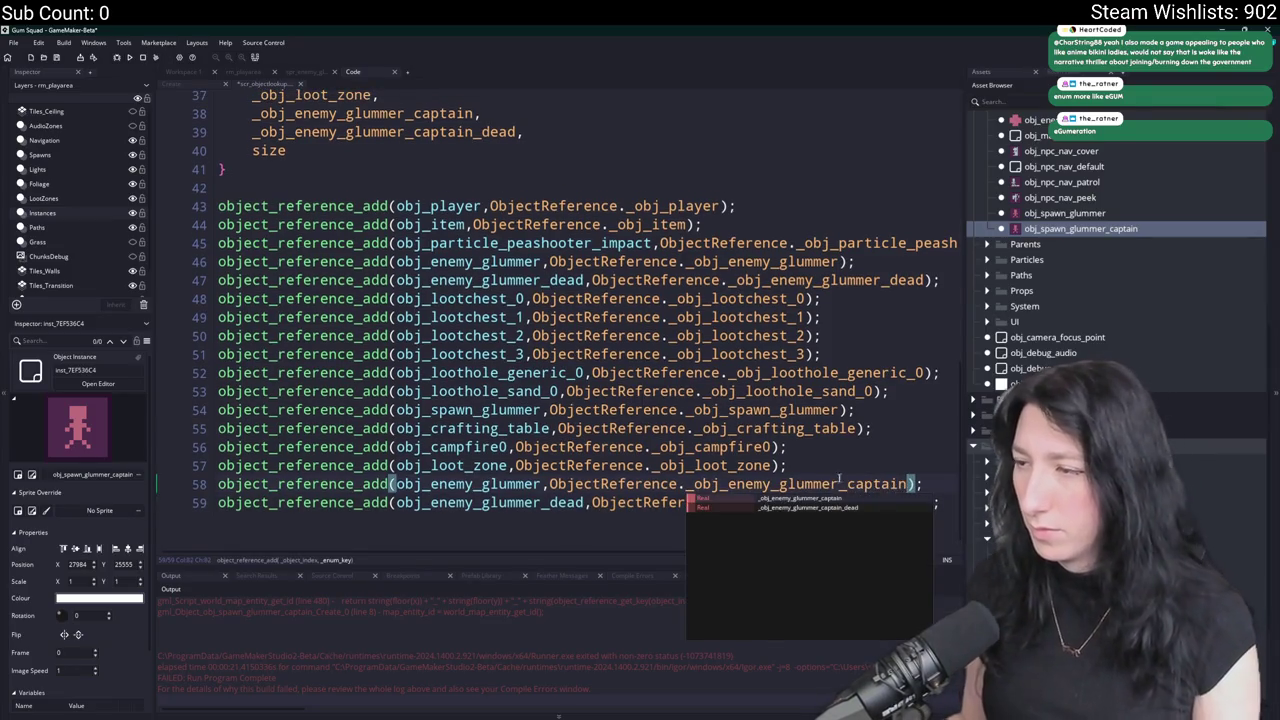
key(Escape)
click(878, 503)
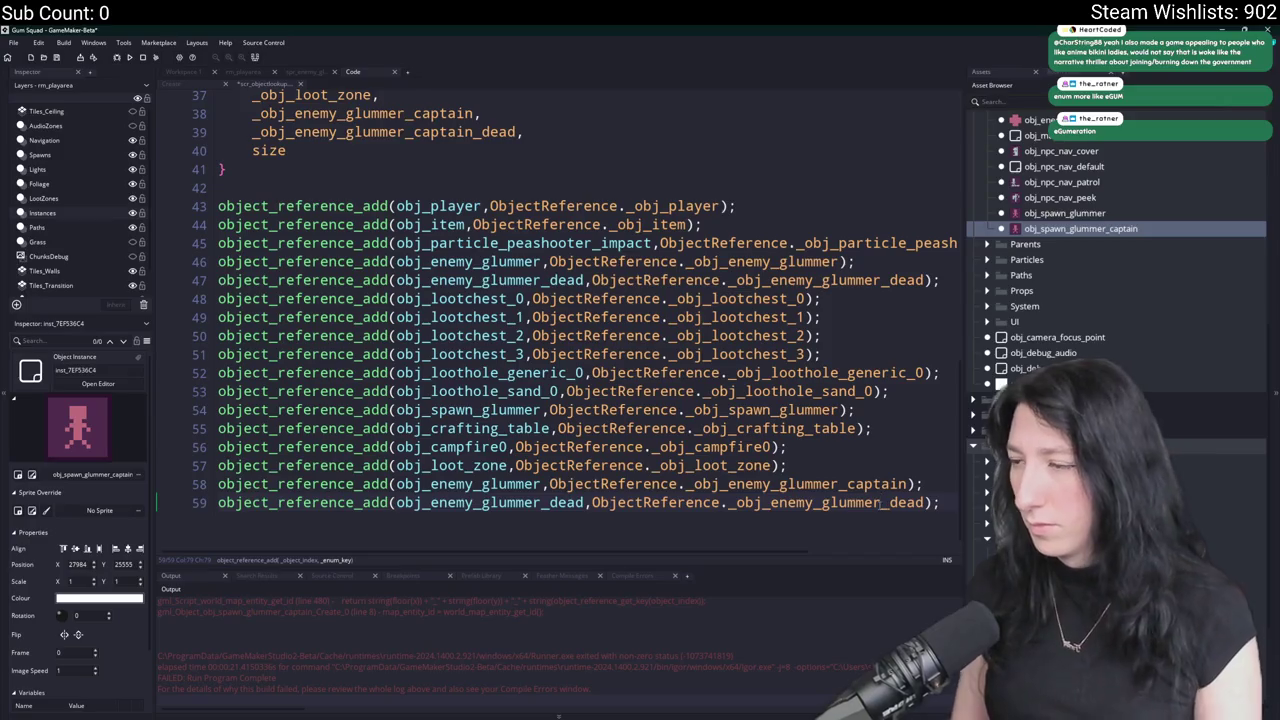
key(ctrl+shift+Right)
text(_captain_)
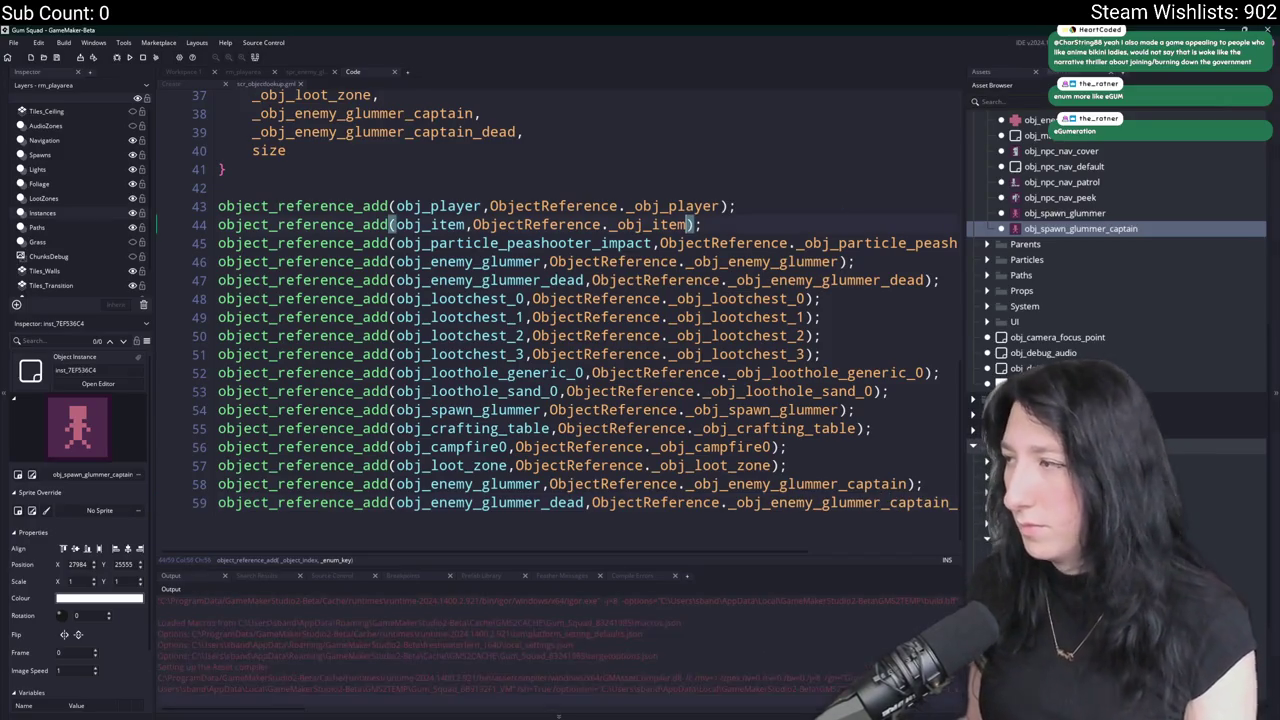
Create a lobby in the relaunched game to test the captain spawner.
click(676, 714)
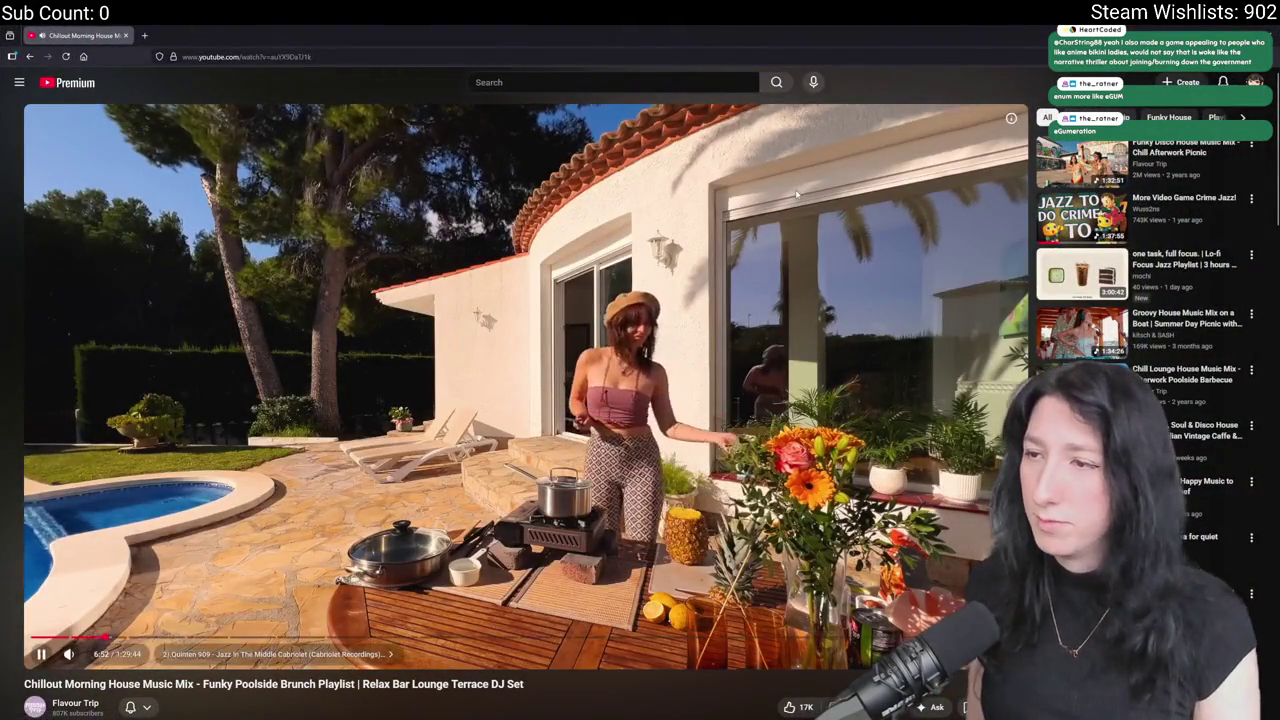
key(alt+Tab)
scroll(589, 203, up, 3)
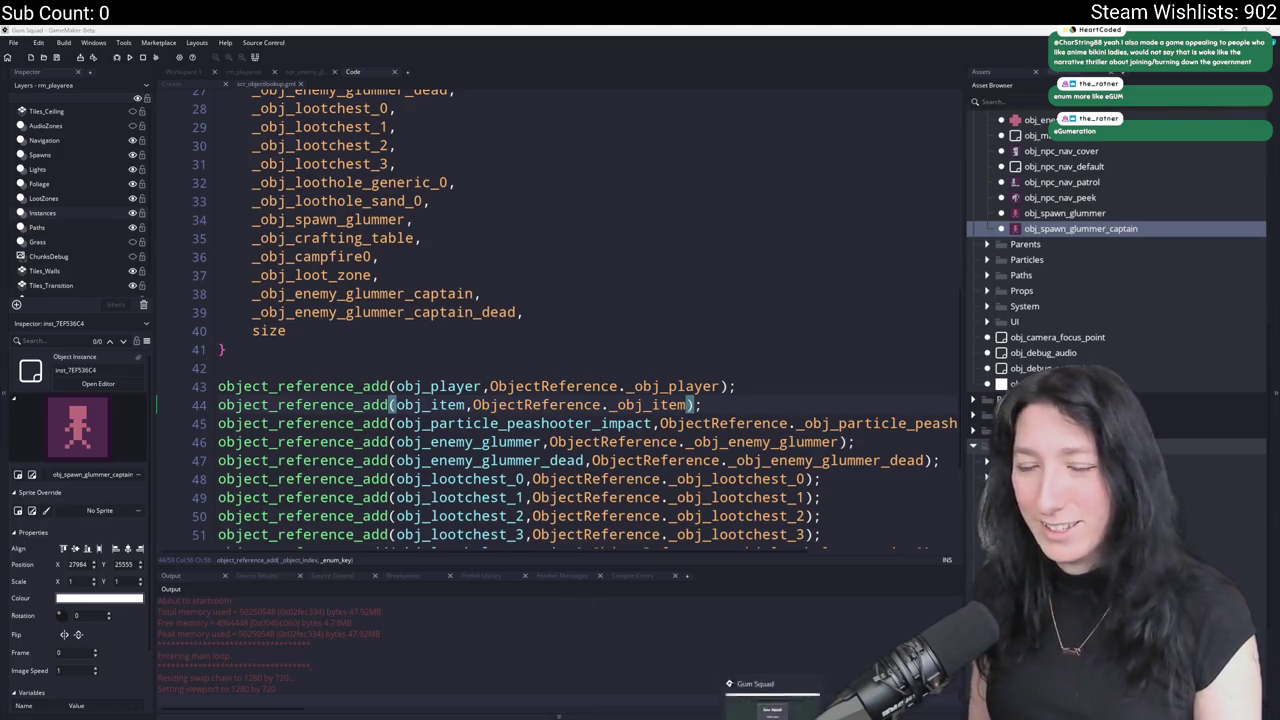
click(655, 358)
Abort the crashed game and append _captain to obj_enemy_glummer on lines 58 and 59.
double_click(679, 208)
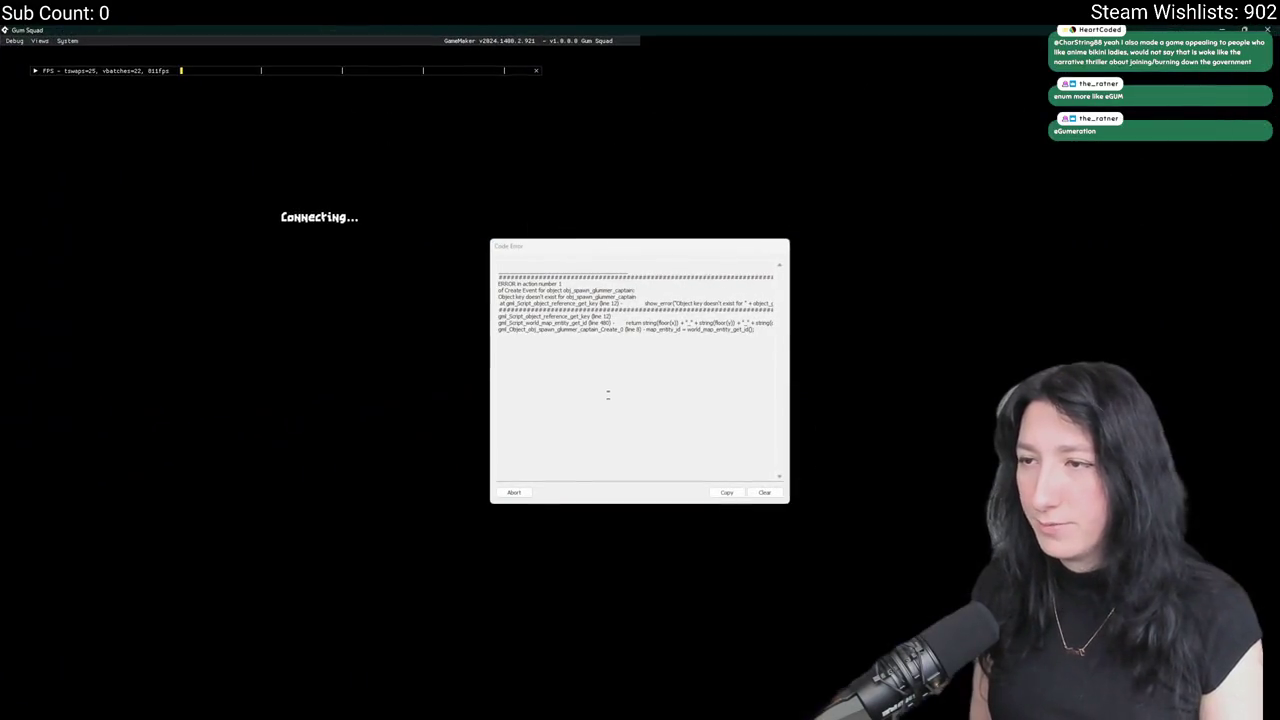
click(518, 489)
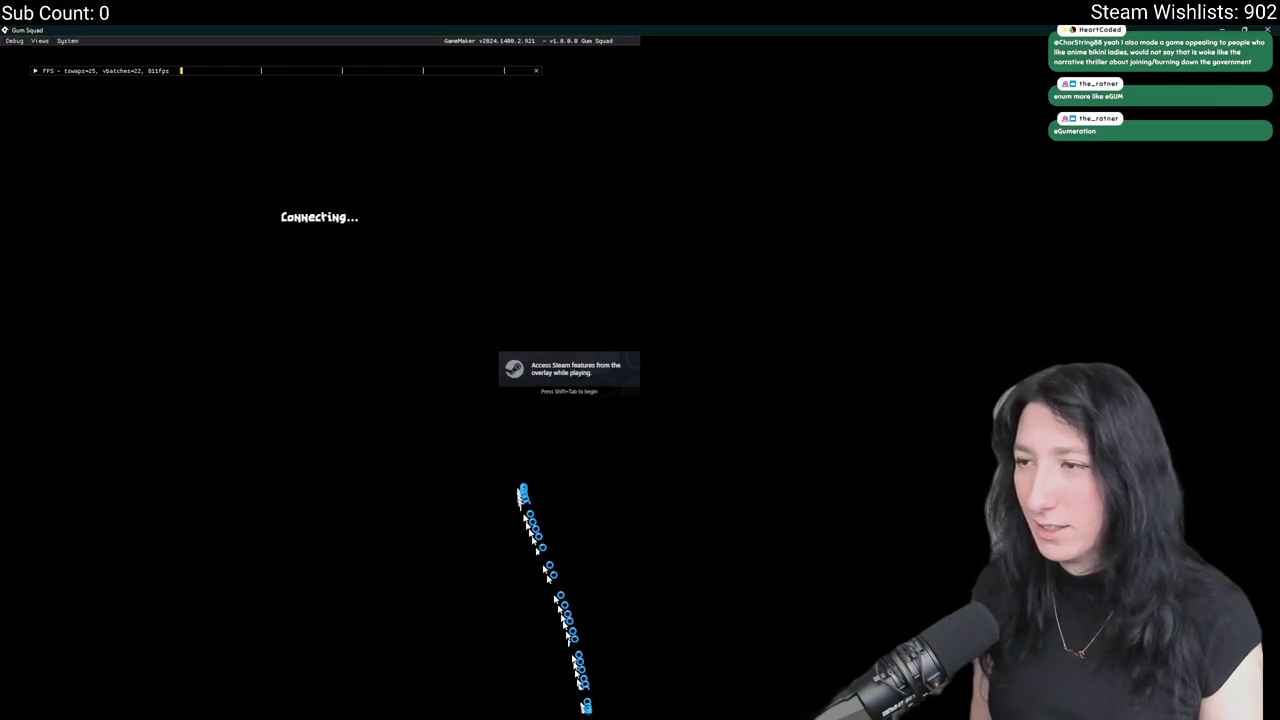
scroll(580, 320, down, 3)
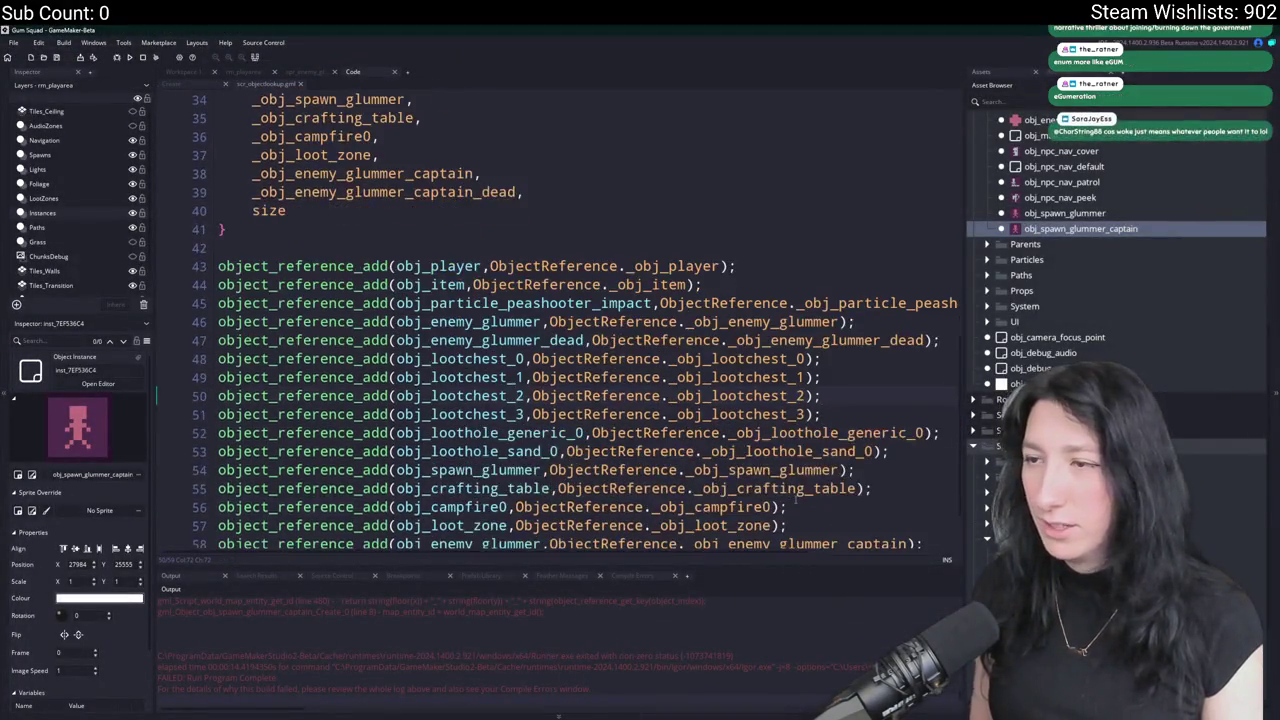
click(821, 329)
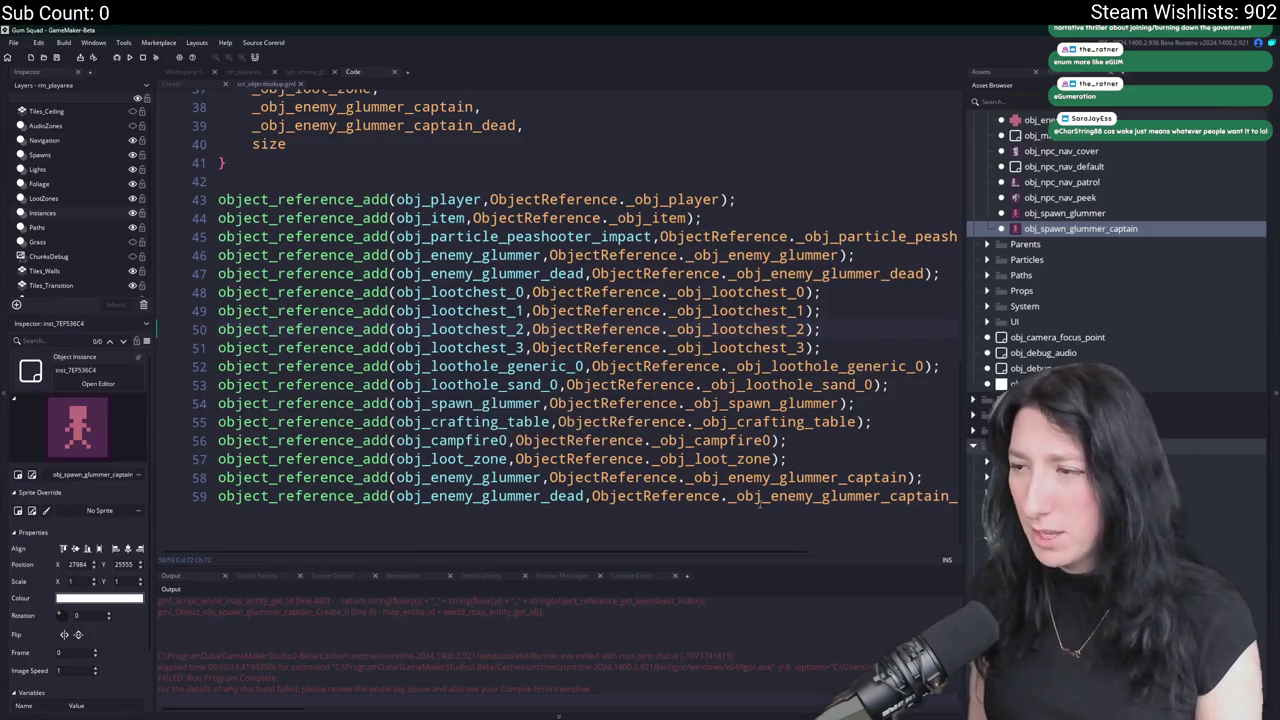
click(544, 484)
alt+click(544, 503)
text(_captain)
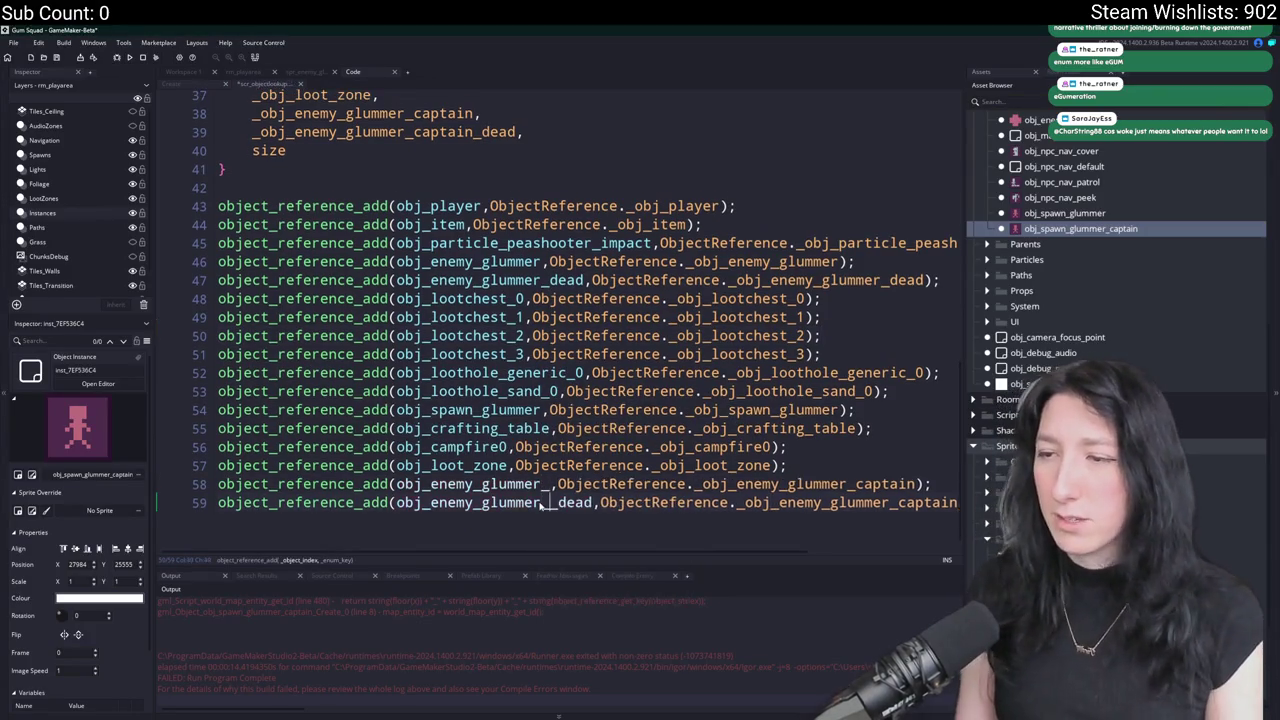
Rebuild with F5, create a lobby, and abort when the missing-key error returns.
key(F5)
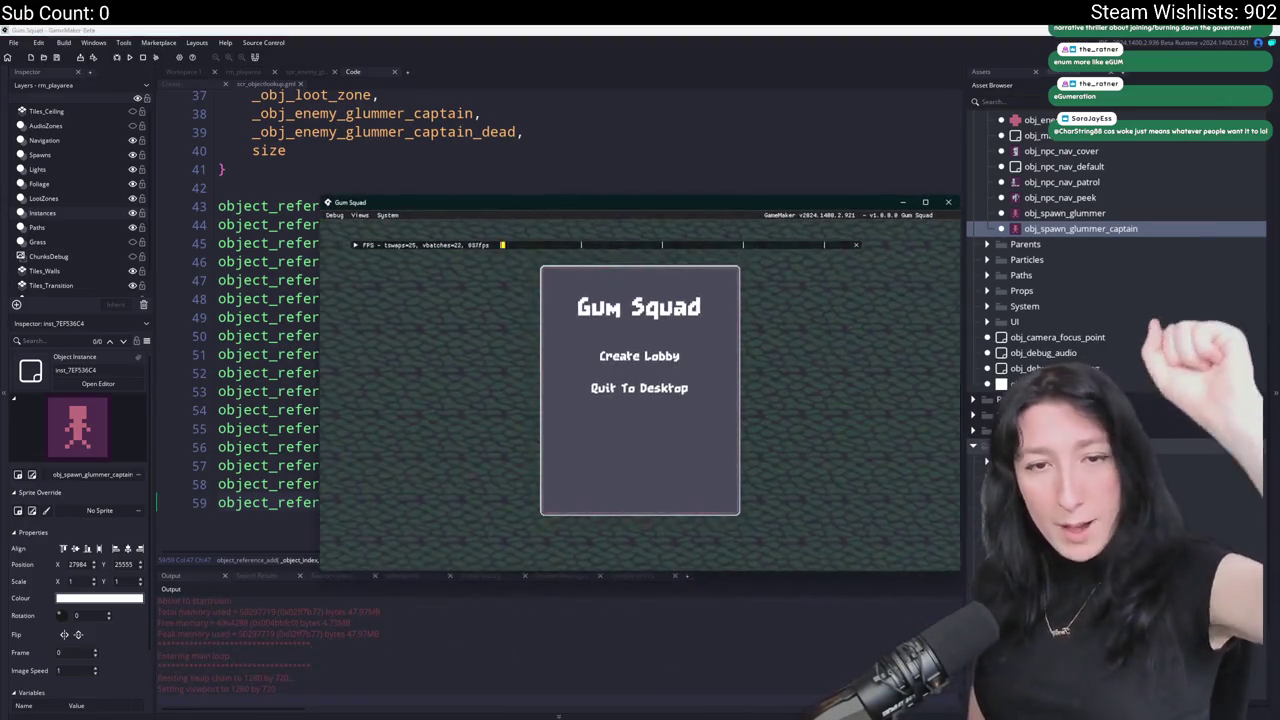
click(640, 356)
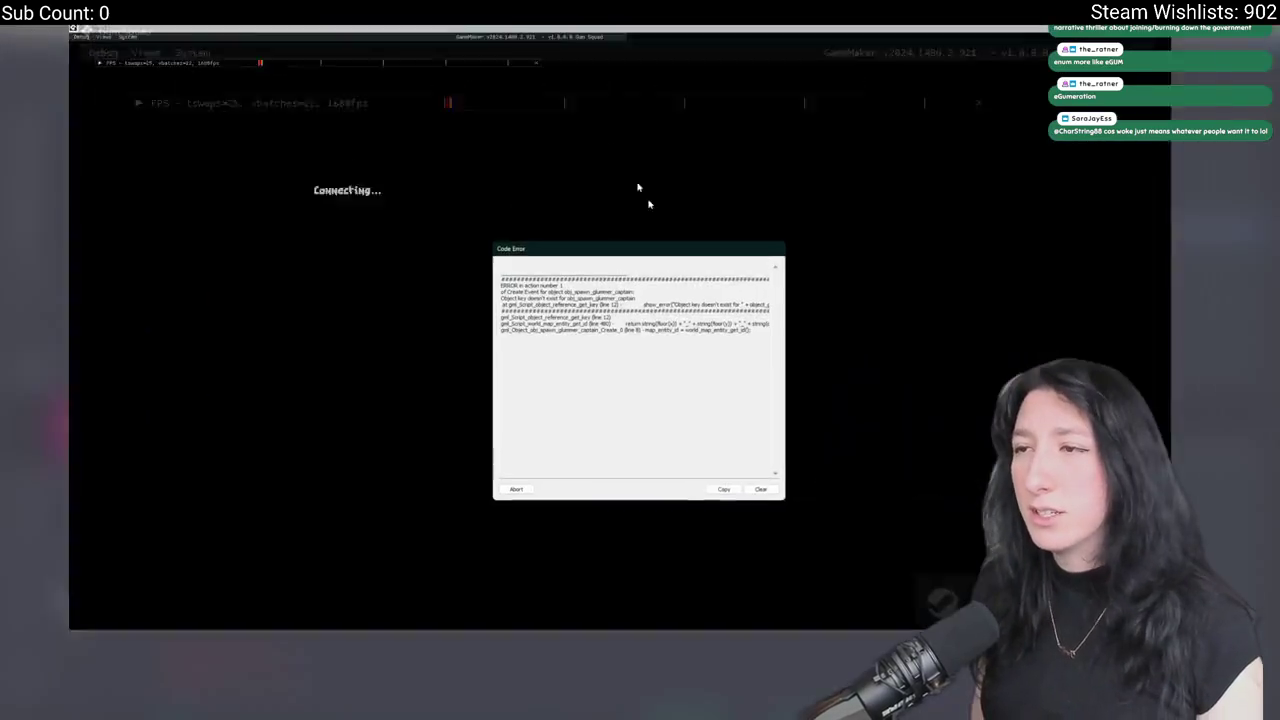
click(514, 492)
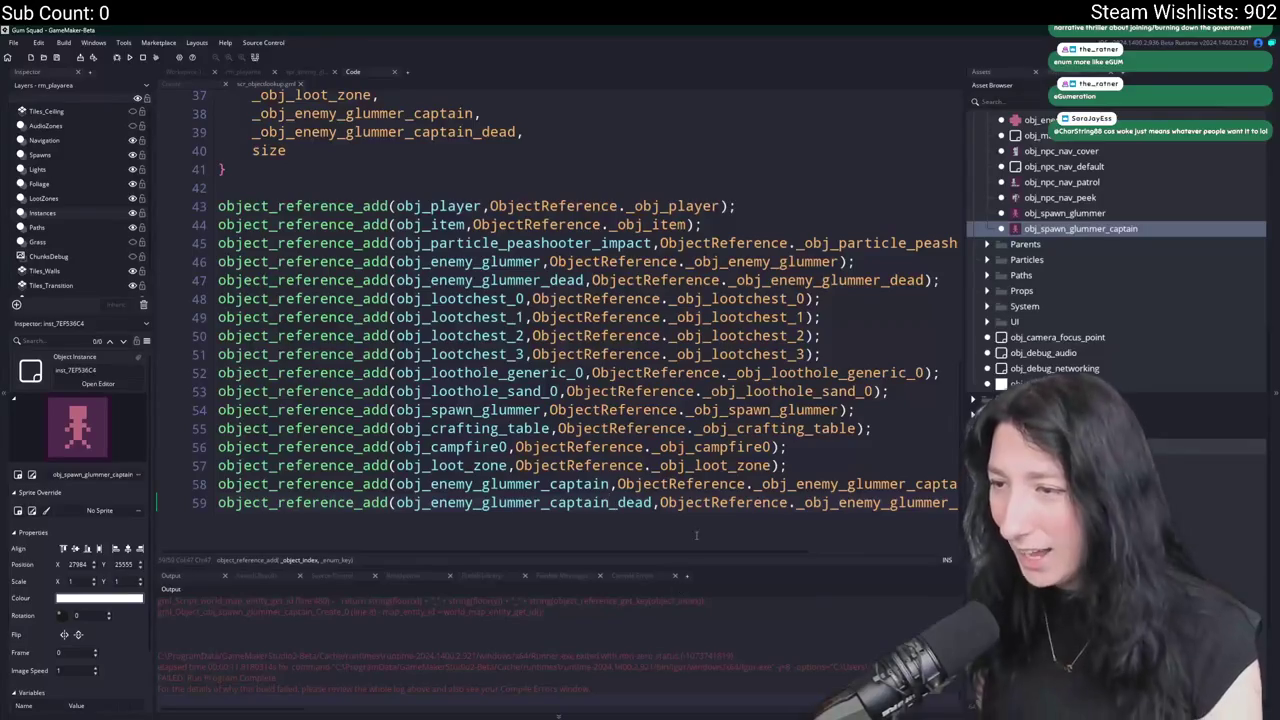
key(End)
key(Left)
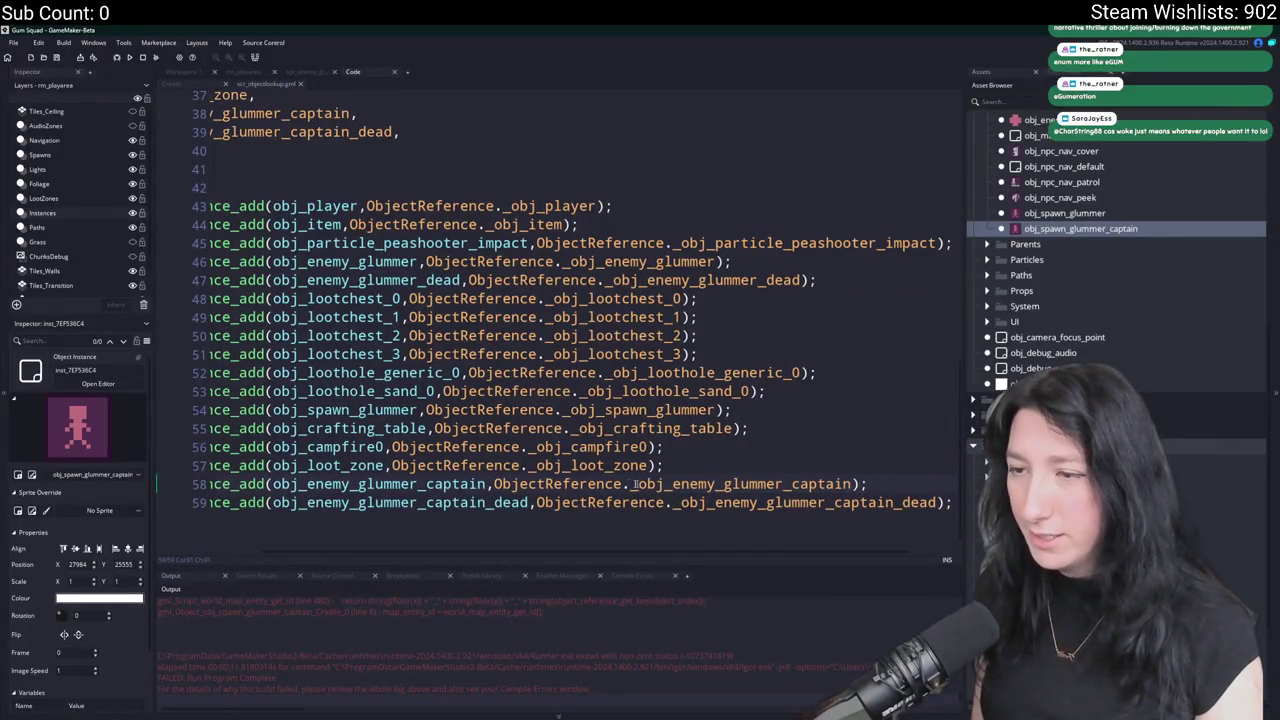
Check the _obj_enemy_glummer_captain_dead enum entry and the captain lookup lines 58–59.
click(634, 484)
scroll(560, 350, left, 3)
scroll(532, 226, up, 2)
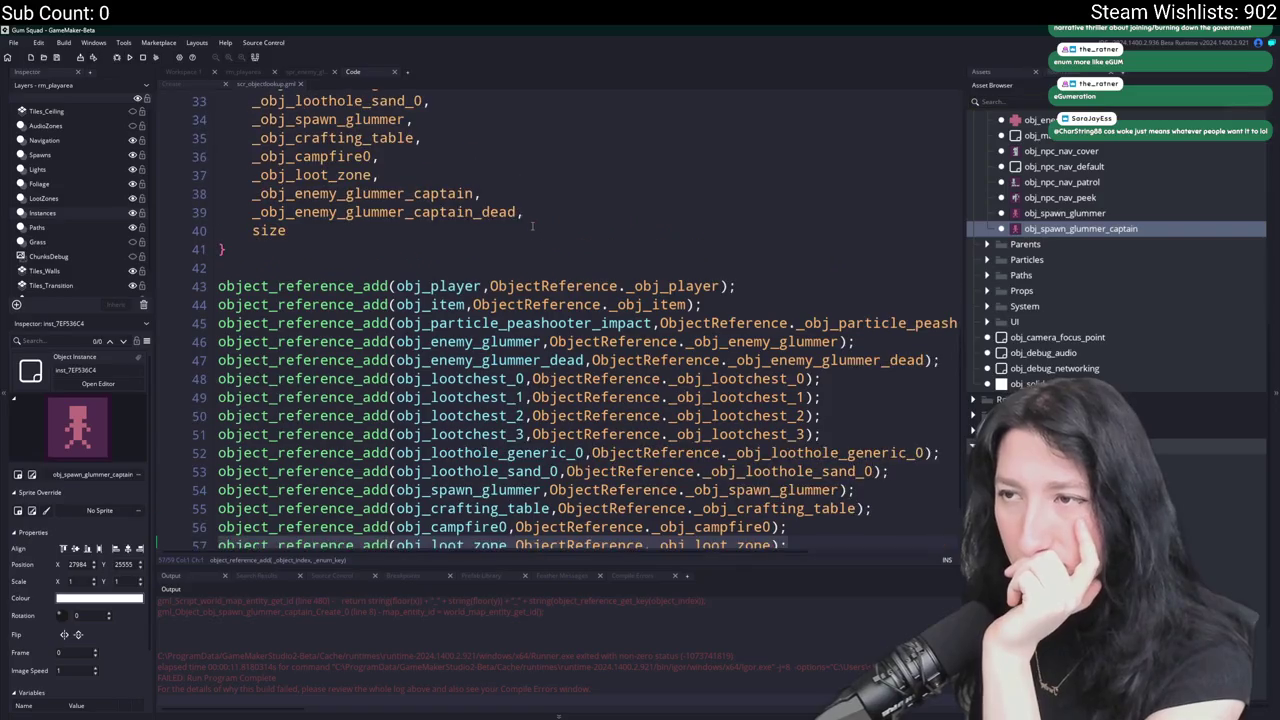
double_click(447, 212)
scroll(590, 450, down, 2)
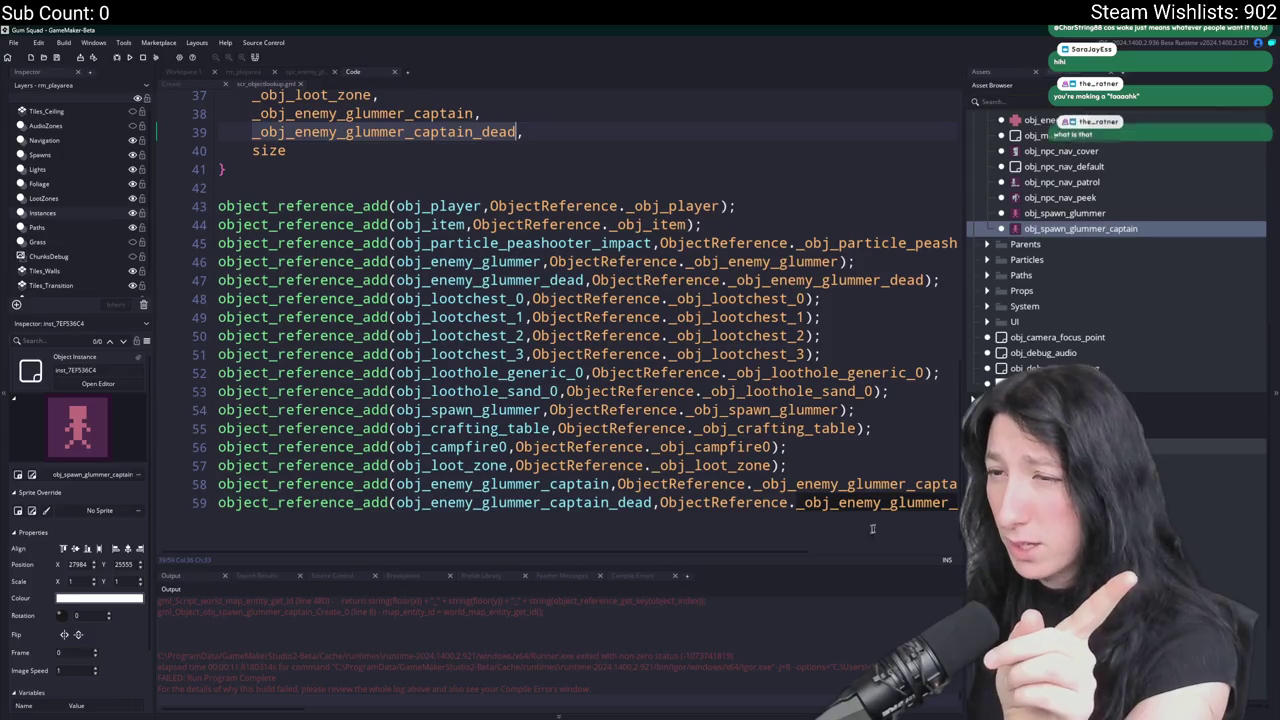
click(610, 484)
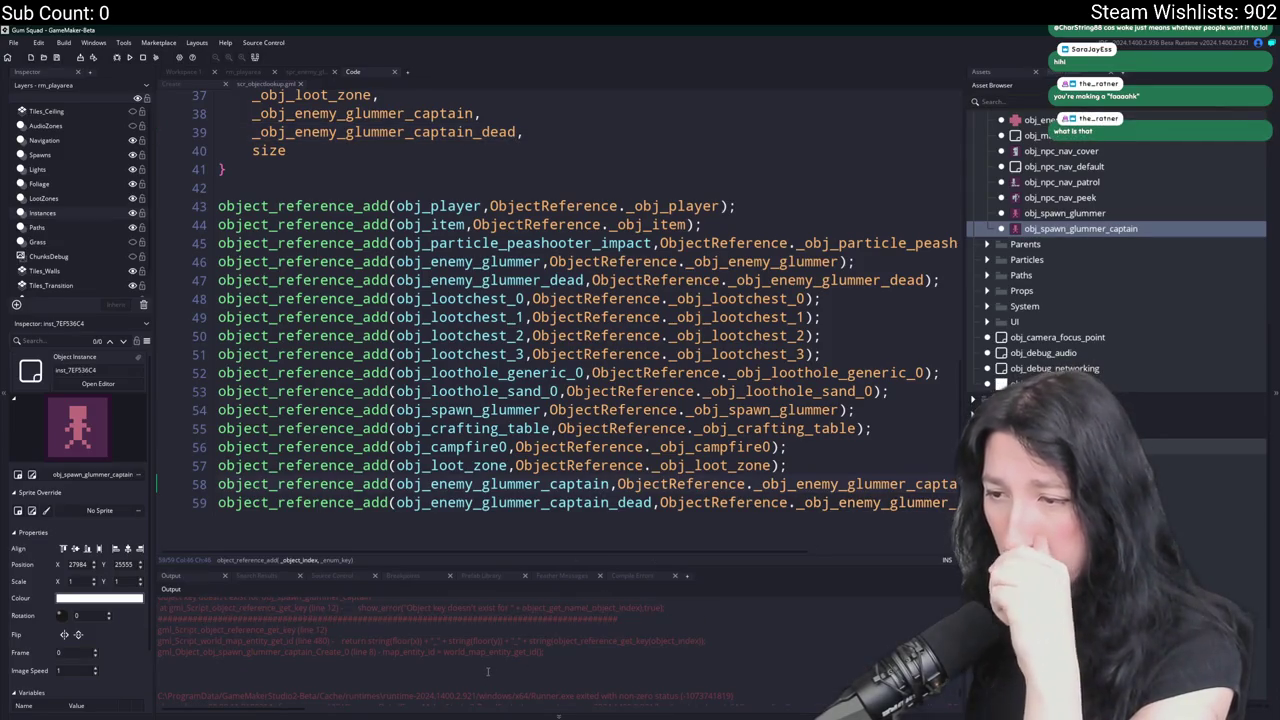
scroll(490, 645, up, 1)
key(Down)
key(End)
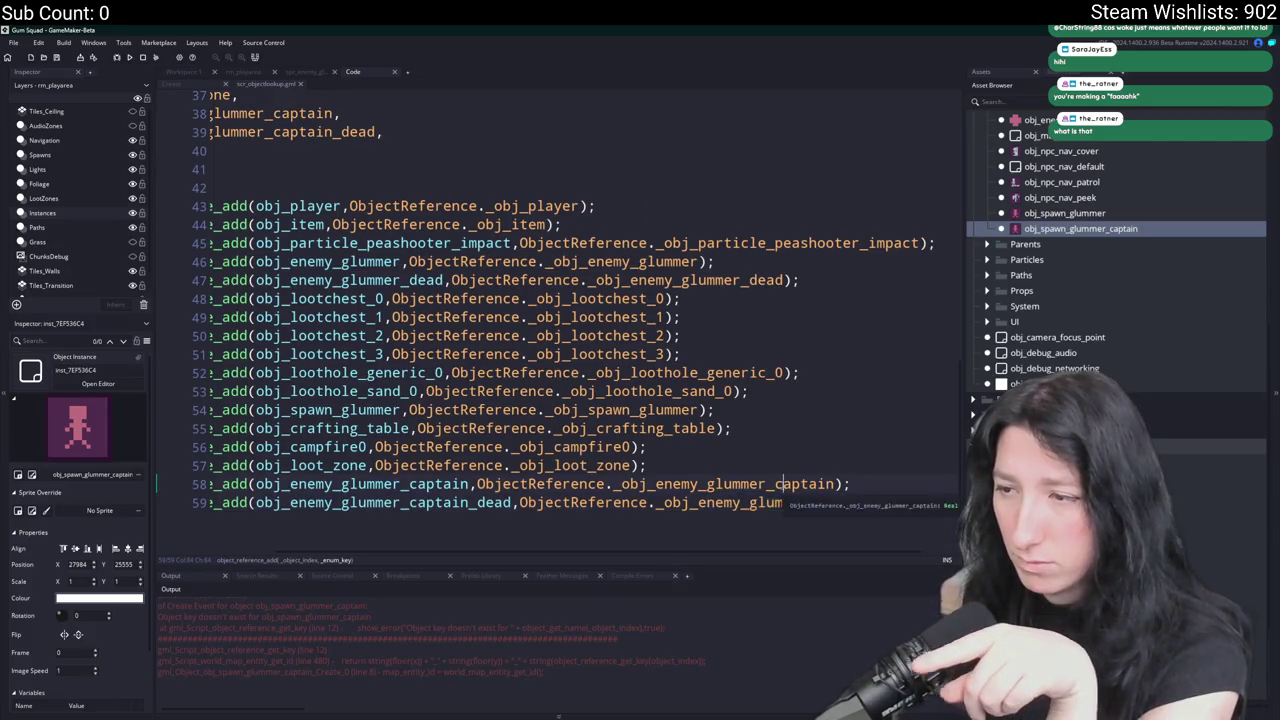
click(836, 484)
scroll(782, 486, up, 1)
scroll(171, 251, up, 10)
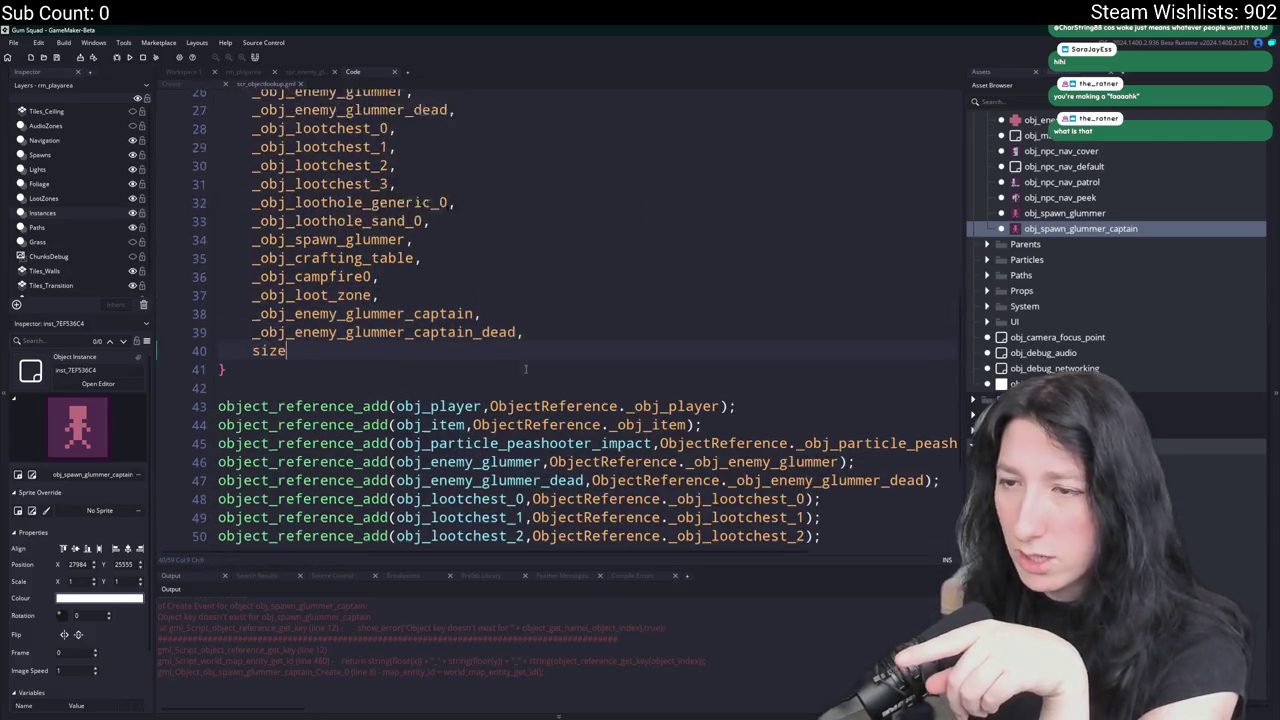
Run Clean on the build cache, then rebuild and run the game.
click(155, 57)
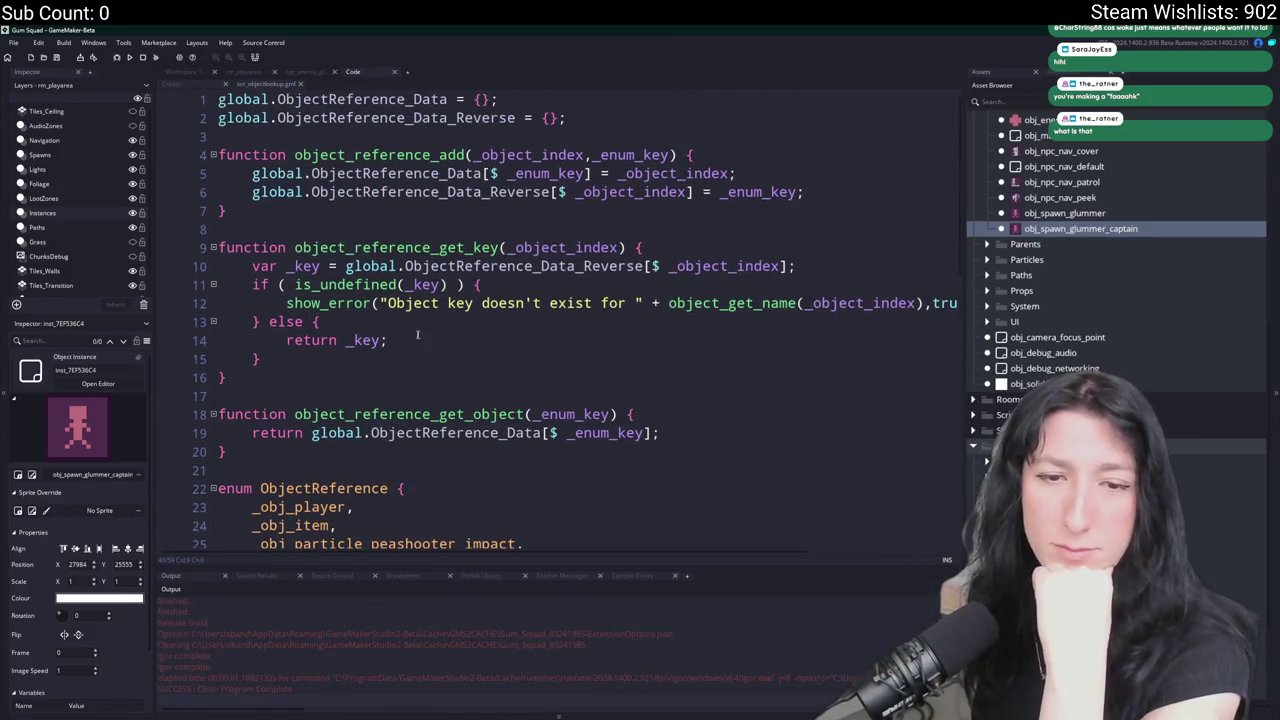
scroll(417, 334, down, 10)
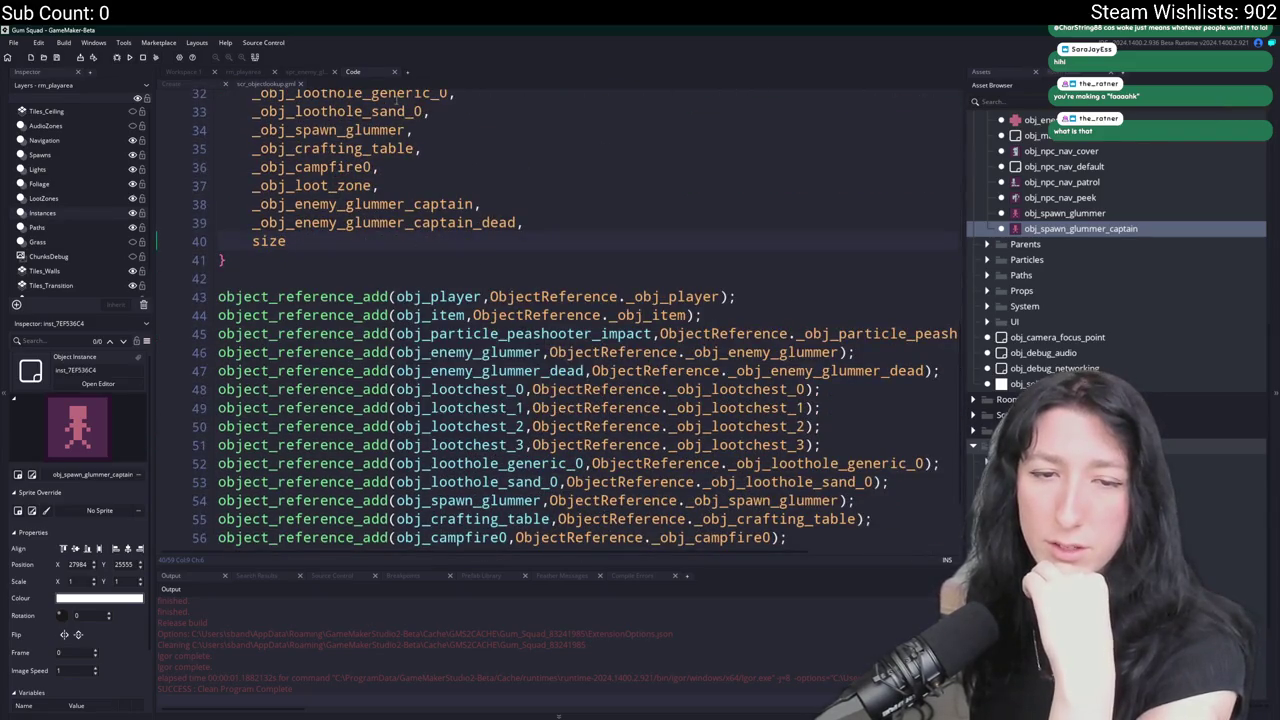
scroll(300, 145, down, 3)
click(126, 58)
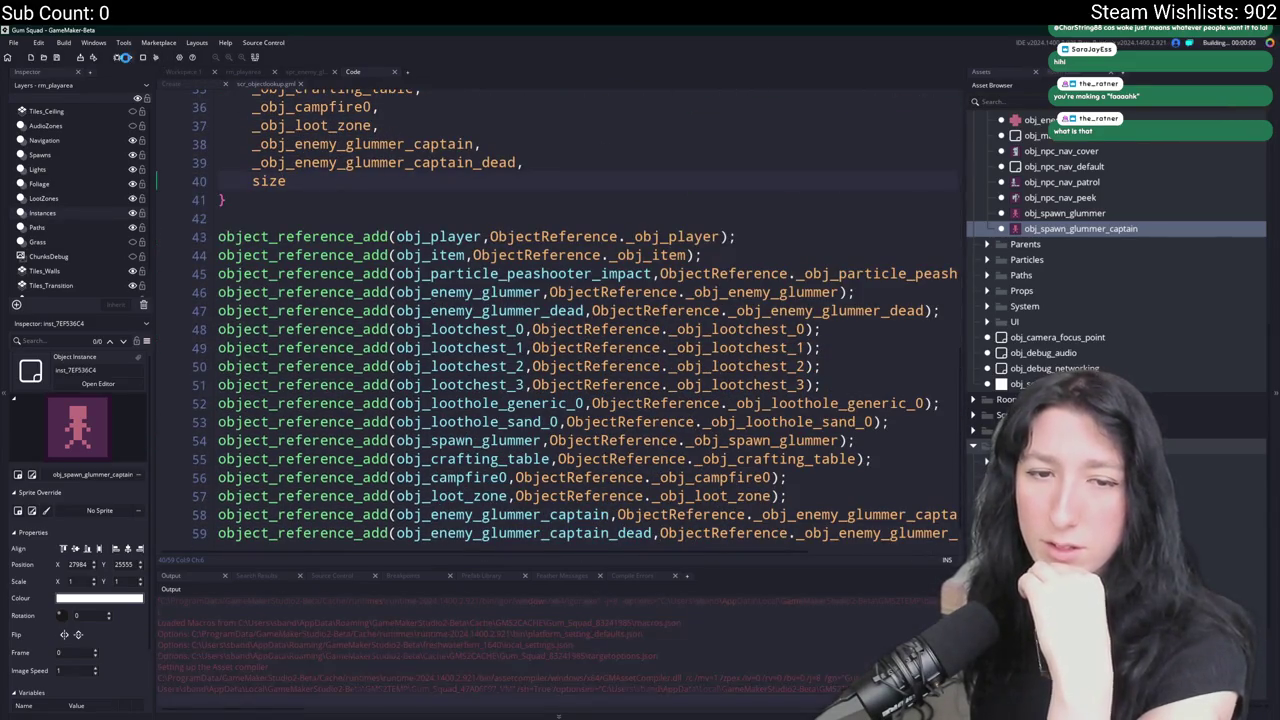
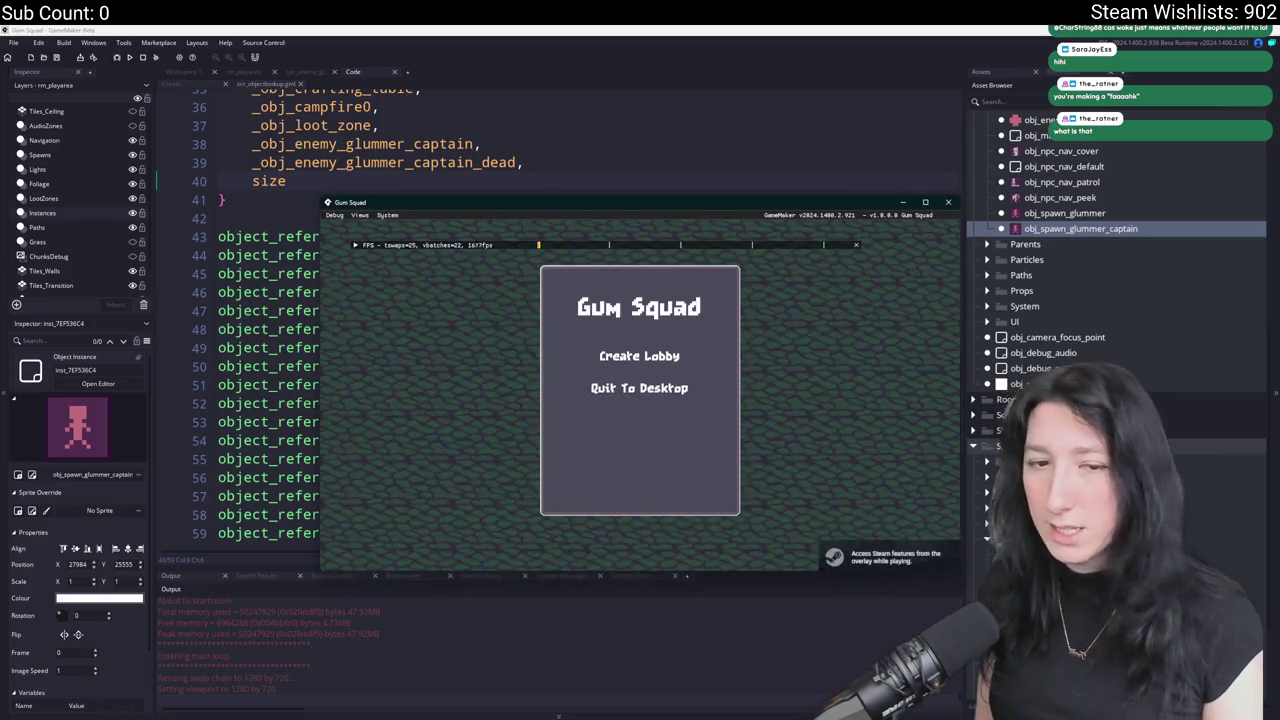
Start a lobby in the test run, then abort at the obj_spawn_glummer_captain key error.
click(640, 356)
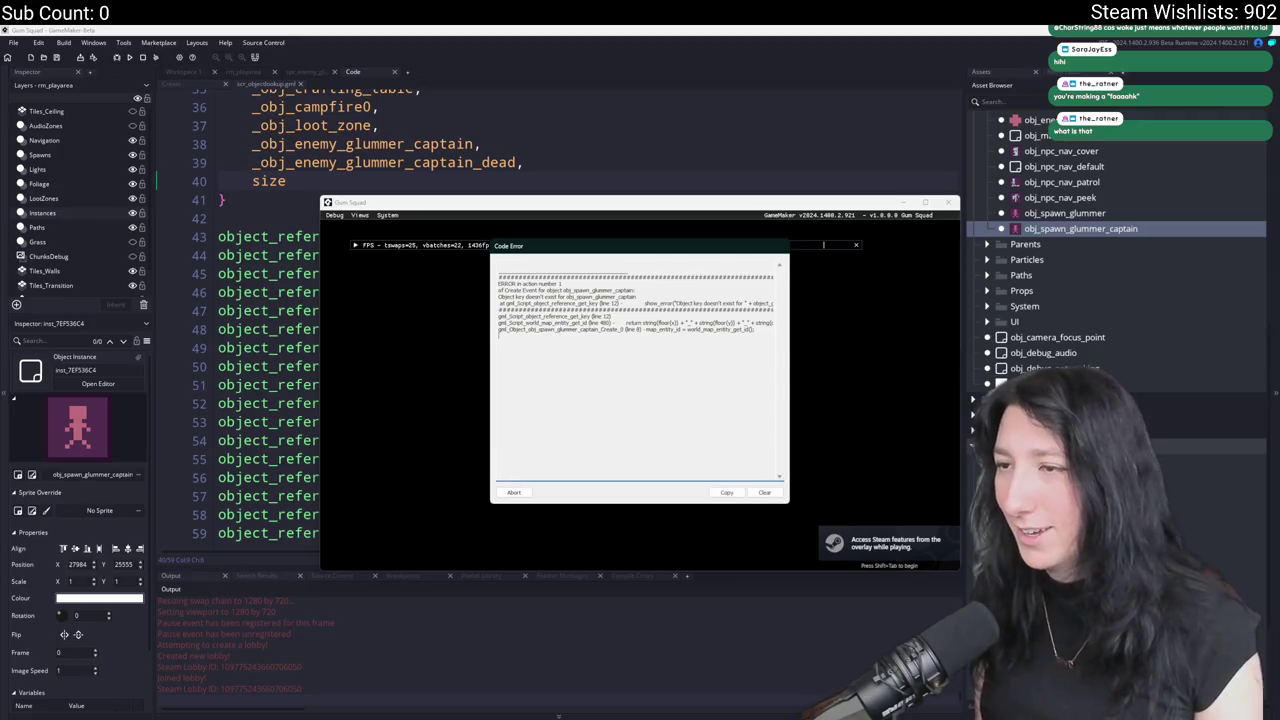
click(507, 493)
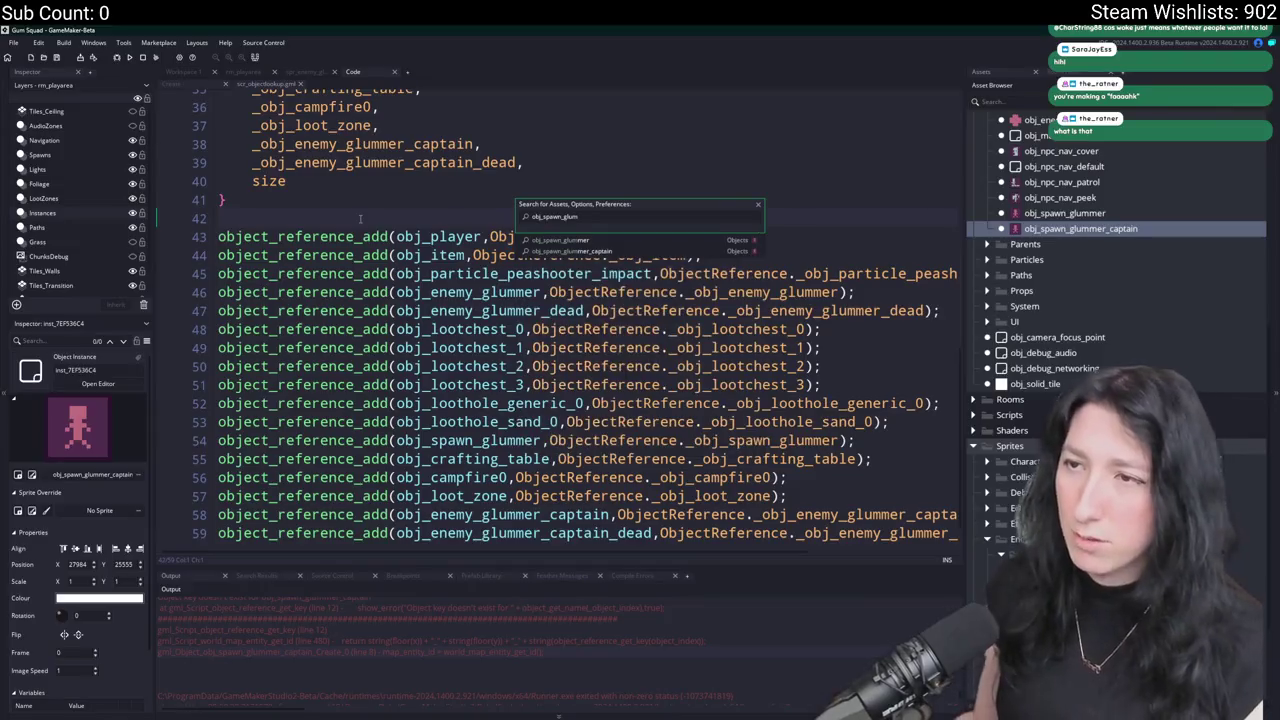
scroll(603, 394, up, 4)
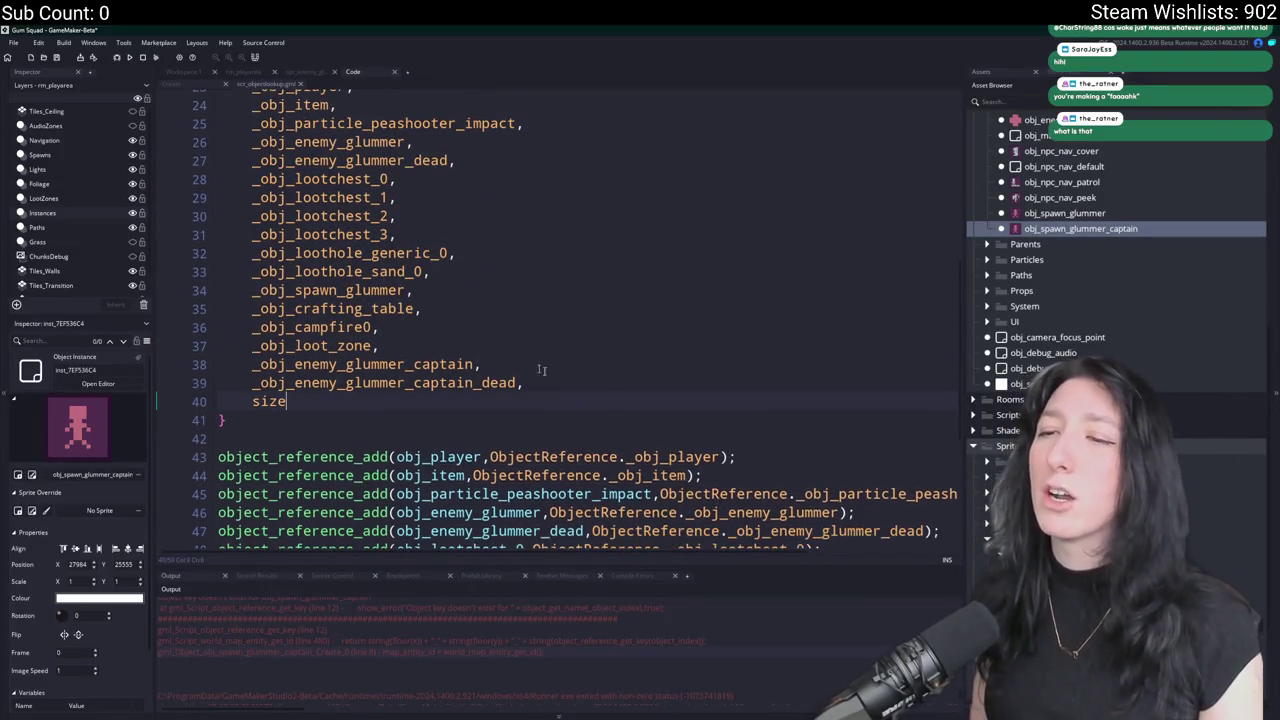
Add an obj_spawn_glummer_captain enum entry and object_reference_add line, then rebuild and run the game.
key(ctrl+d)
click(330, 308)
text(_obj_spawn_glummer_captain,)
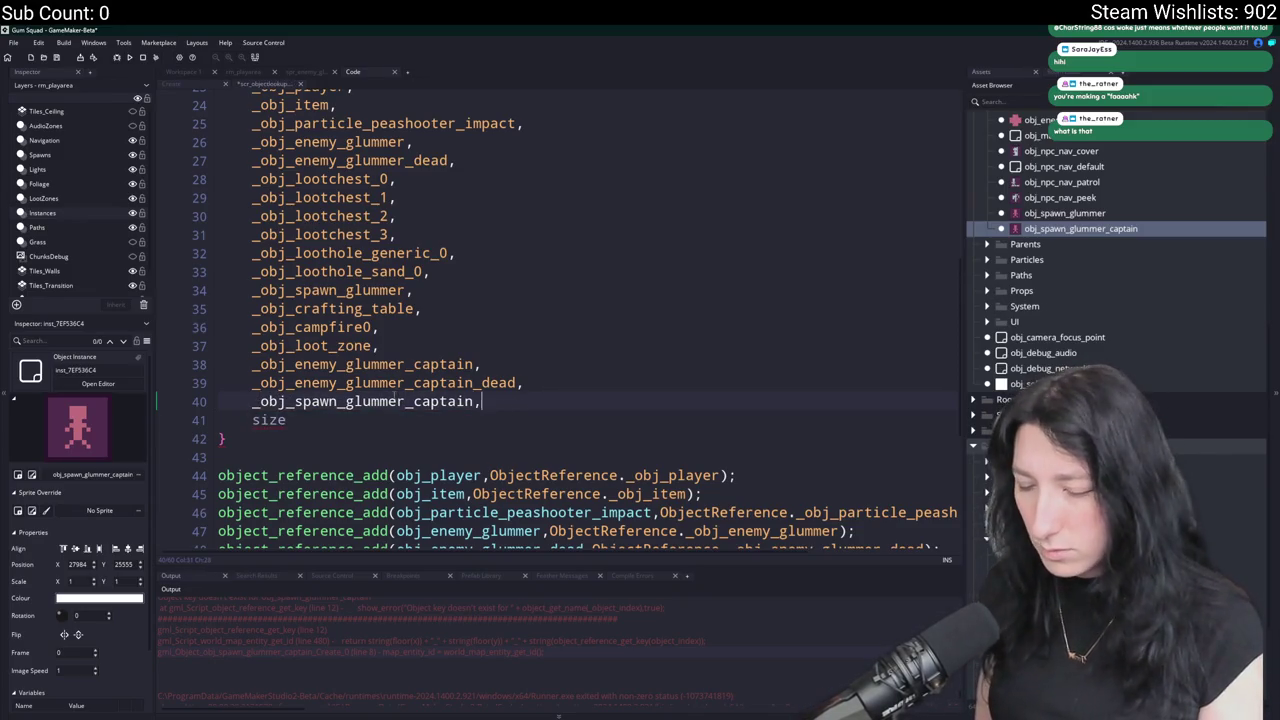
scroll(380, 398, down, 5)
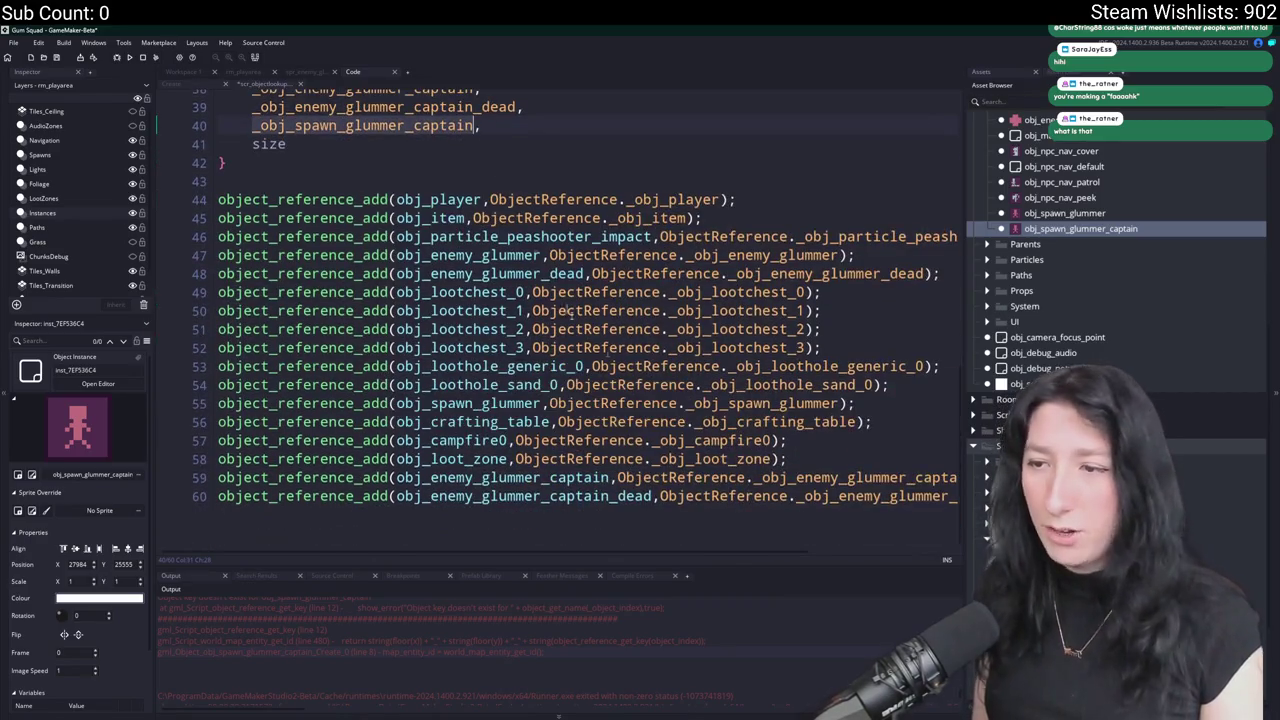
click(667, 517)
key(ctrl+d)
double_click(700, 496)
text(_obj_spawn_glummer_captain)
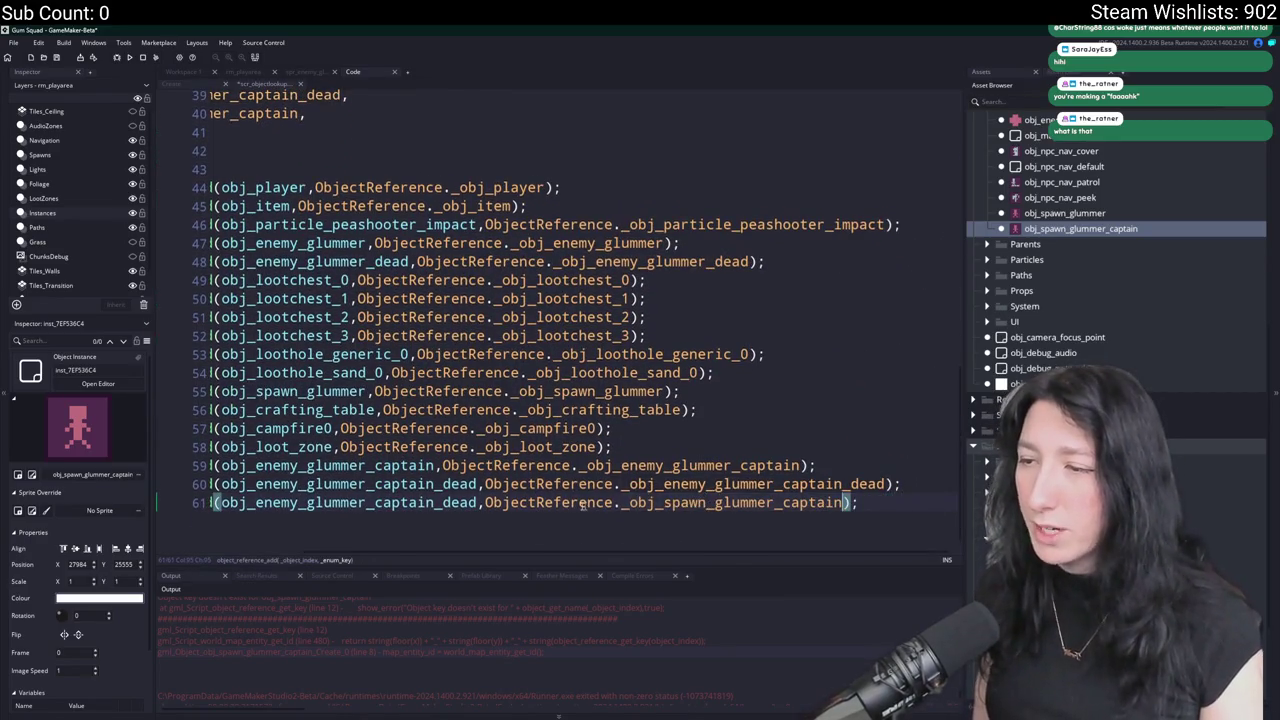
double_click(350, 503)
text(_obj_spawn_glummer_captain)
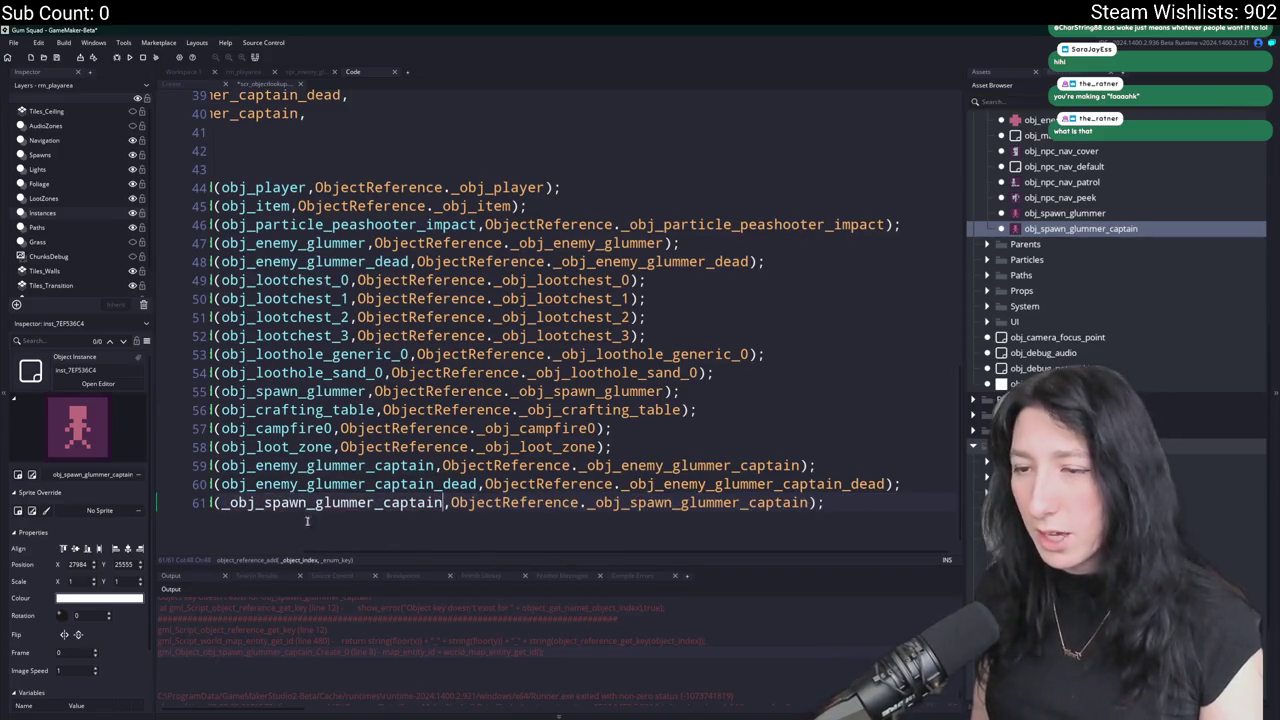
key(Home)
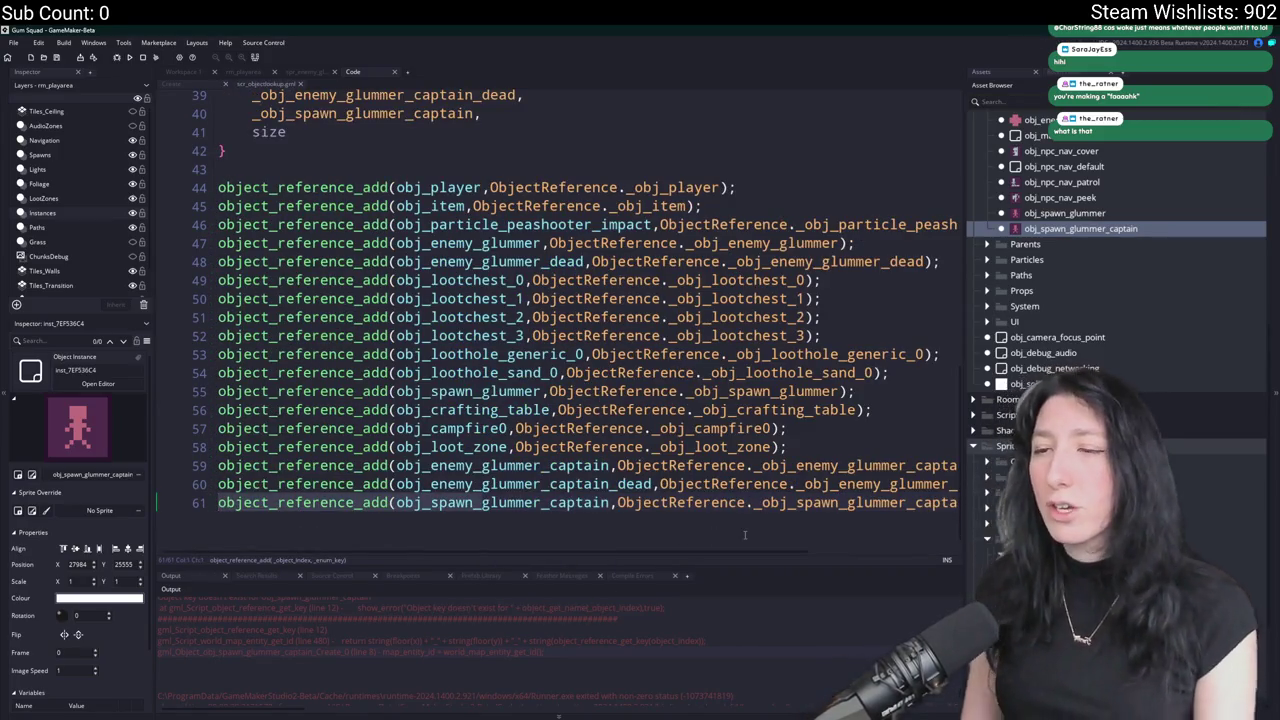
key(F5)
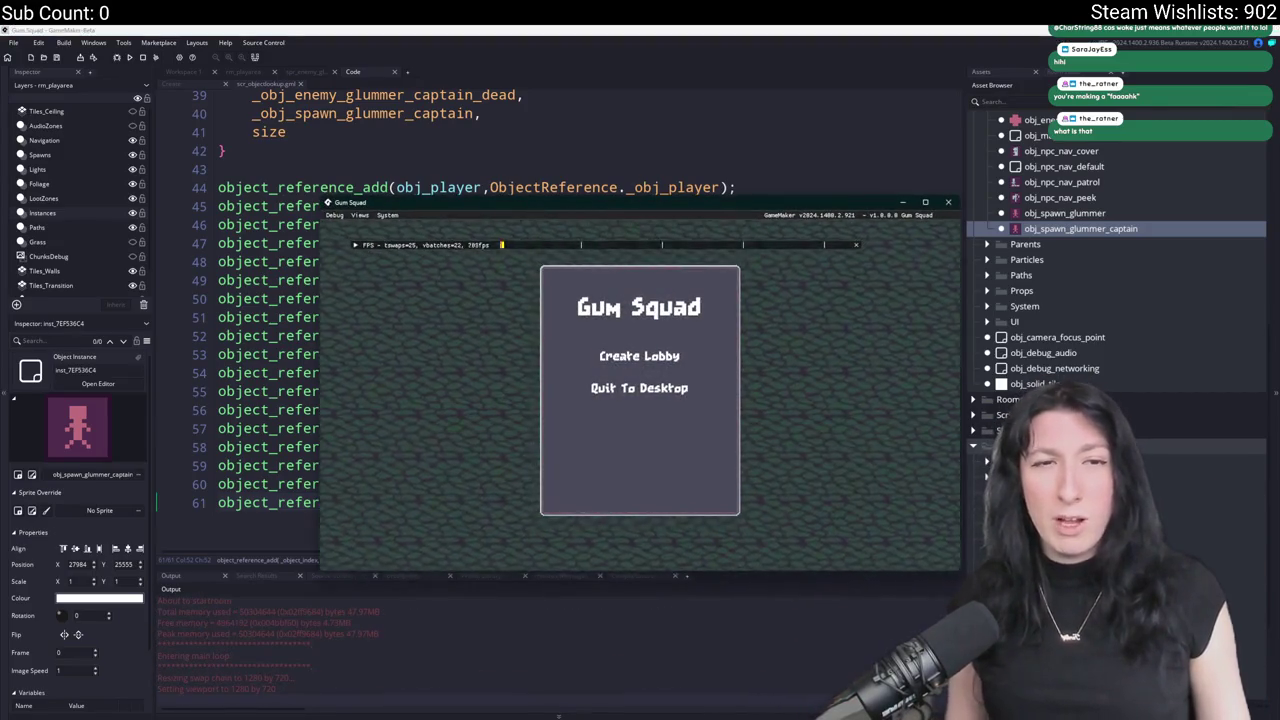
Create a lobby and equip the first inventory item in the character's hand.
click(598, 358)
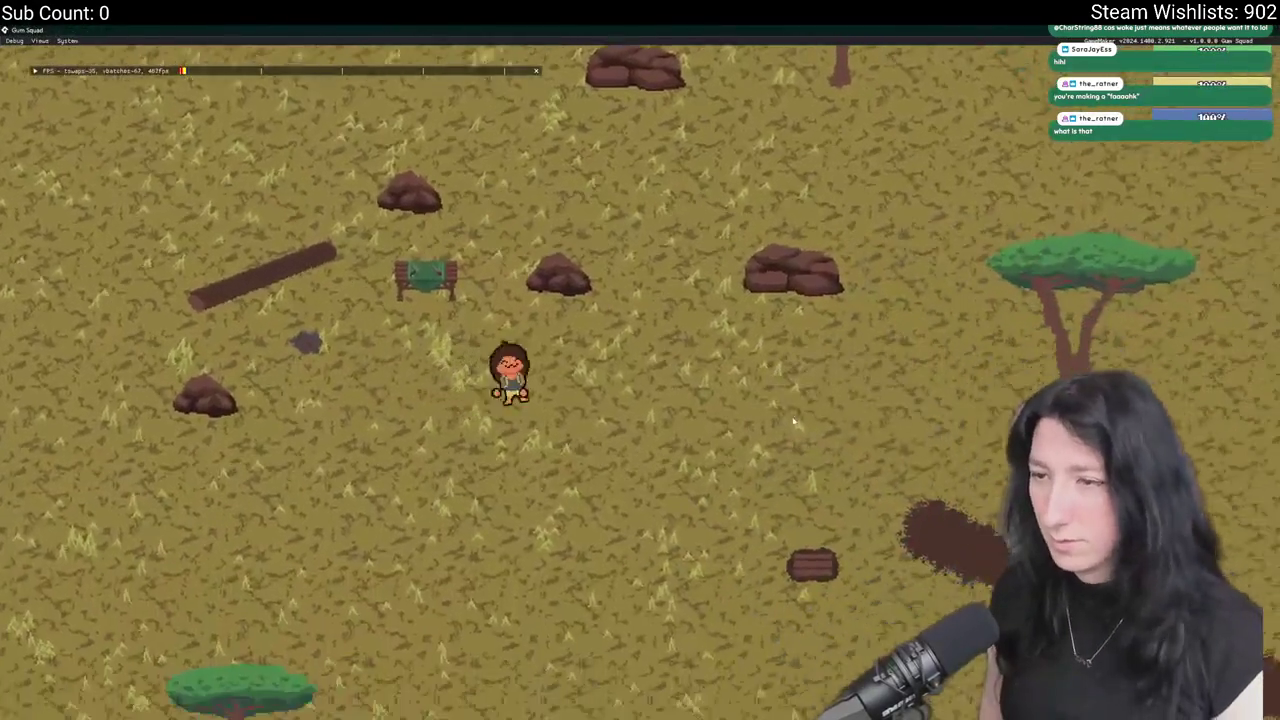
key(Tab)
click(229, 434)
key(Tab)
Walk the character right past the sandy area into the dark brick area toward the enemies.
key(d)
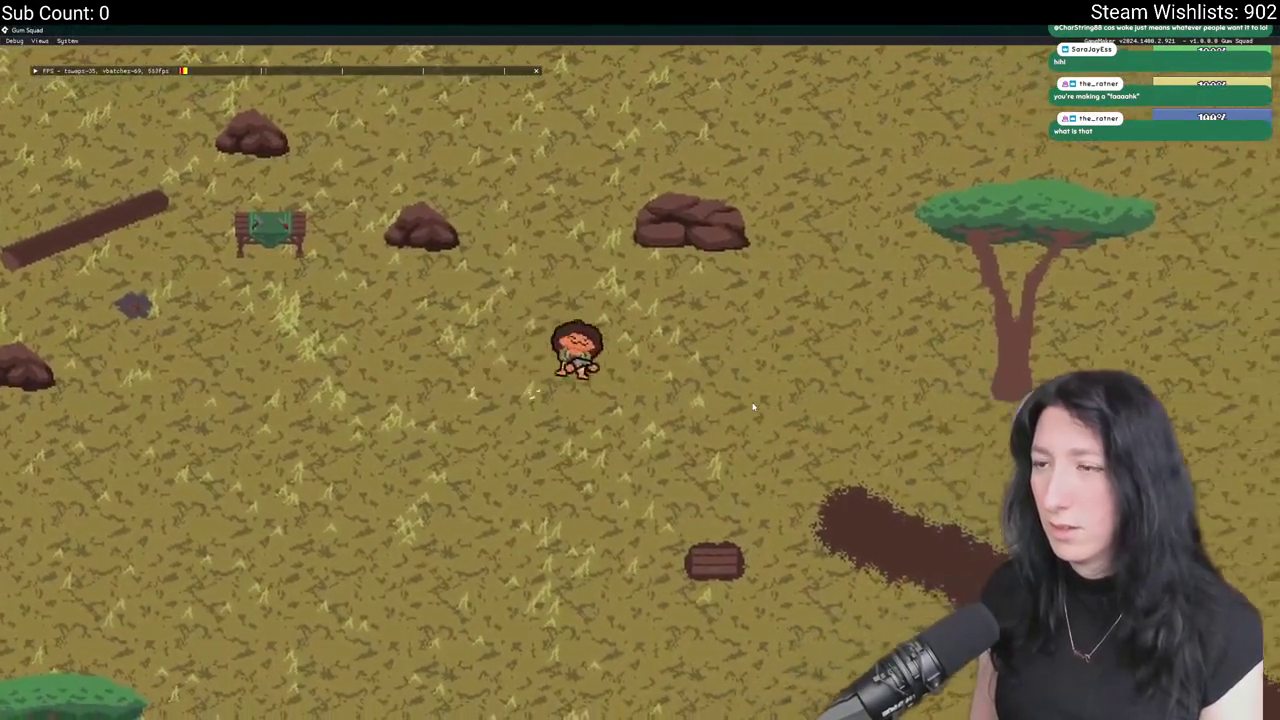
key(d)
key(s)
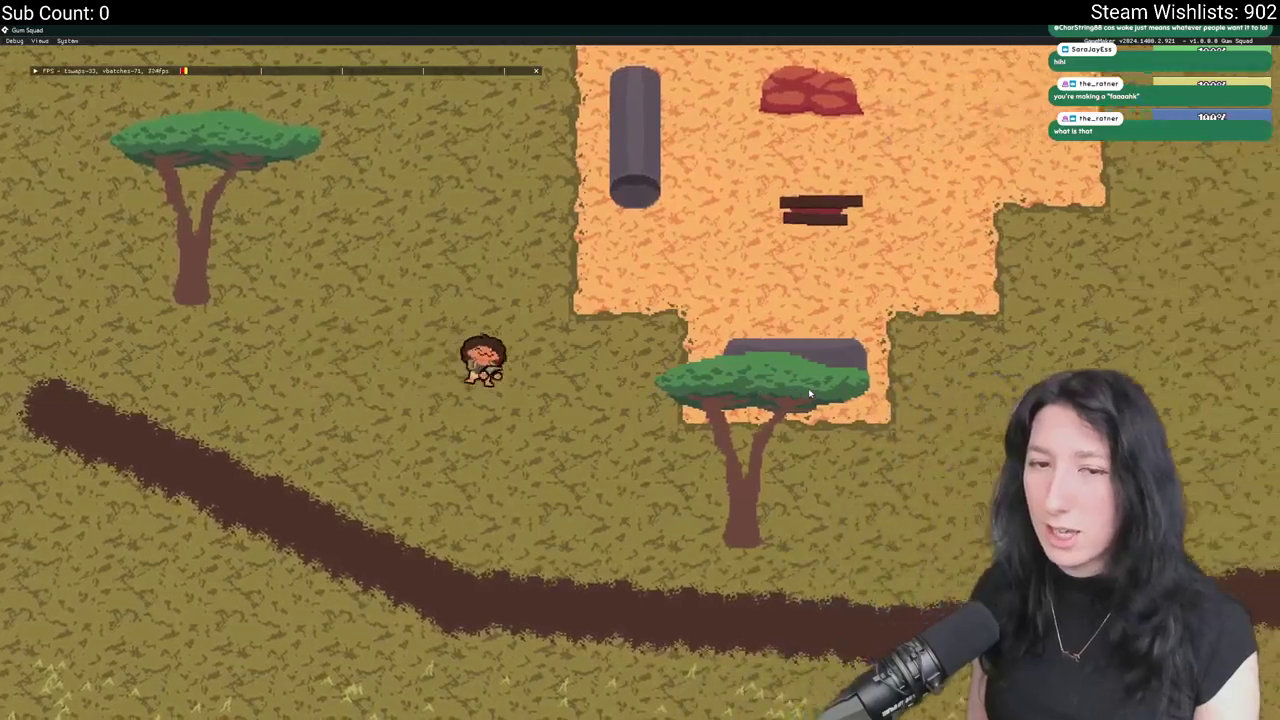
key(d)
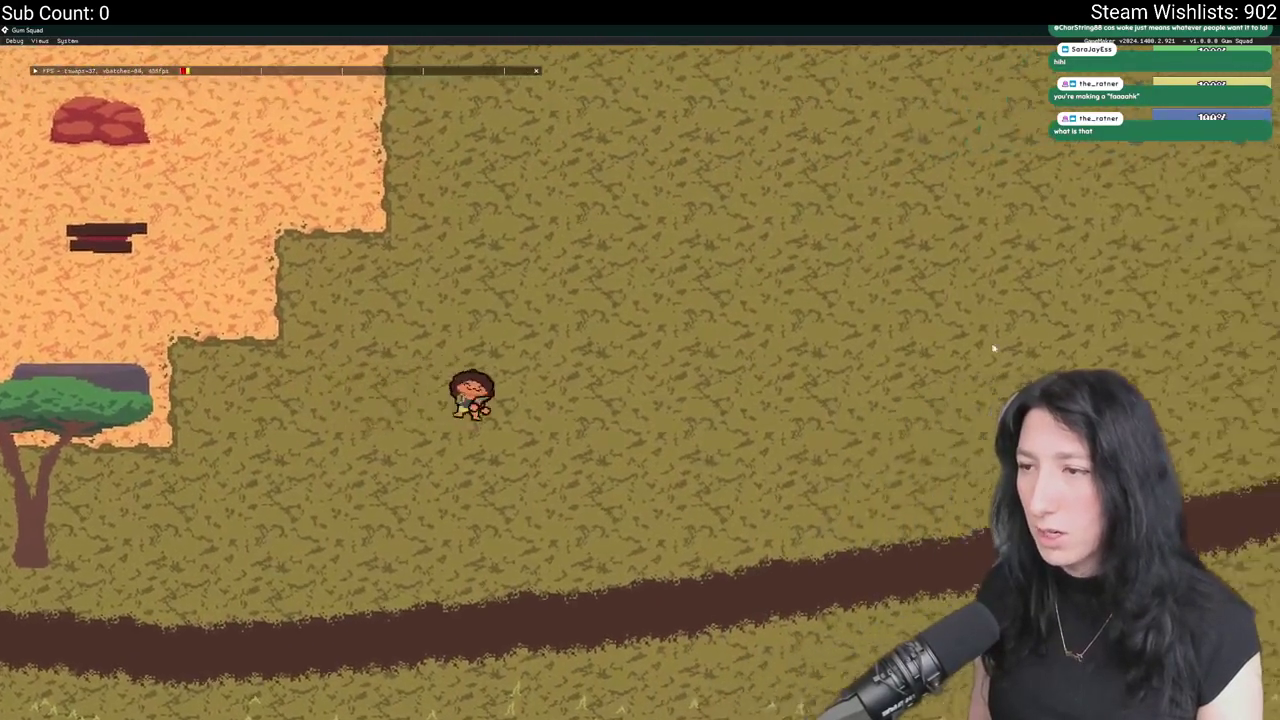
key(d)
scroll(594, 405, down, 3)
scroll(594, 408, up, 2)
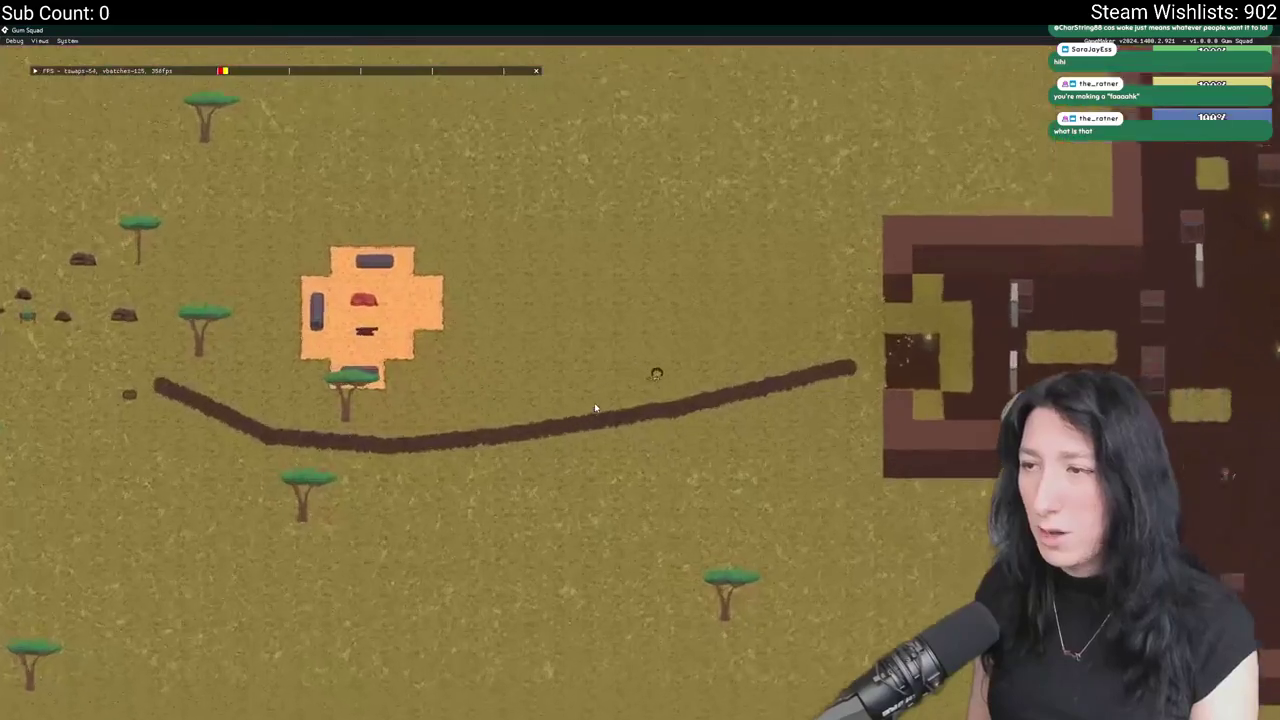
scroll(594, 408, up, 3)
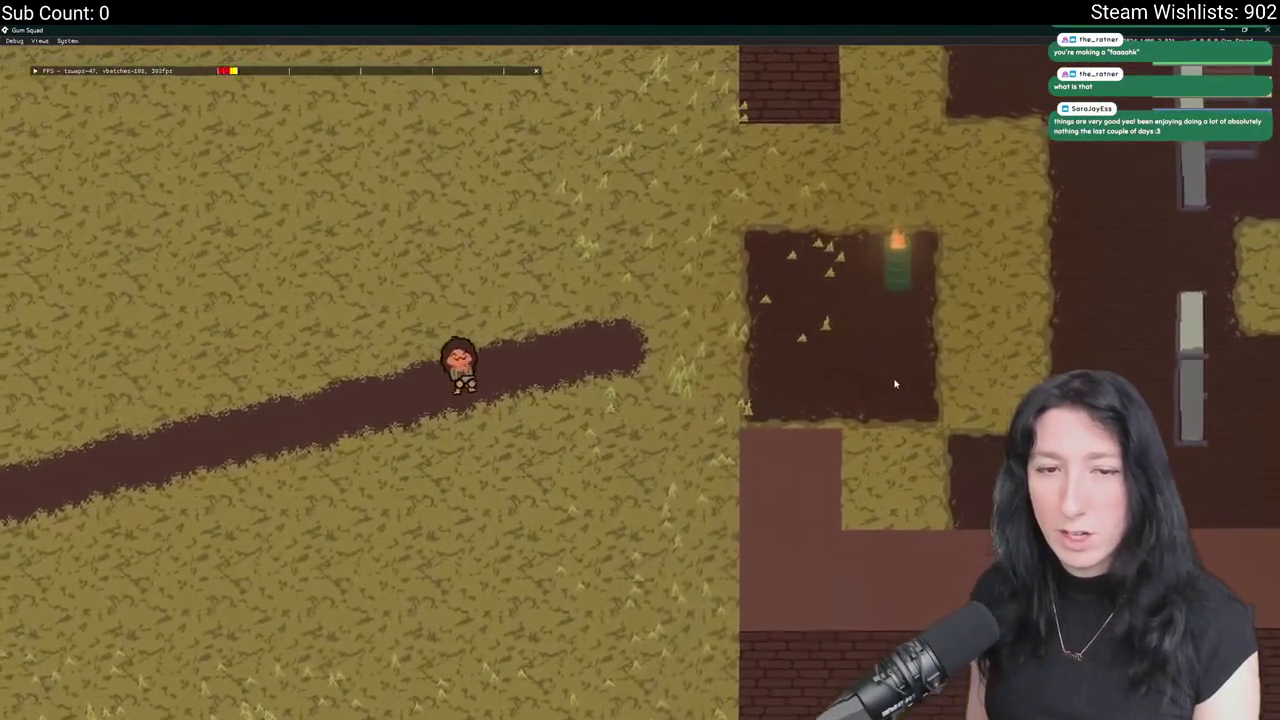
key(d)
key(s)
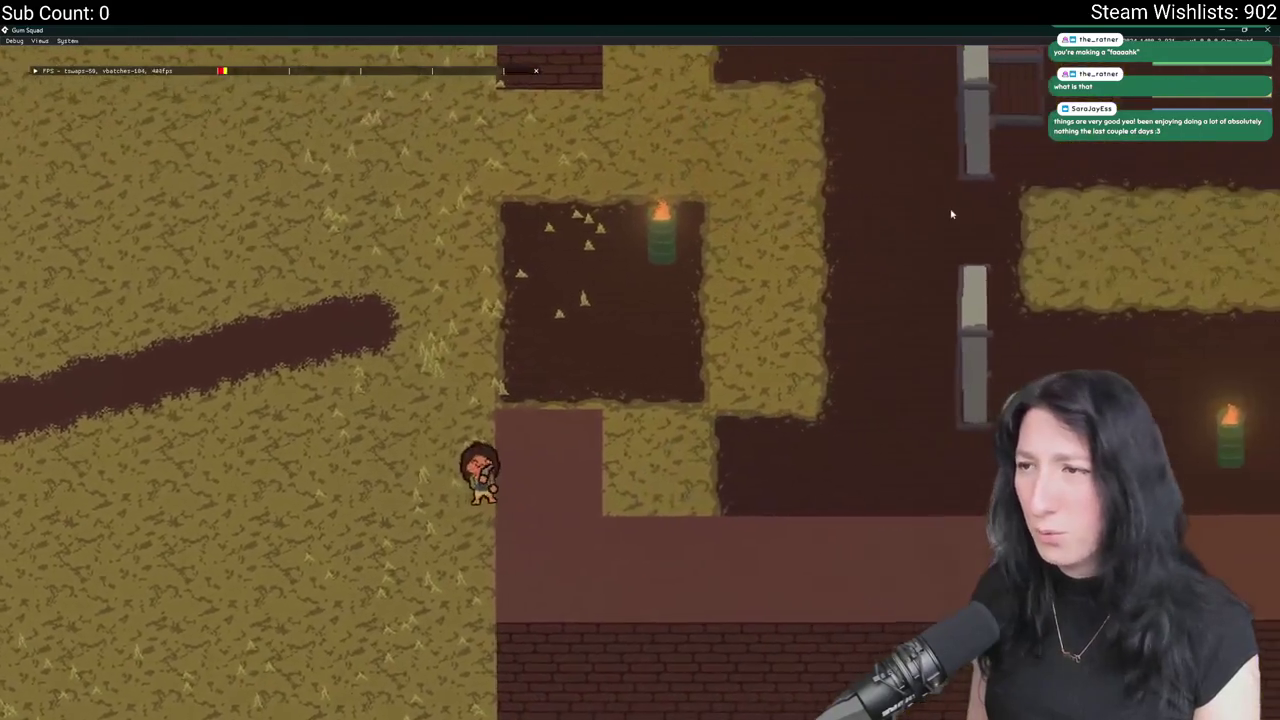
key(w)
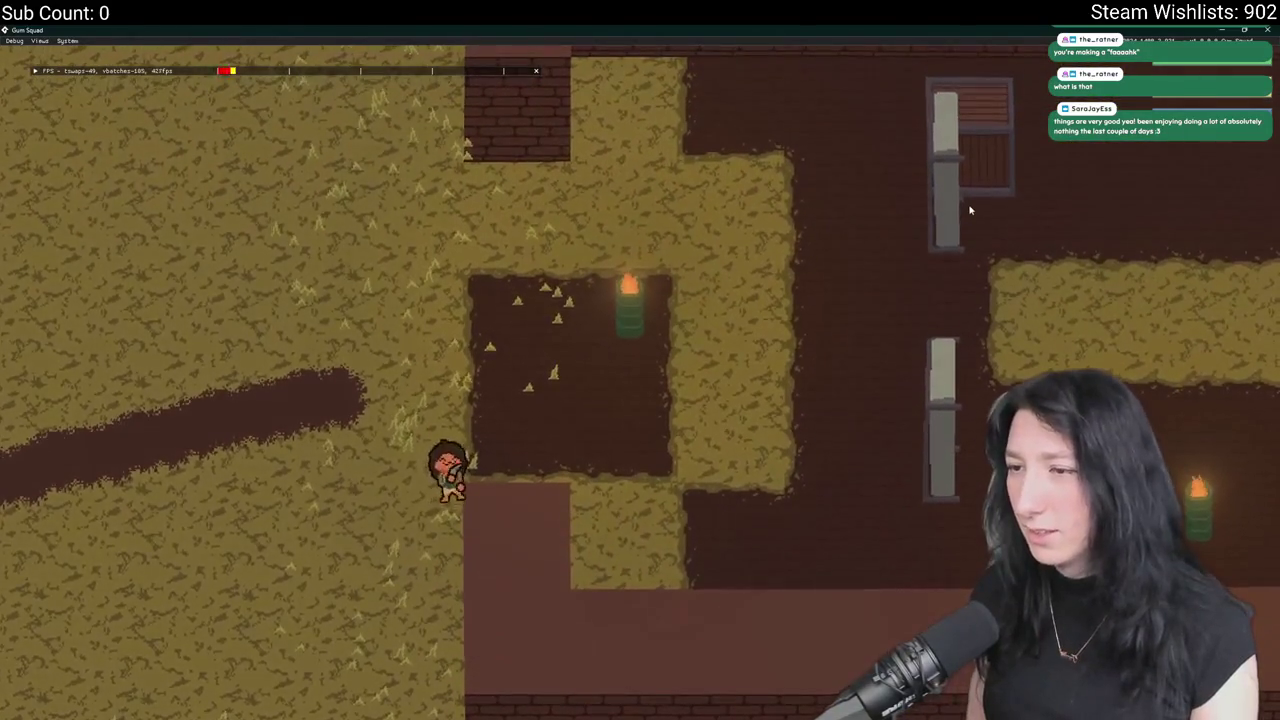
key(d)
key(w)
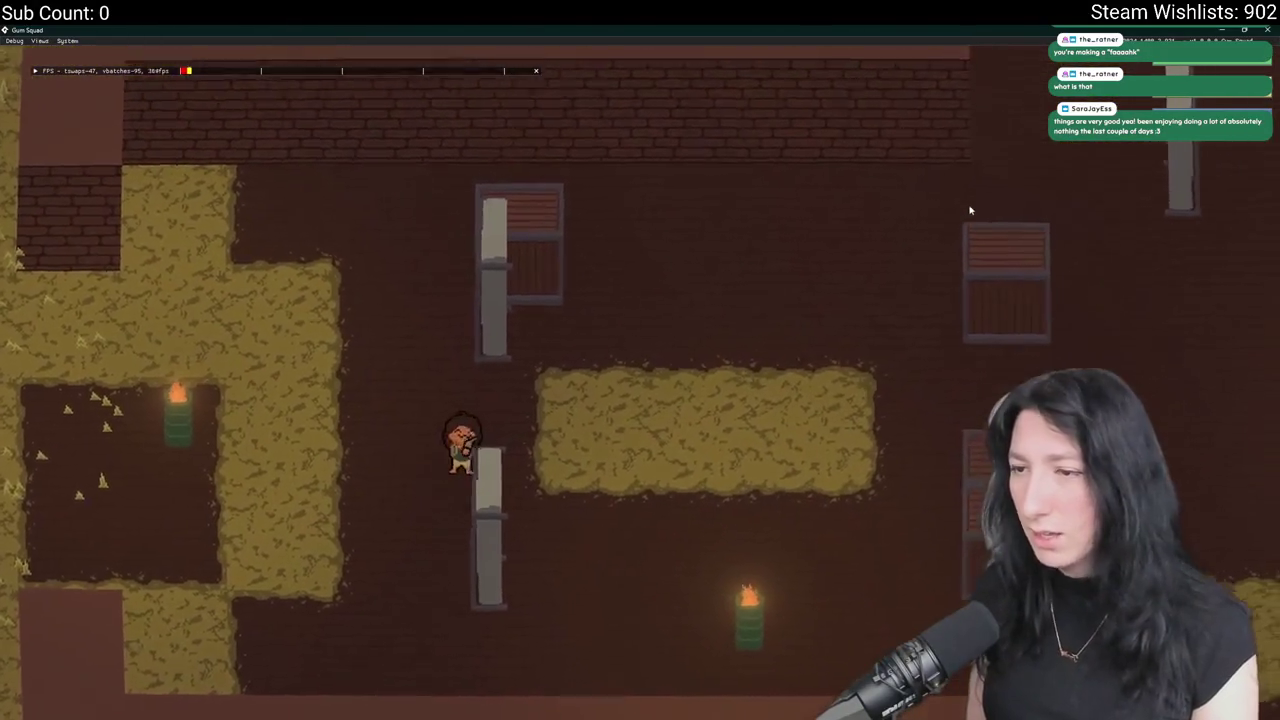
key(d)
scroll(843, 320, down, 5)
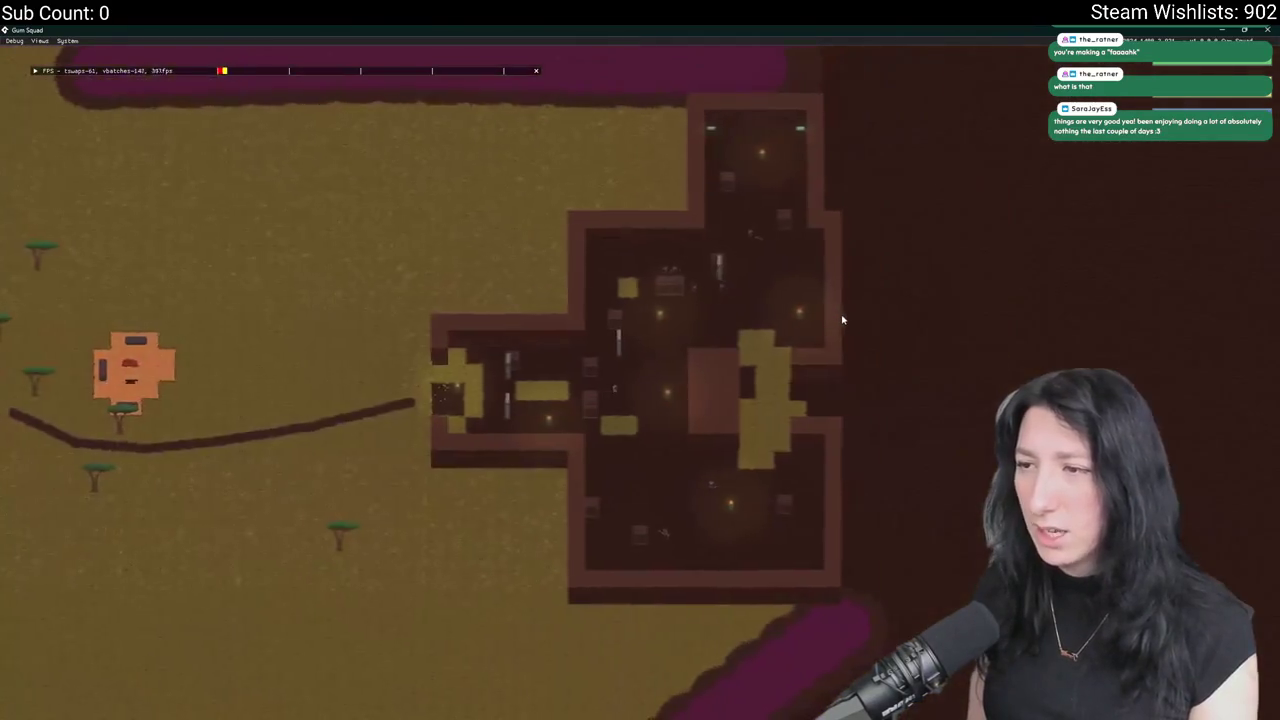
scroll(843, 320, up, 5)
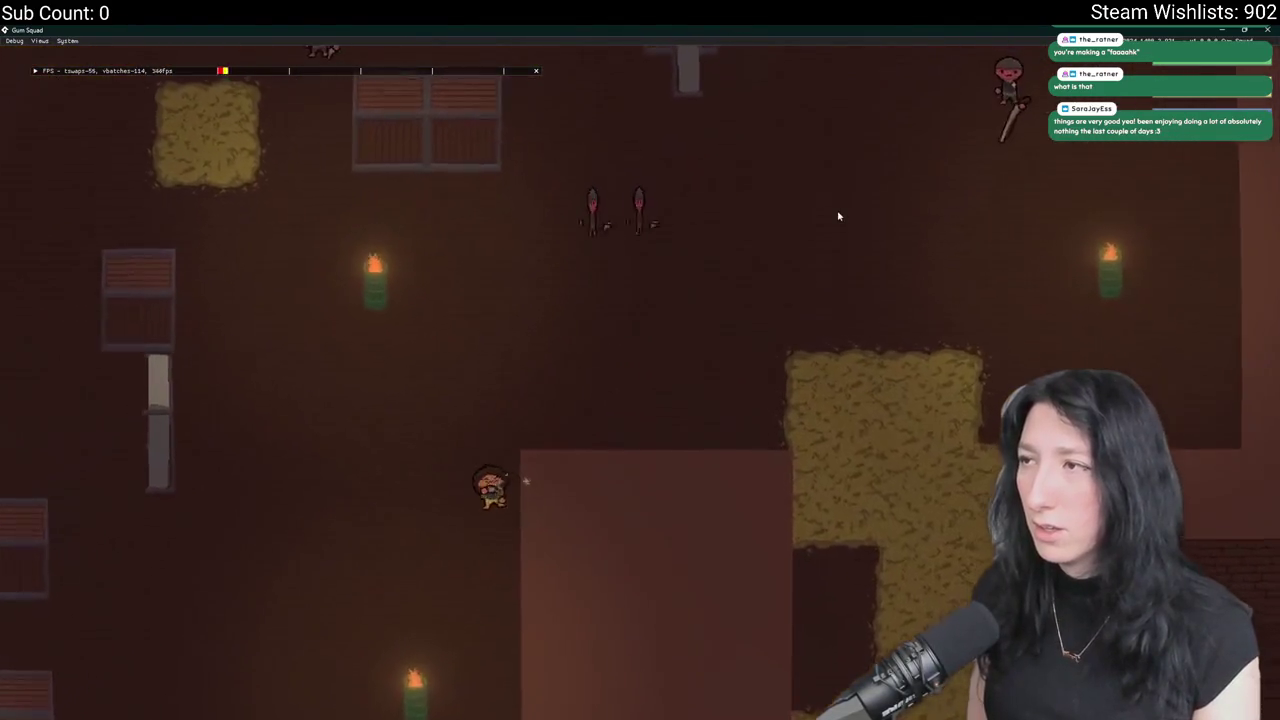
key(d)
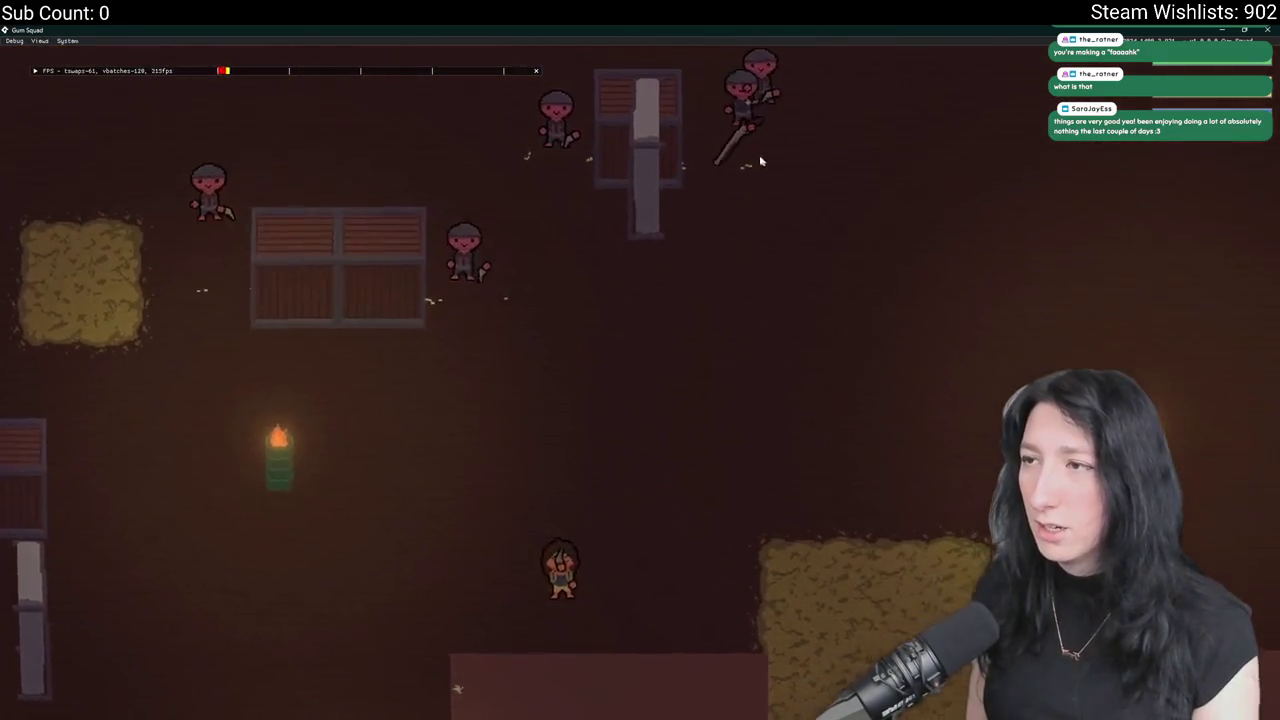
key(d)
key(w)
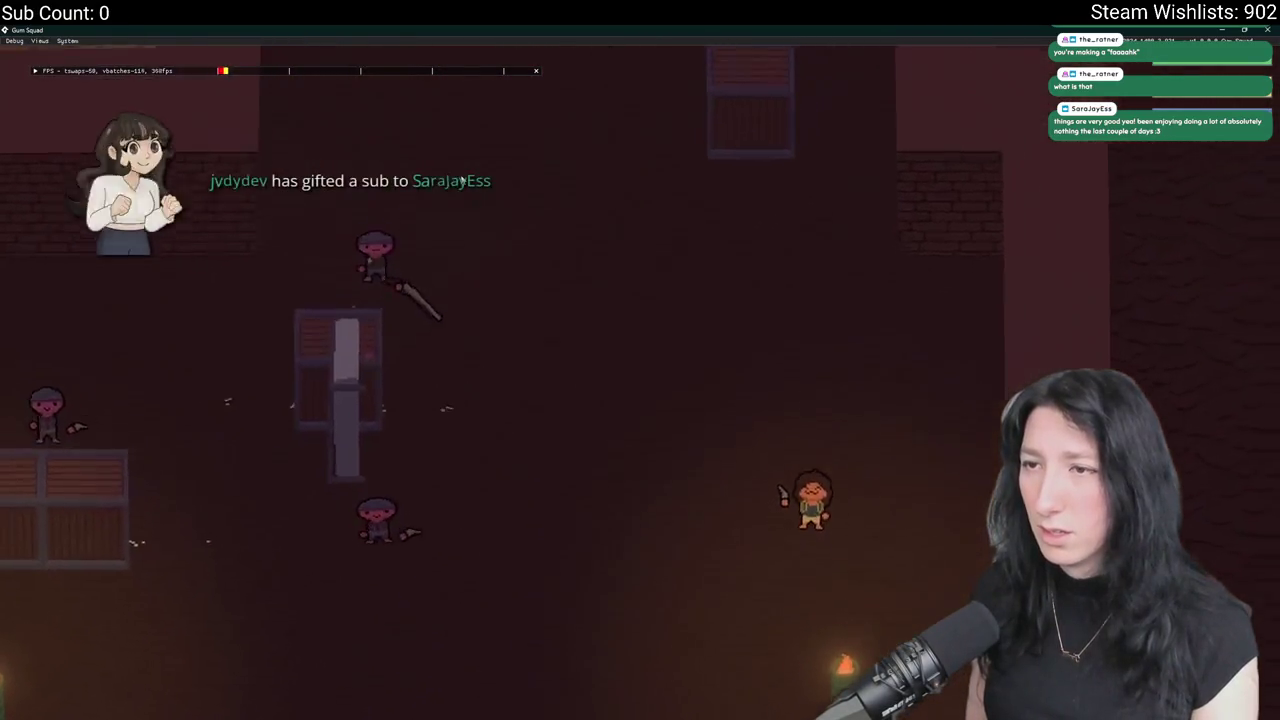
key(d)
key(s)
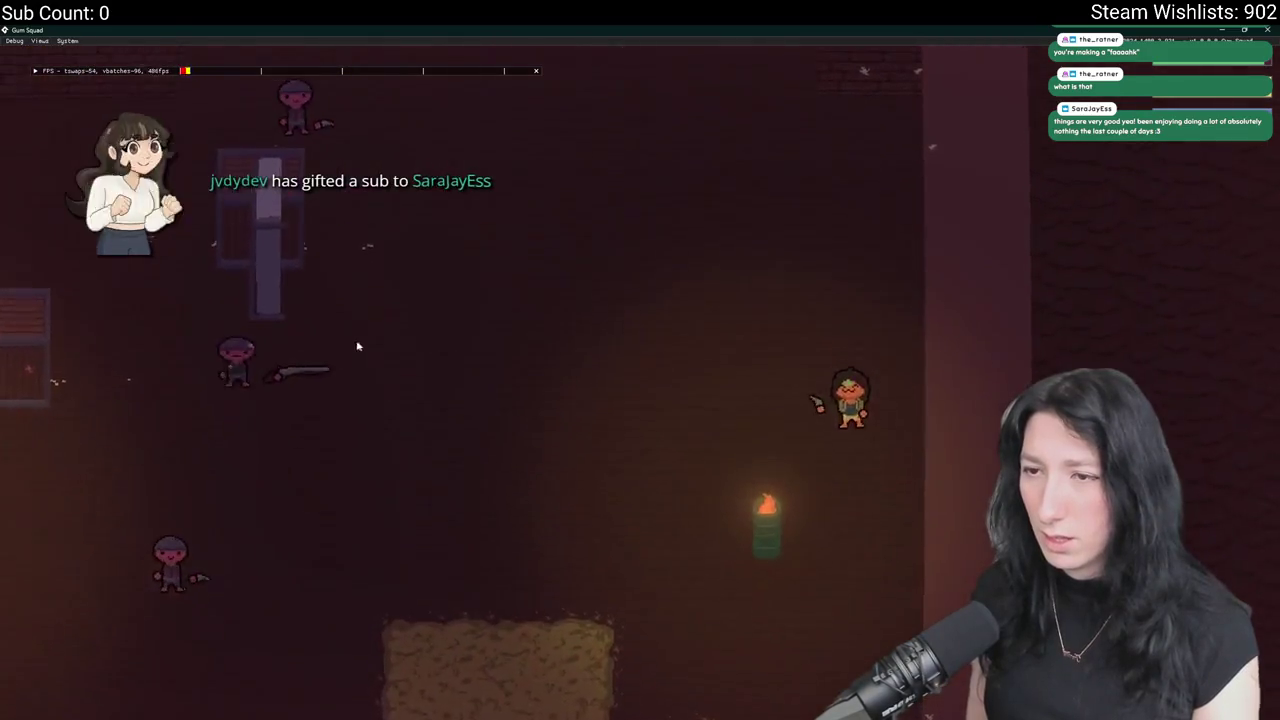
Walk the character through the dungeon rooms past the torches, then switch back to GameMaker.
key(s)
key(a)
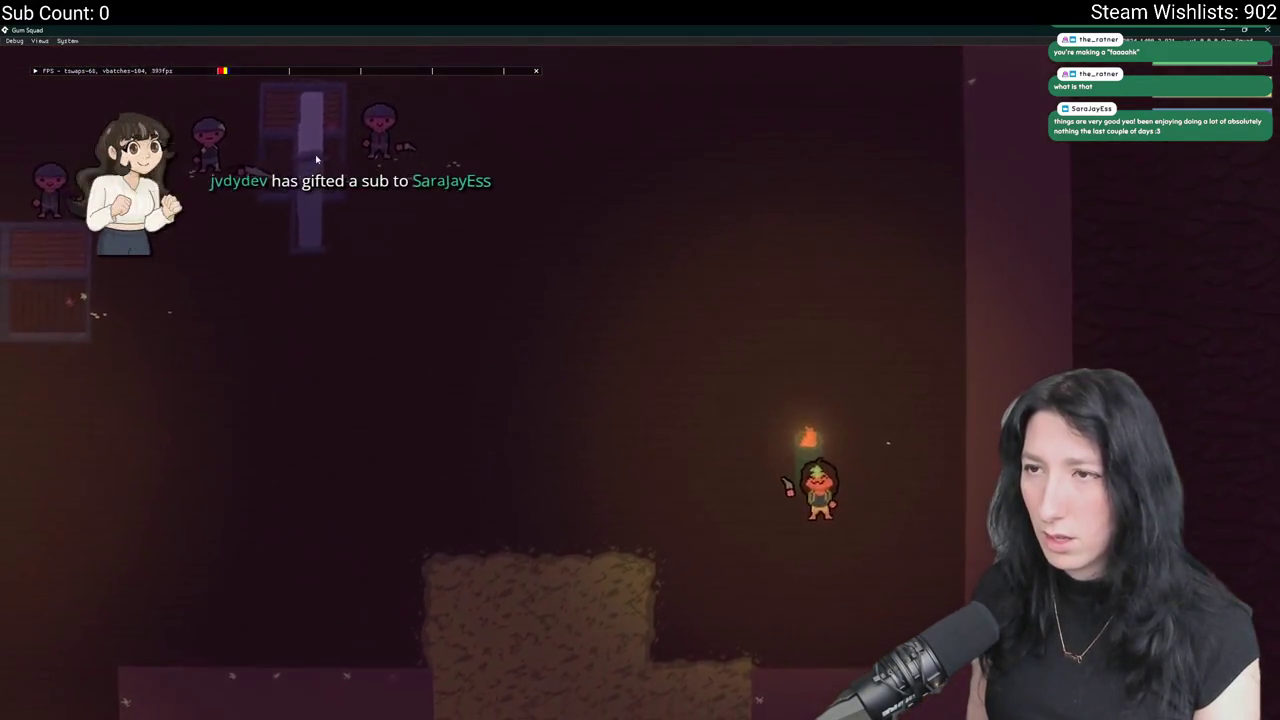
key(w)
key(d)
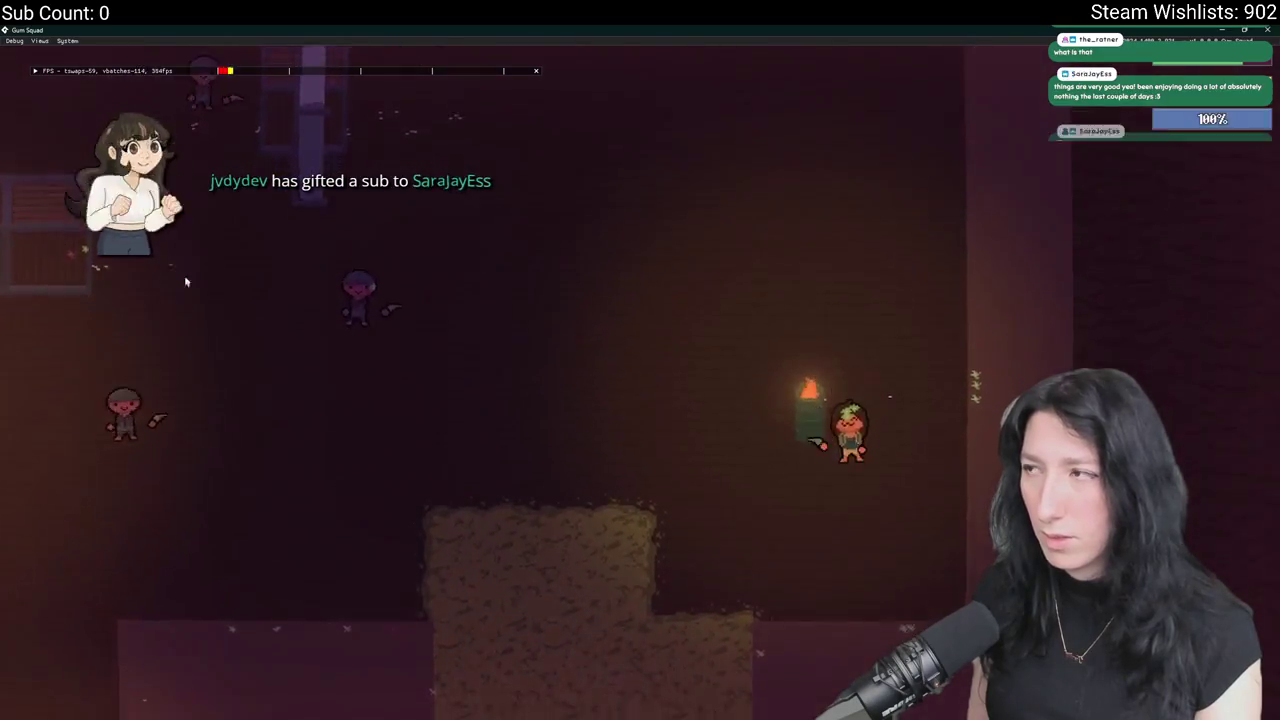
key(s)
key(a)
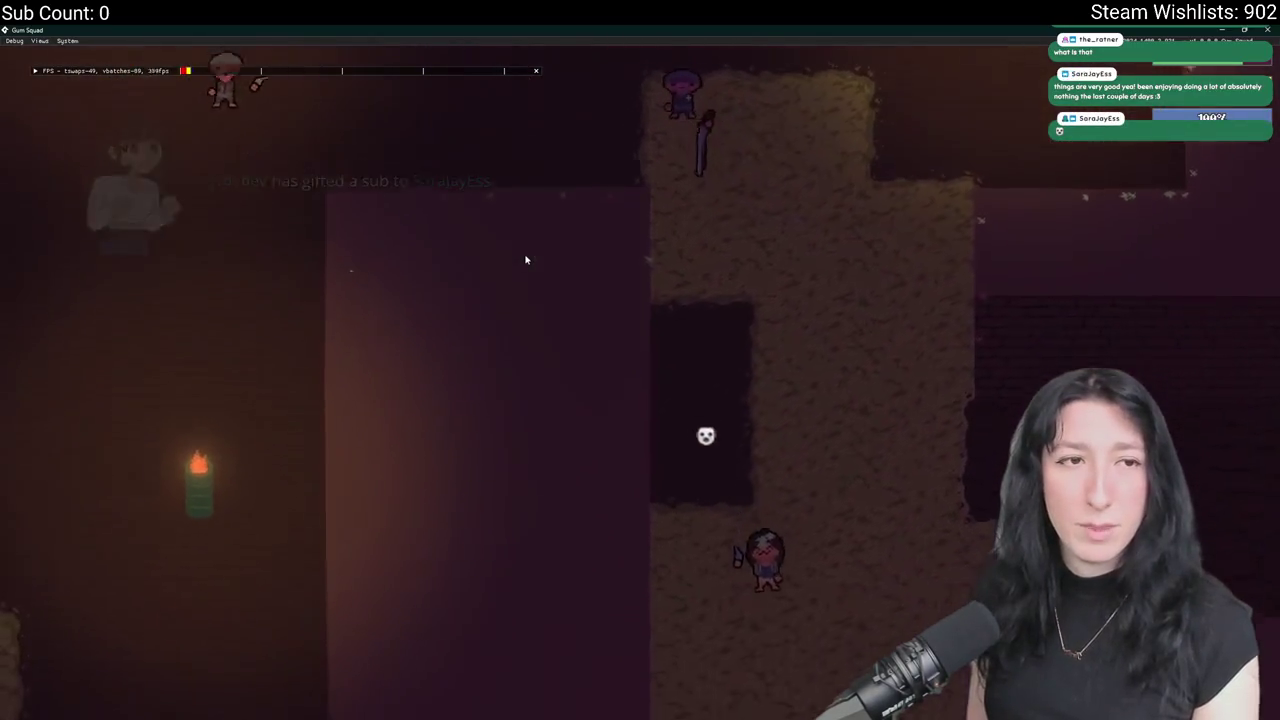
key(s)
key(a)
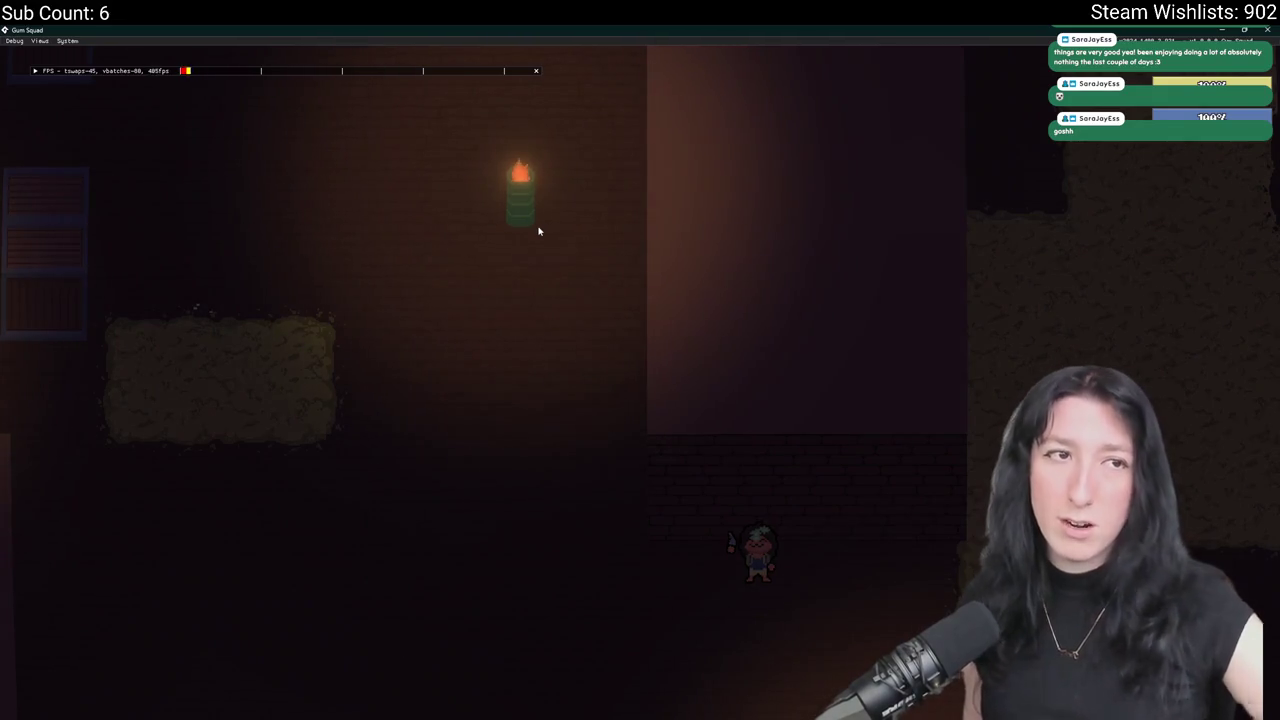
key(a)
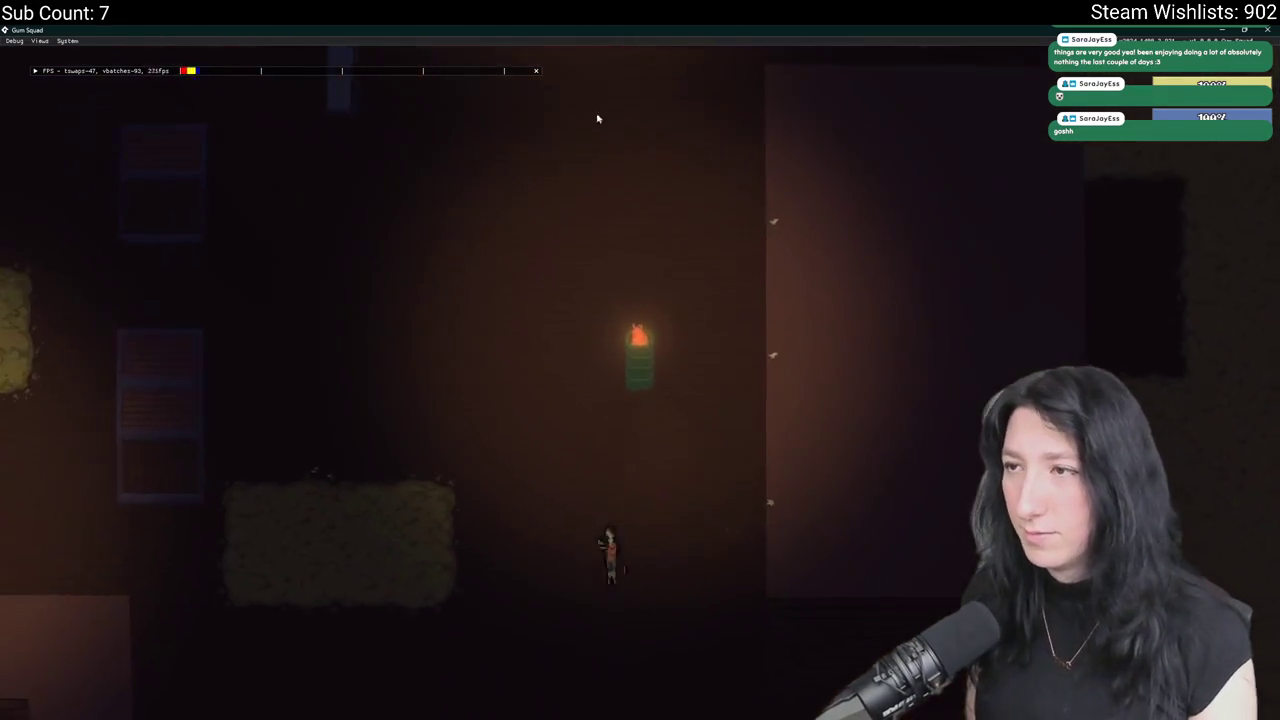
key(s)
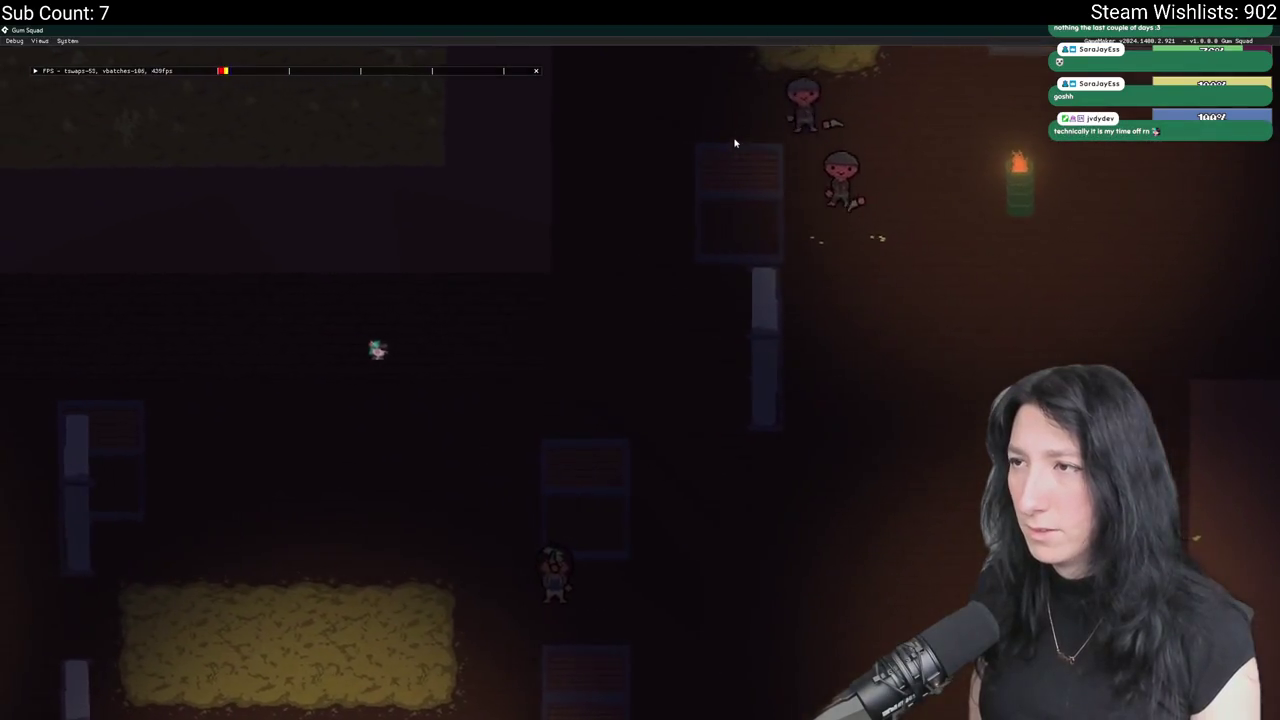
key(d)
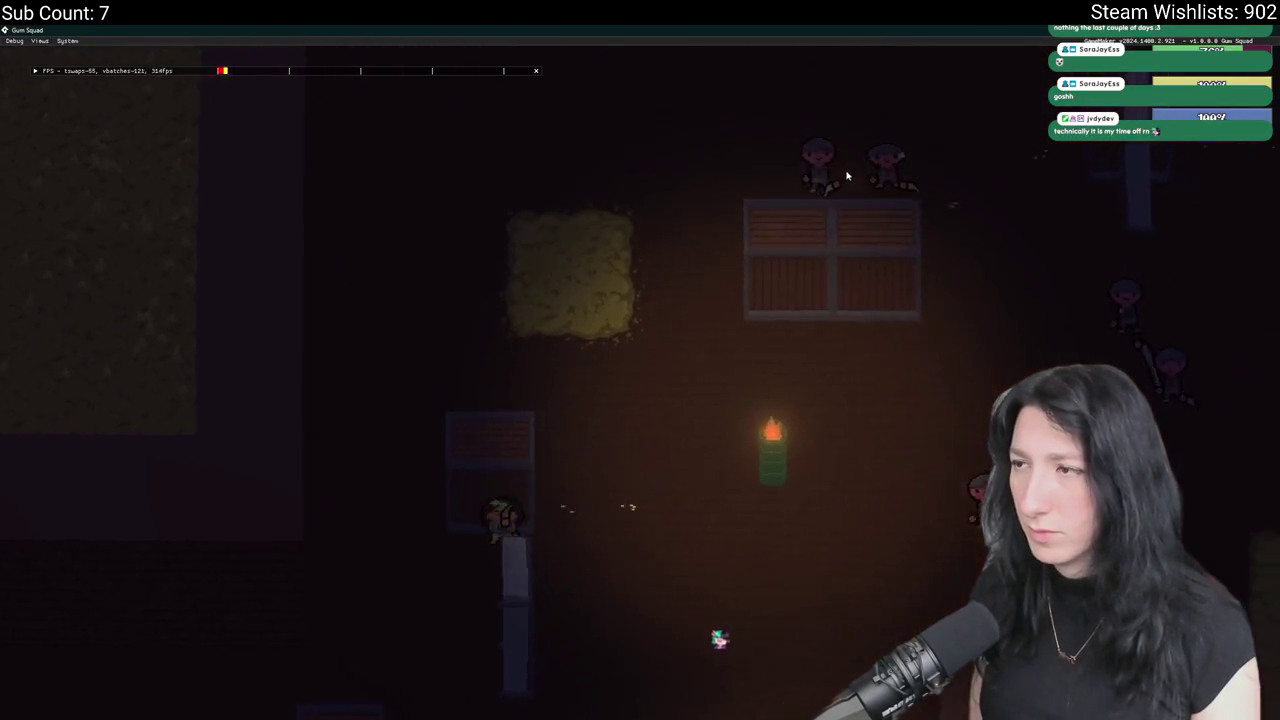
key(w)
key(d)
key(s)
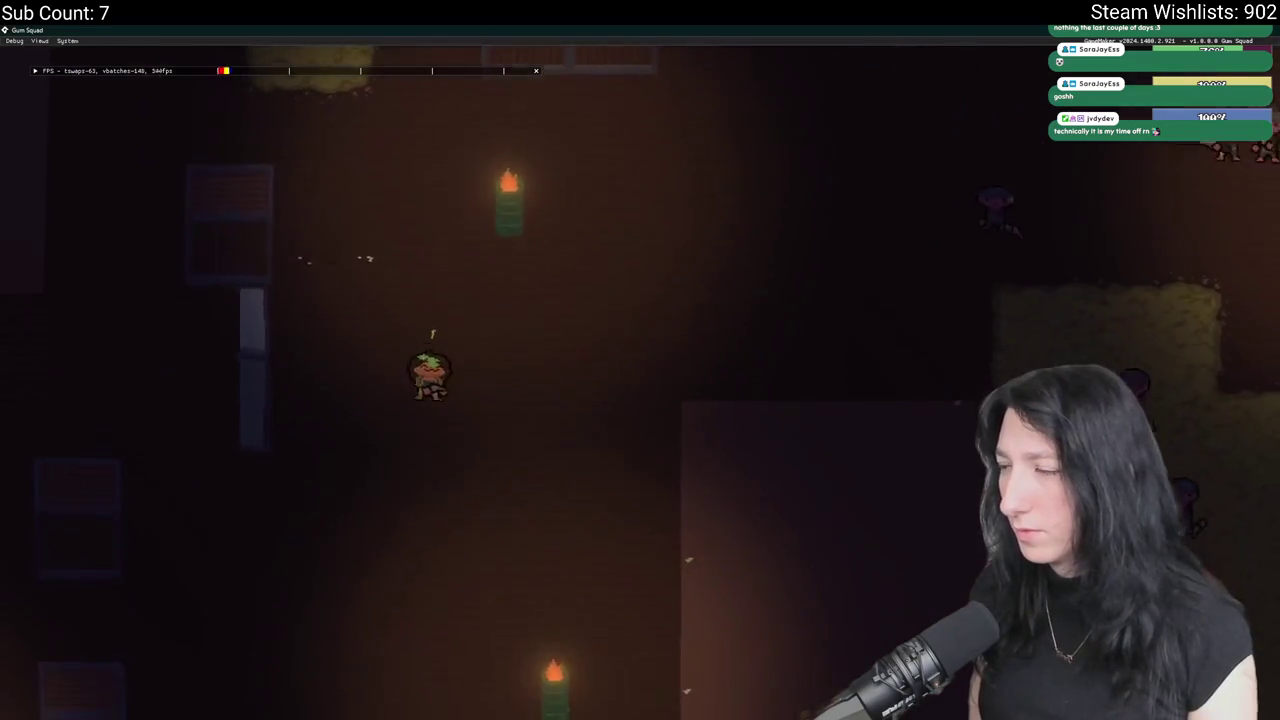
key(s)
key(d)
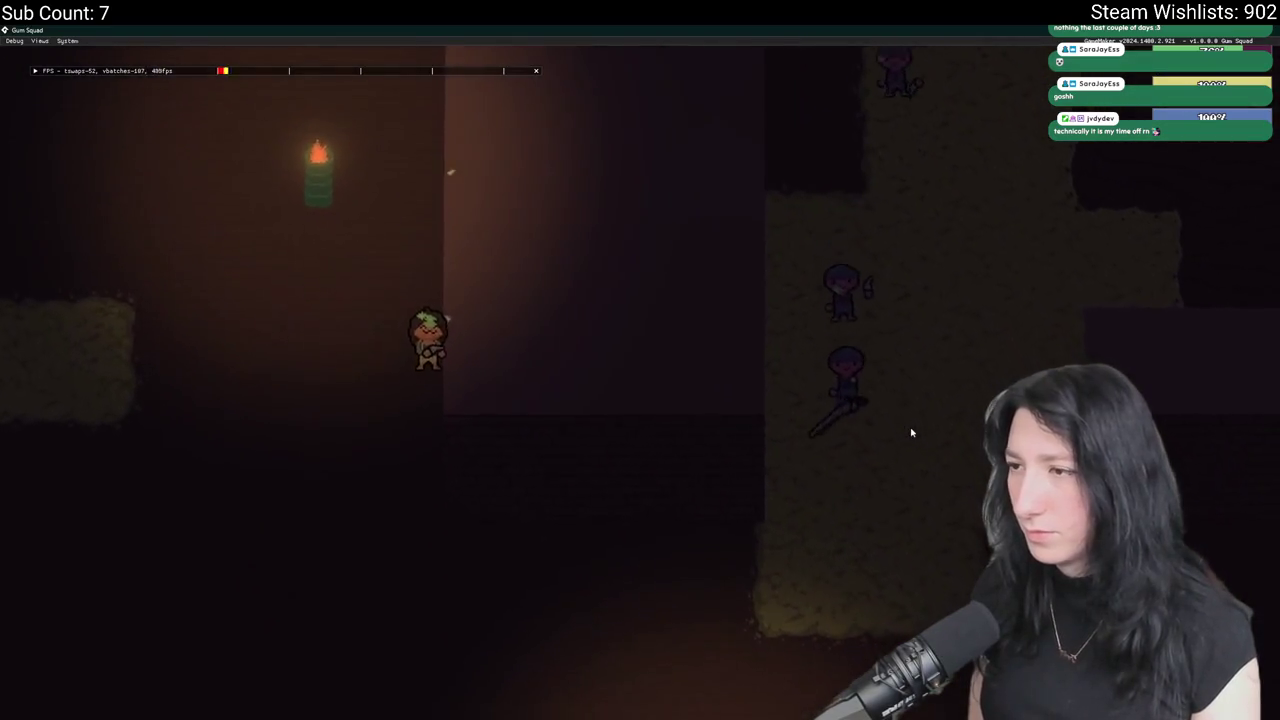
key(s)
key(a)
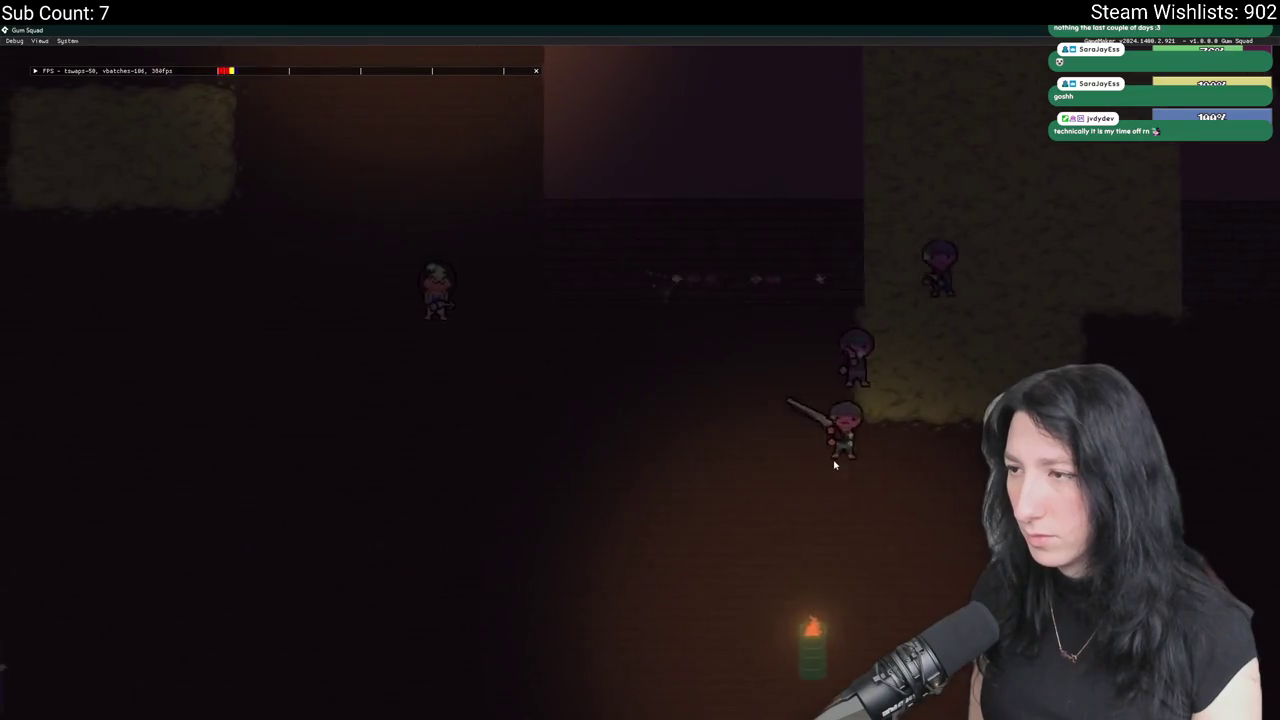
key(d)
key(s)
key(a)
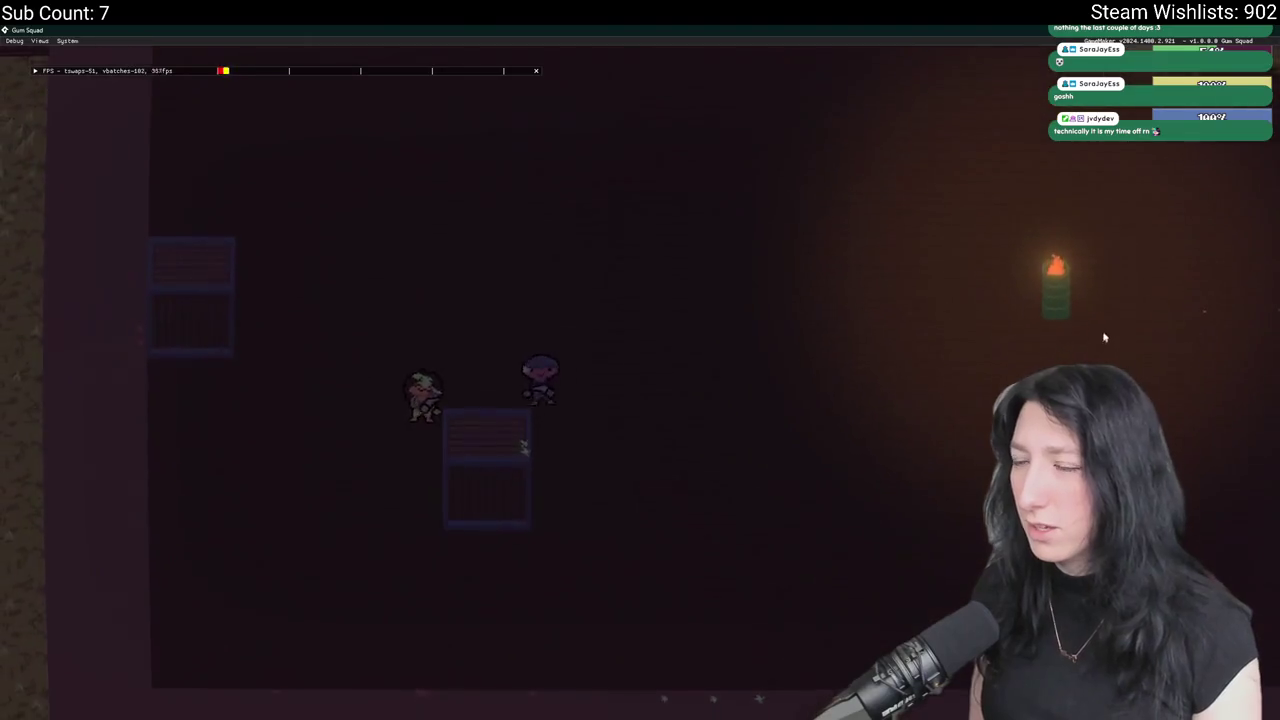
key(s)
key(a)
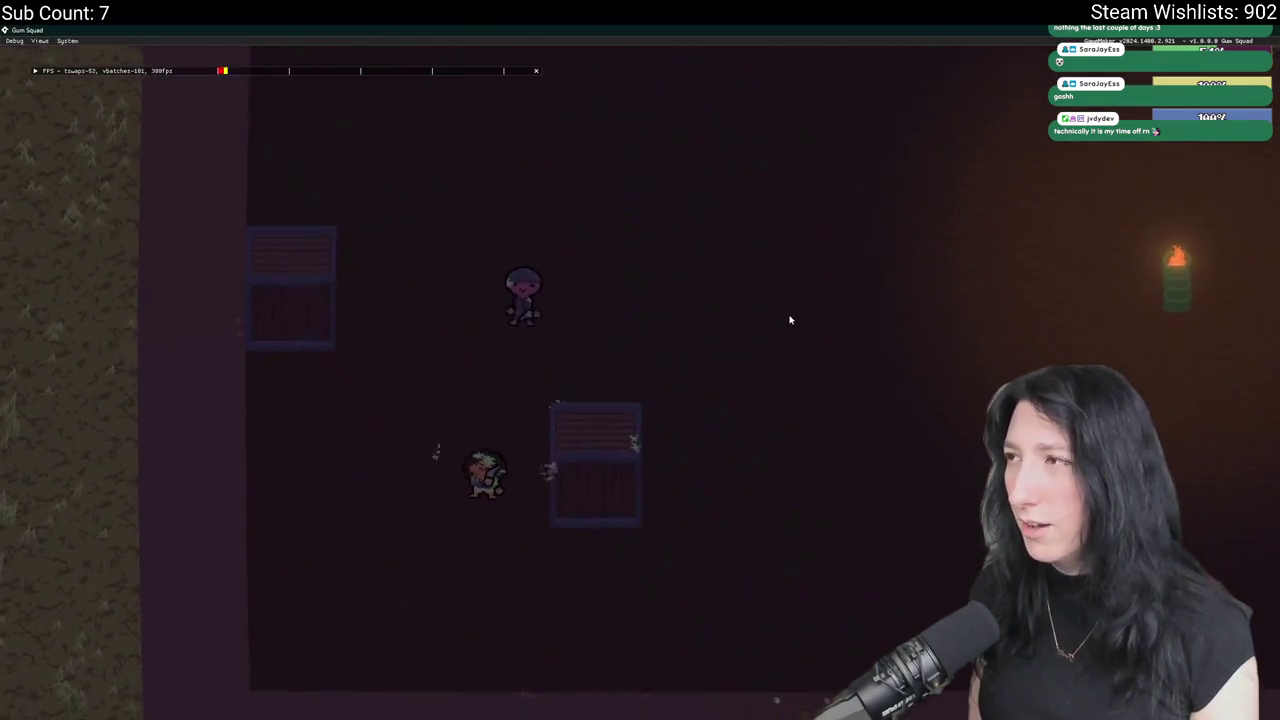
key(d)
key(s)
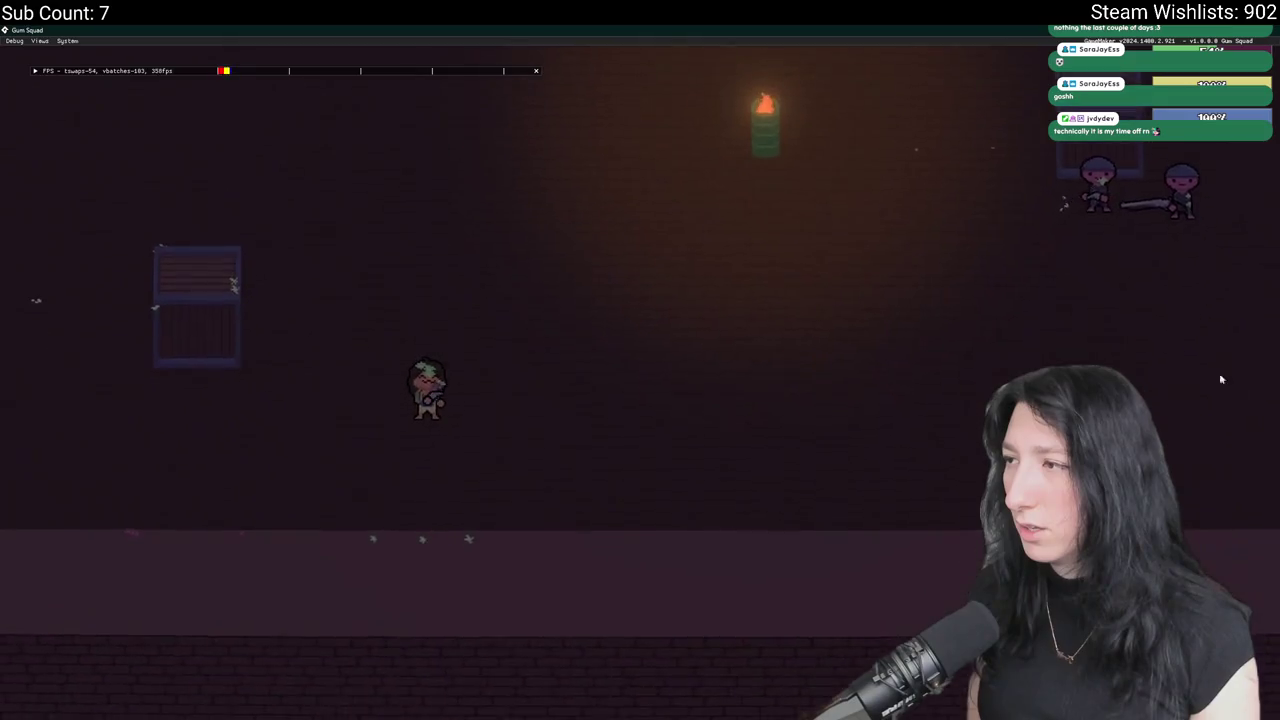
key(w)
key(a)
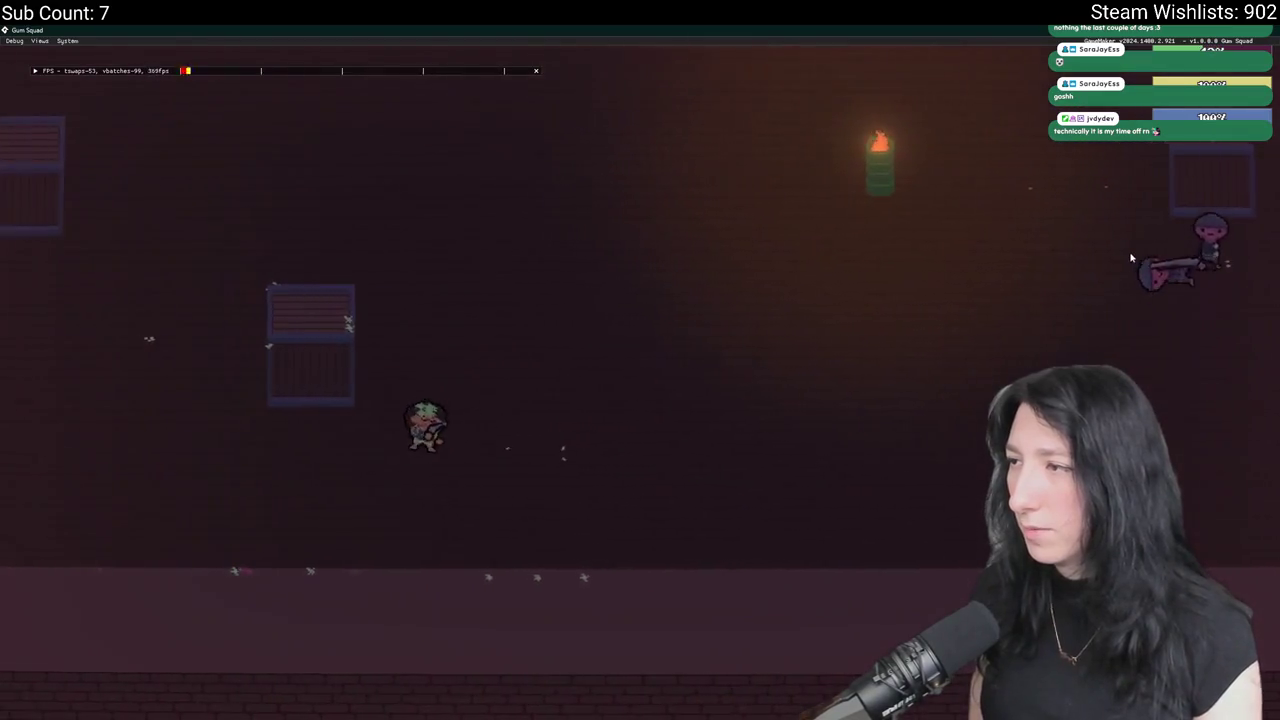
key(a)
key(w)
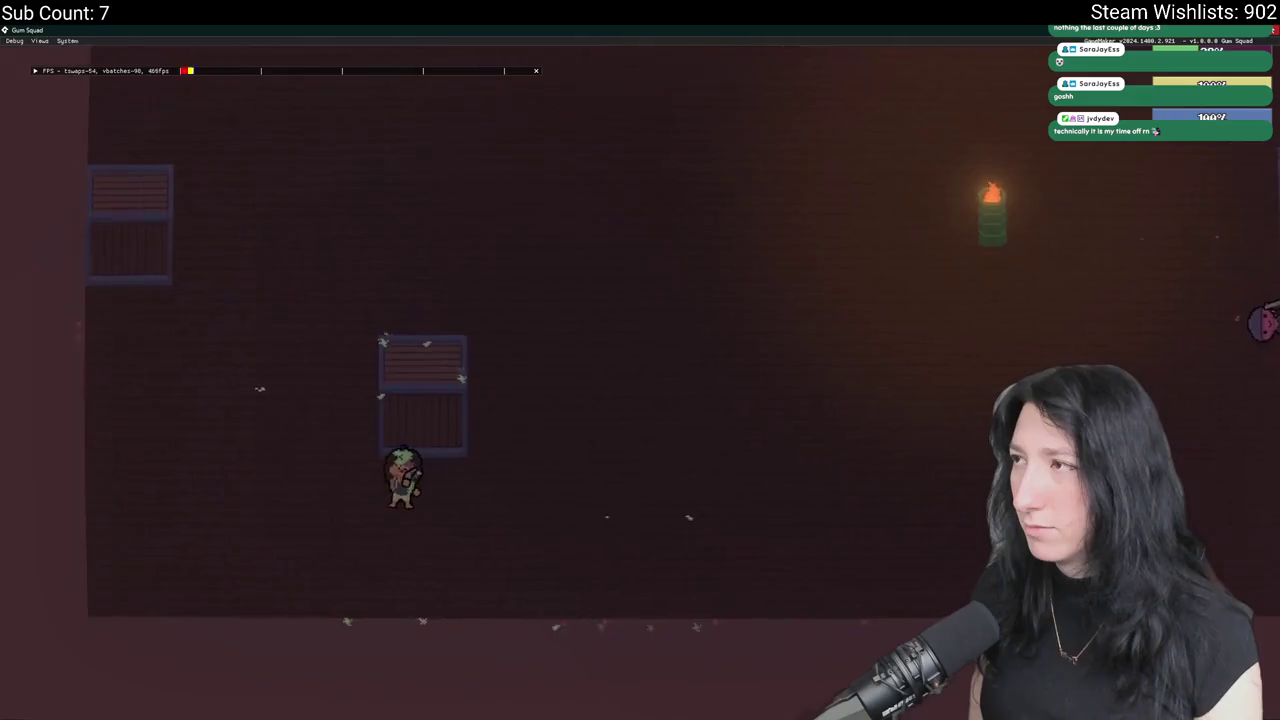
key(a)
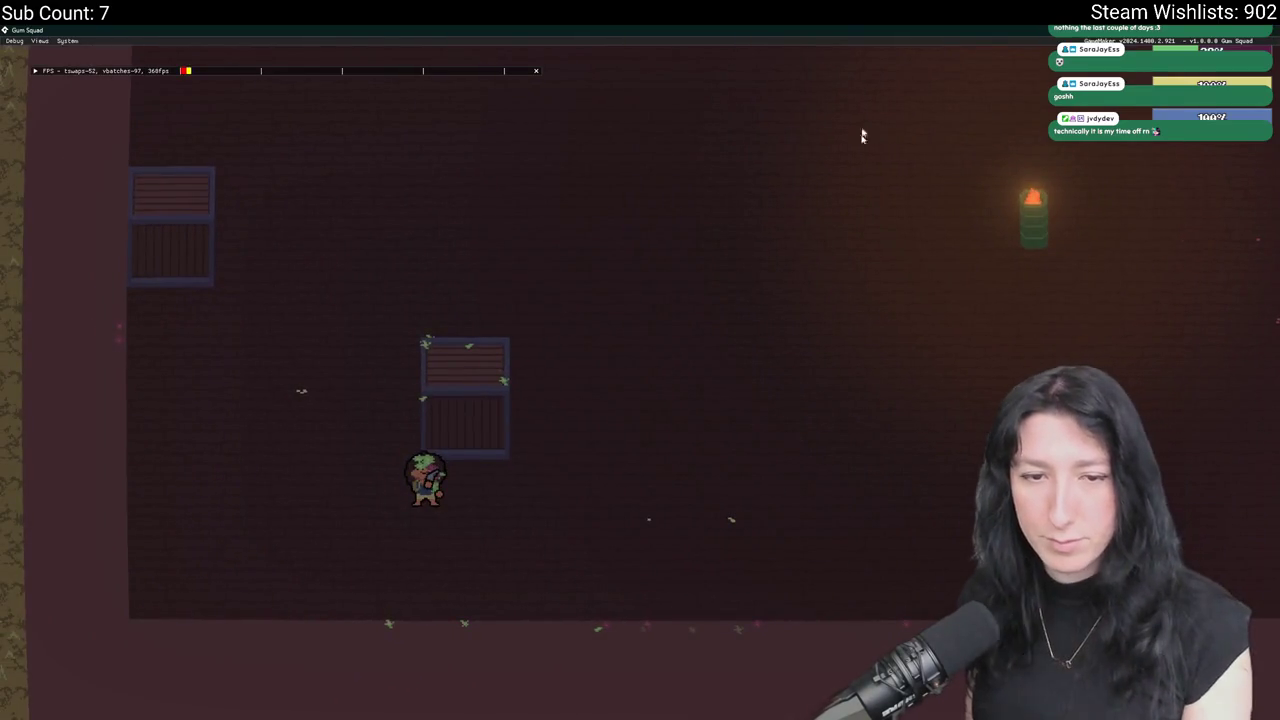
key(alt+Tab)
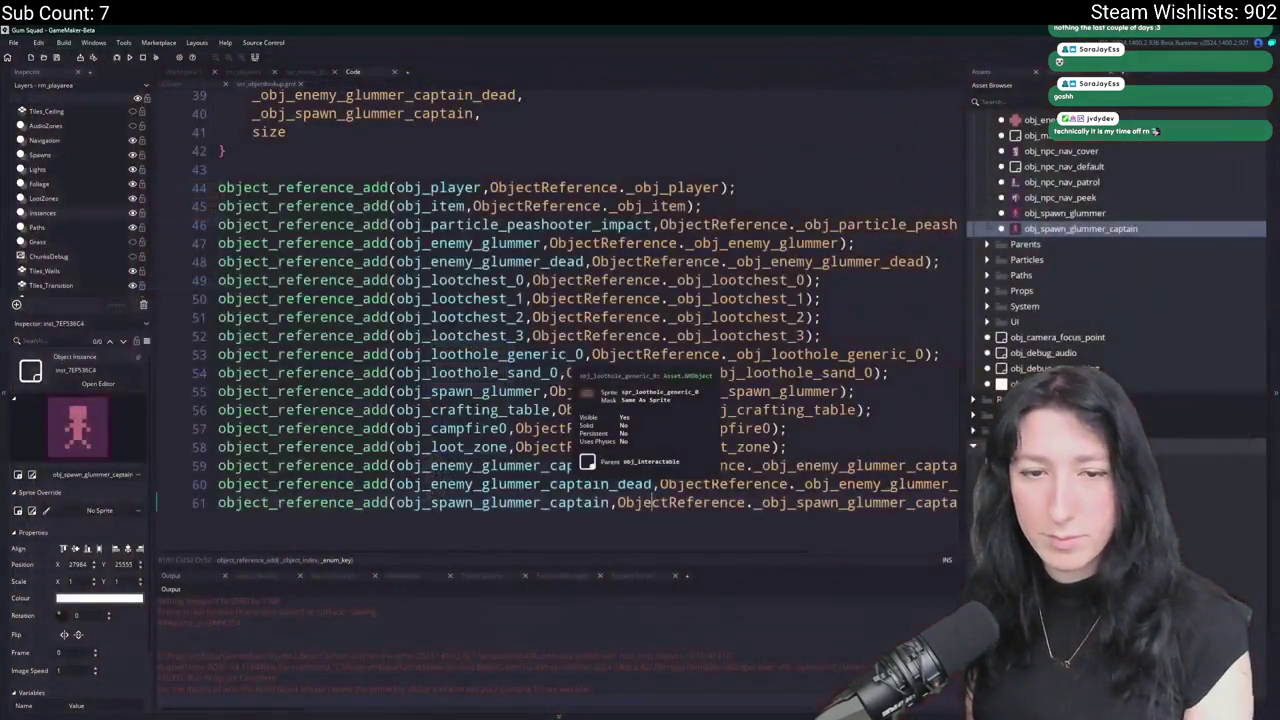
Find obj_enemy_glummer_captain through asset search and read through its Create event code.
click(598, 169)
key(ctrl+t)
text(glummer_ca)
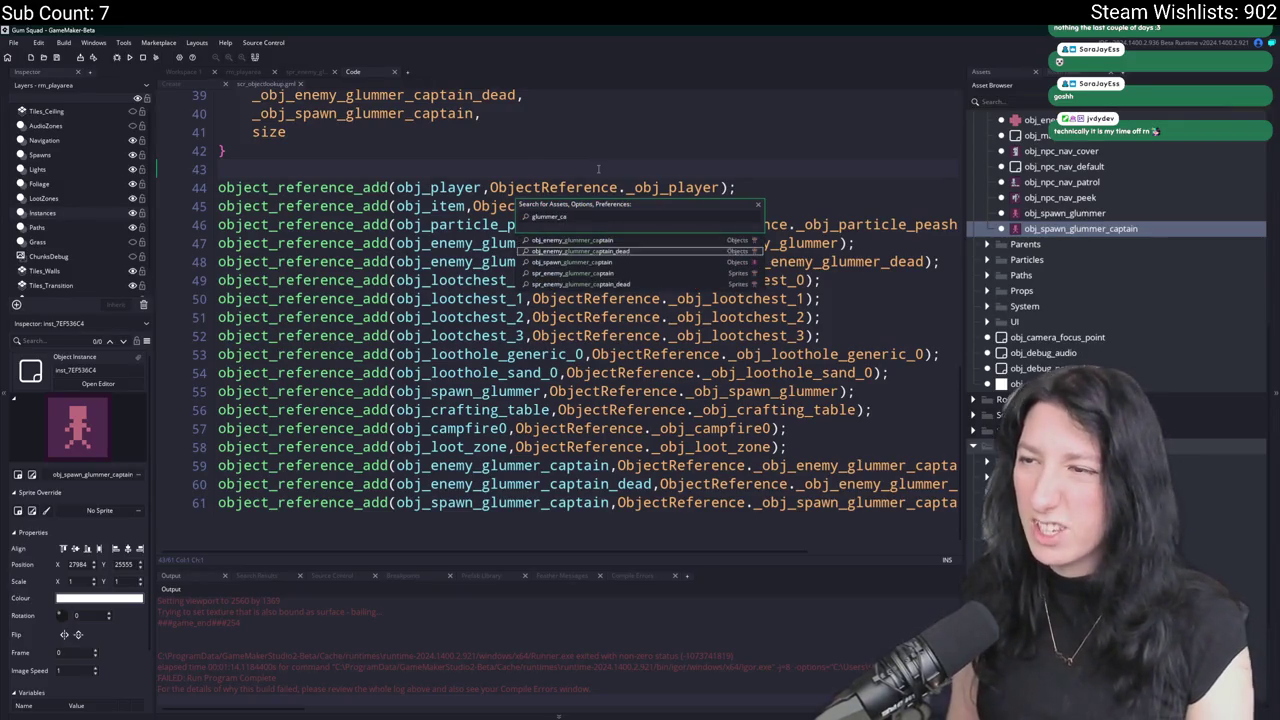
key(Return)
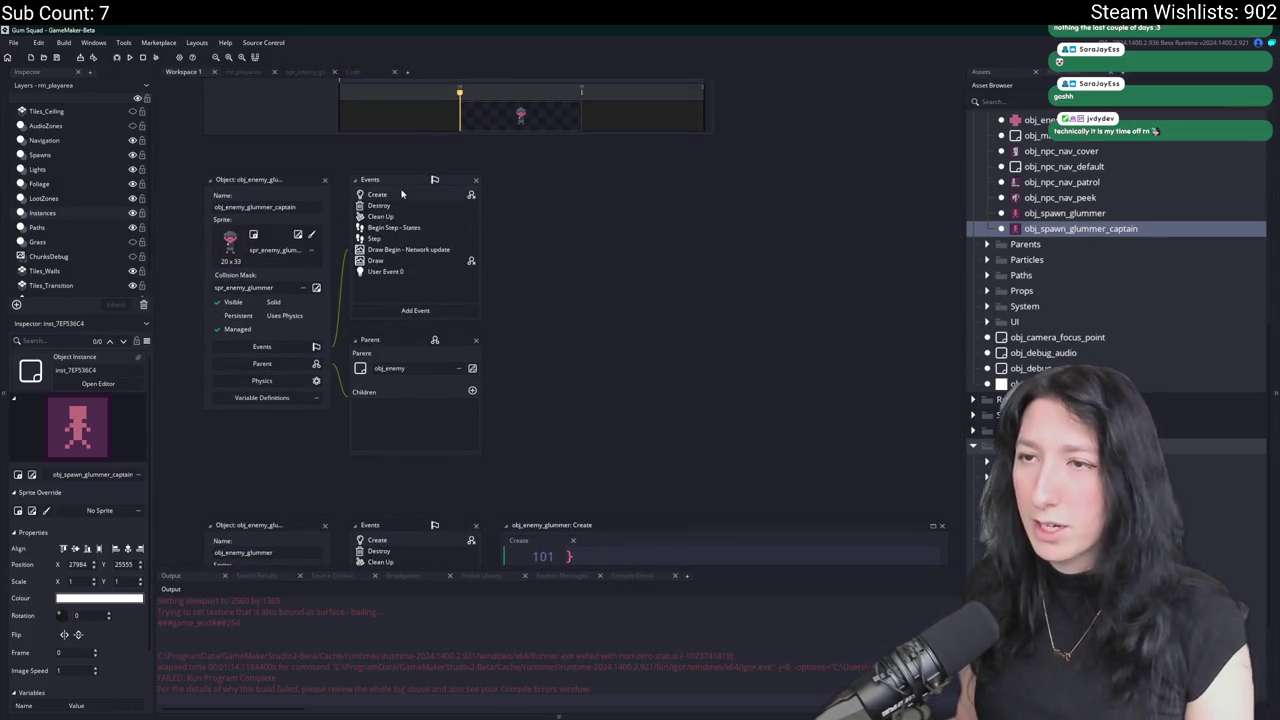
double_click(400, 200)
scroll(431, 298, up, 10)
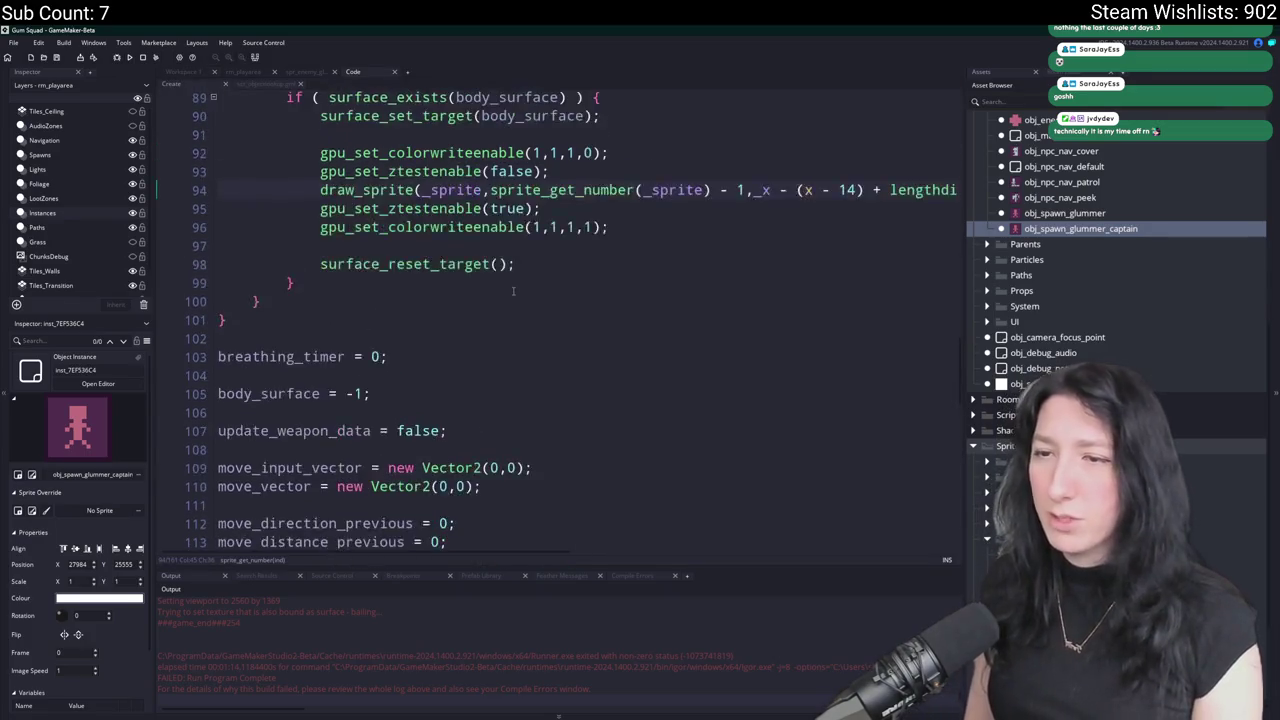
scroll(431, 298, up, 15)
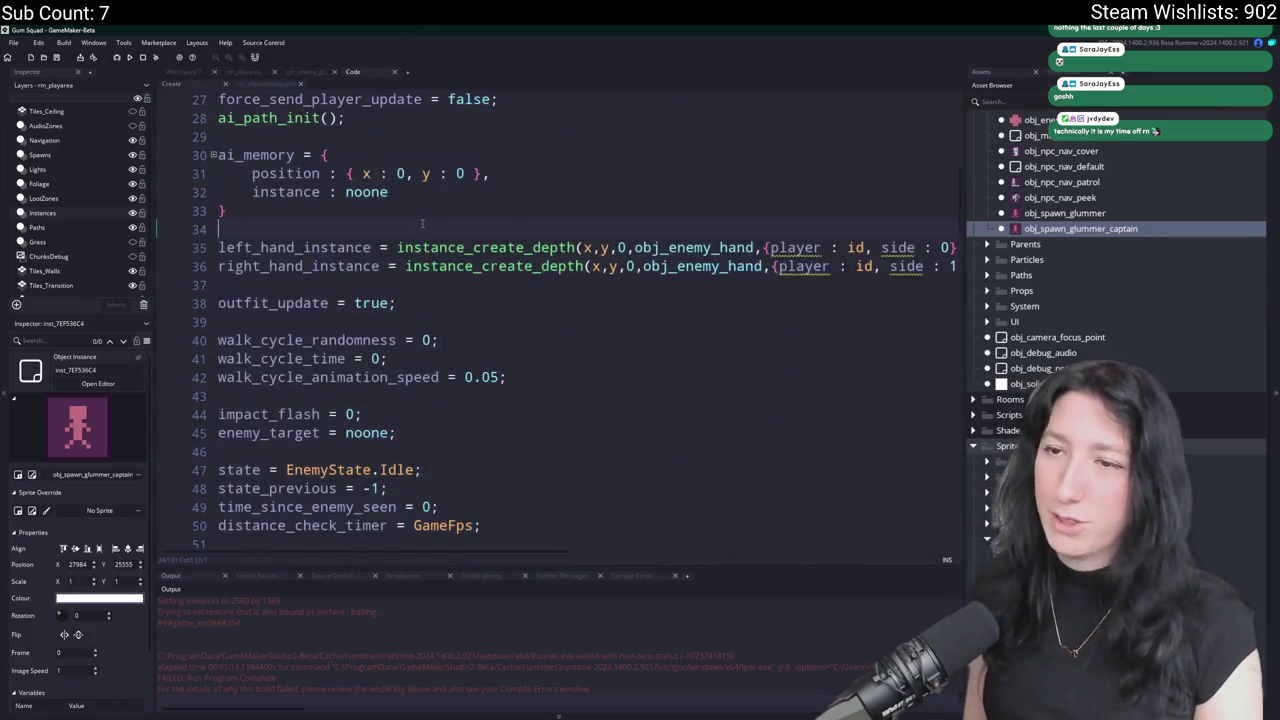
scroll(434, 306, up, 5)
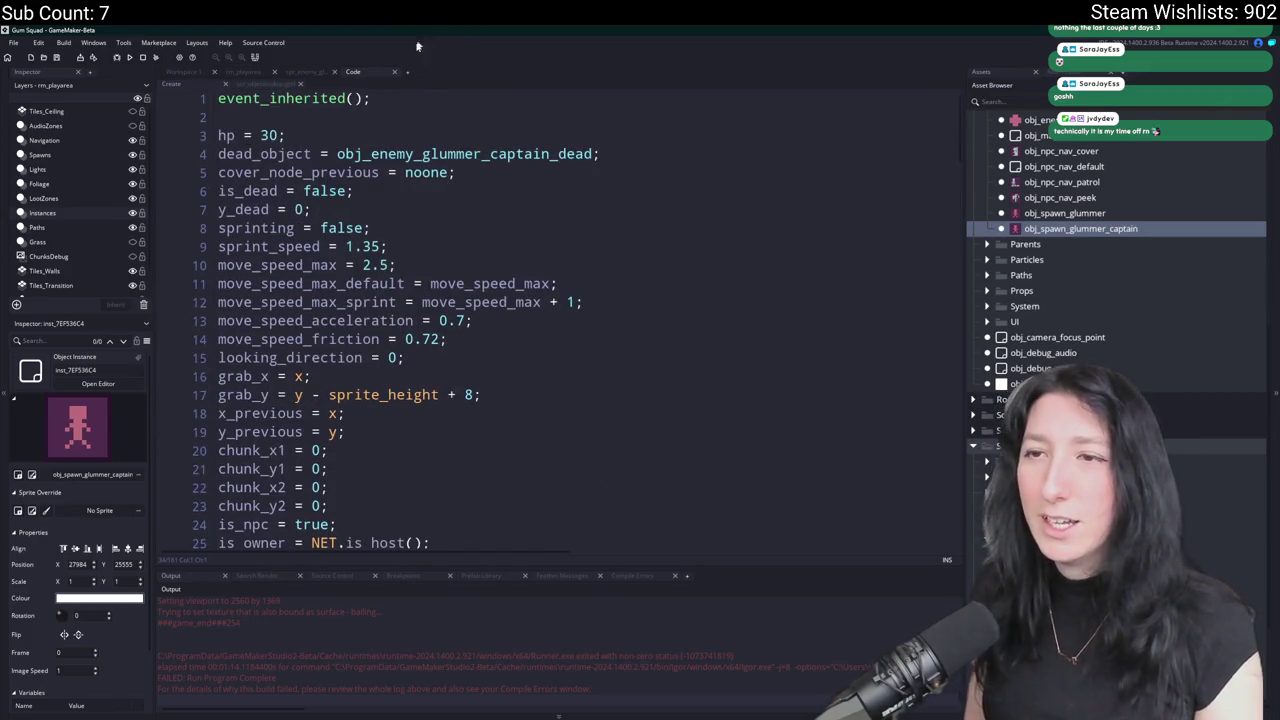
scroll(340, 237, down, 2)
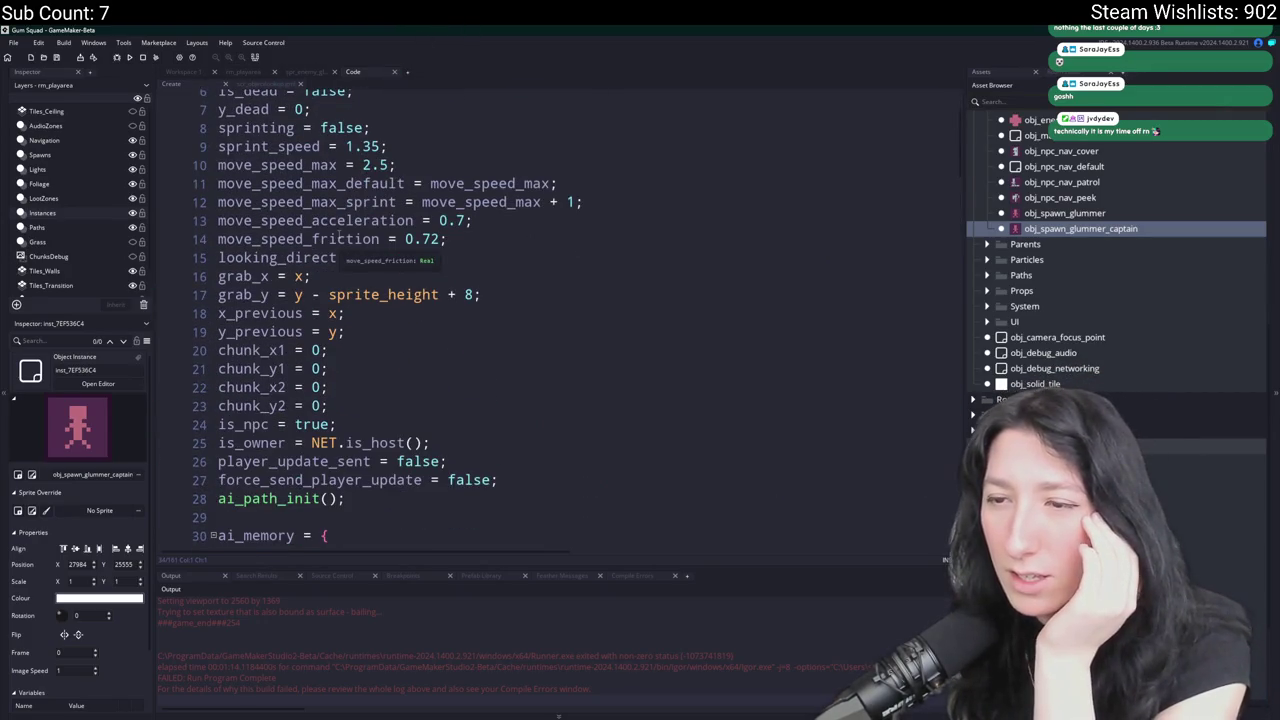
scroll(340, 237, up, 2)
scroll(390, 294, down, 20)
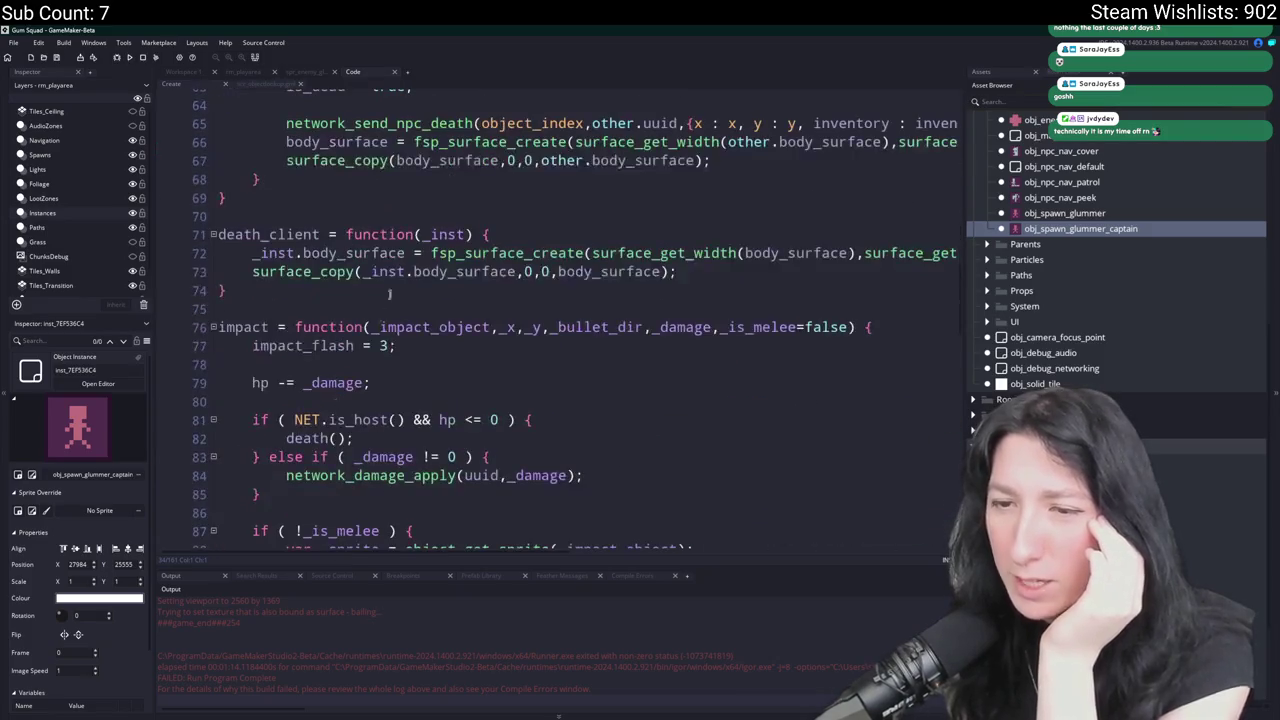
scroll(82, 601, down, 1)
scroll(306, 280, down, 20)
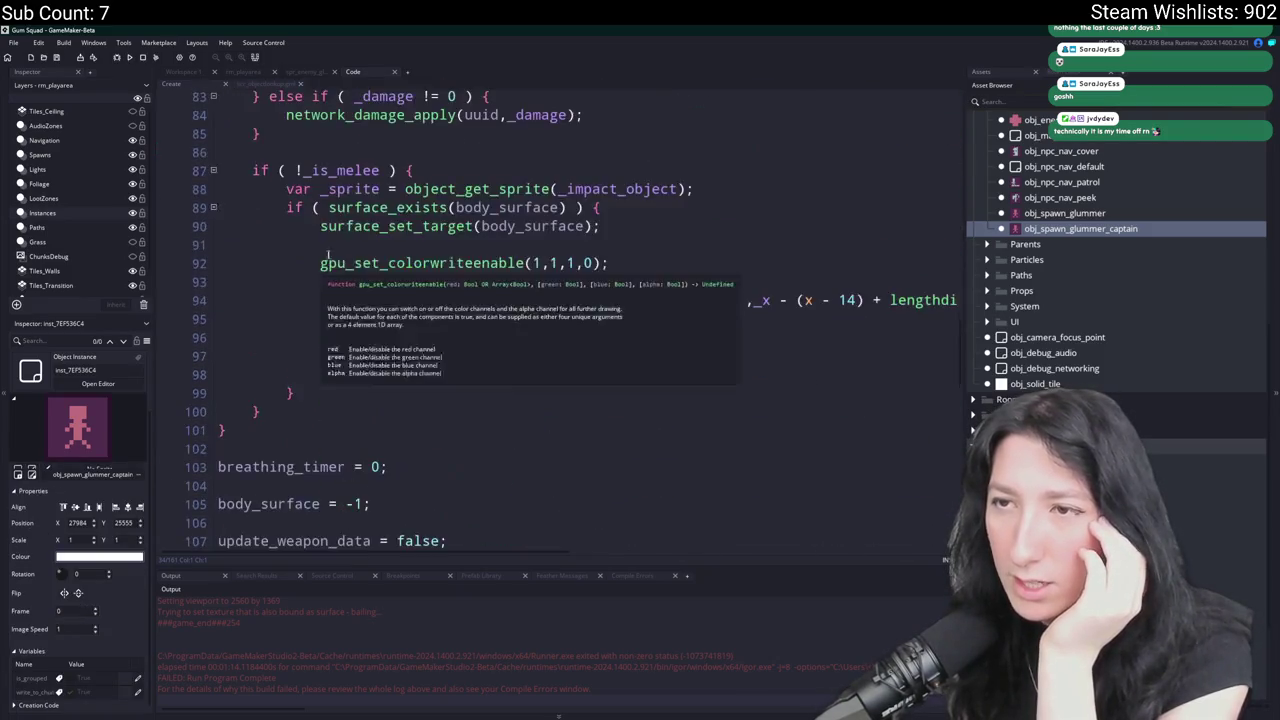
scroll(311, 313, down, 5)
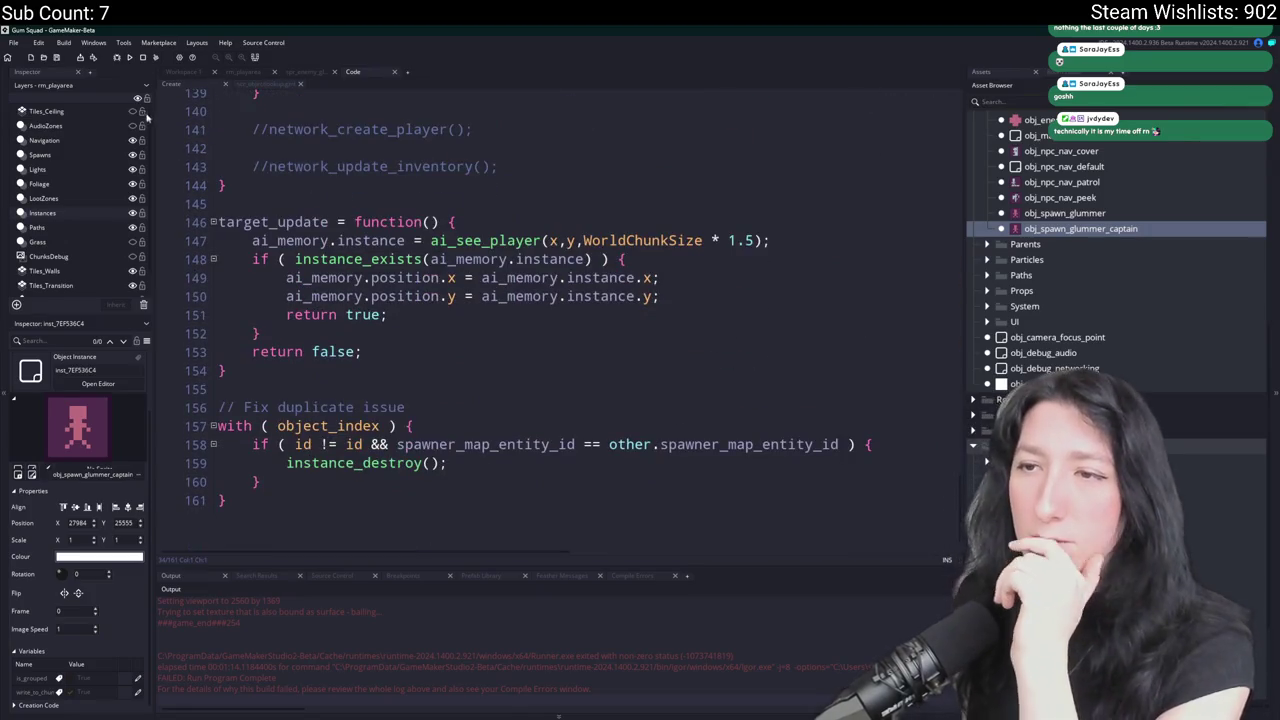
Open the captain's Begin Step - States code and enlarge it to fill the workspace.
click(180, 74)
click(418, 229)
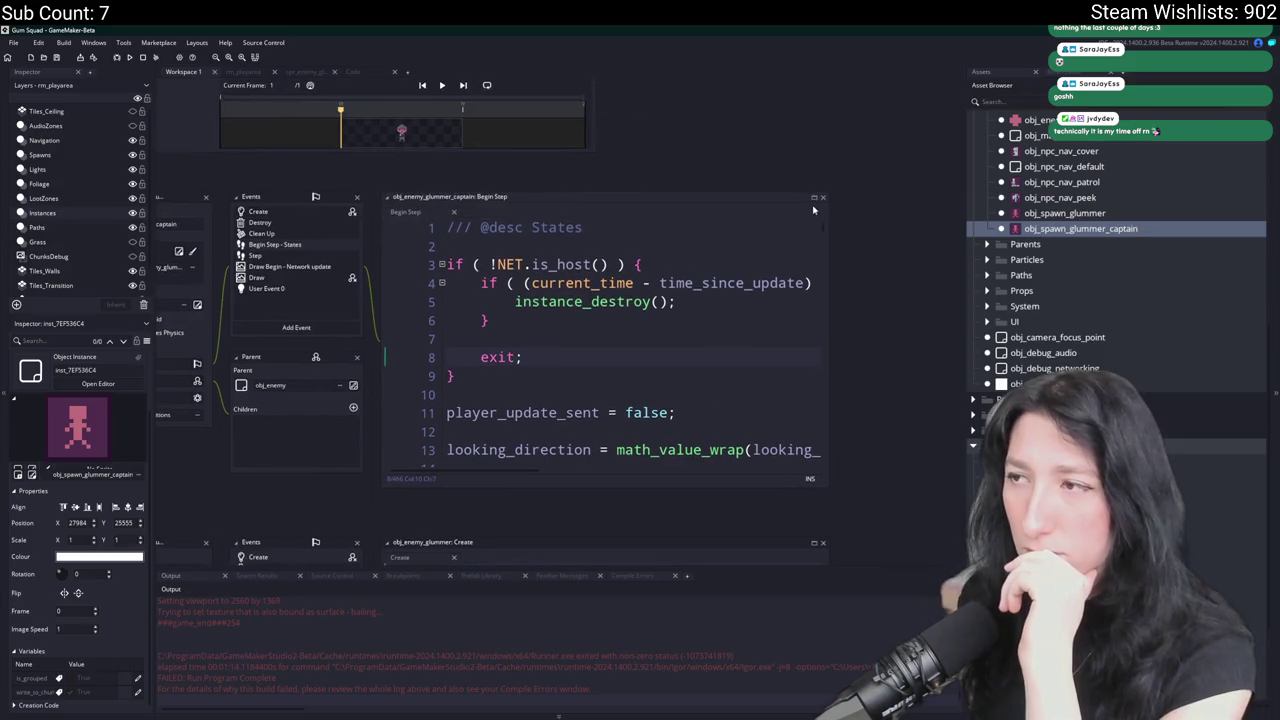
click(812, 197)
Hide the side panels and read through the Begin Step states code, selecting blocks of lines.
scroll(900, 200, down, 5)
key(F12)
scroll(754, 280, down, 15)
scroll(474, 416, down, 17)
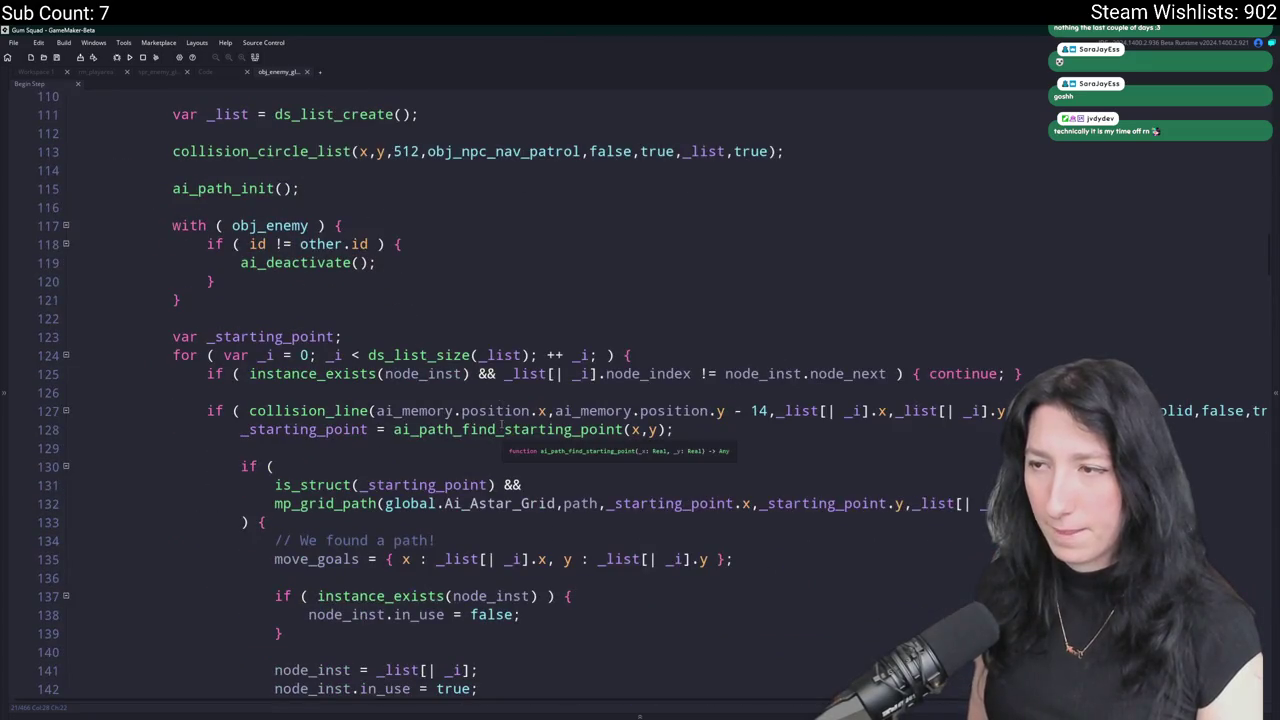
scroll(502, 425, down, 20)
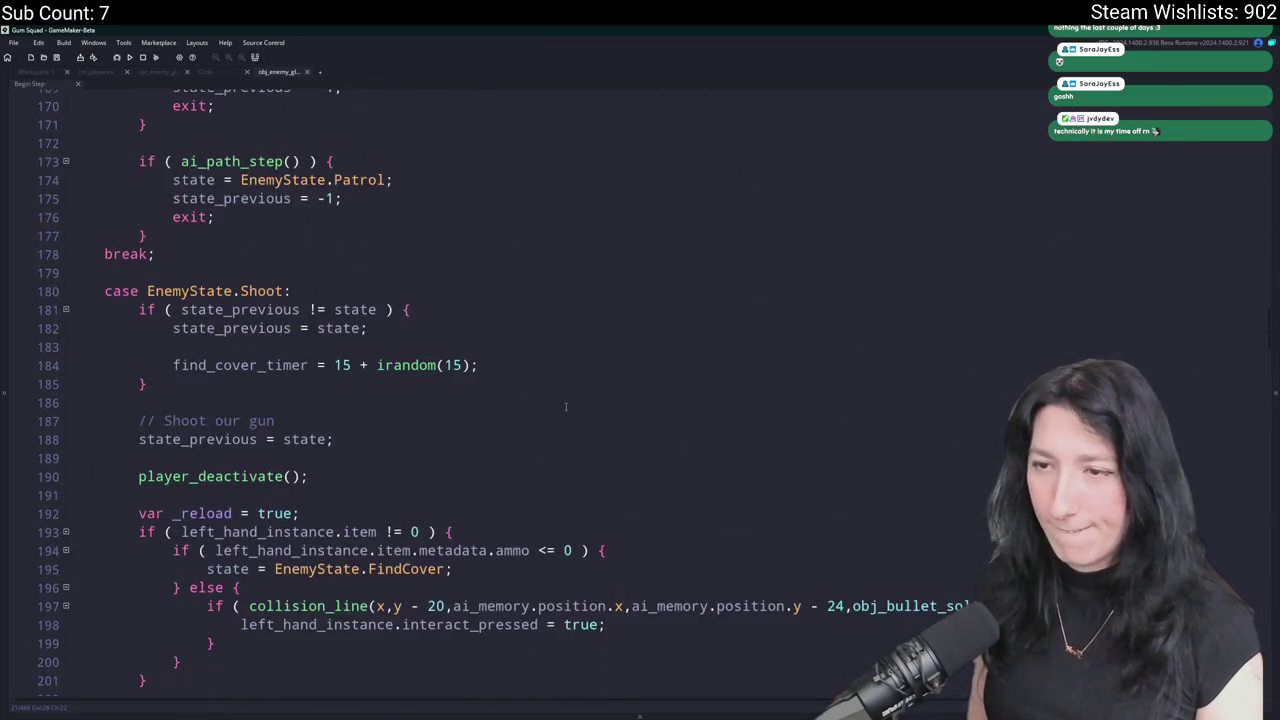
scroll(565, 406, down, 2)
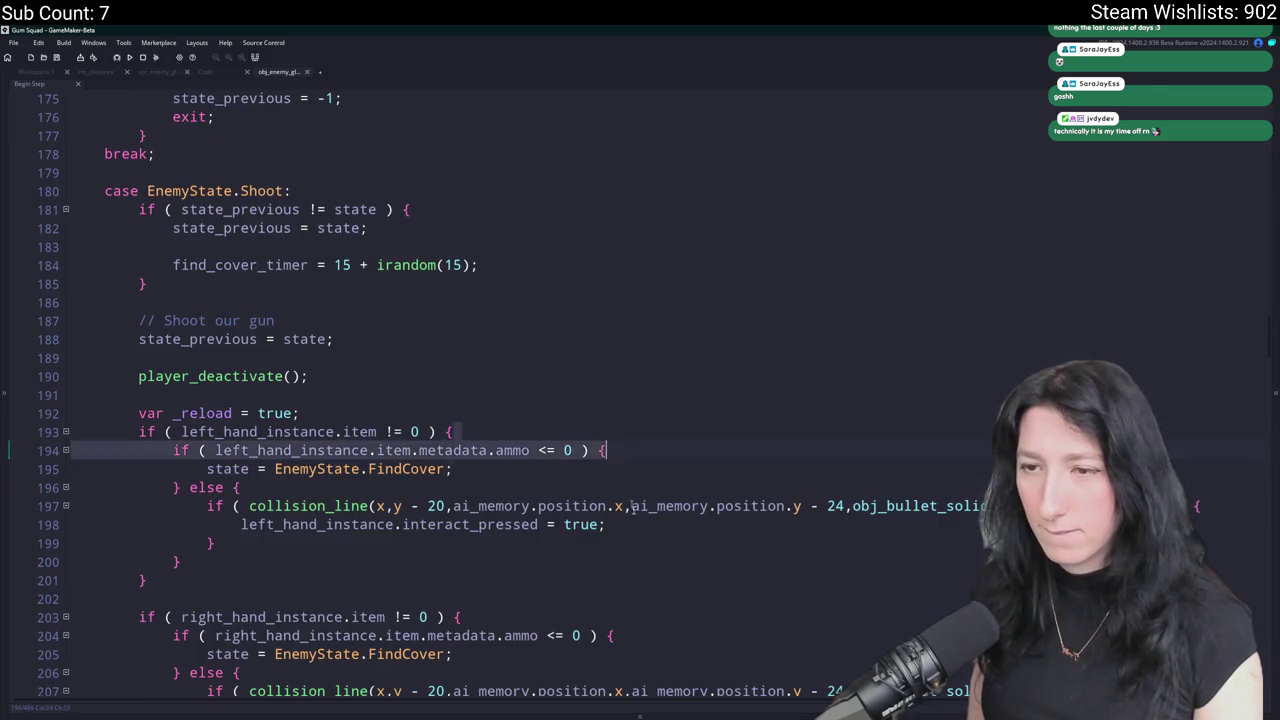
scroll(565, 406, down, 12)
mouse_move(460, 300)
mouse_down()
mouse_move(177, 354)
mouse_move(212, 687)
mouse_up()
scroll(757, 441, down, 11)
click(757, 441)
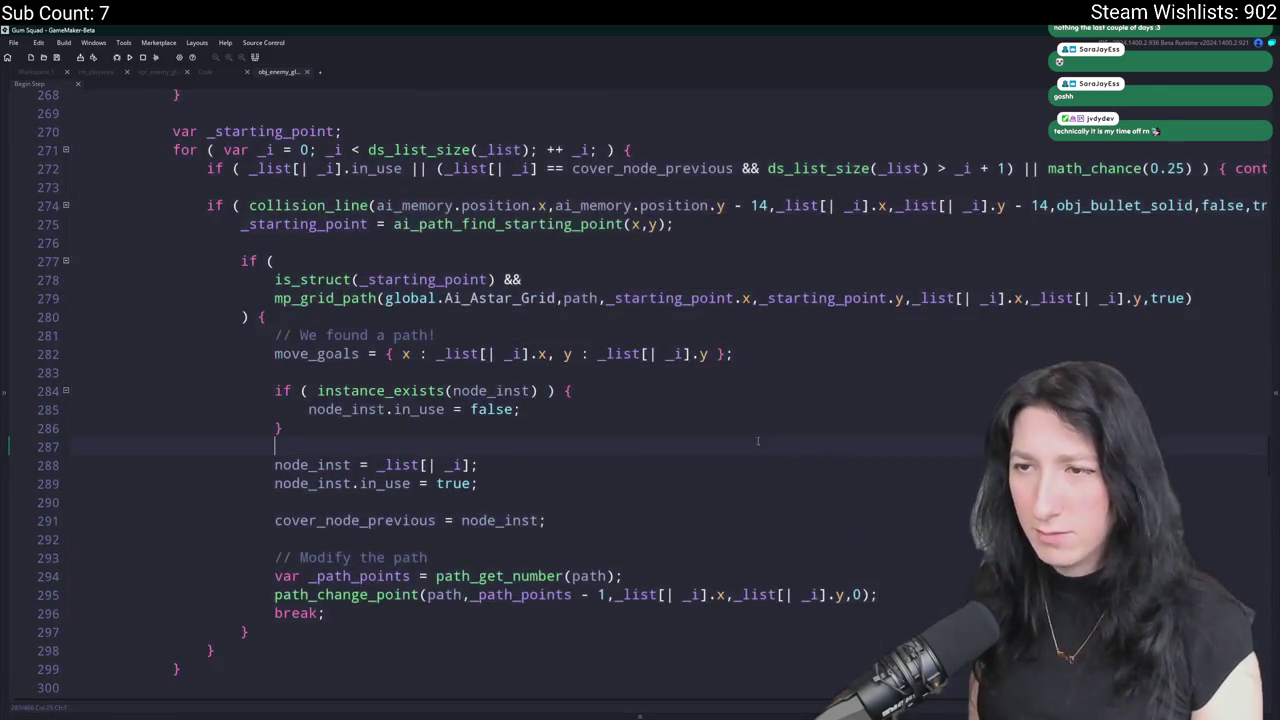
key(shift+Down)
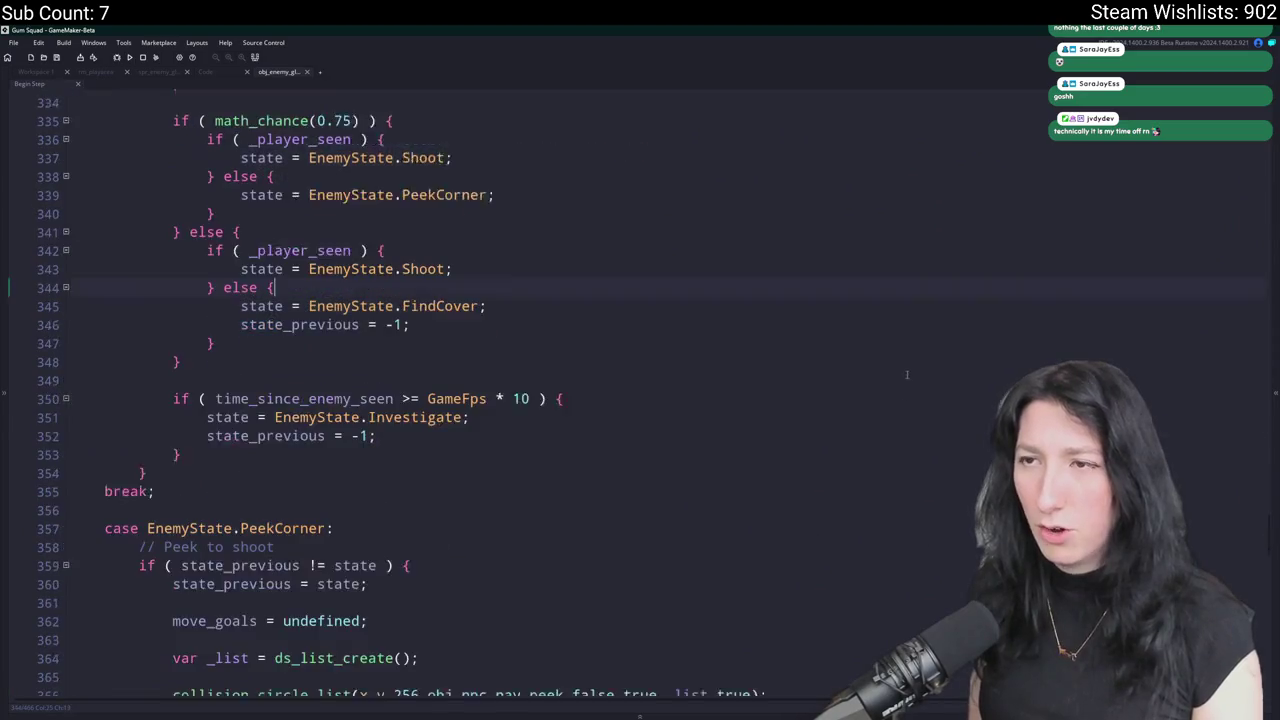
click(730, 446)
scroll(735, 420, down, 5)
text(cinn)
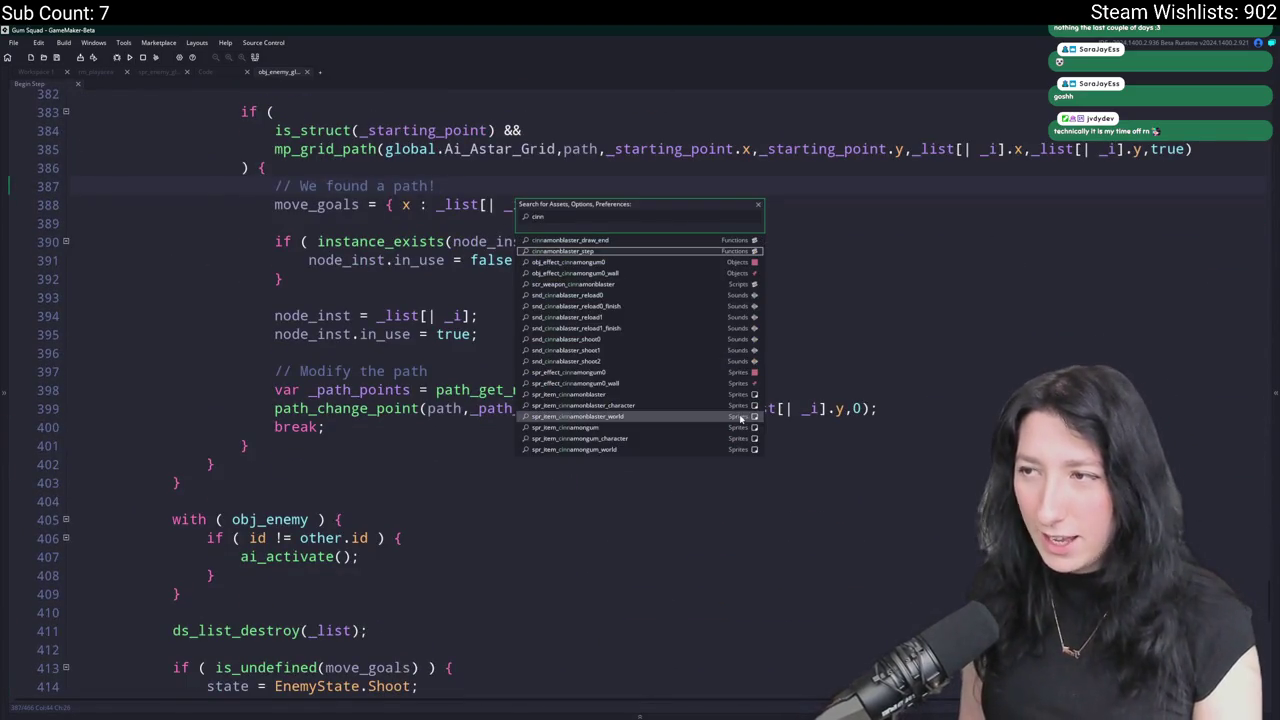
Check the aim accuracy line in cinnamonblaster_step, then search the project for 'aim_accuracy ='.
key(Return)
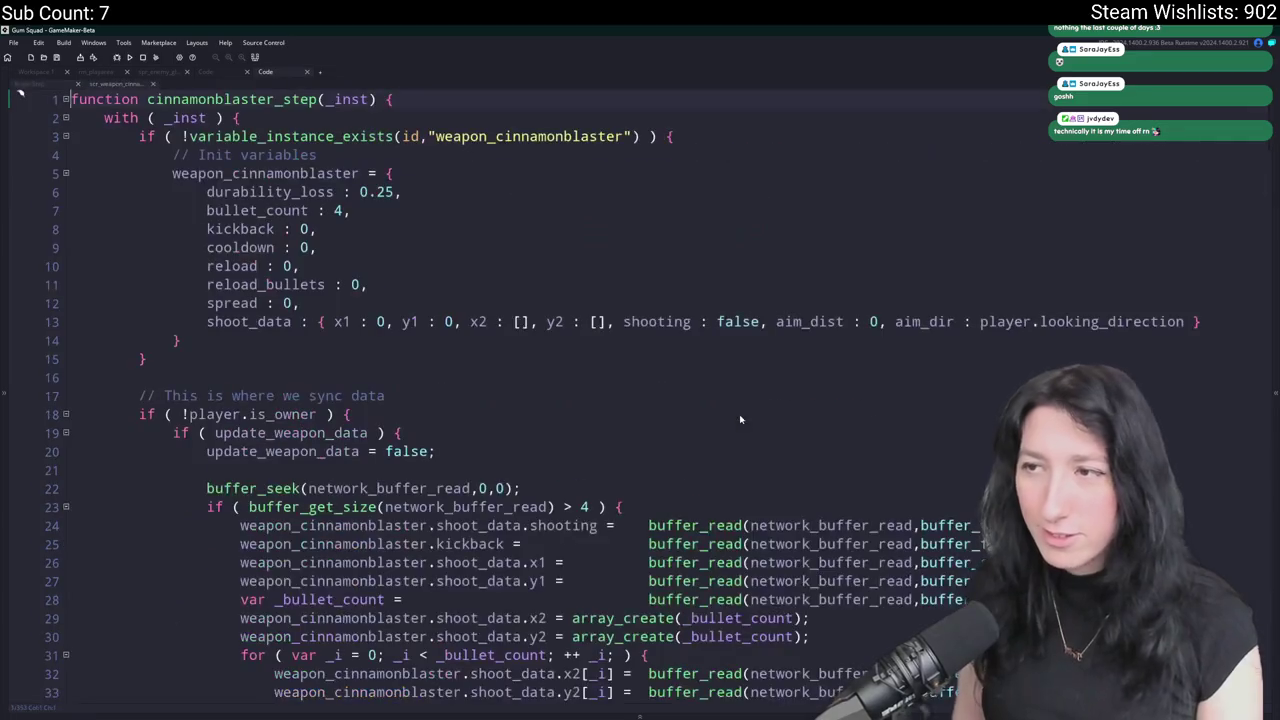
scroll(652, 330, down, 10)
click(667, 492)
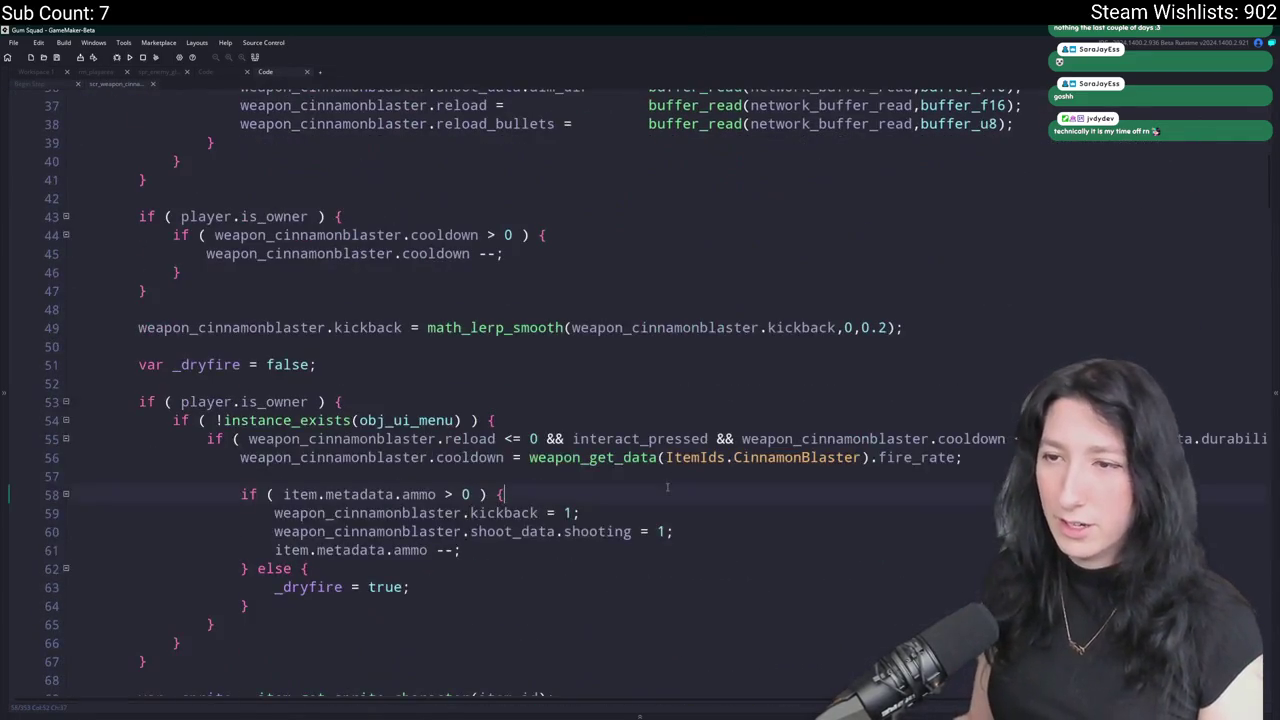
scroll(667, 487, down, 13)
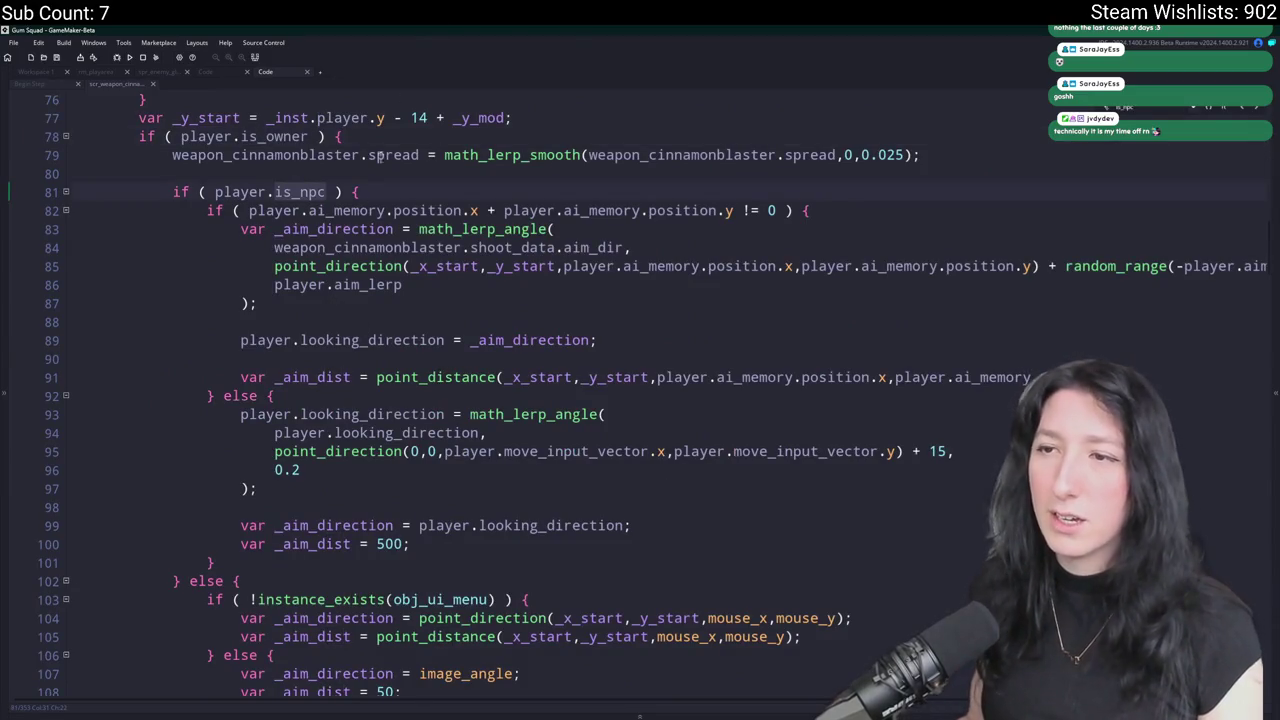
drag(1066, 266, 1226, 266)
click(1056, 266)
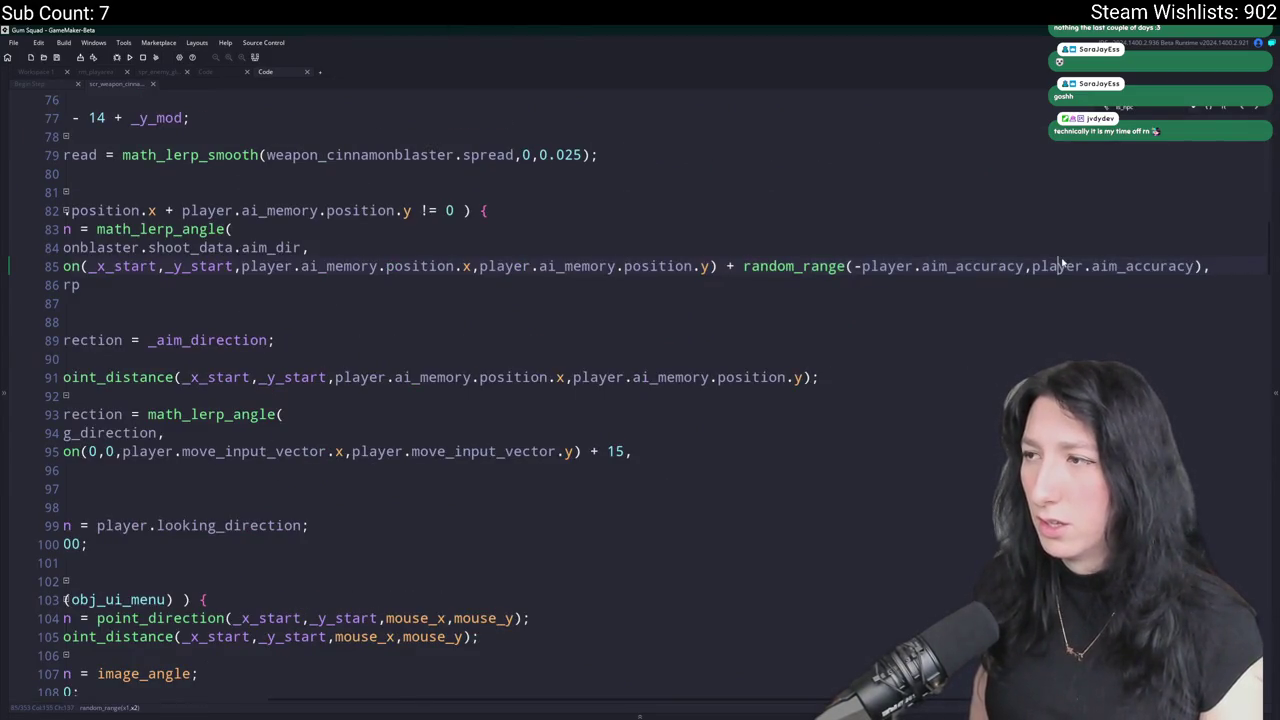
key(Up)
key(Up)
key(Up)
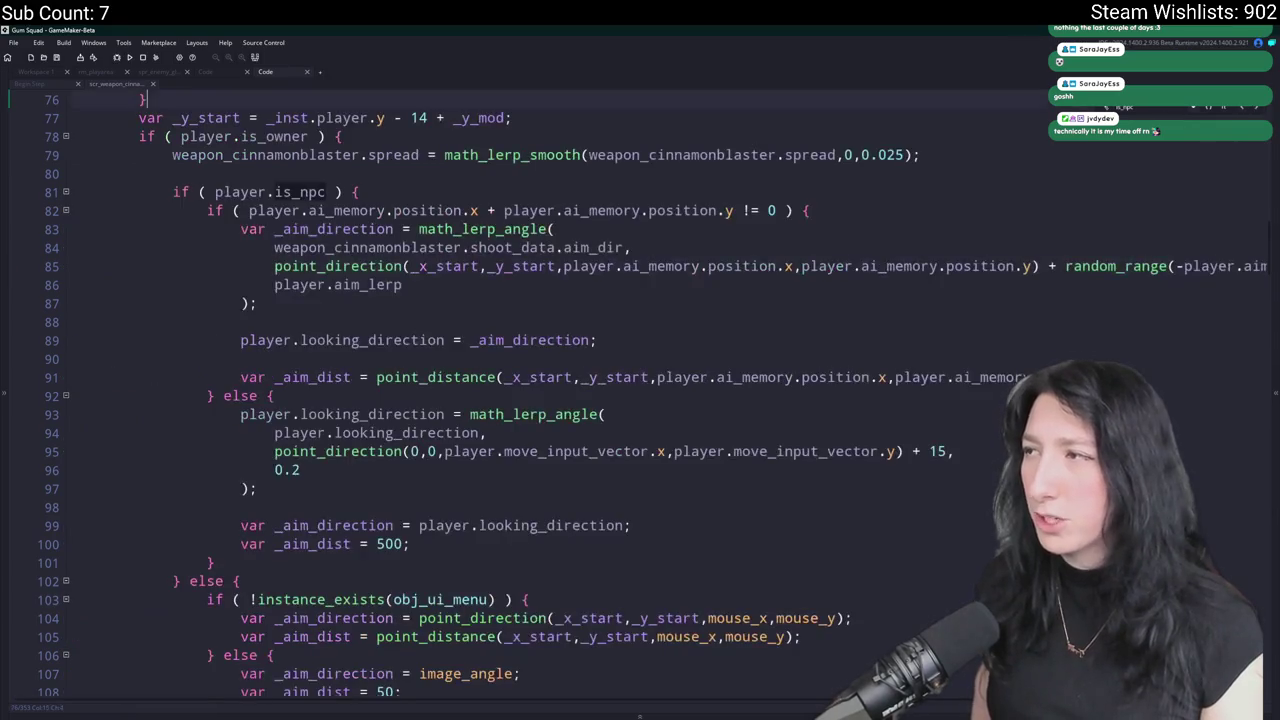
key(Return)
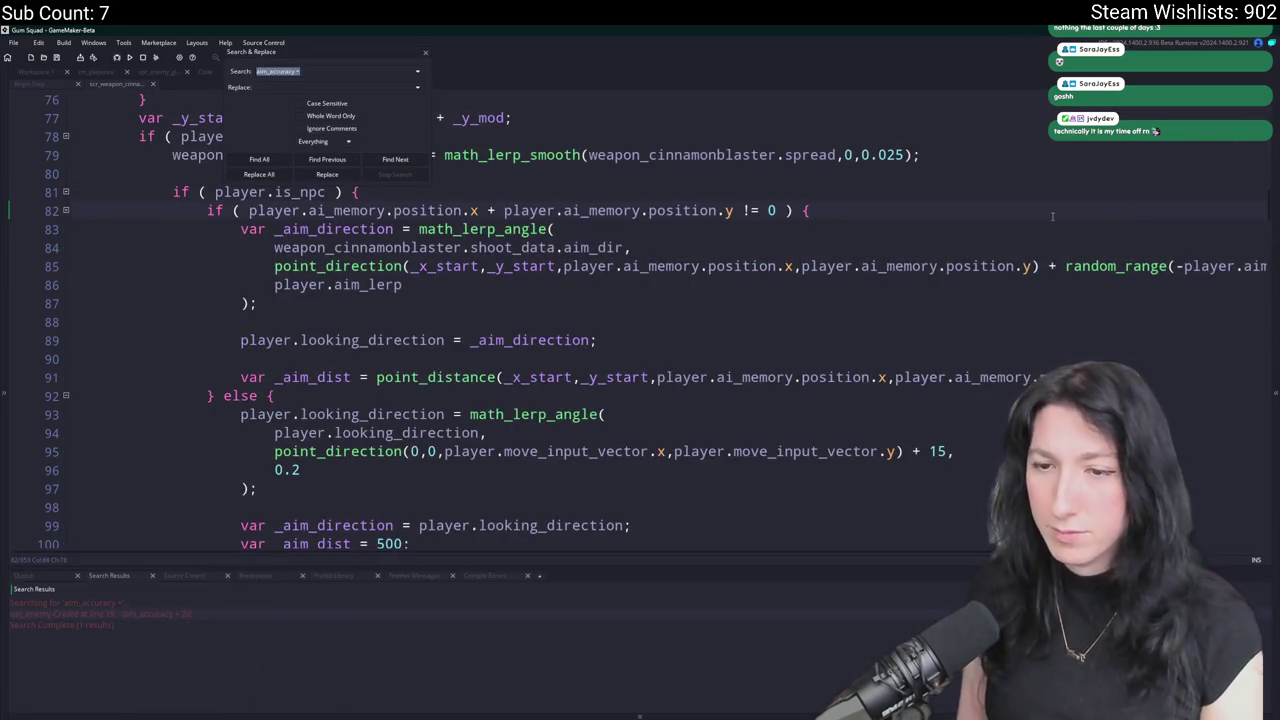
Select obj_enemy's reaction, aim and fov lines, then go below event_inherited() in the captain's Create code.
double_click(233, 611)
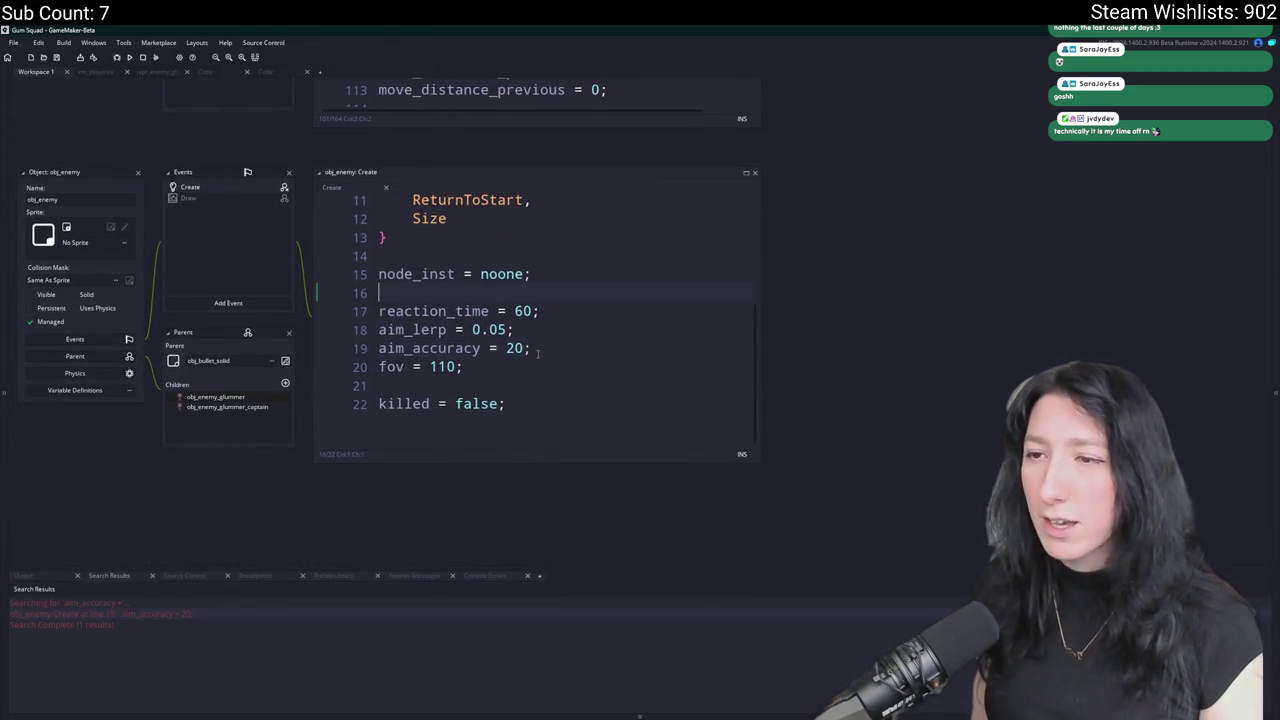
drag(407, 343, 362, 311)
key(ctrl+c)
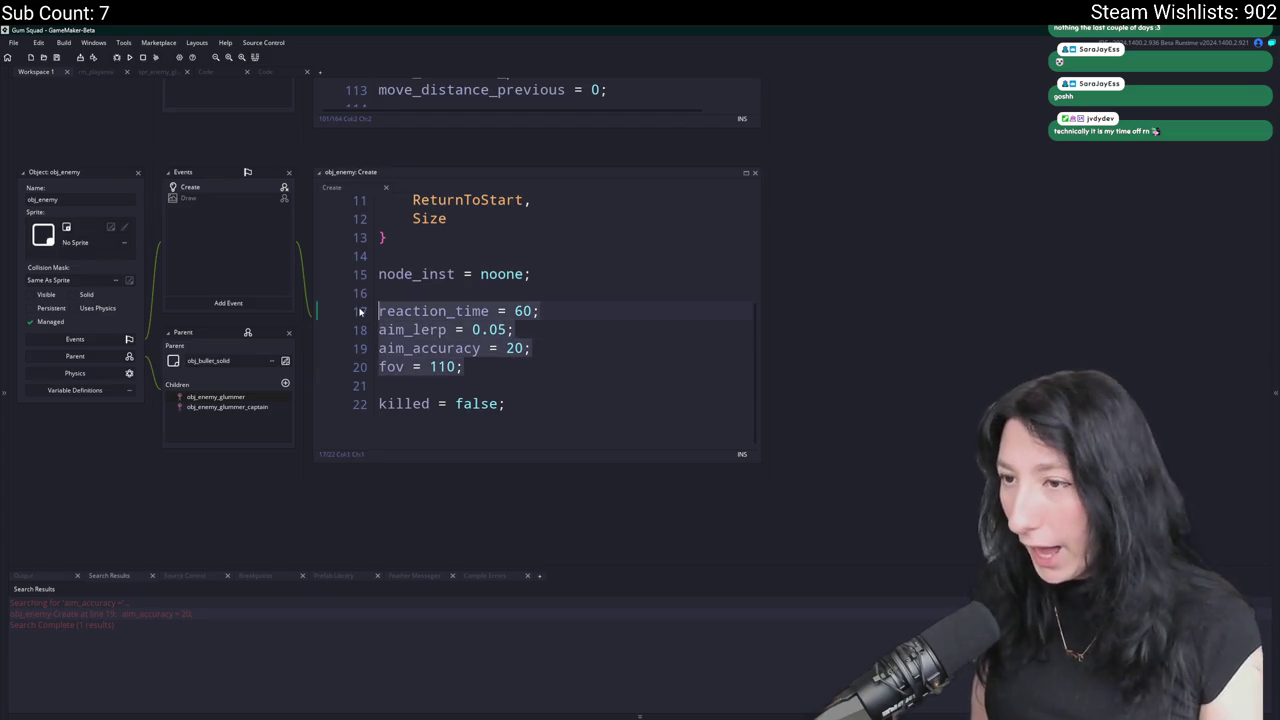
scroll(327, 375, up, 5)
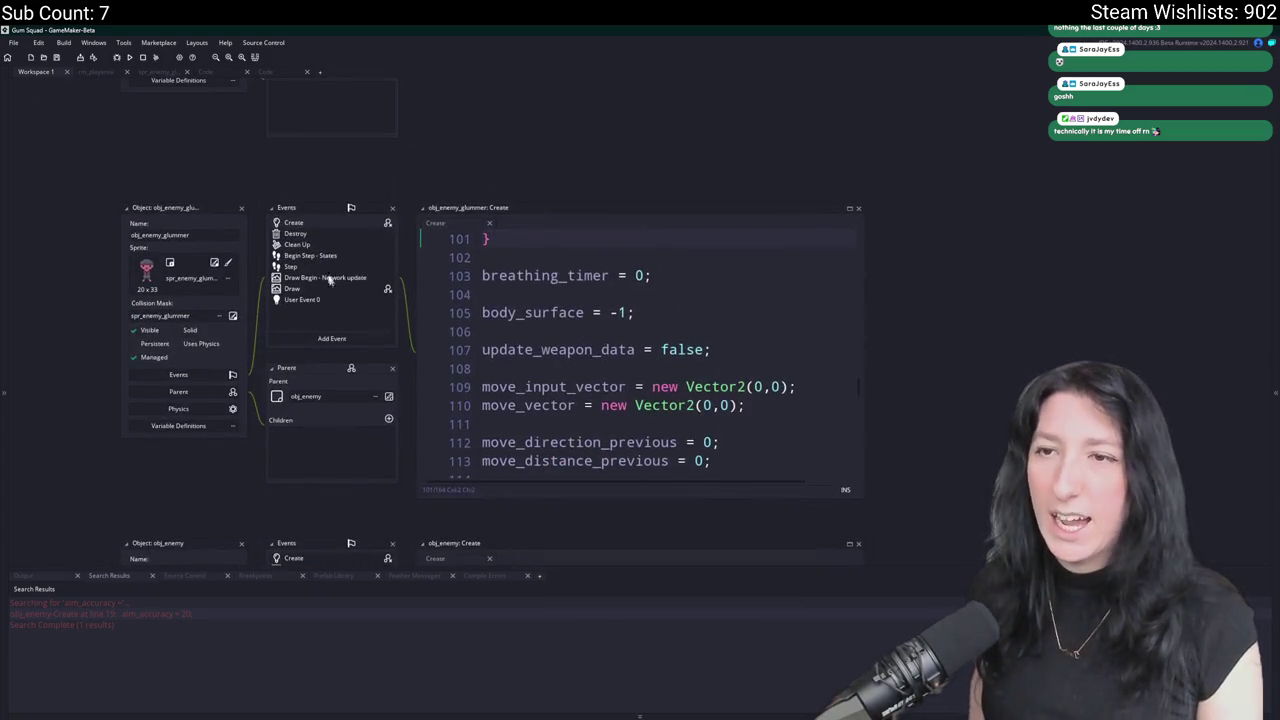
scroll(436, 321, up, 3)
click(373, 271)
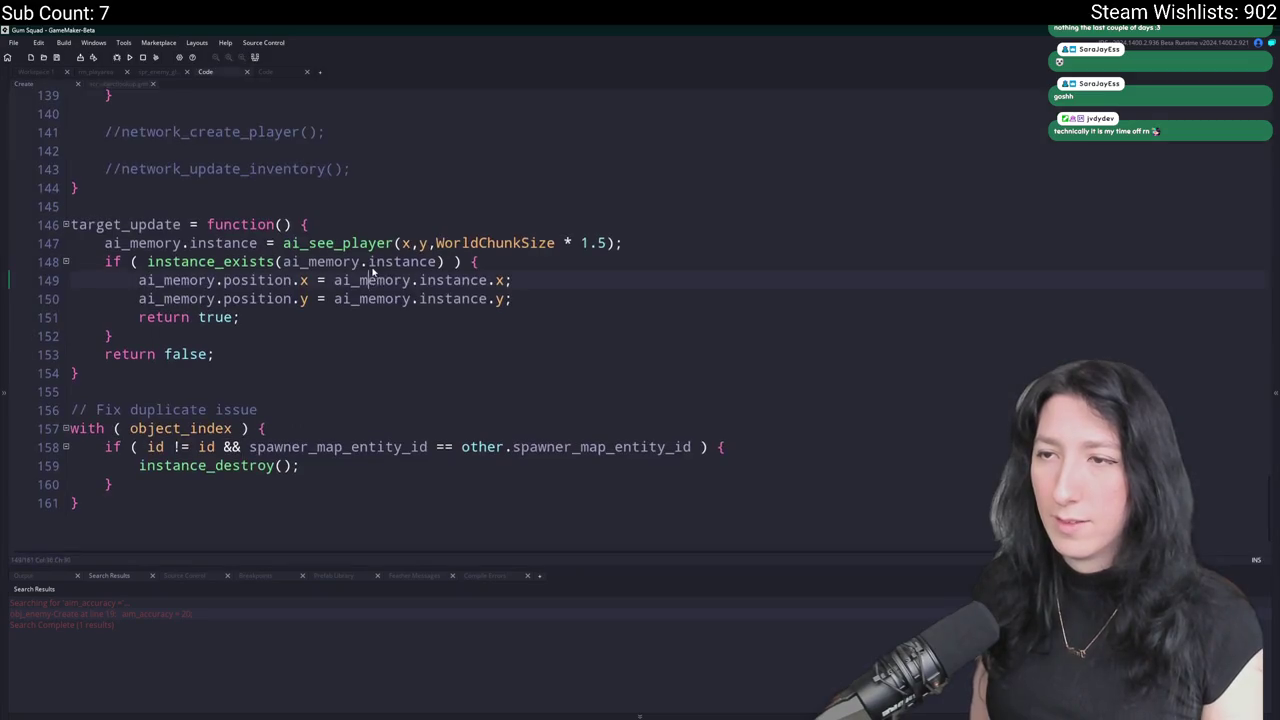
scroll(326, 337, up, 20)
click(143, 99)
key(Down)
key(Down)
Paste the settings under event_inherited(), change them to 30, 0.08, 16 and 130, and relaunch the game.
key(ctrl+v)
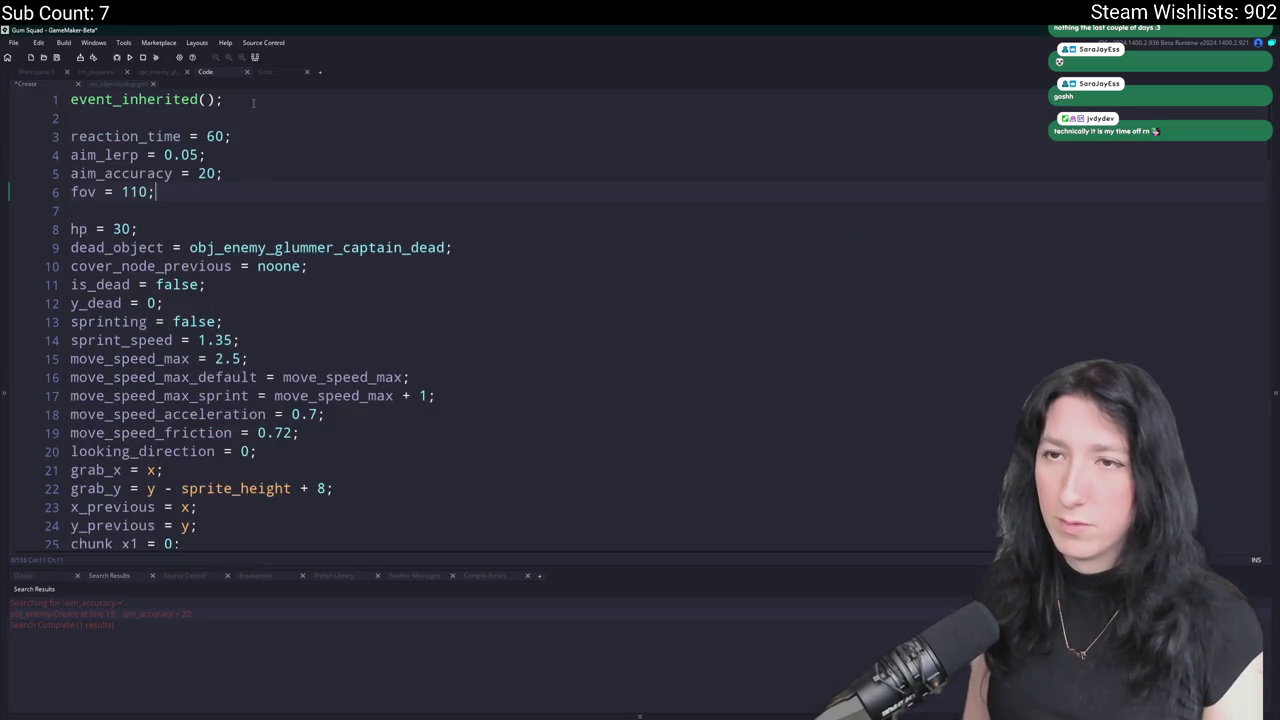
click(208, 136)
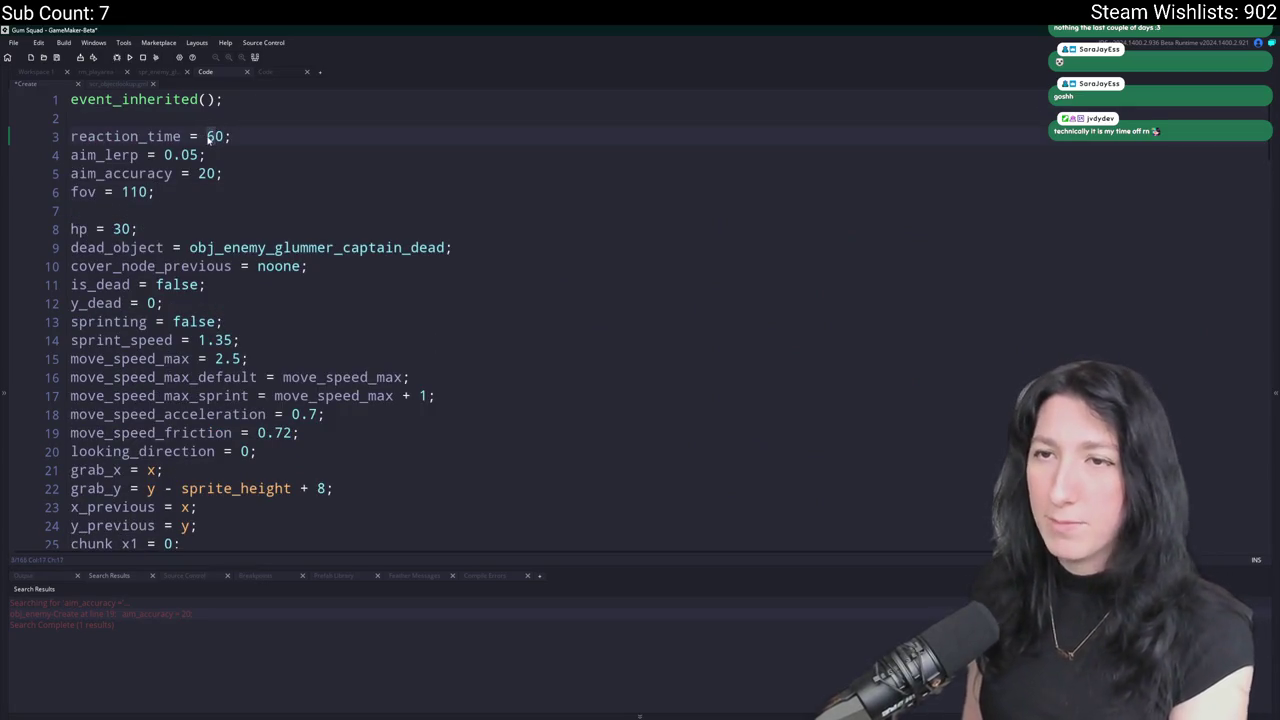
text(3)
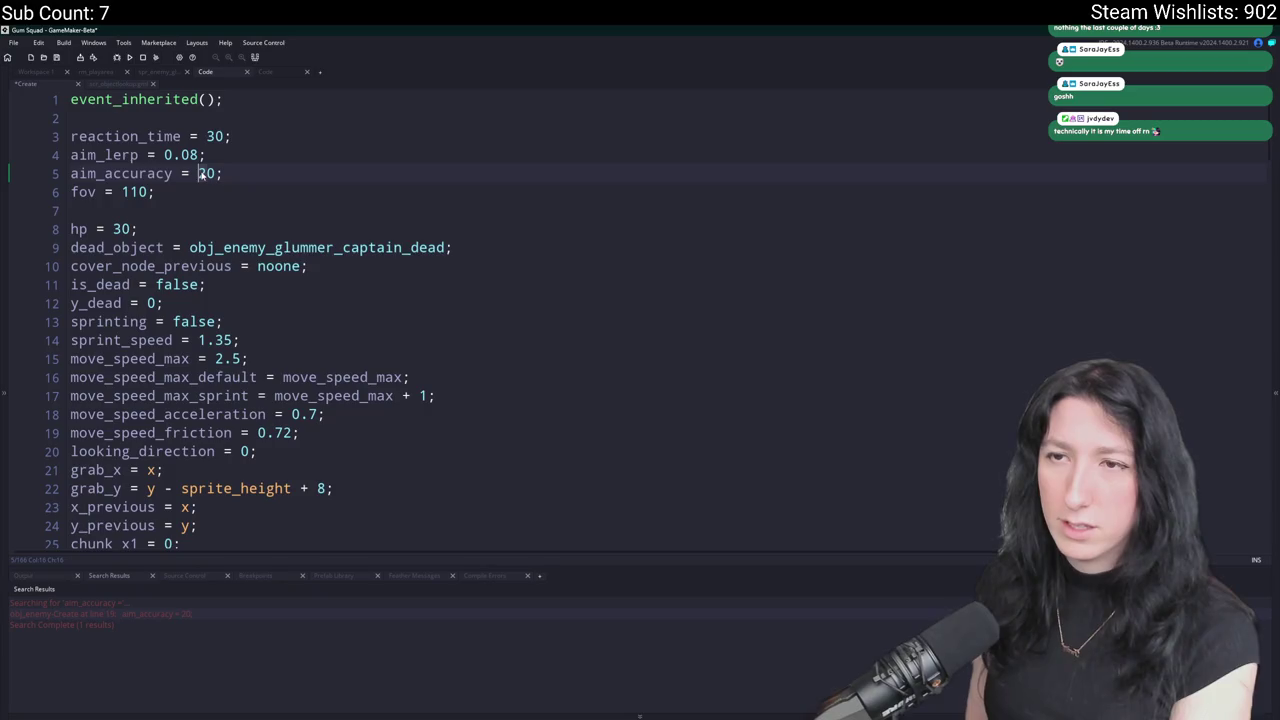
double_click(198, 173)
text(16)
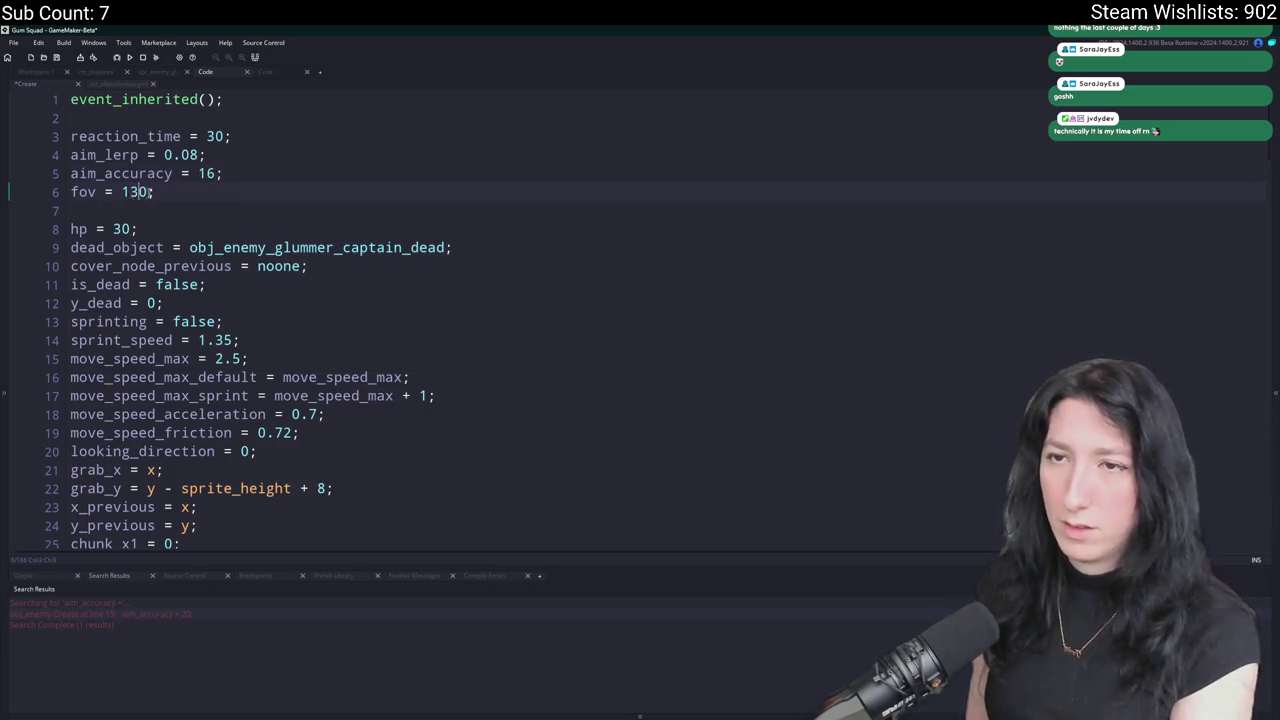
click(222, 173)
key(F5)
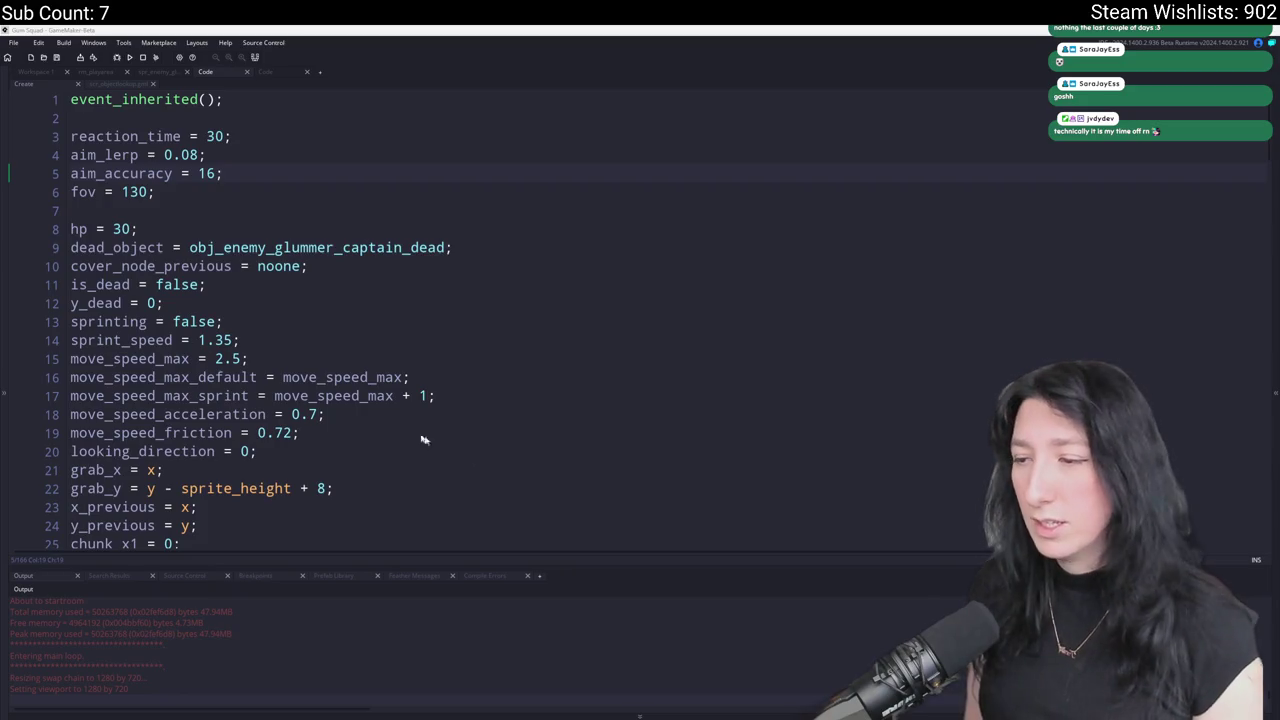
click(634, 357)
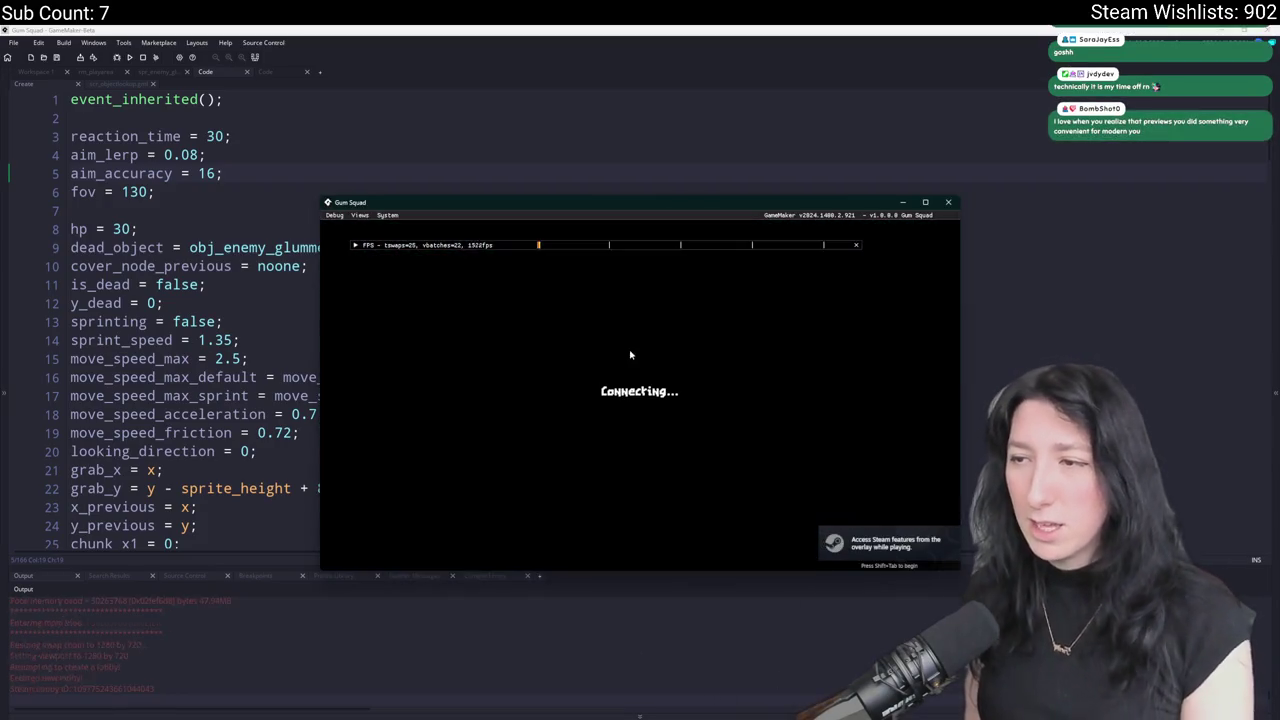
Maximize the game window and equip the pistol from the inventory.
double_click(658, 213)
key(Tab)
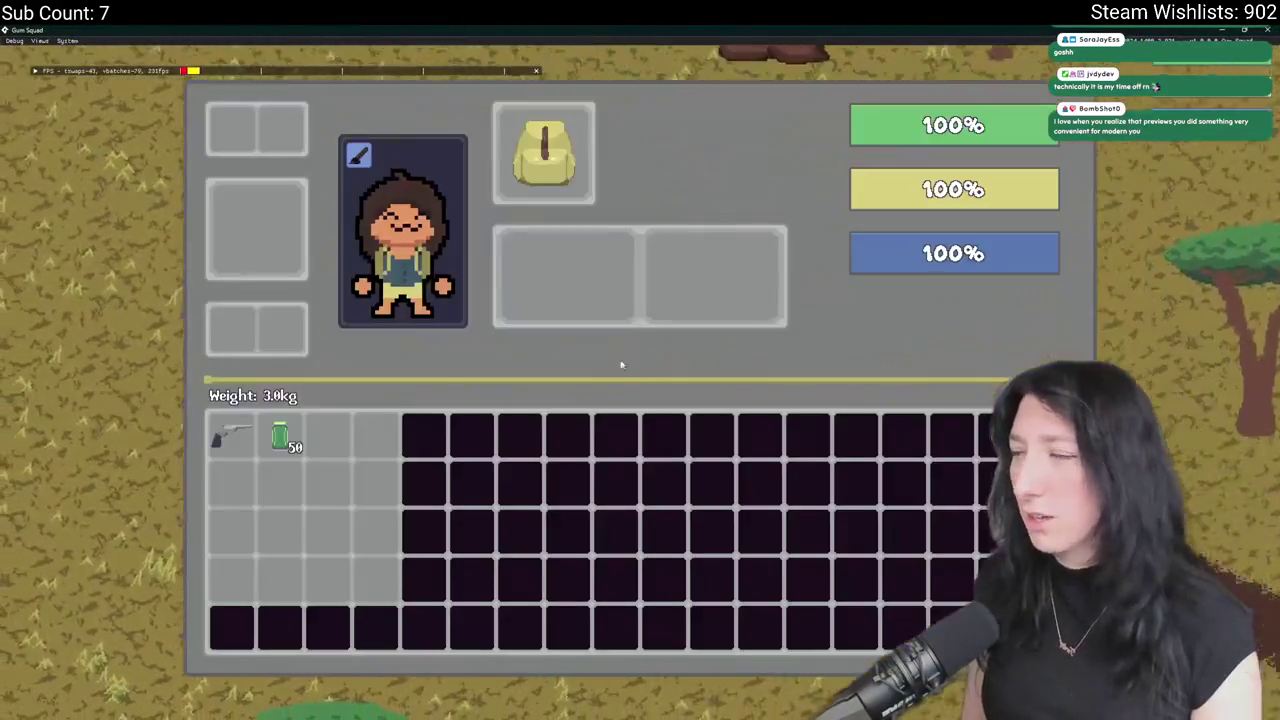
click(230, 437)
key(Tab)
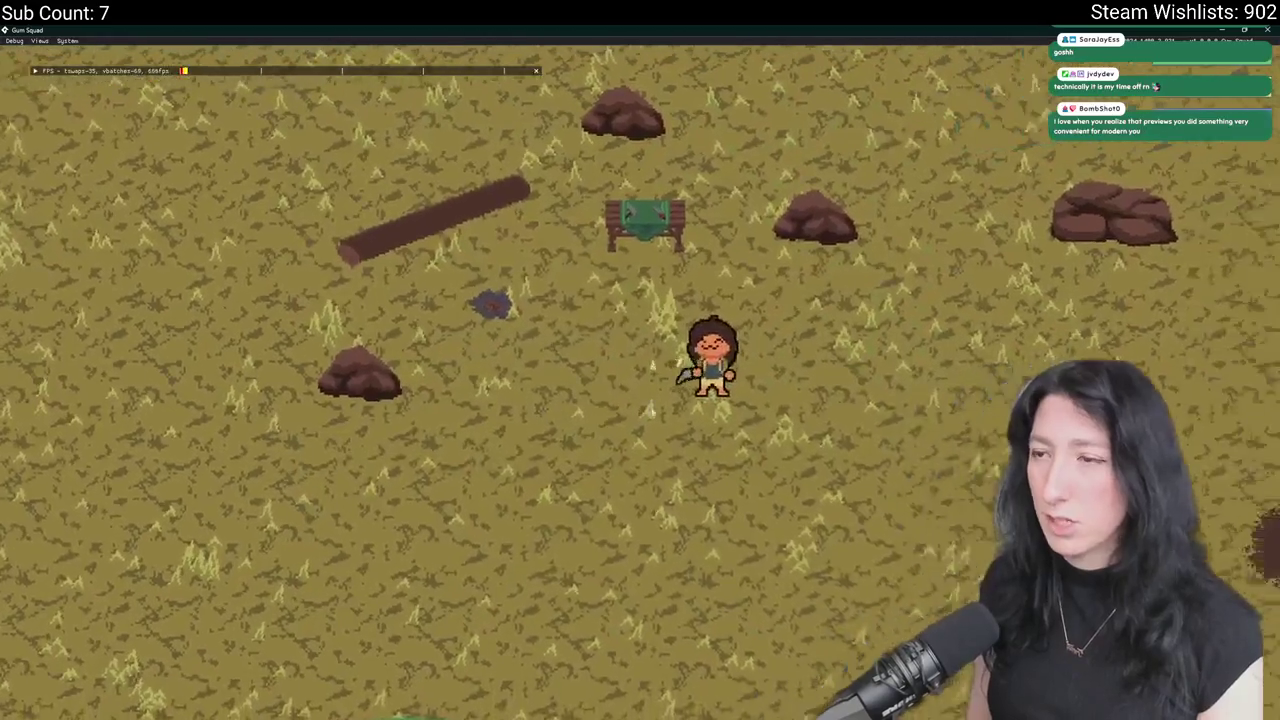
Walk the character right along the dirt path and through the plots into the building.
key(d)
key(s)
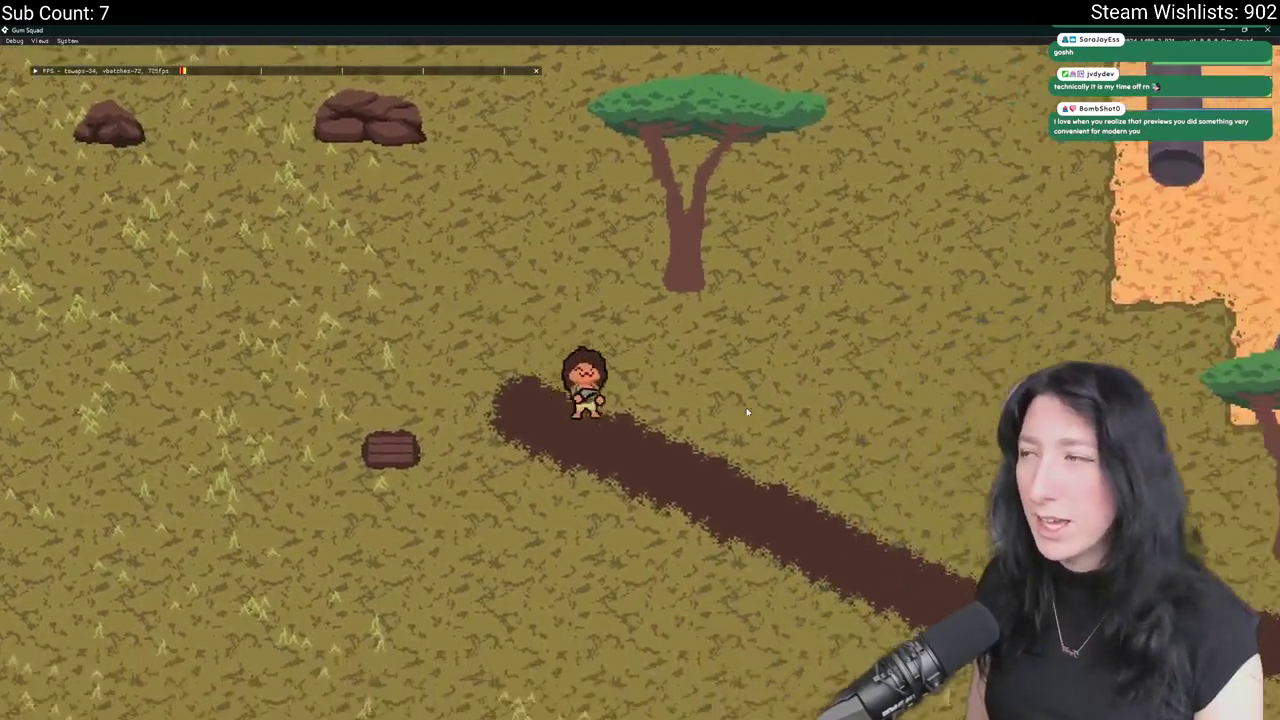
key(d)
key(s)
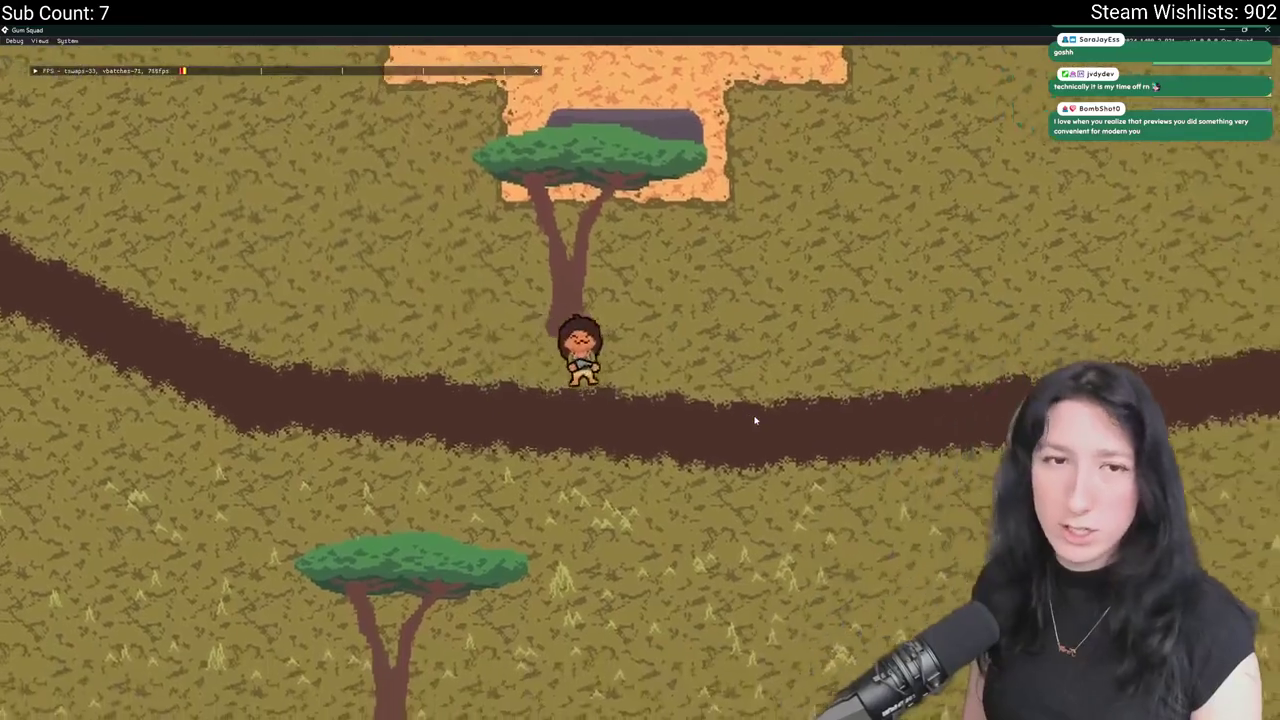
key(d)
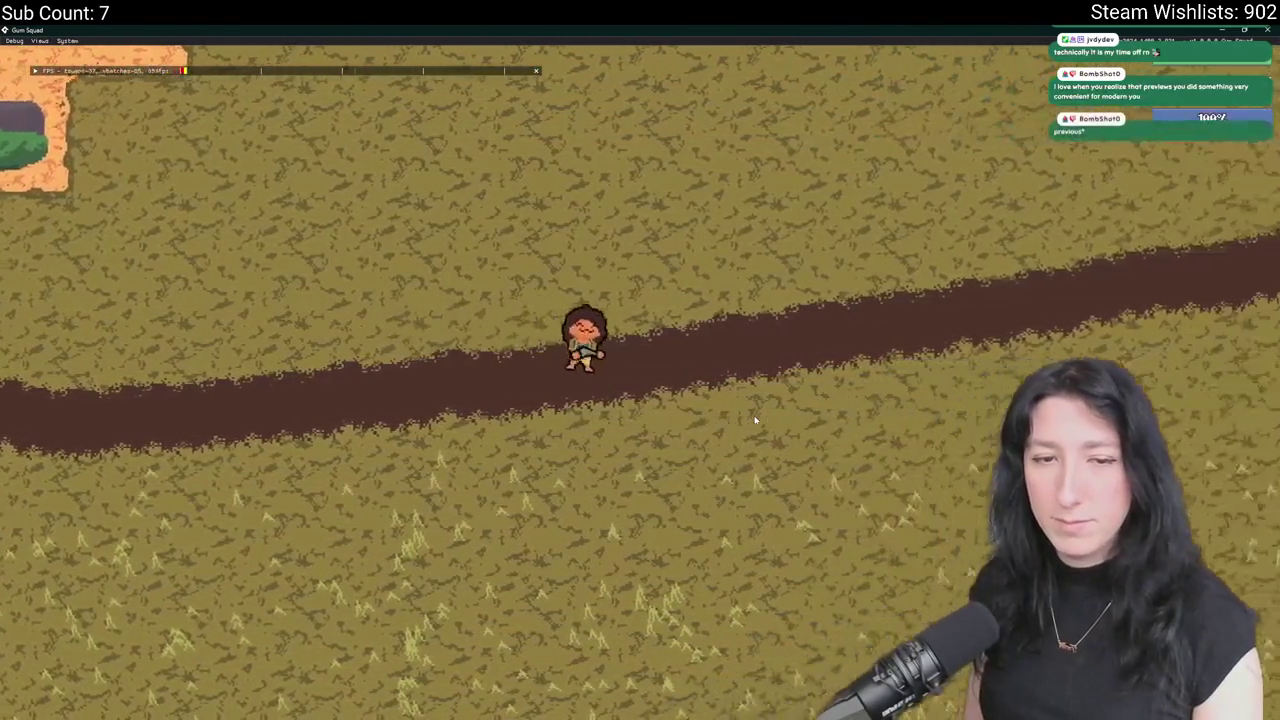
key(d)
key(s)
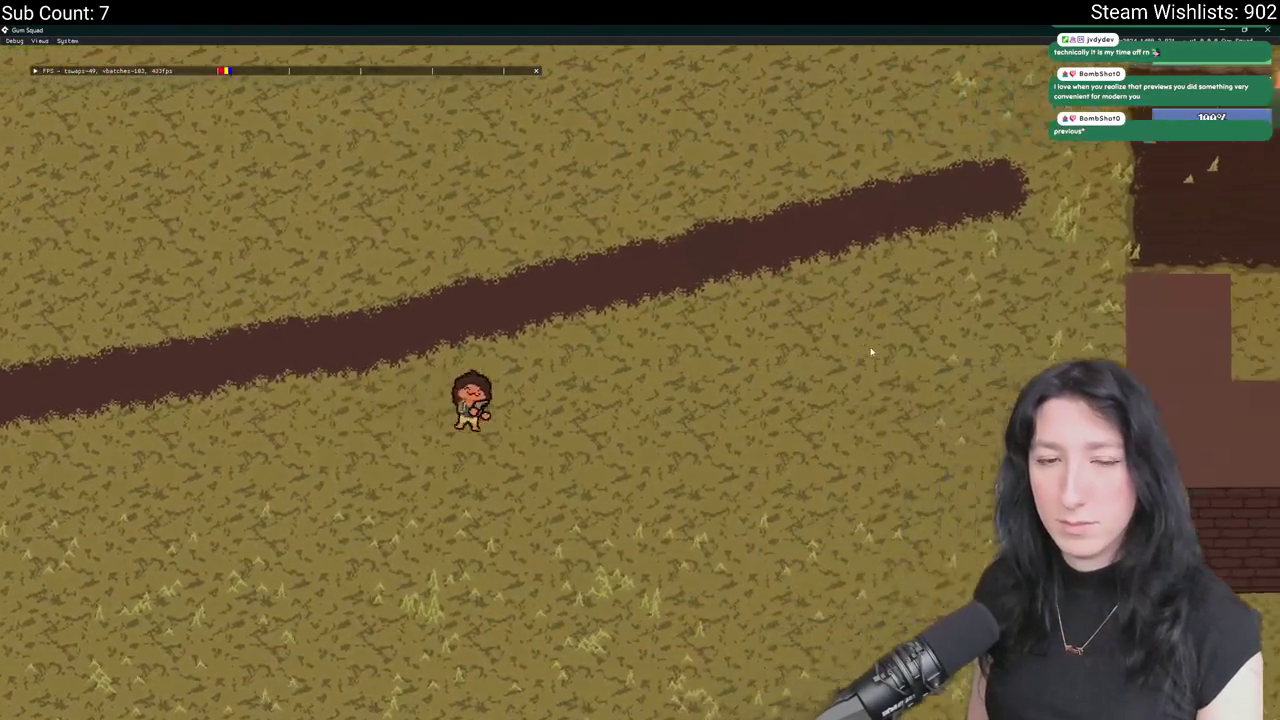
key(d)
key(s)
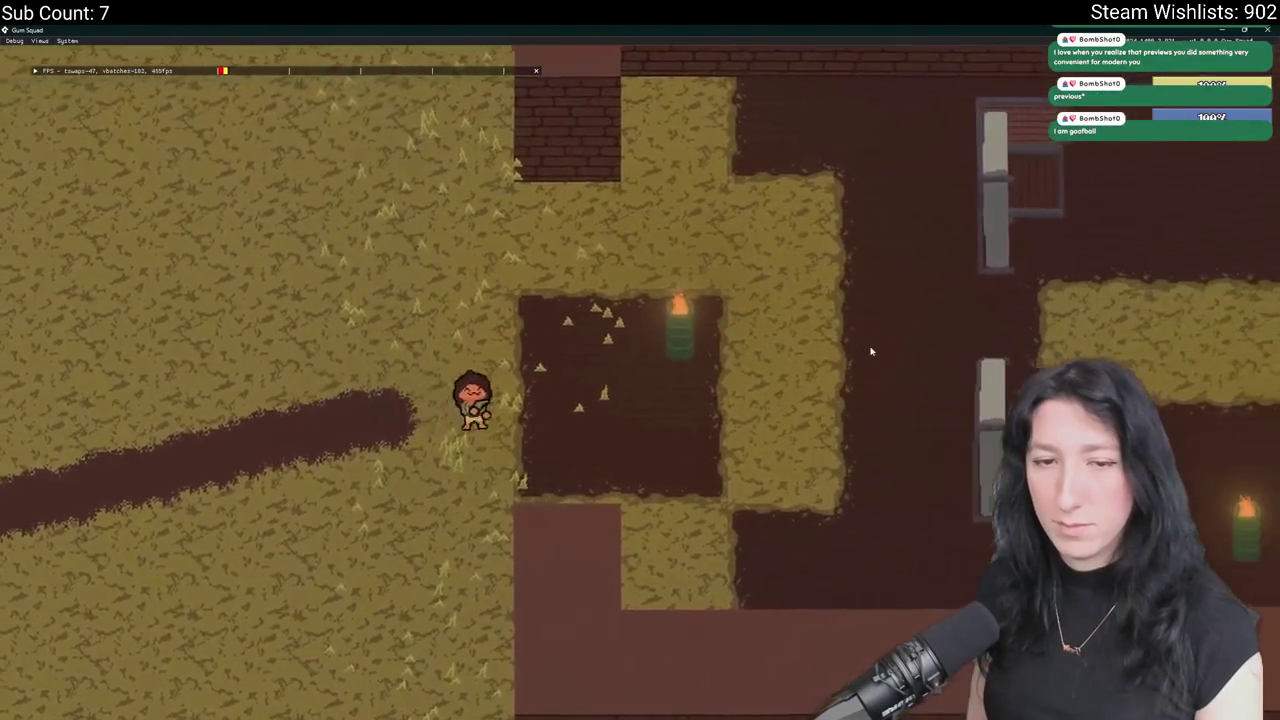
key(d)
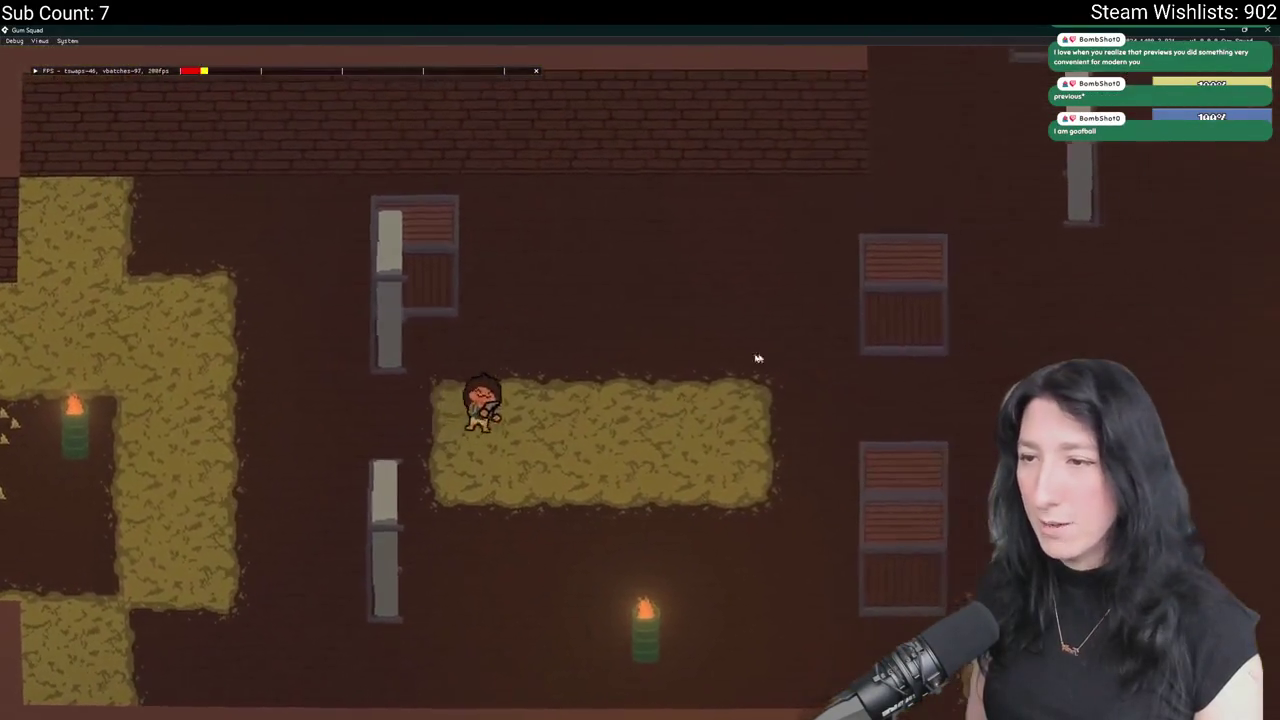
scroll(863, 375, down, 5)
scroll(863, 375, up, 4)
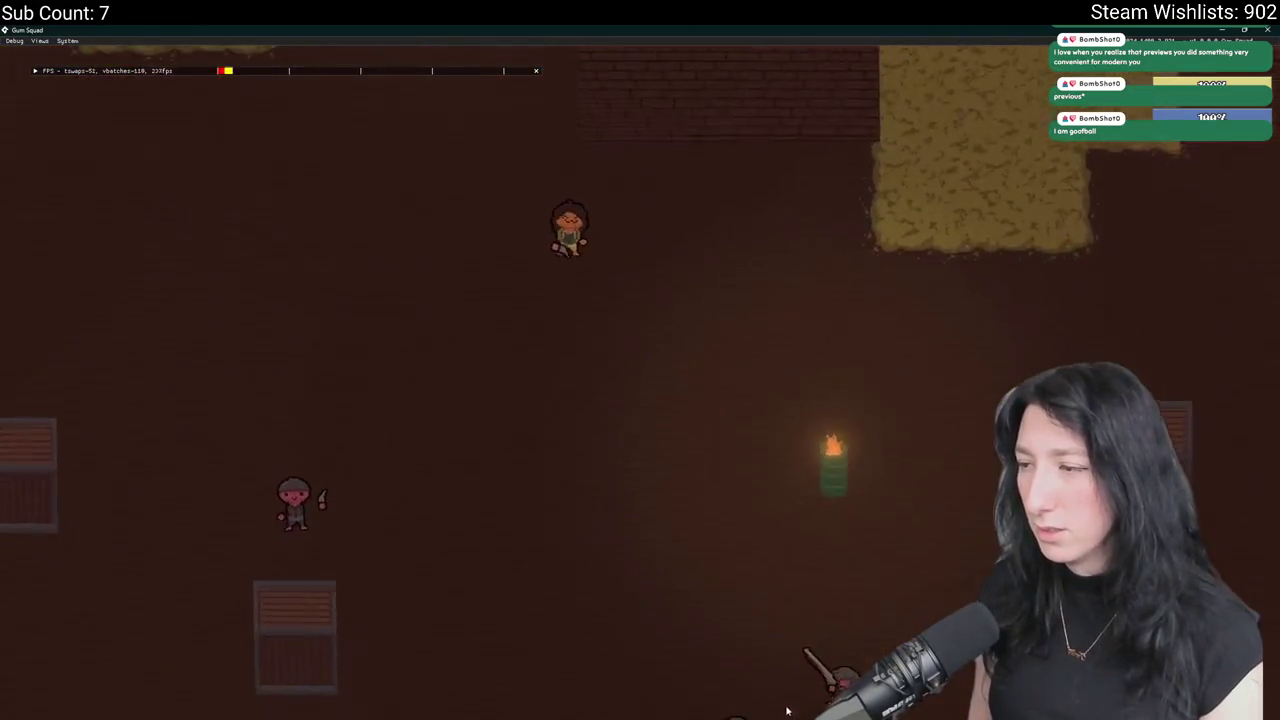
Move past the torch and crate toward the shooting captain enemies, then quit the game.
key(w)
key(d)
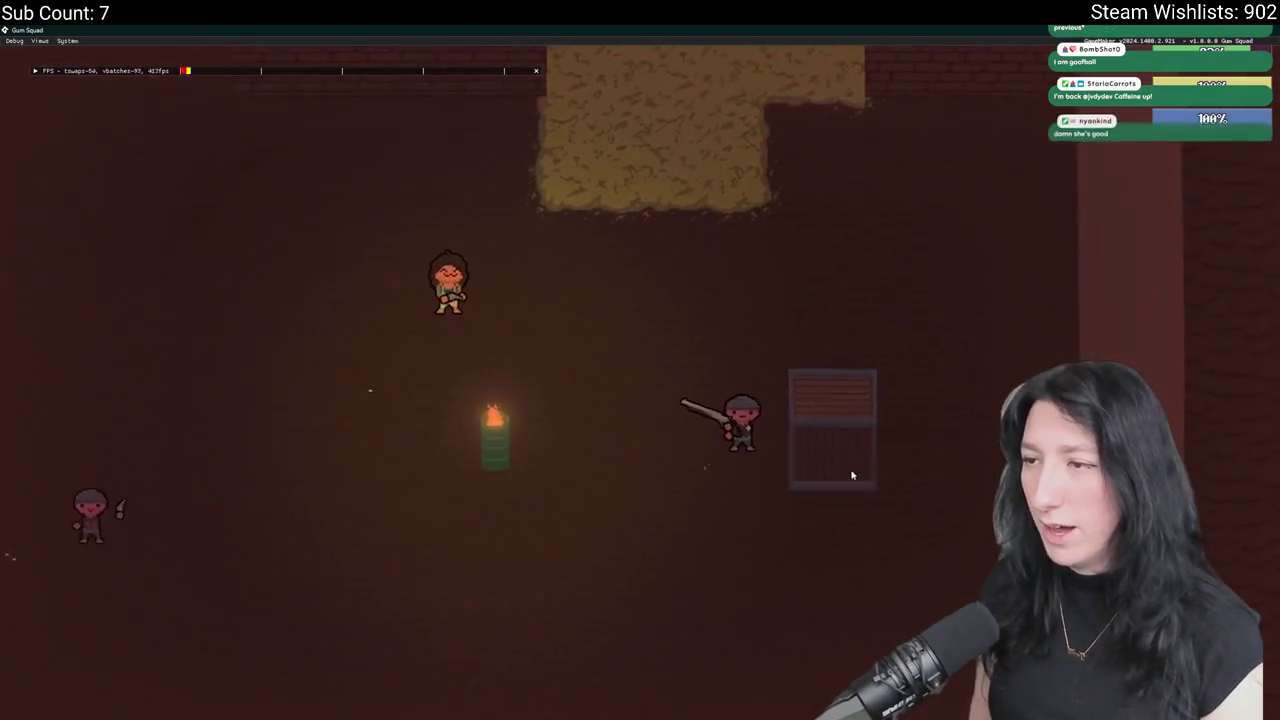
key(d)
key(s)
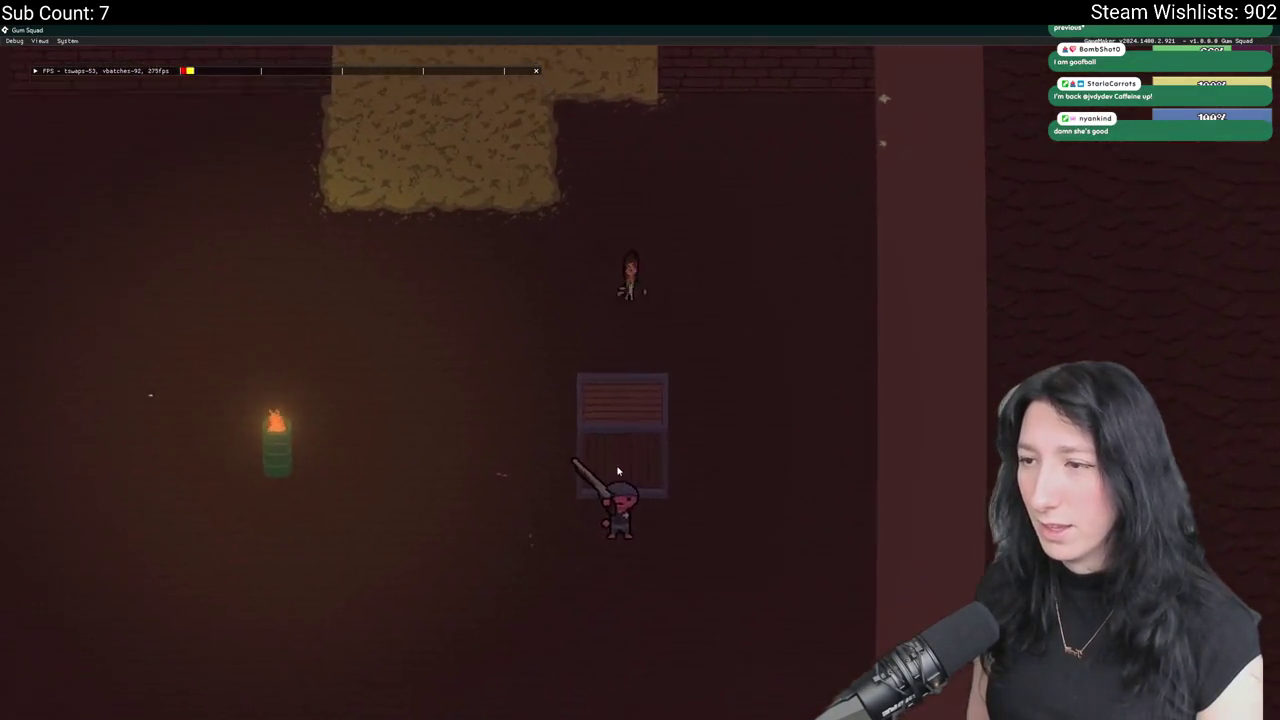
key(a)
key(w)
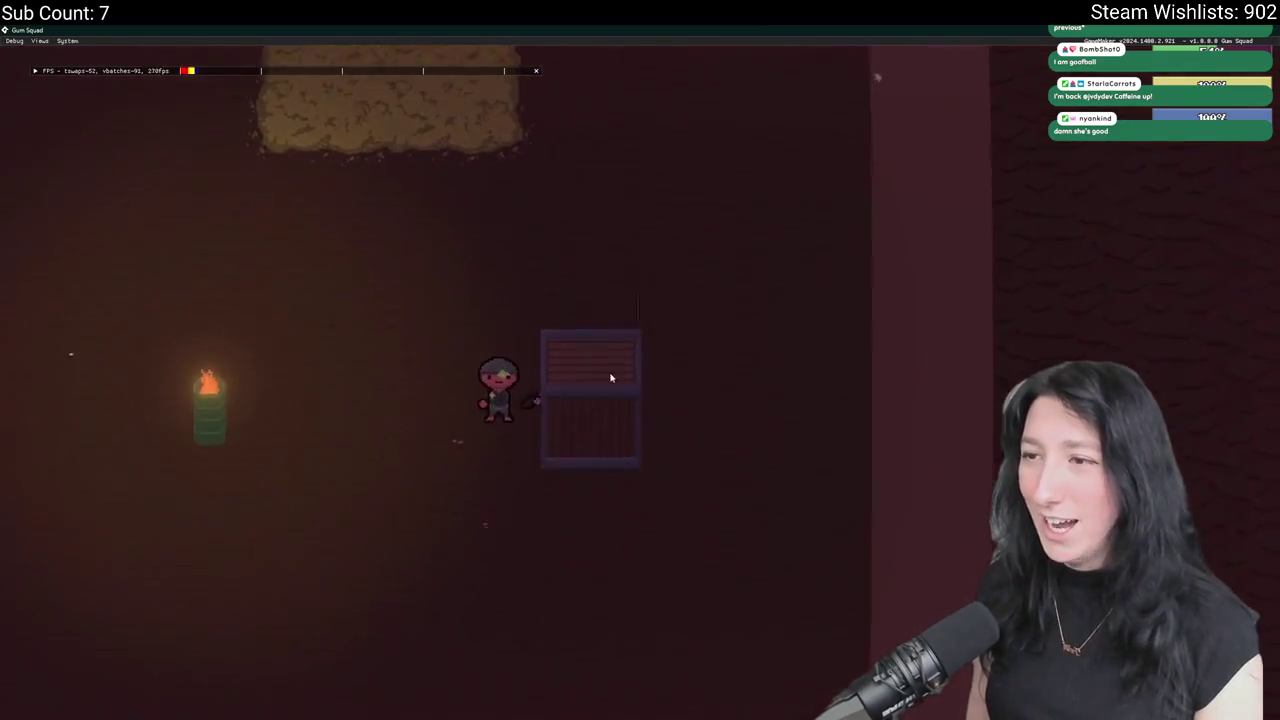
key(s)
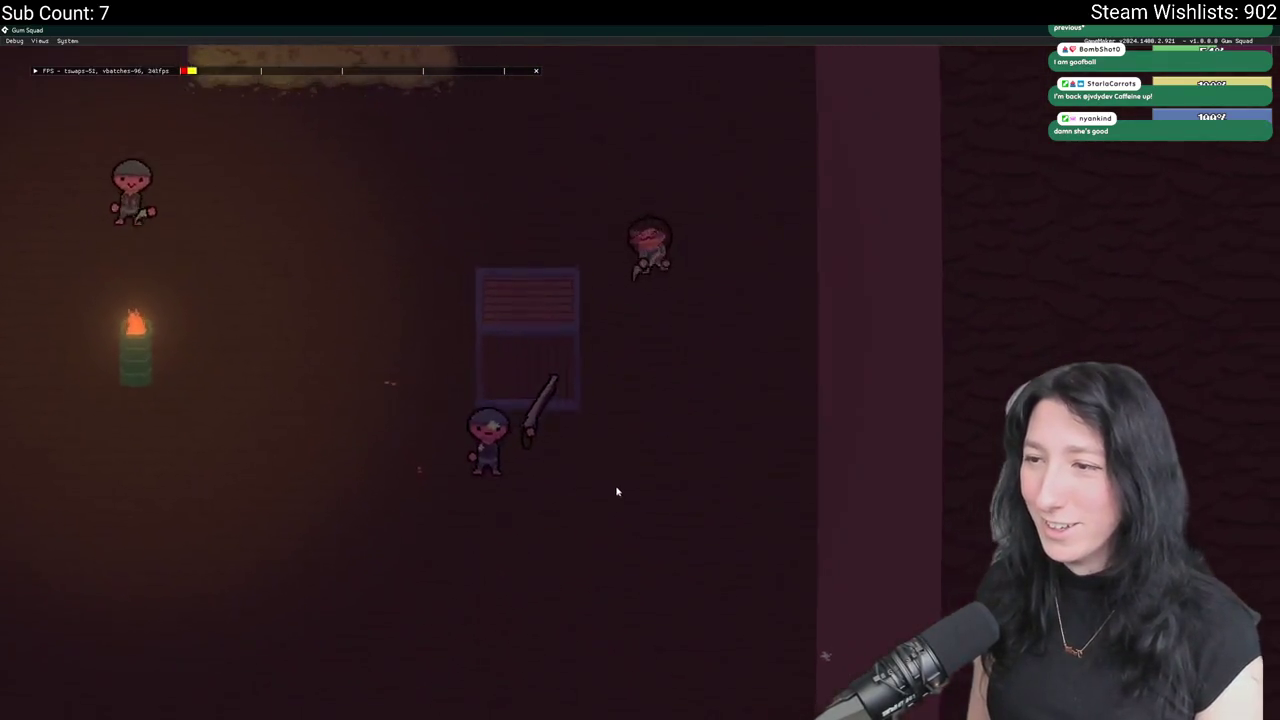
key(d)
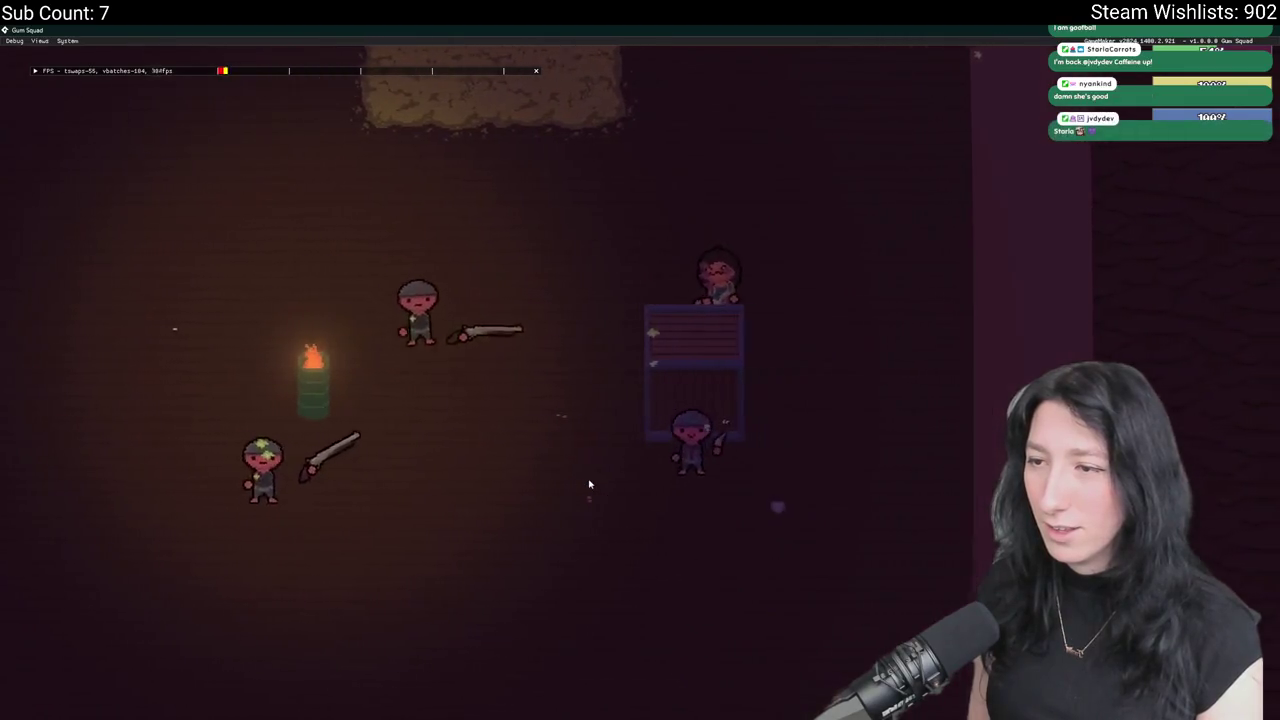
key(d)
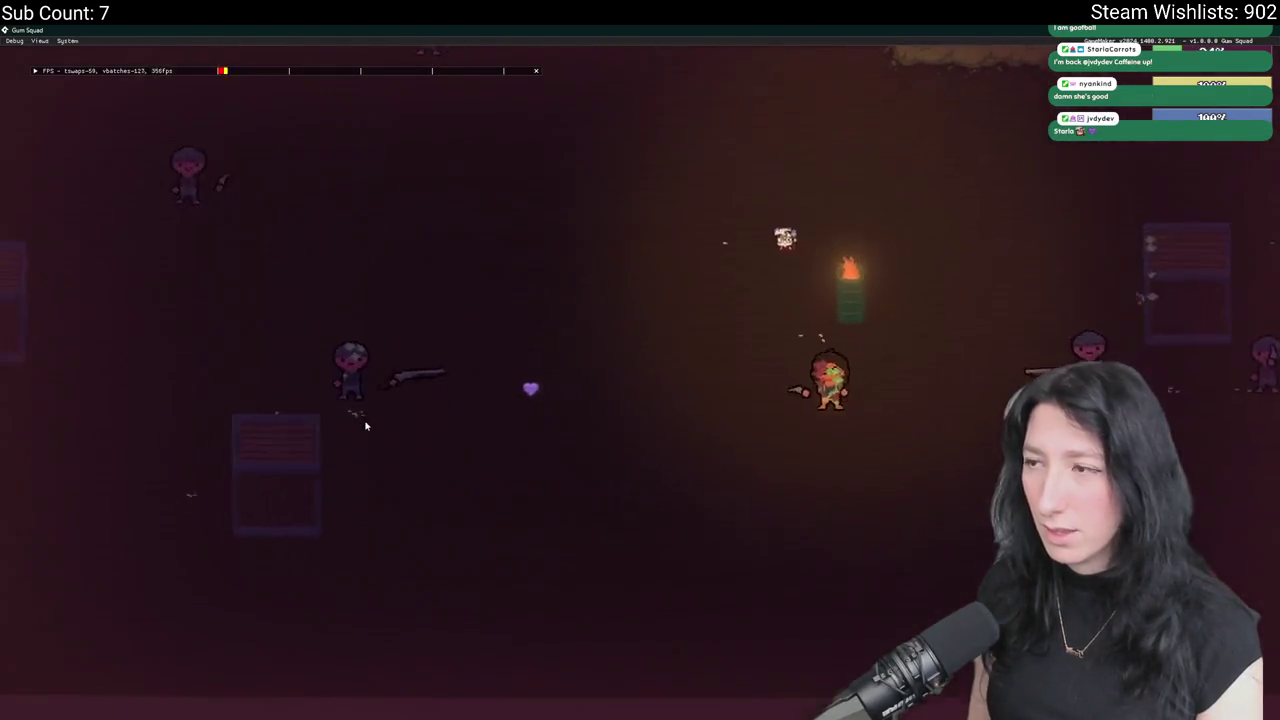
key(a)
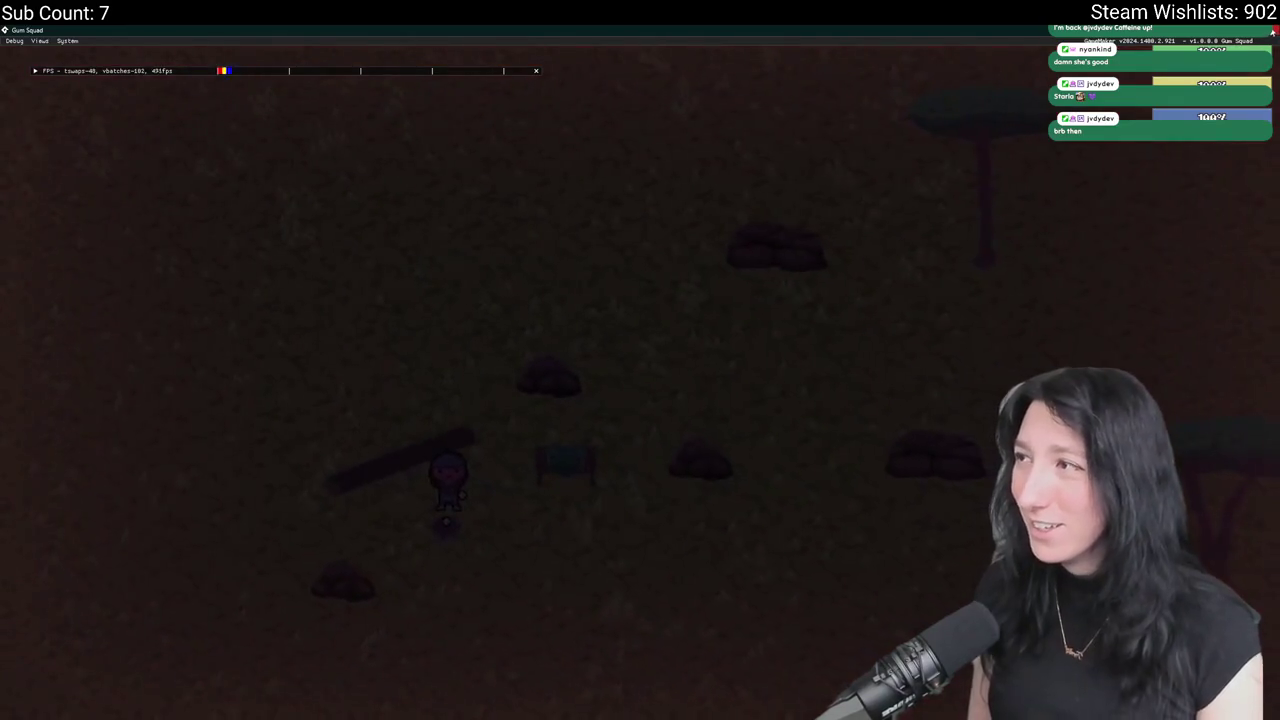
key(s)
key(d)
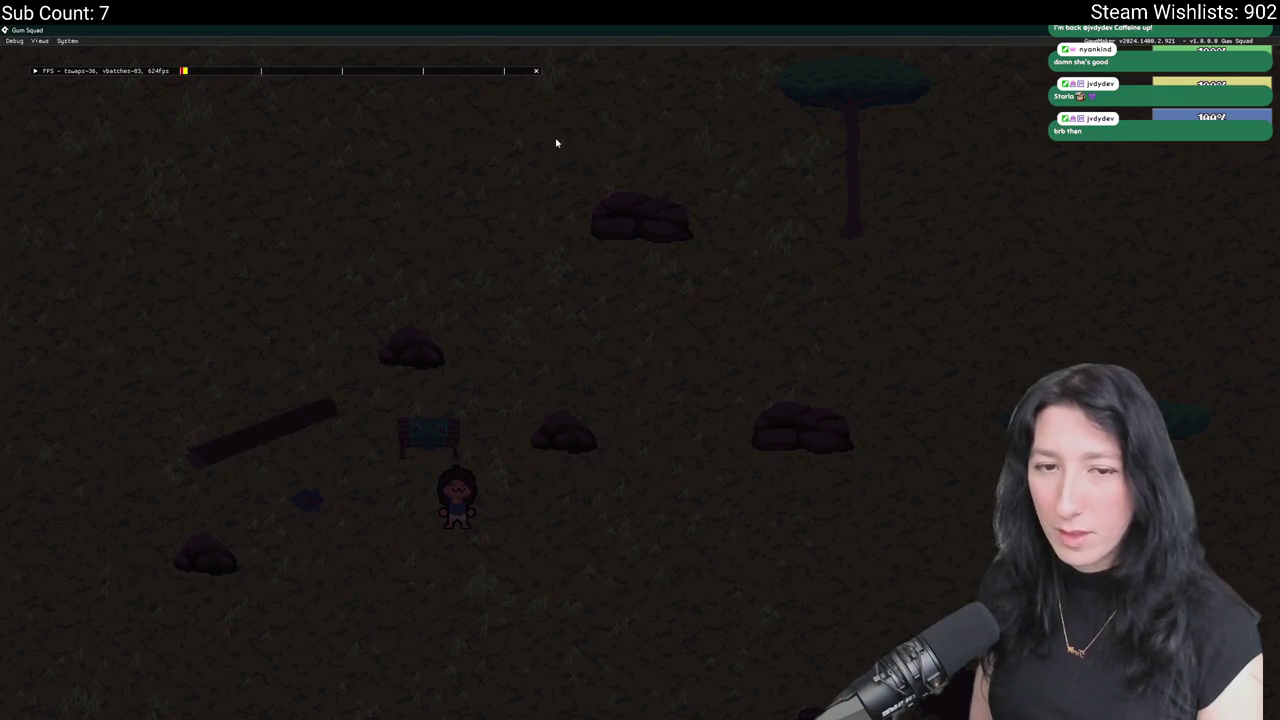
key(Escape)
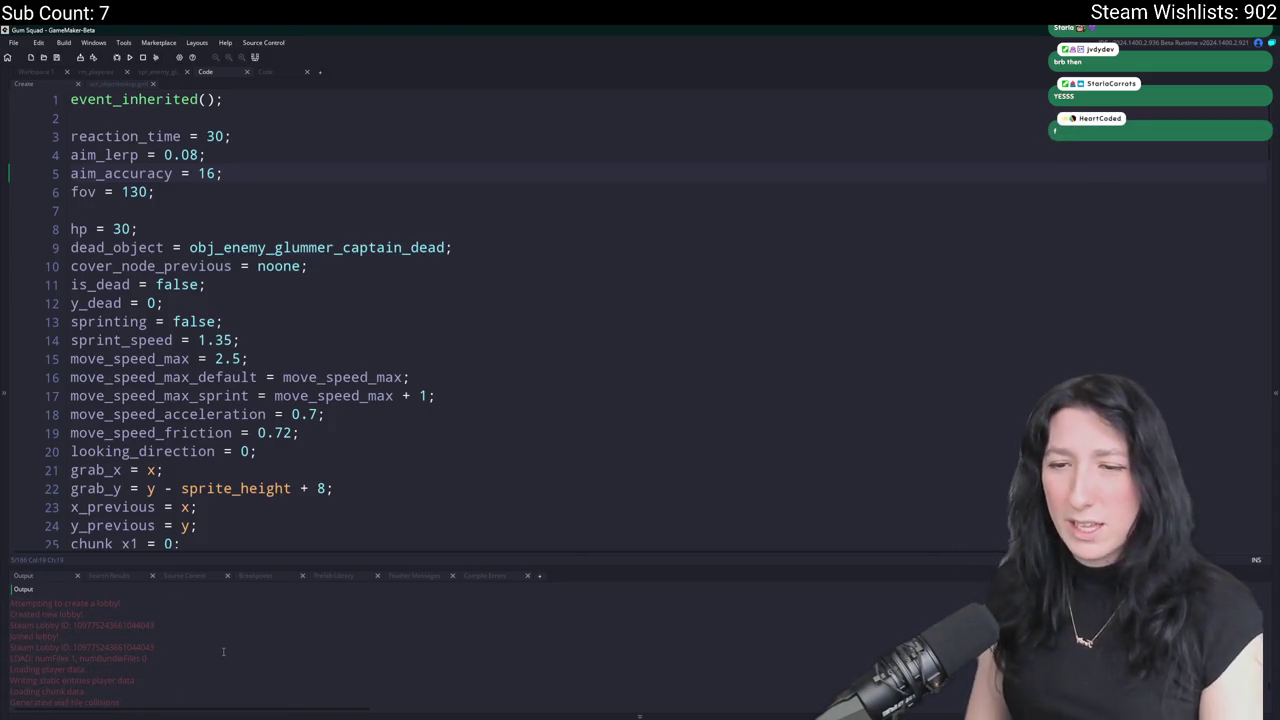
Leave the glummer captain's Create code for the rm_playarea room editor.
scroll(214, 661, down, 1)
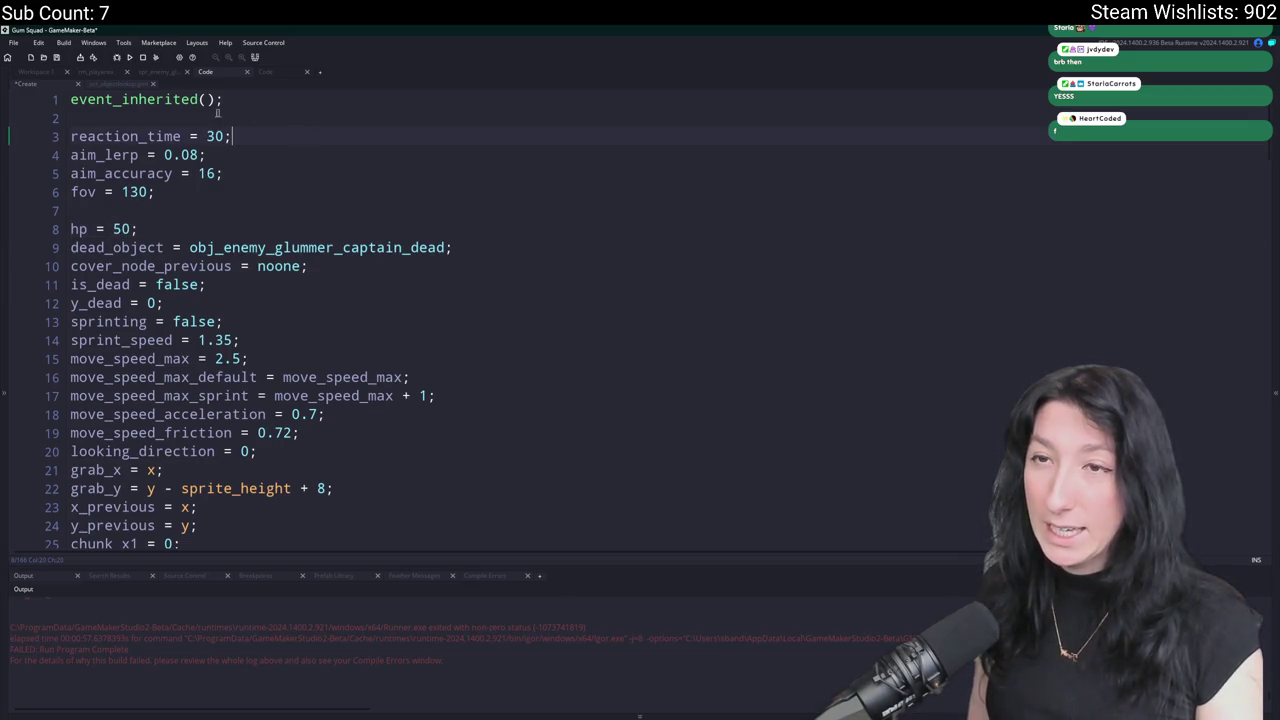
click(101, 74)
scroll(433, 331, down, 6)
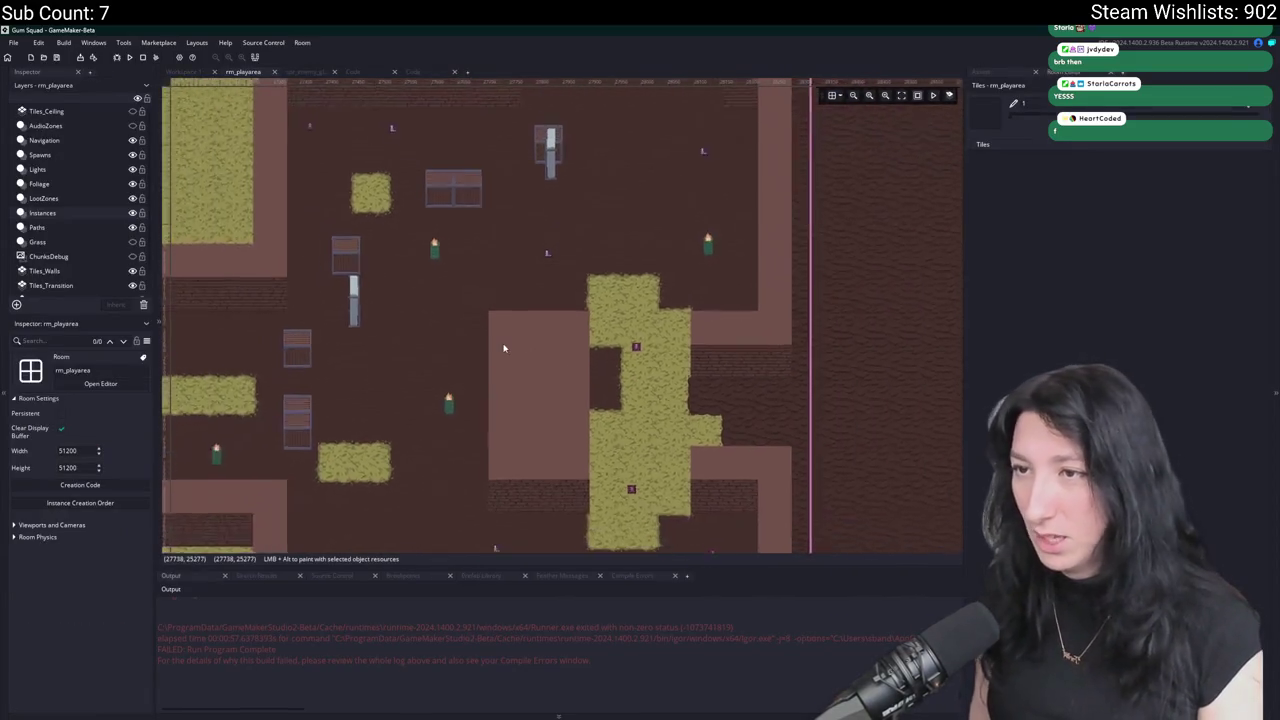
Pan the rm_playarea view across the level and back to the structure.
scroll(633, 307, left, 5)
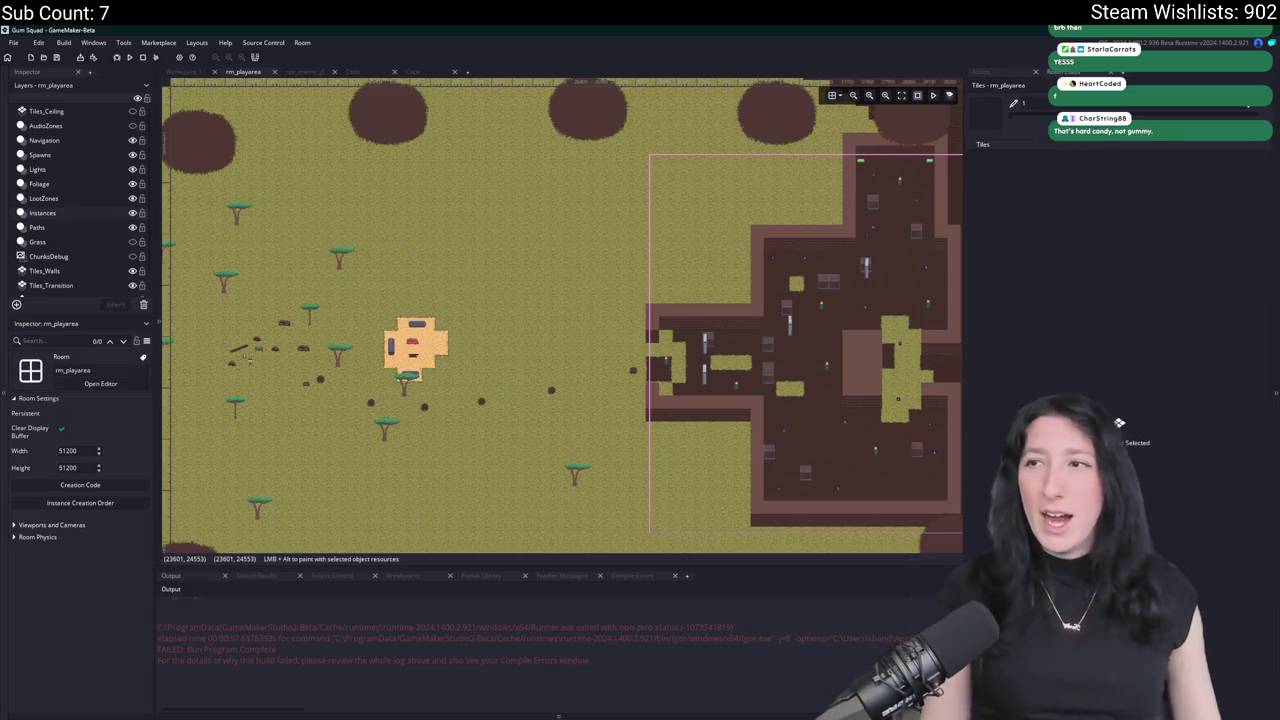
drag(778, 358, 452, 300)
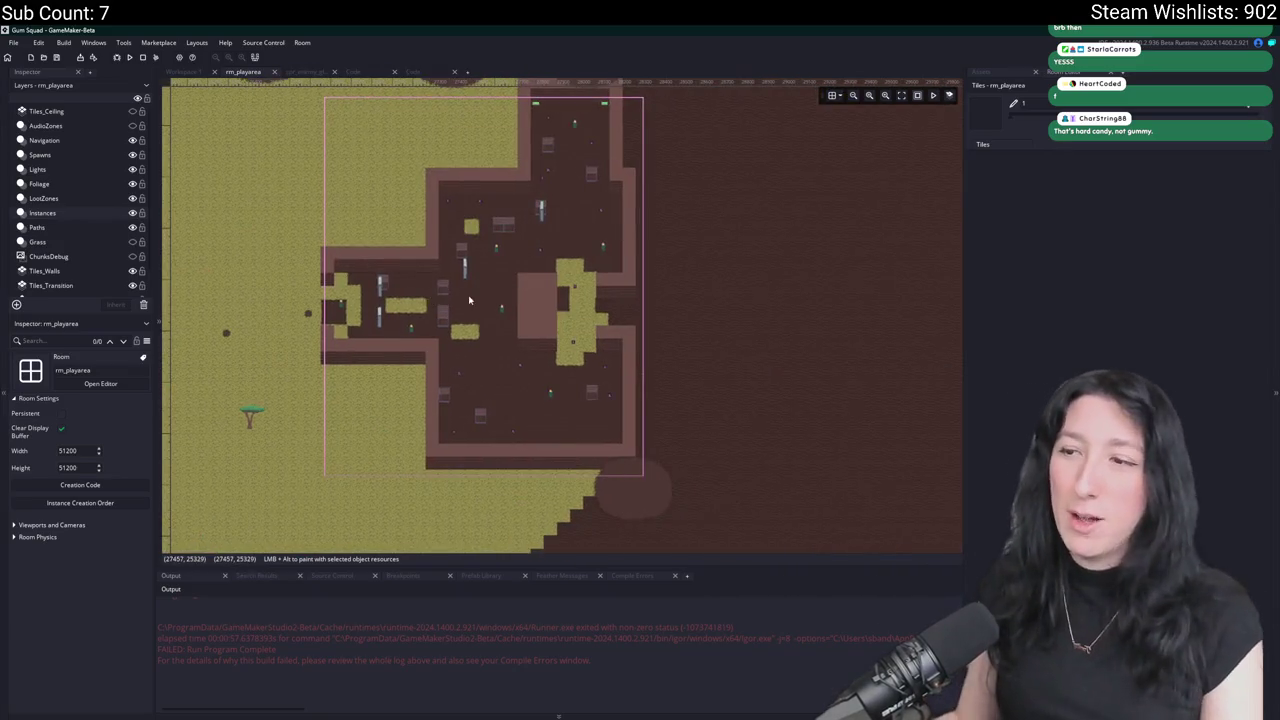
scroll(469, 300, down, 2)
drag(580, 297, 775, 362)
Open scr_macros and briefly comment out line 18, then revert it.
key(ctrl+t)
text(m)
key(Return)
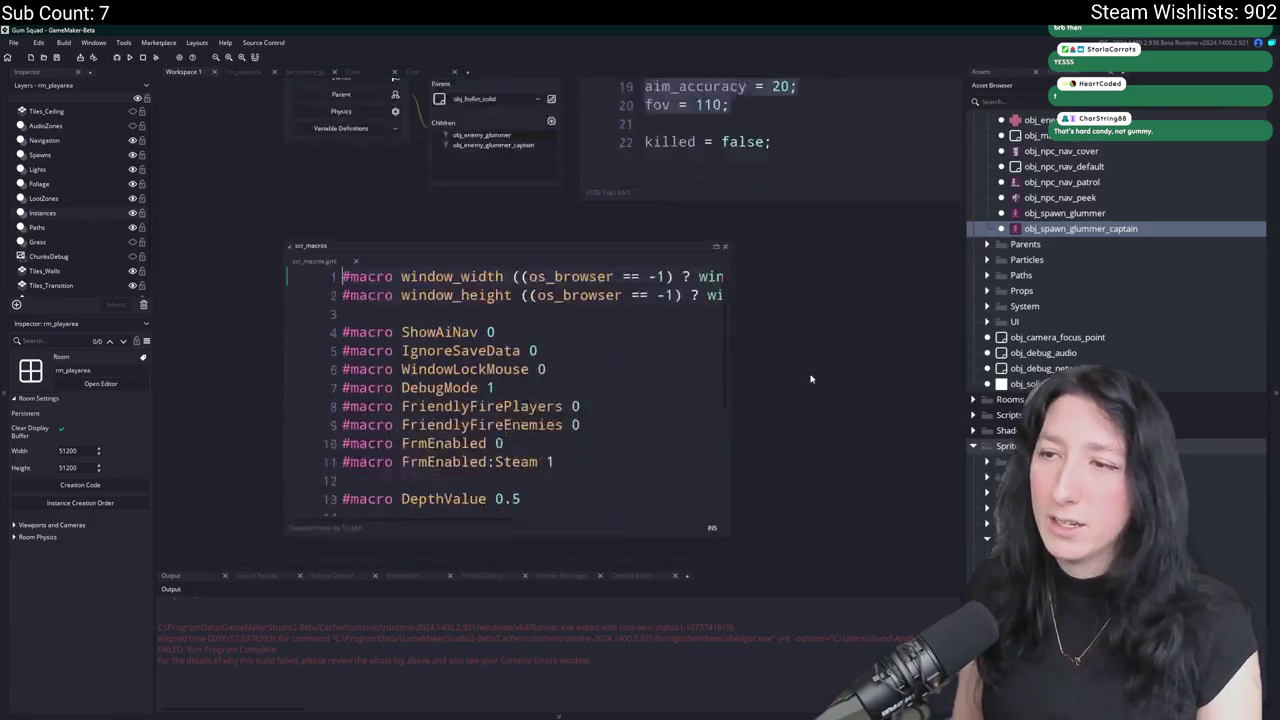
scroll(490, 302, down, 4)
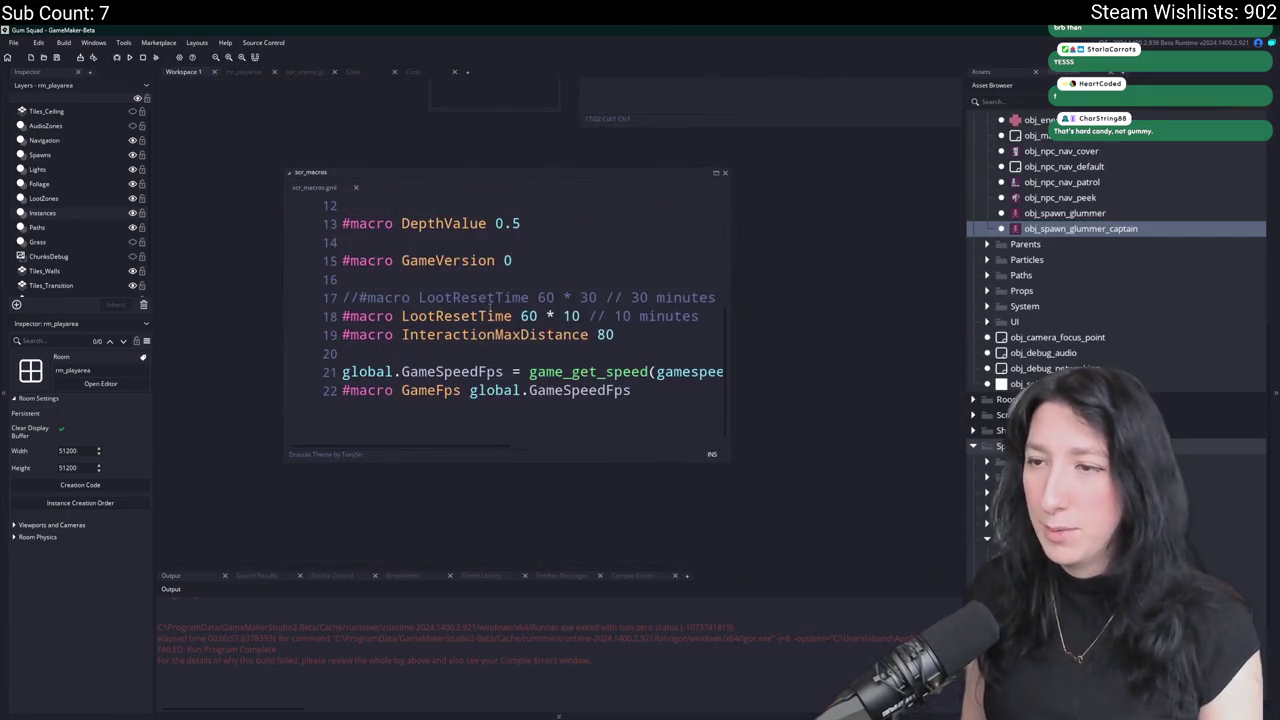
click(342, 316)
text(//)
key(BackSpace)
key(BackSpace)
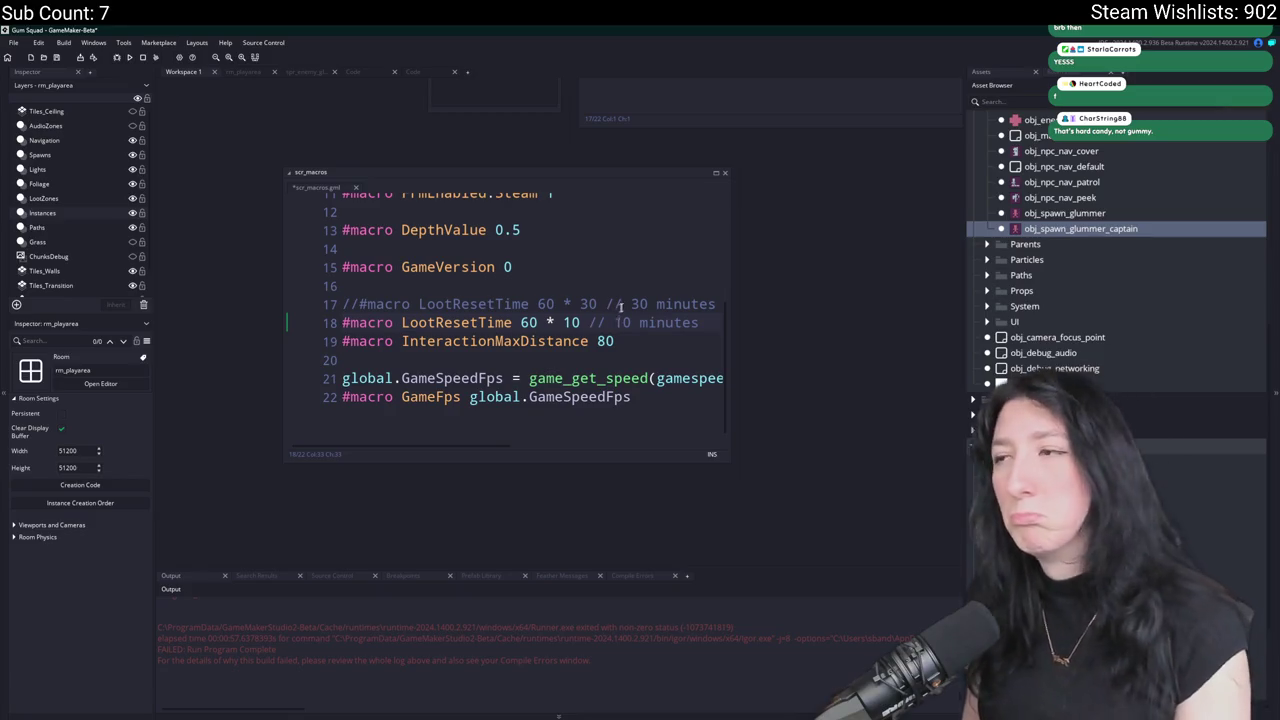
Return to rm_playarea, zoom onto the camp, and show the Asset Browser tree.
click(243, 72)
scroll(530, 321, up, 5)
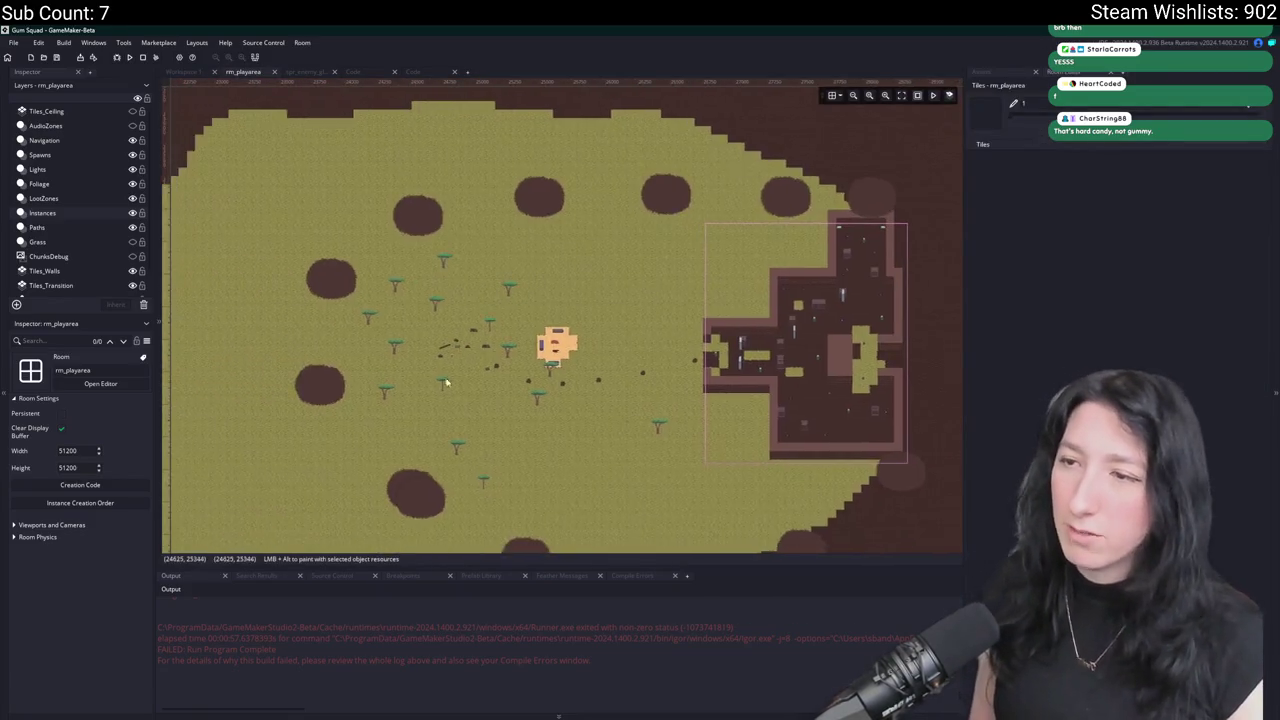
scroll(540, 312, up, 3)
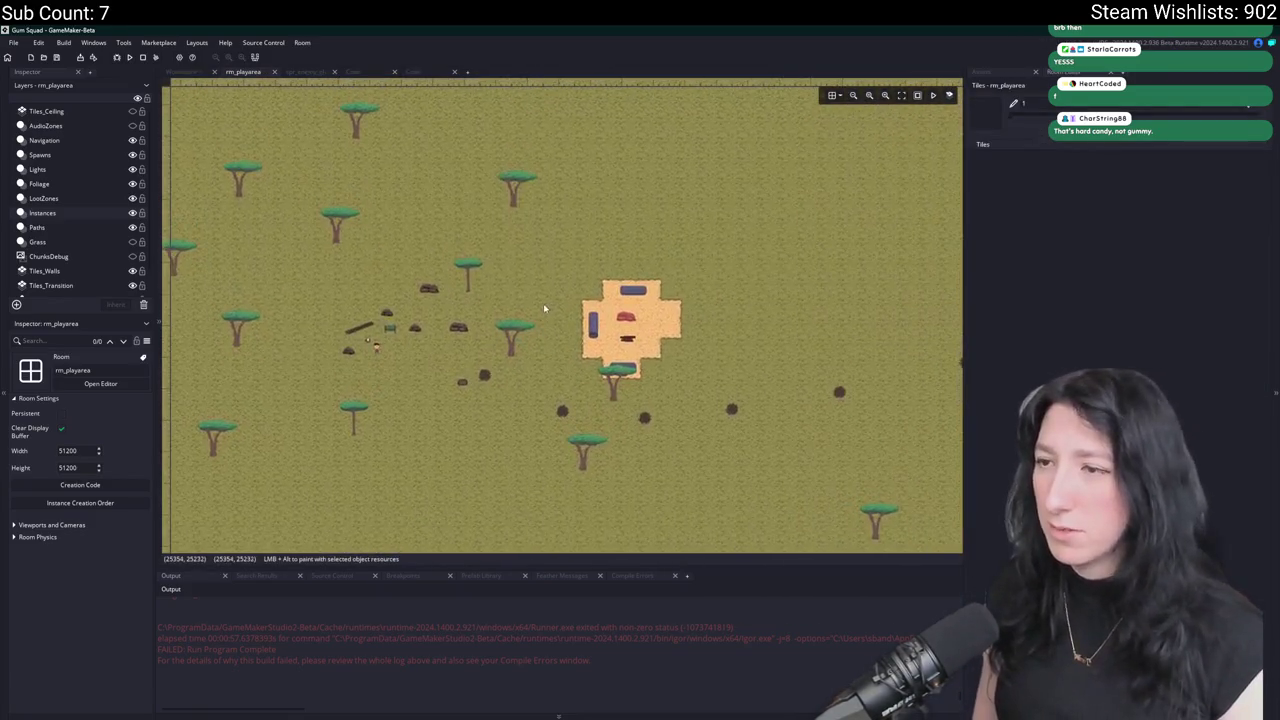
click(987, 71)
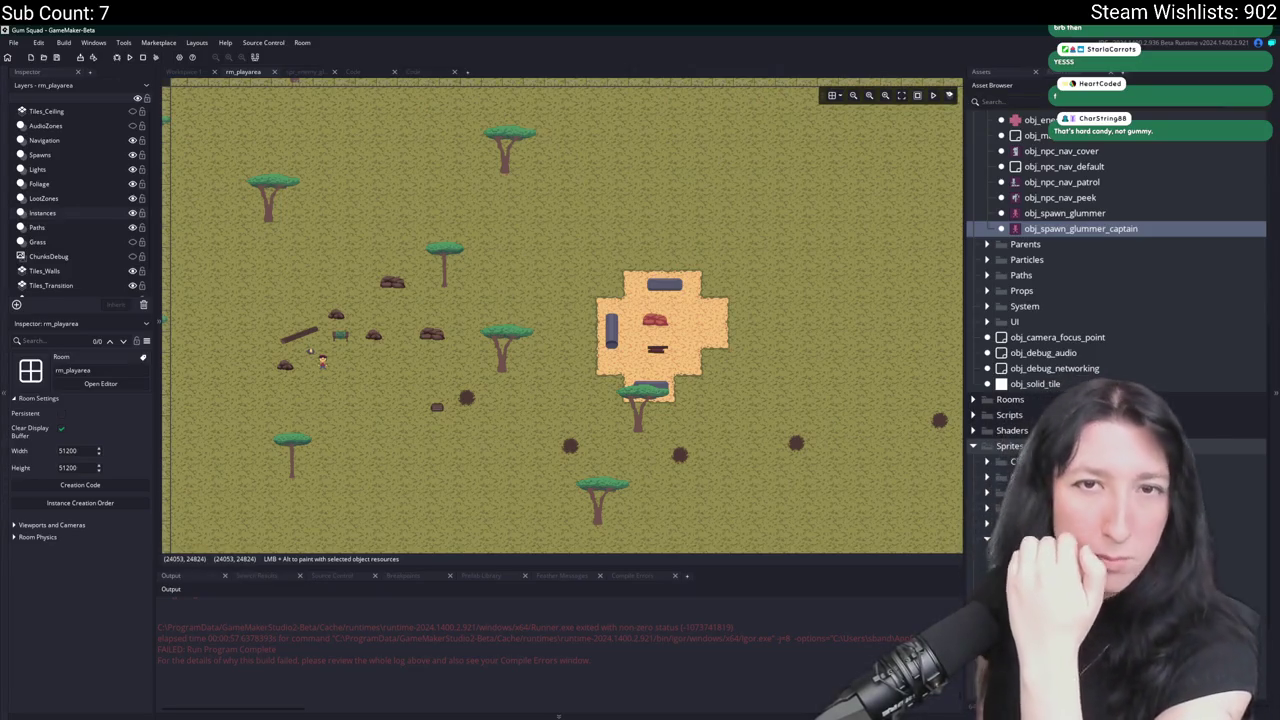
scroll(386, 150, down, 1)
key(ctrl+t)
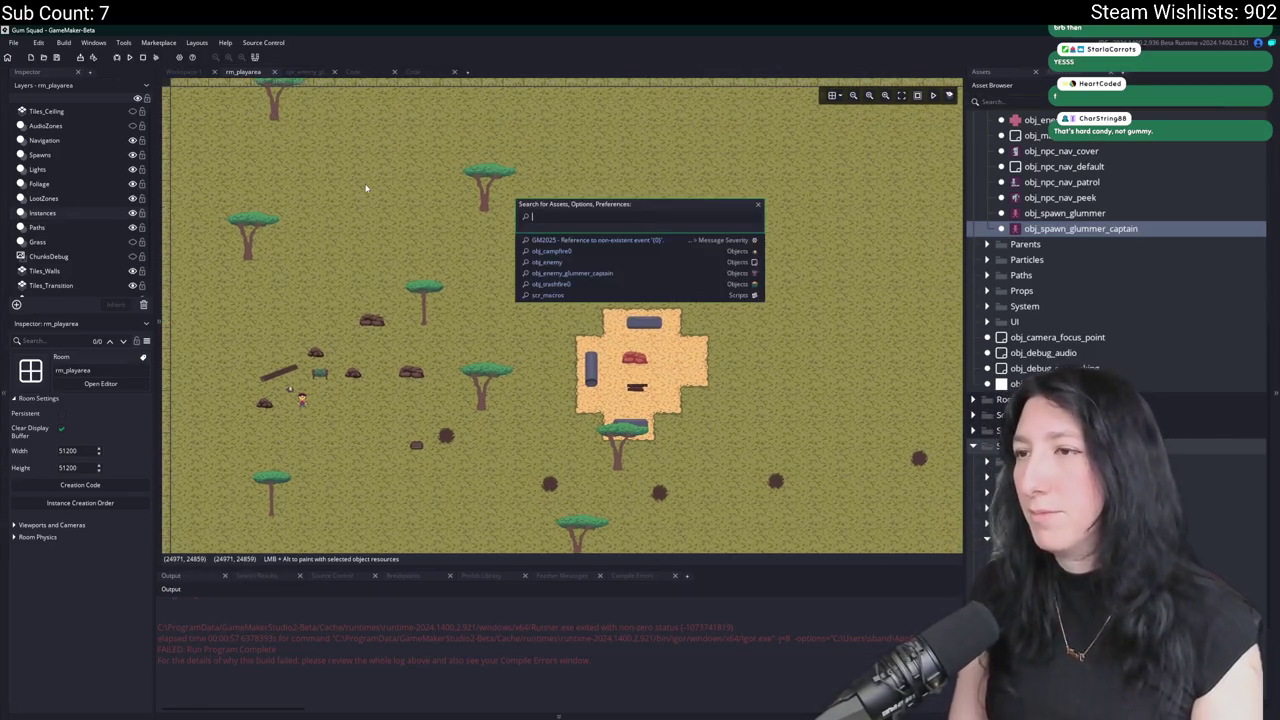
Open obj_player's Begin Step code and search the whole project for 'hunger'.
text(obj_player)
key(Return)
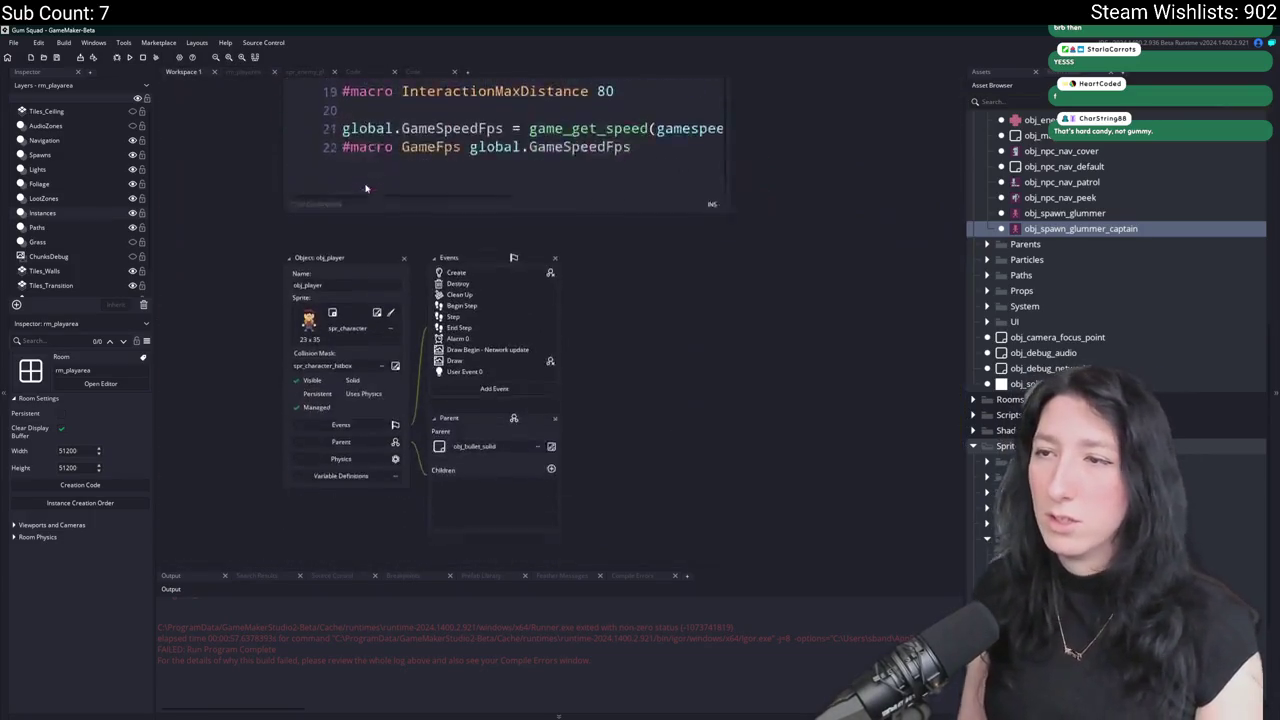
click(462, 228)
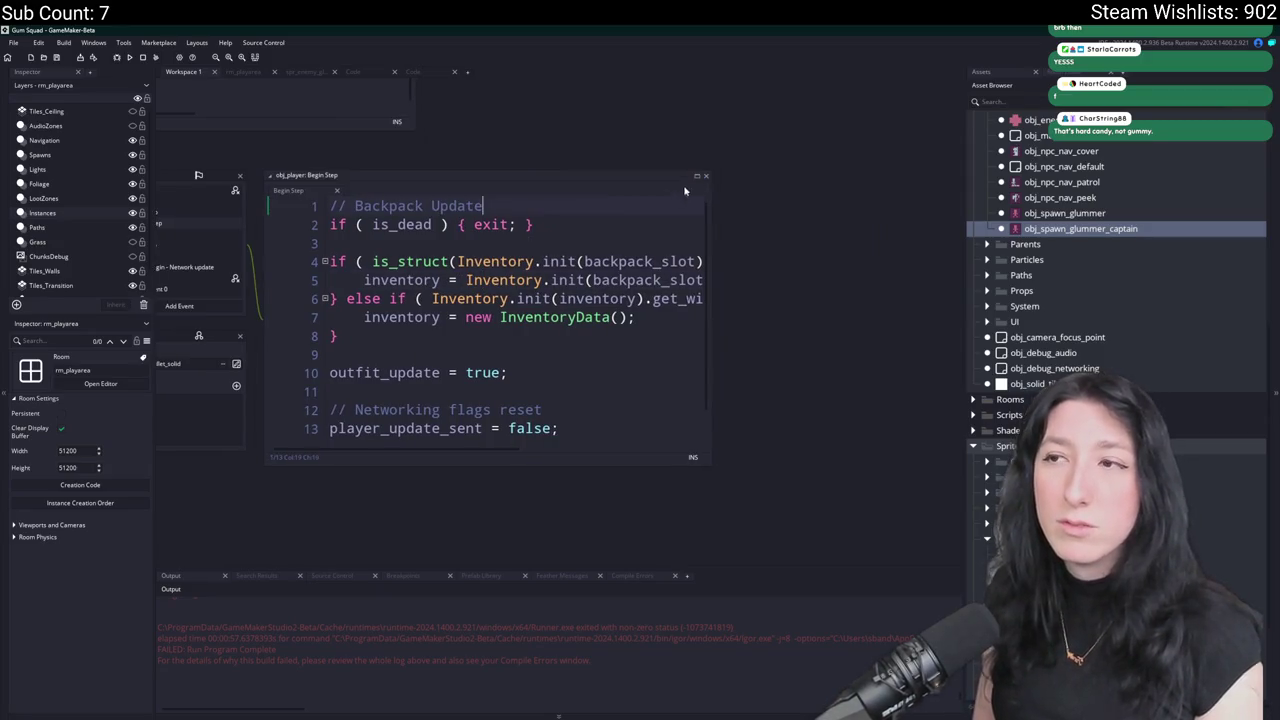
click(697, 176)
key(ctrl+f)
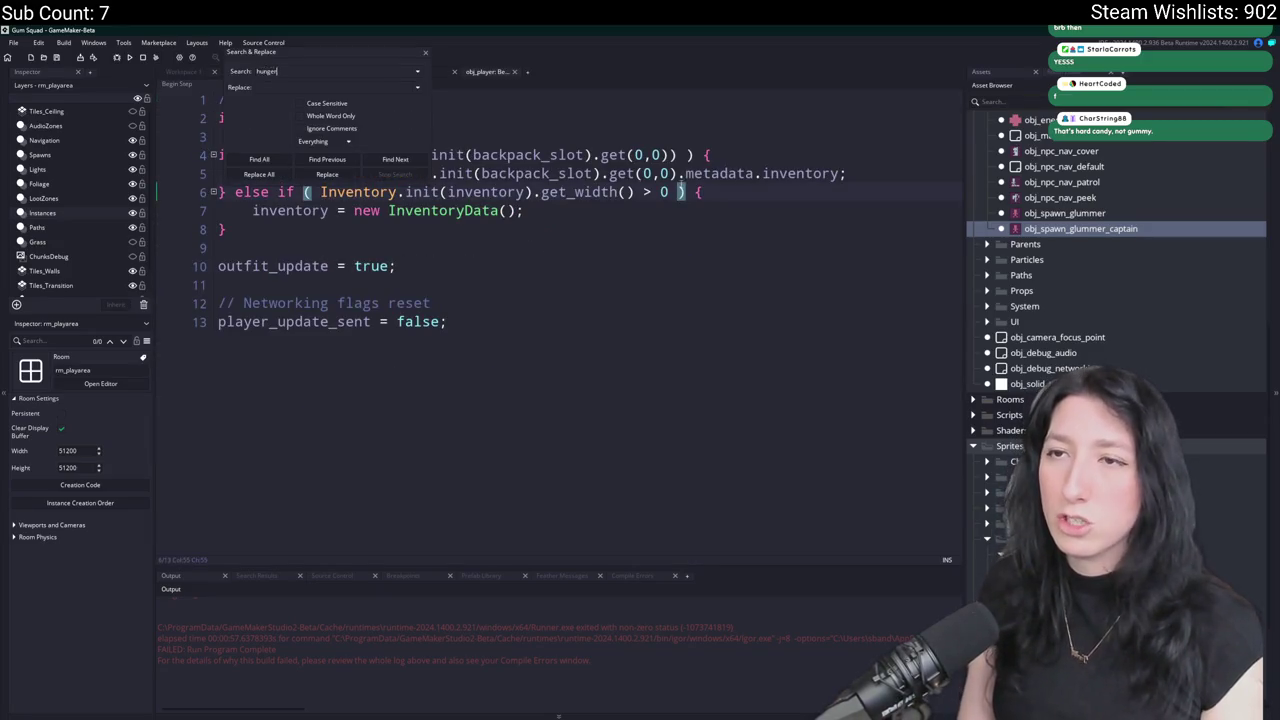
key(Return)
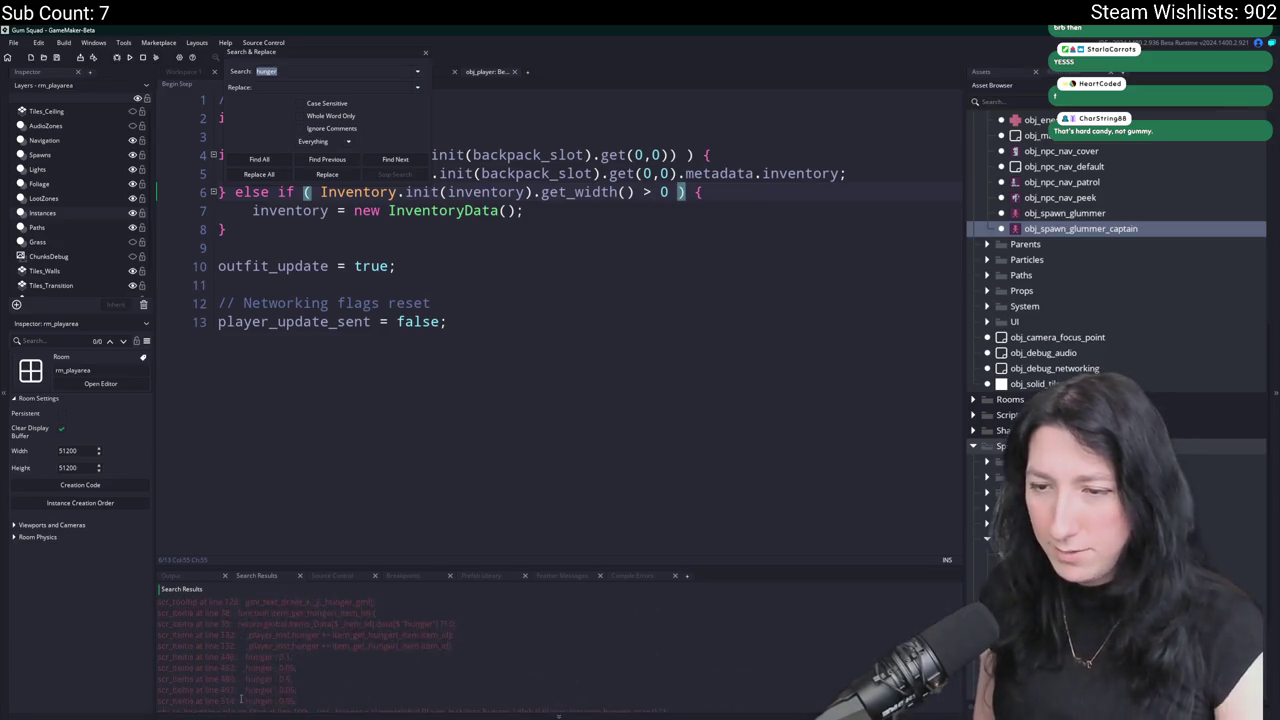
scroll(305, 632, up, 2)
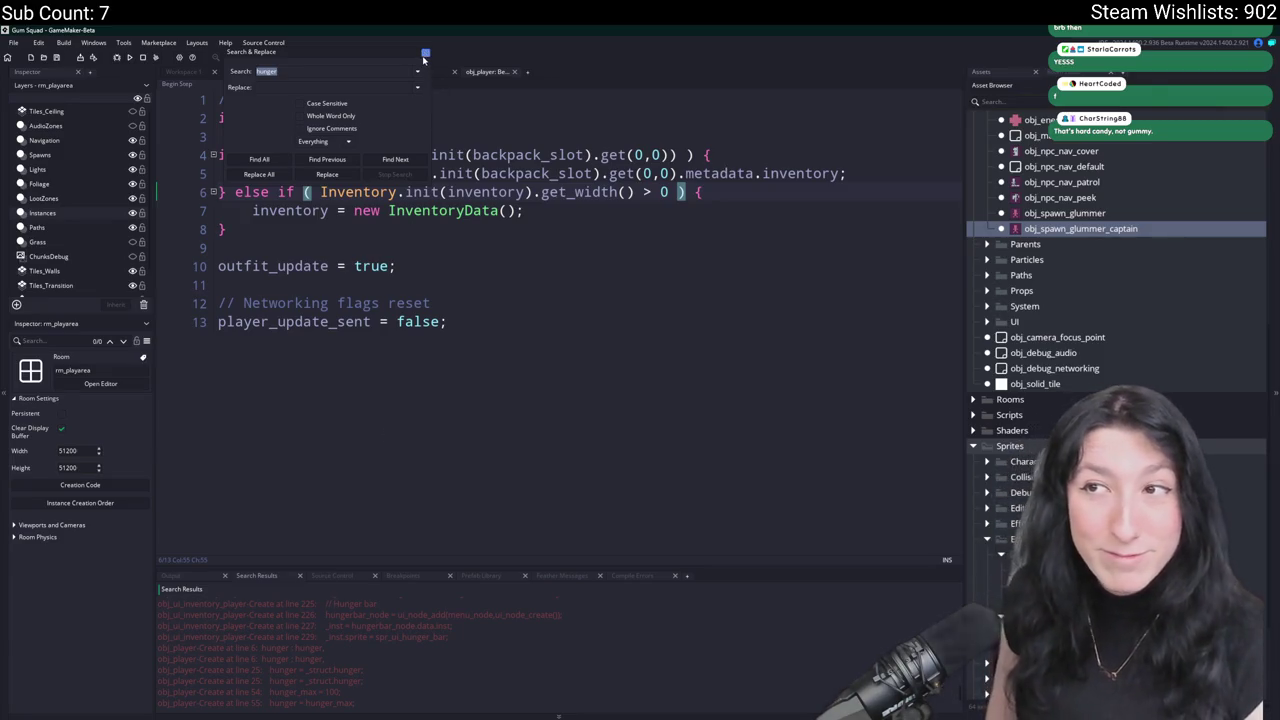
key(Escape)
Open the network_update_player script through the asset search.
key(ctrl+t)
text(op)
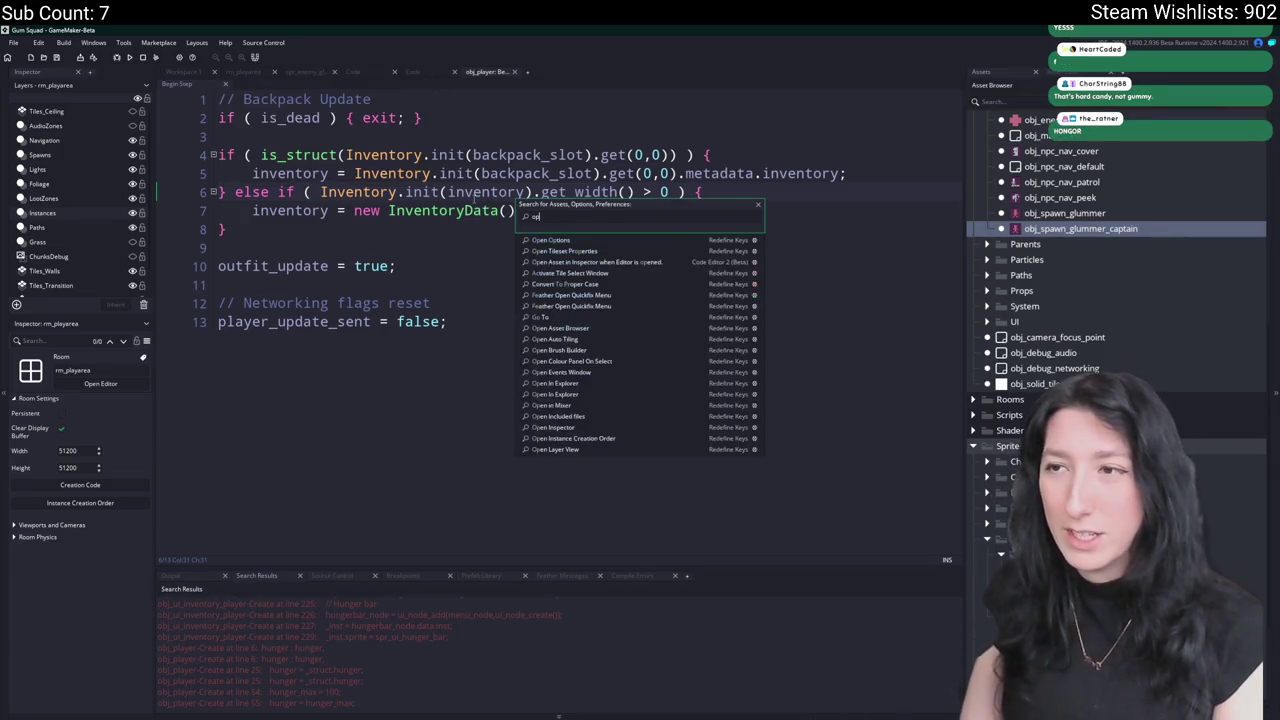
key(BackSpace)
text(_updat)
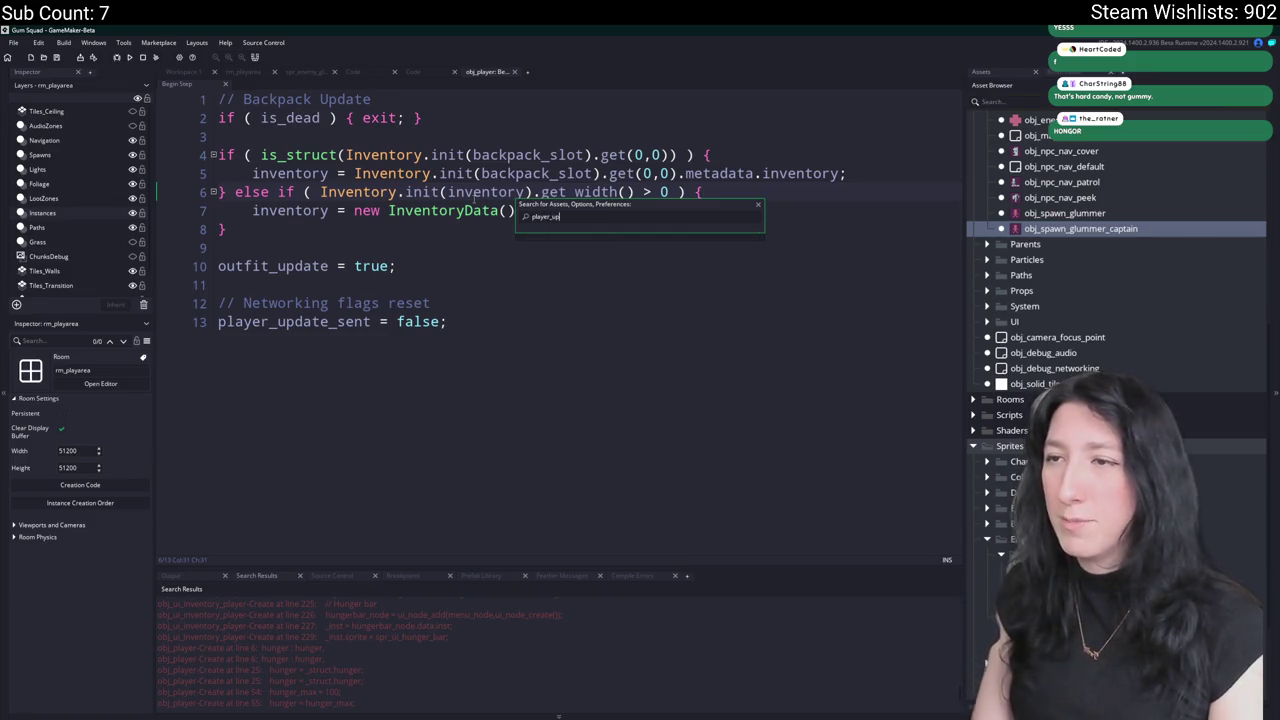
text(e_p)
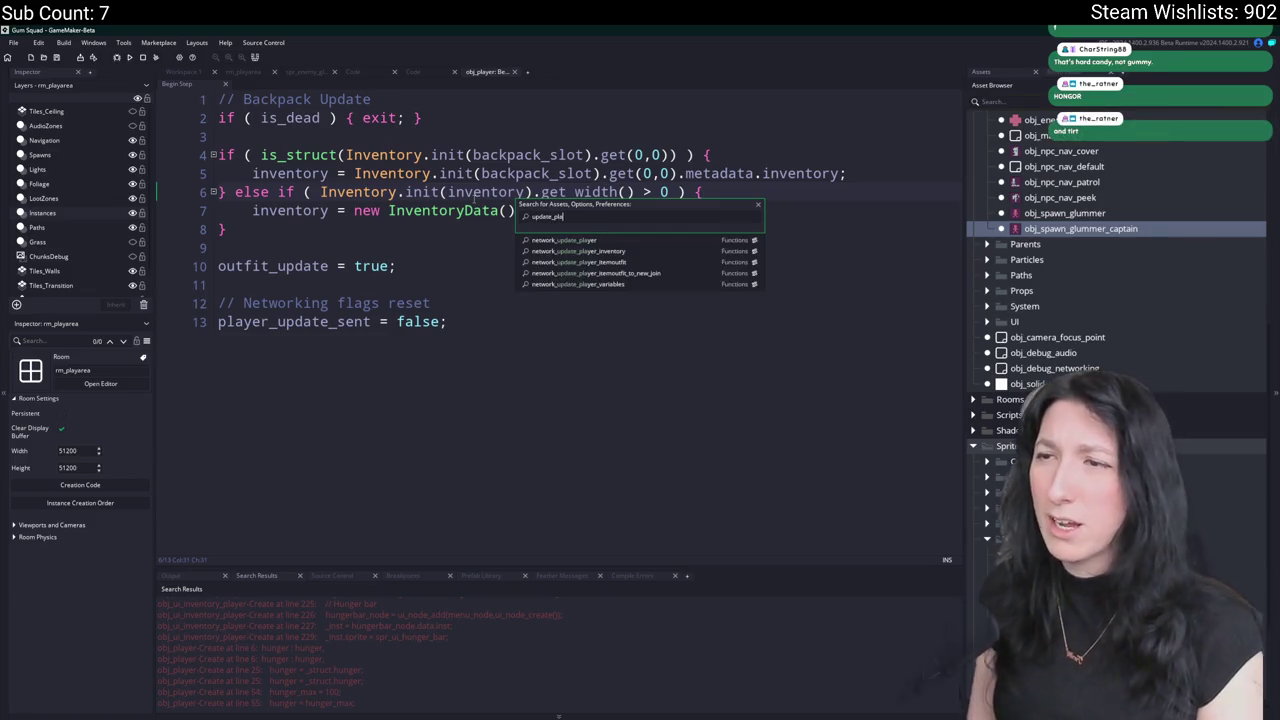
key(Return)
scroll(474, 203, down, 5)
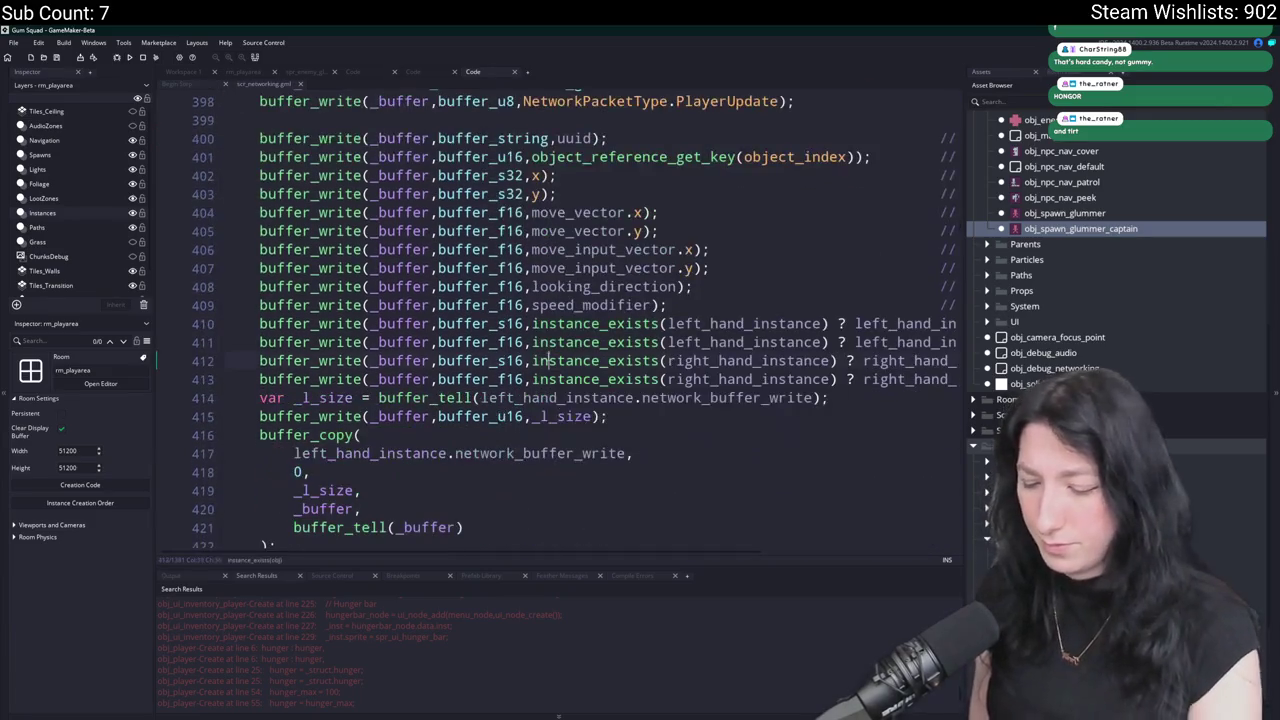
Duplicate the speed_modifier buffer_write line and rename the copy and its comment to hunger.
key(F12)
click(385, 300)
click(929, 318)
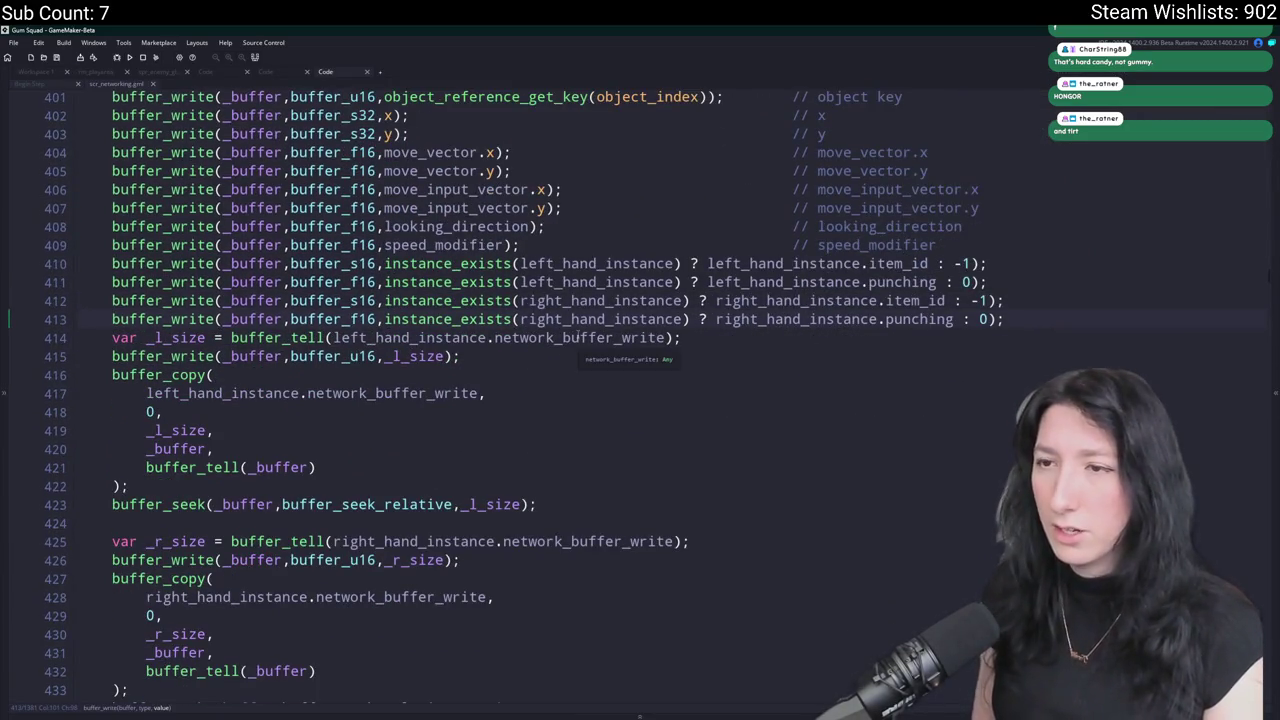
scroll(410, 332, up, 1)
click(370, 265)
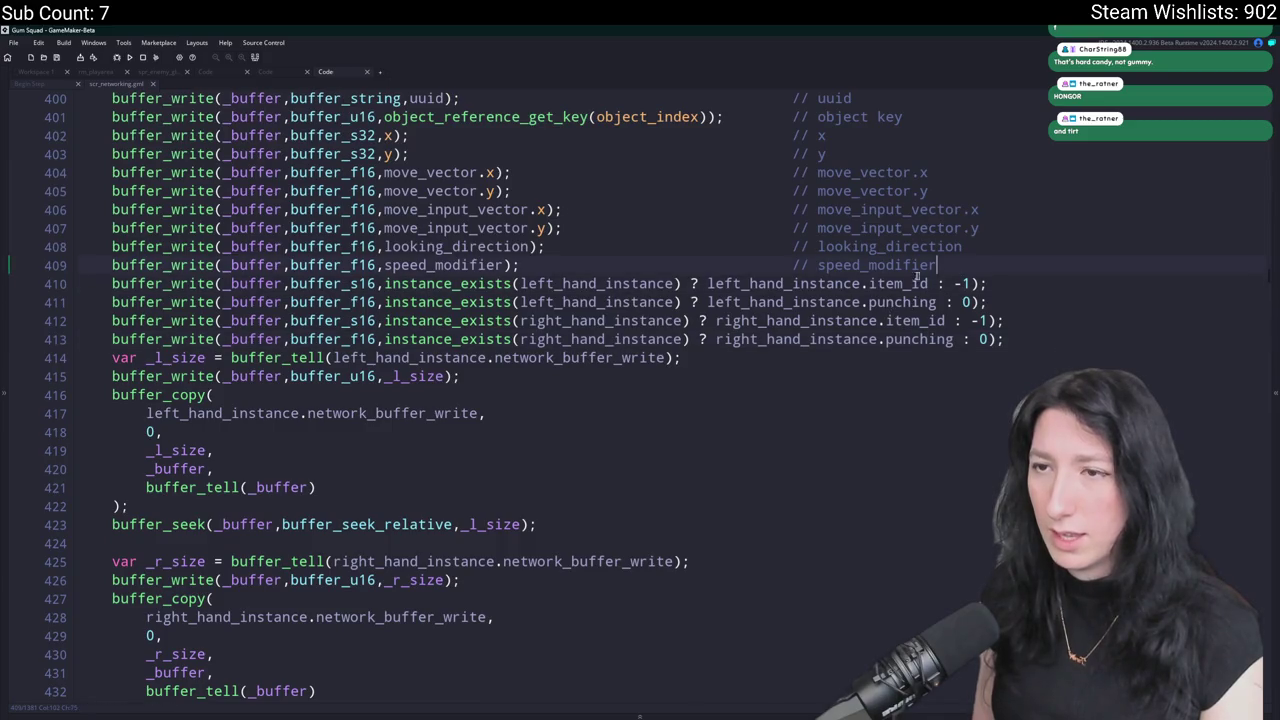
key(ctrl+d)
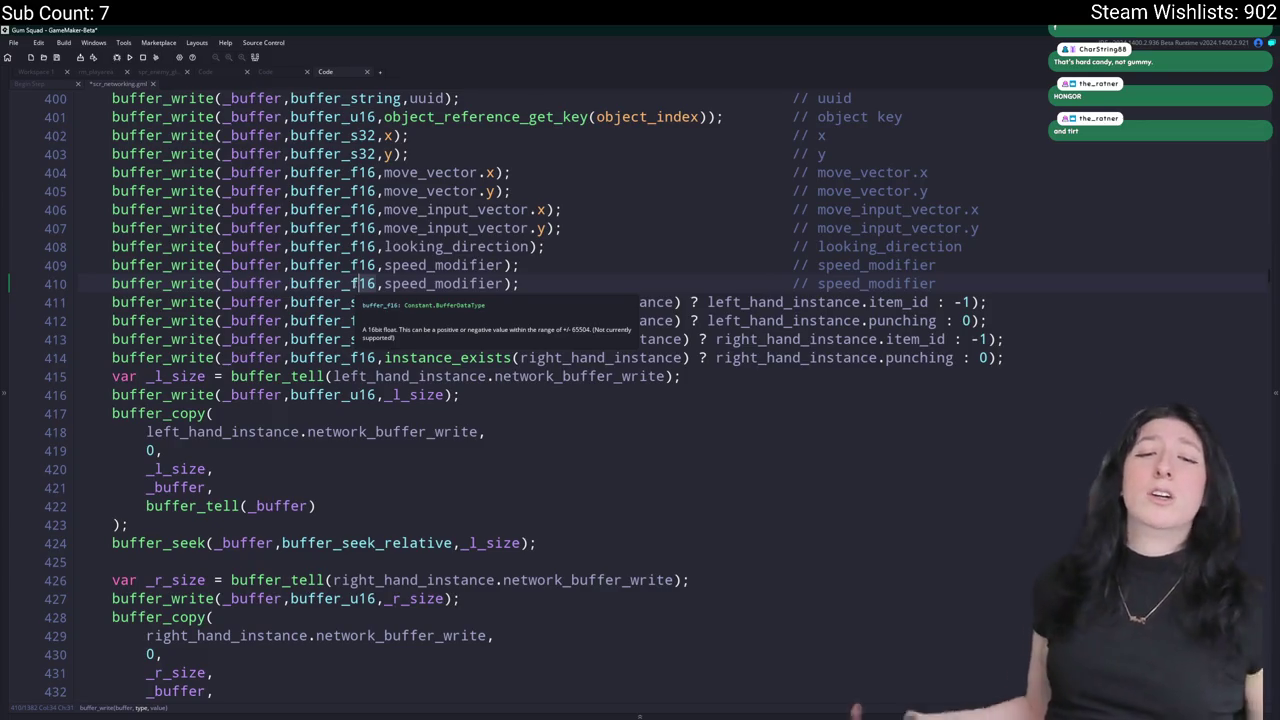
scroll(518, 343, up, 4)
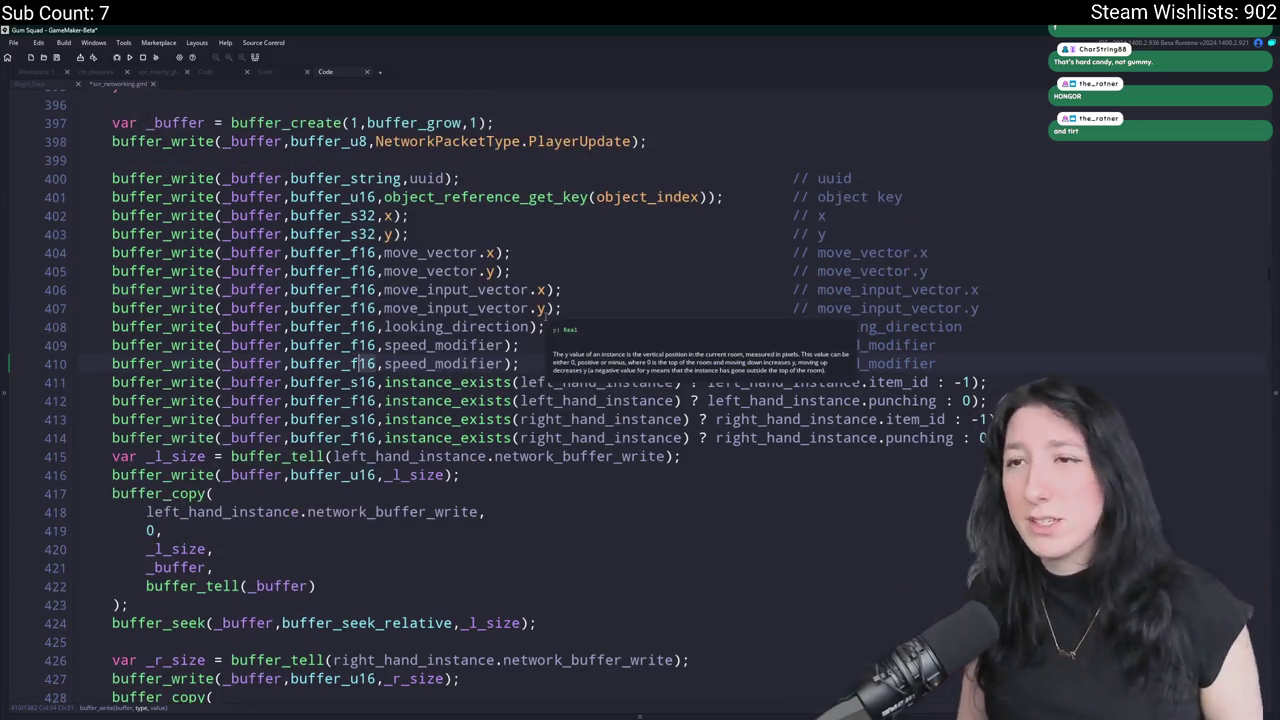
double_click(479, 363)
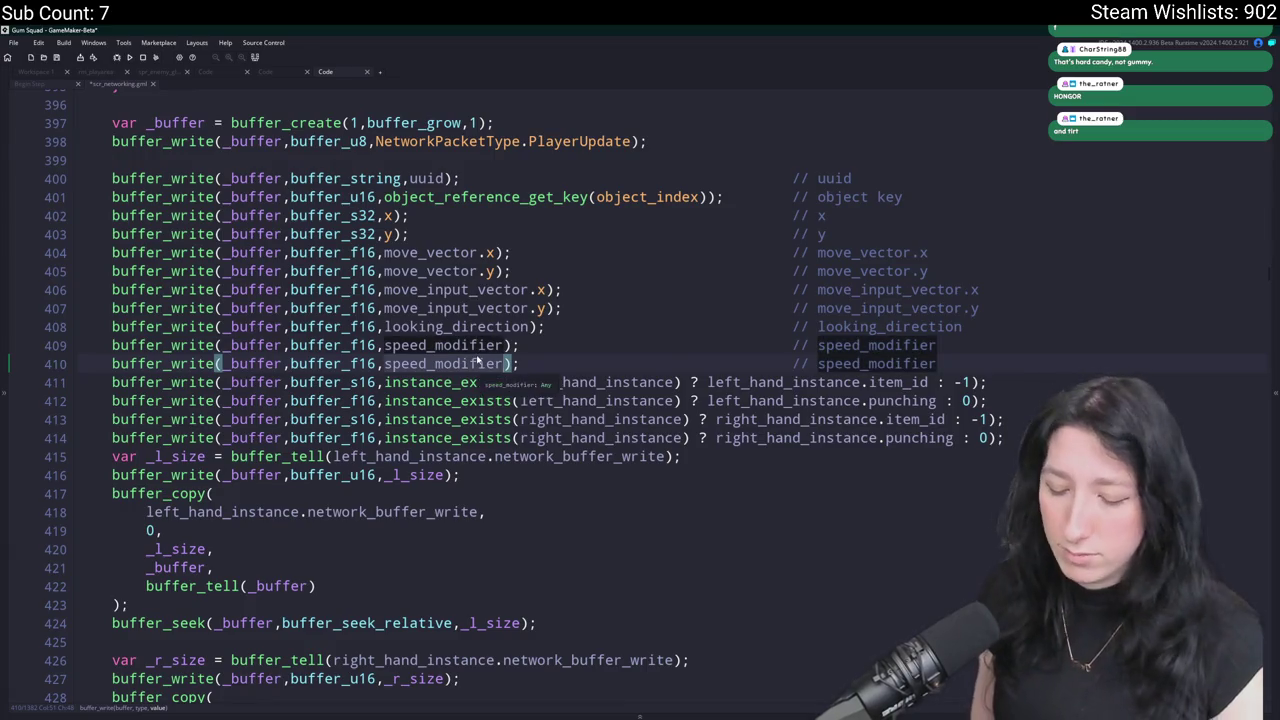
text(hunger)
click(724, 363)
key(Tab)
key(Tab)
double_click(828, 363)
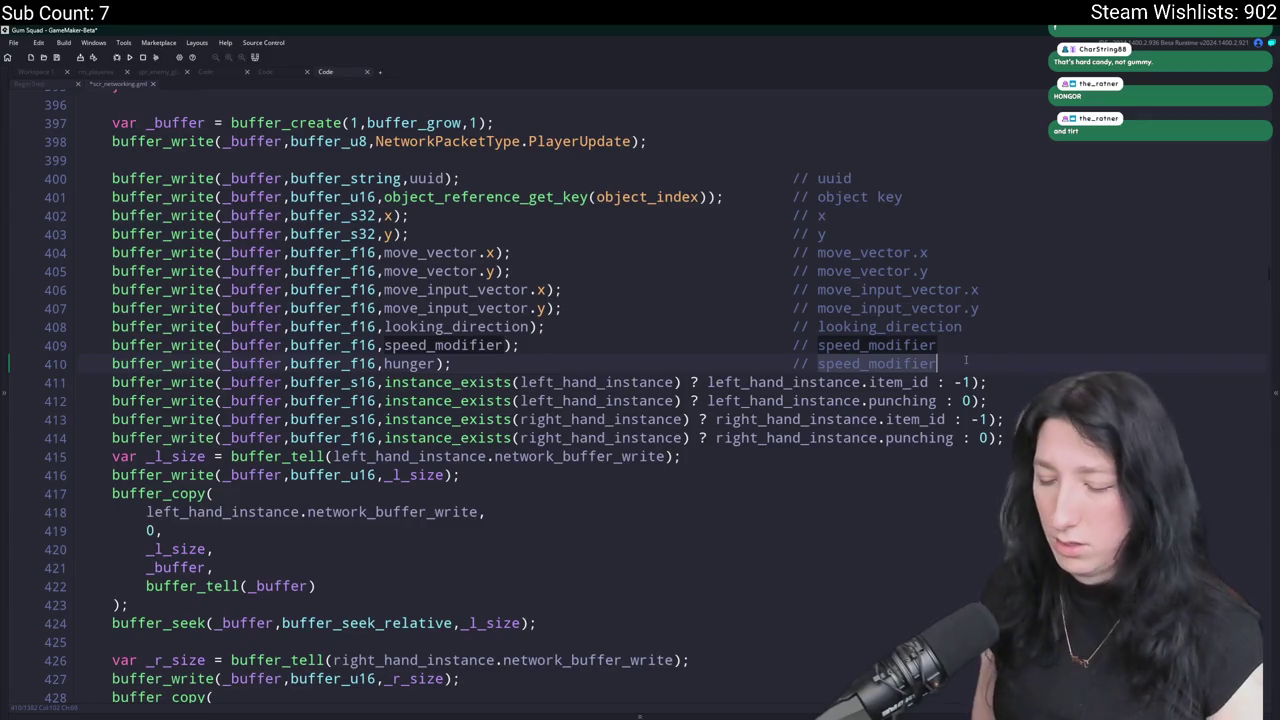
text(hung)
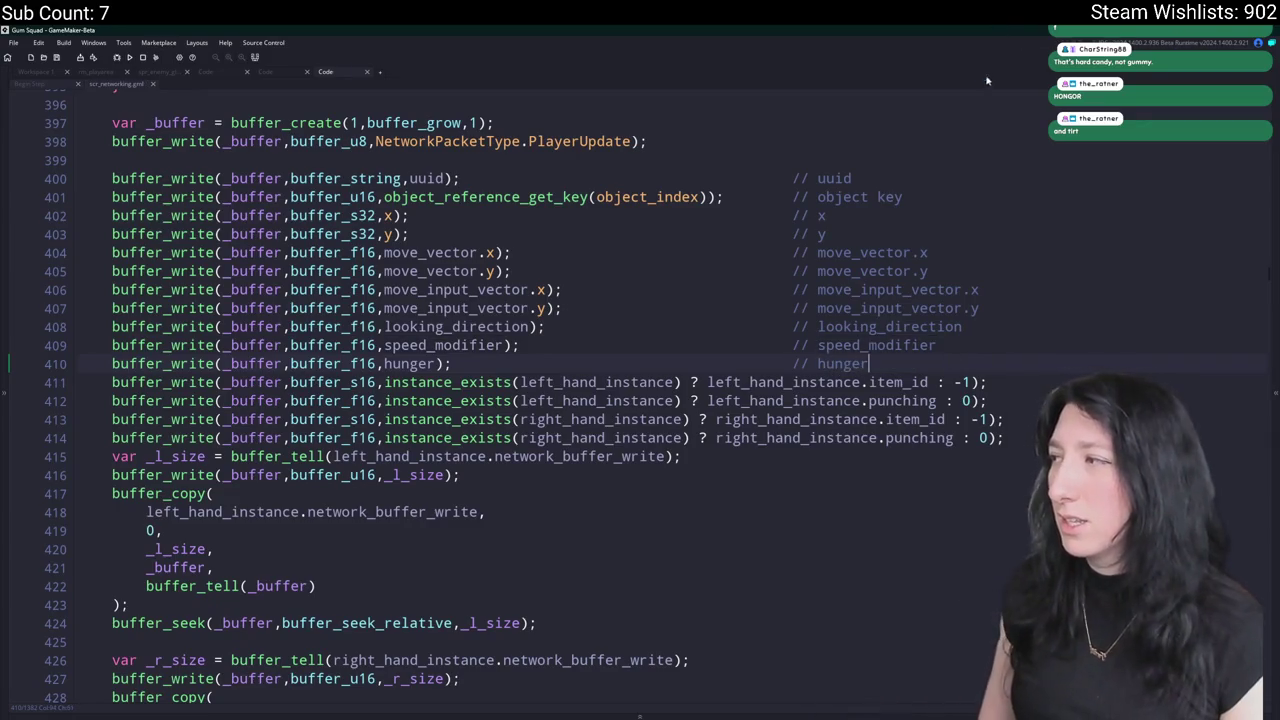
Remove that line and paste two hunger buffer_write lines after speed_modifier.
click(277, 345)
click(112, 364)
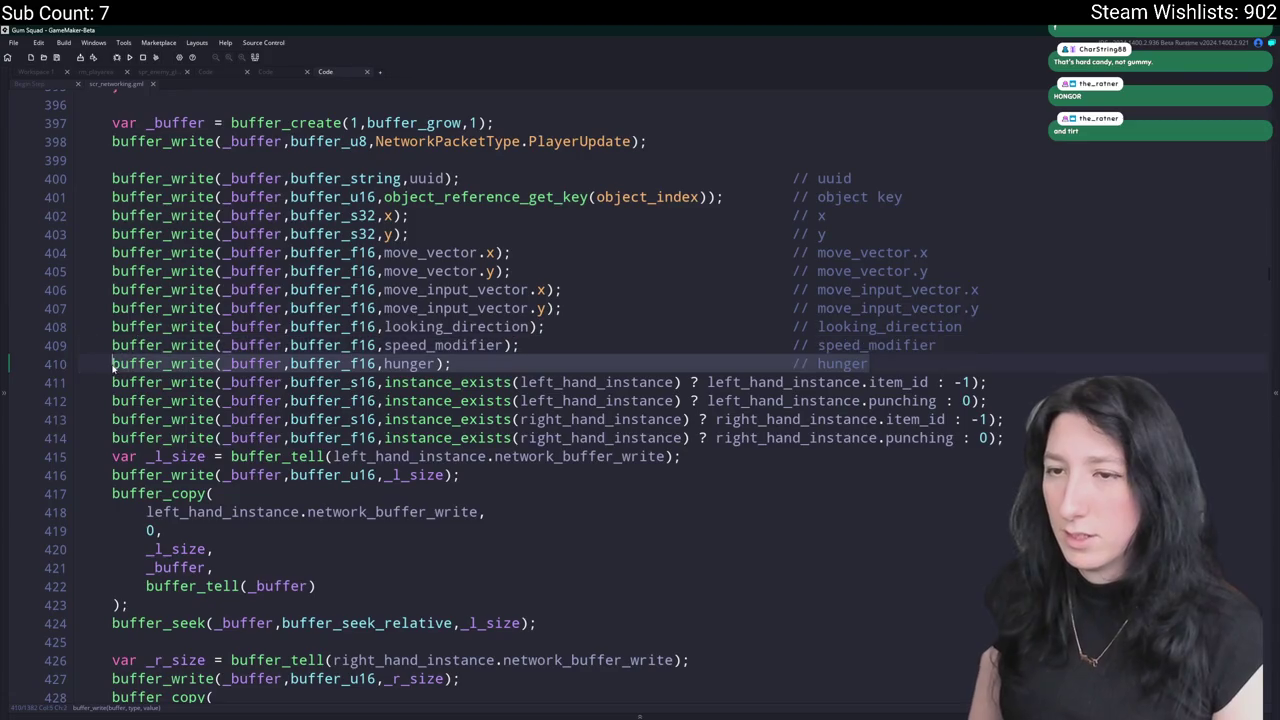
mouse_move(38, 366)
mouse_down()
mouse_move(38, 440)
mouse_move(38, 370)
mouse_up()
key(Delete)
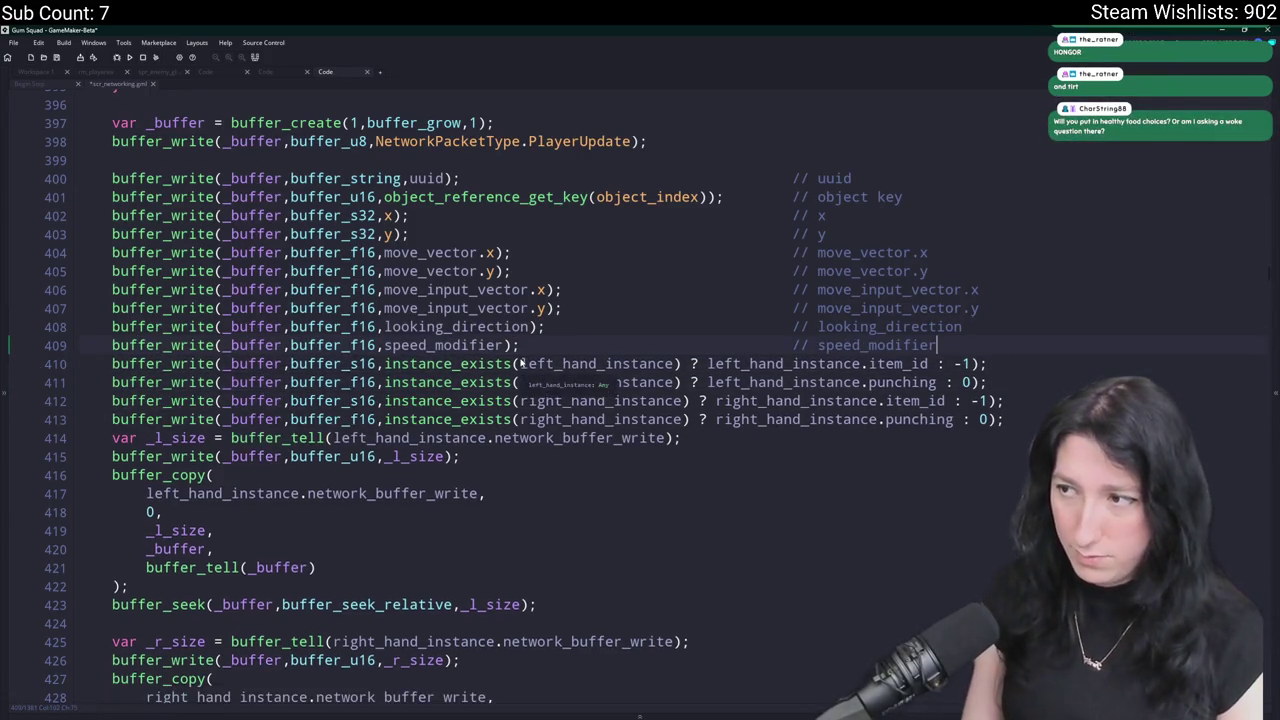
key(ctrl+t)
text(inventoryu)
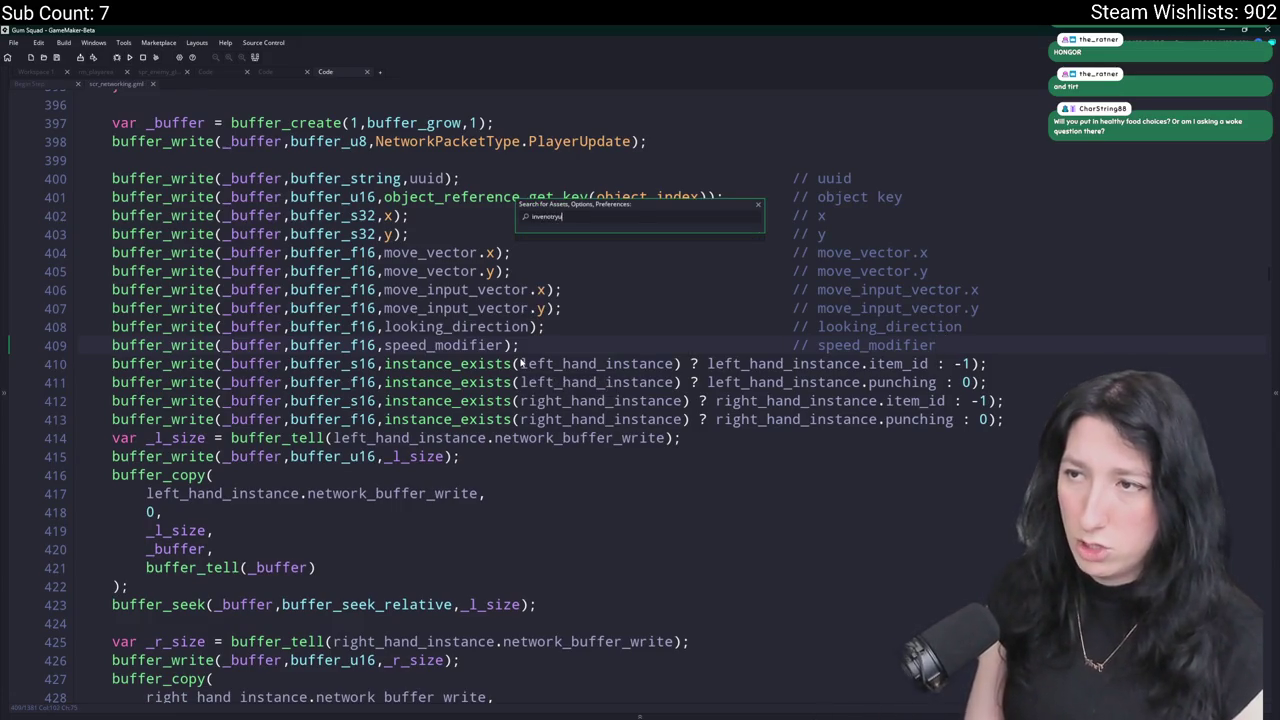
key(BackSpace)
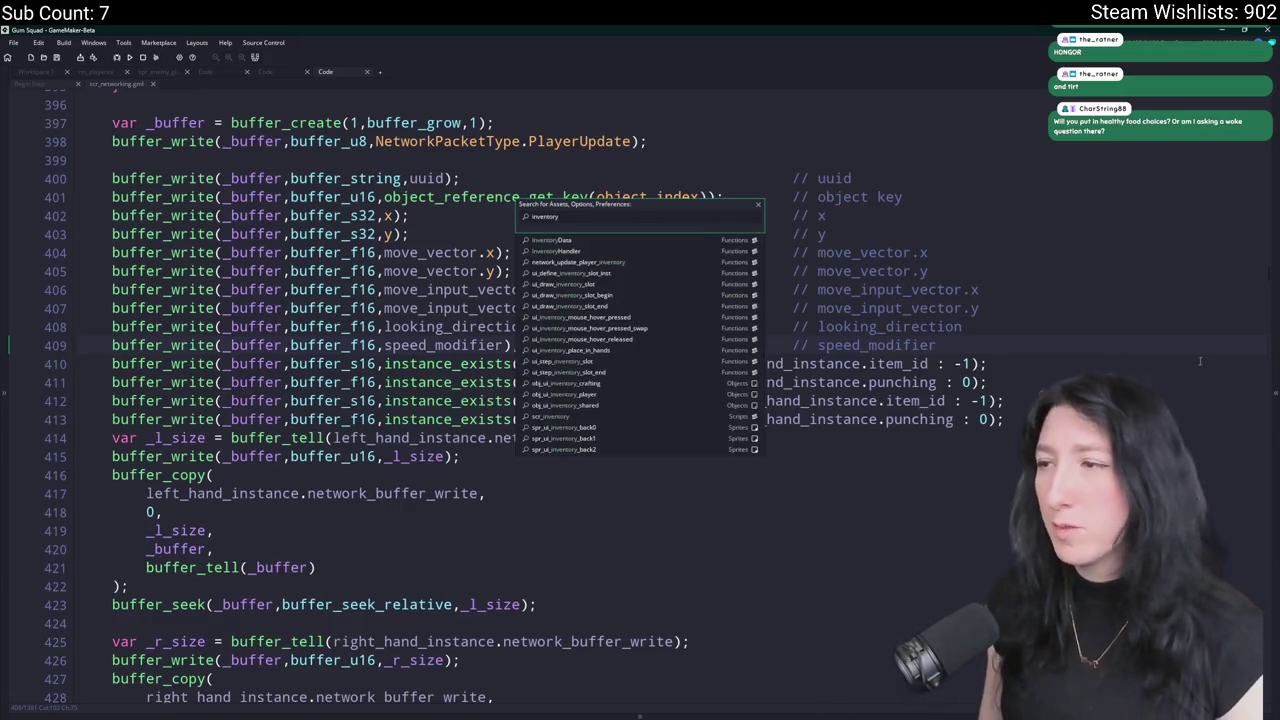
click(1211, 362)
click(1117, 348)
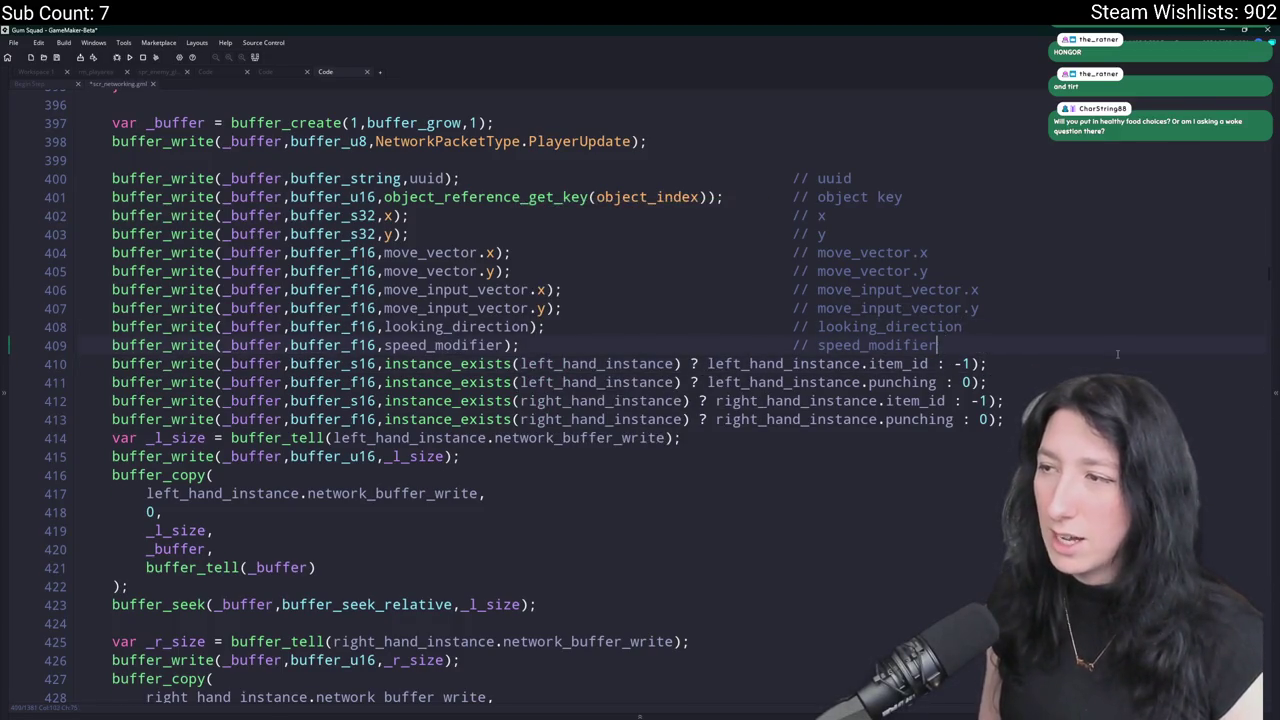
key(ctrl+v)
key(ctrl+v)
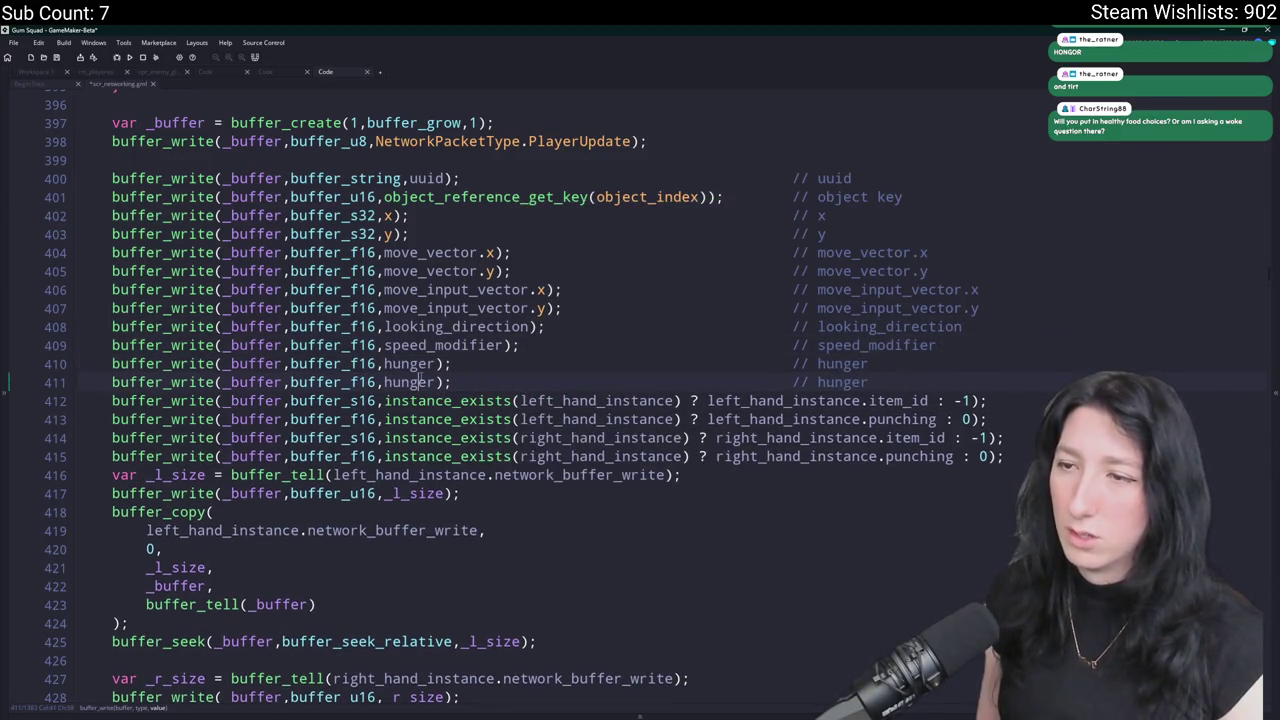
Rename the second hunger line's value and comment to thirst.
double_click(420, 381)
text(thirst)
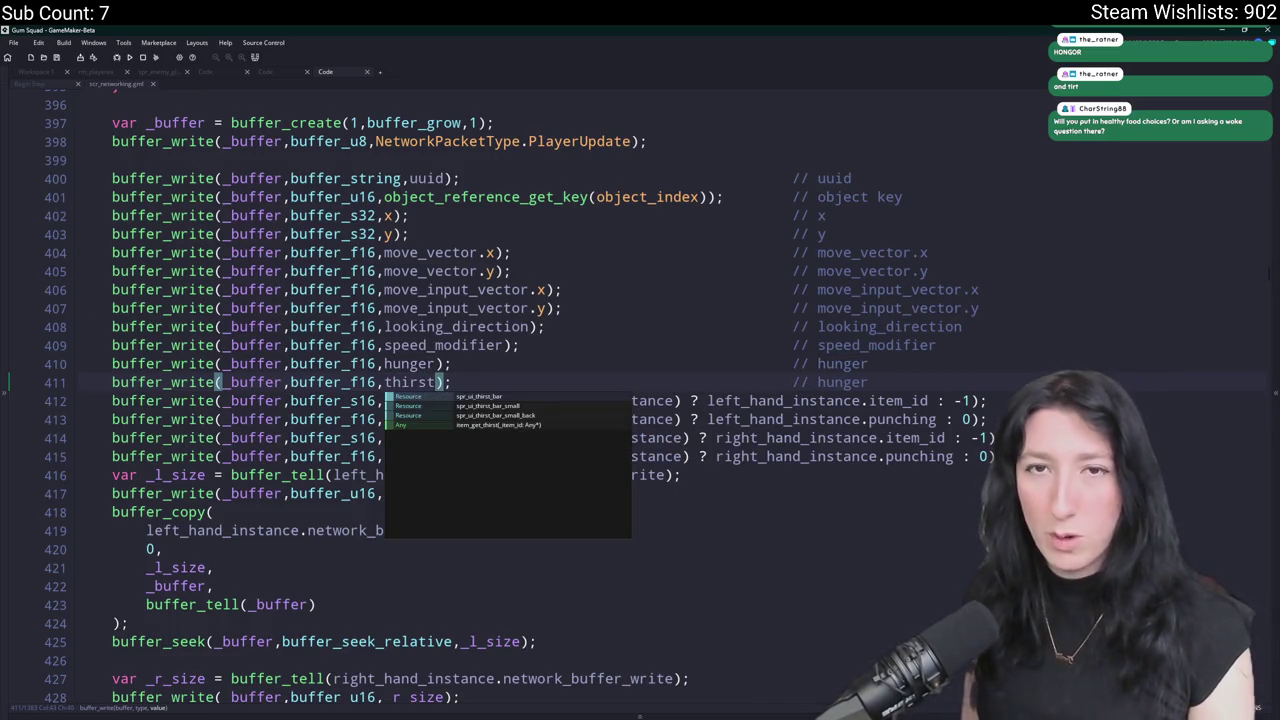
double_click(845, 382)
text(thirstu)
key(BackSpace)
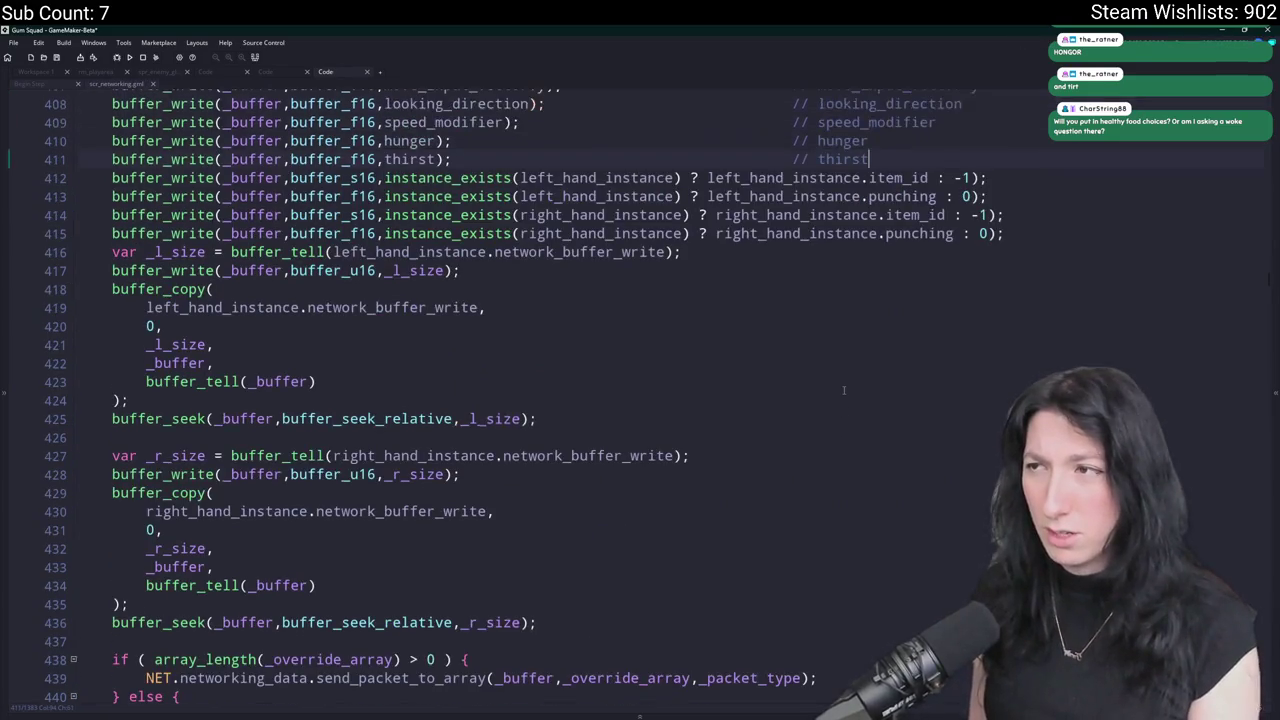
Turn a duplicated hunger line into an hp write with hp comment, then open buffer_write's manual page.
click(922, 217)
key(ctrl+d)
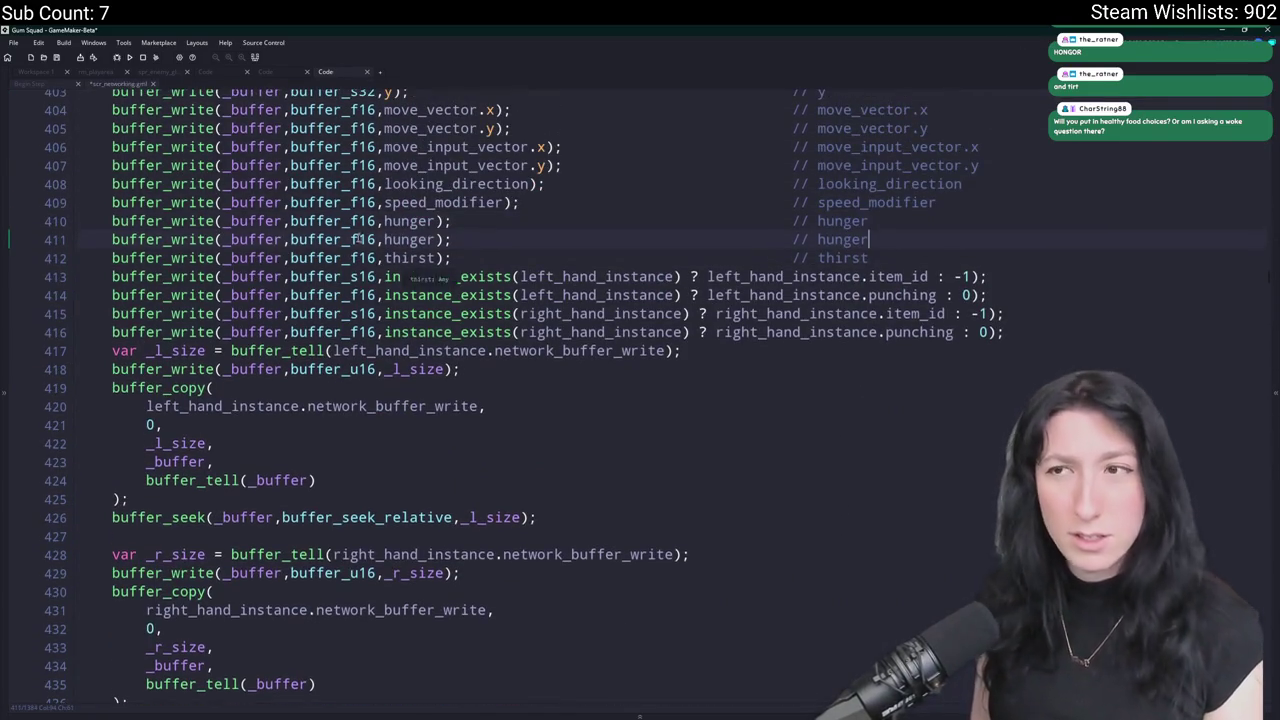
click(384, 221)
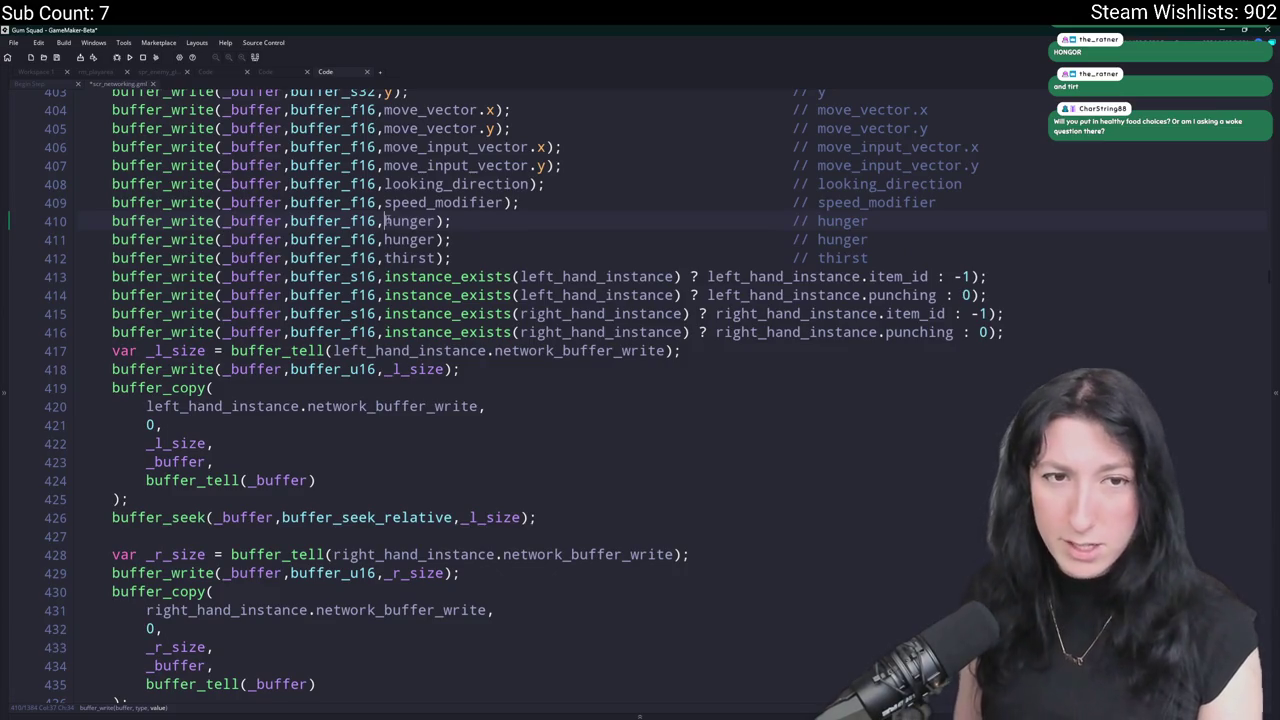
double_click(388, 221)
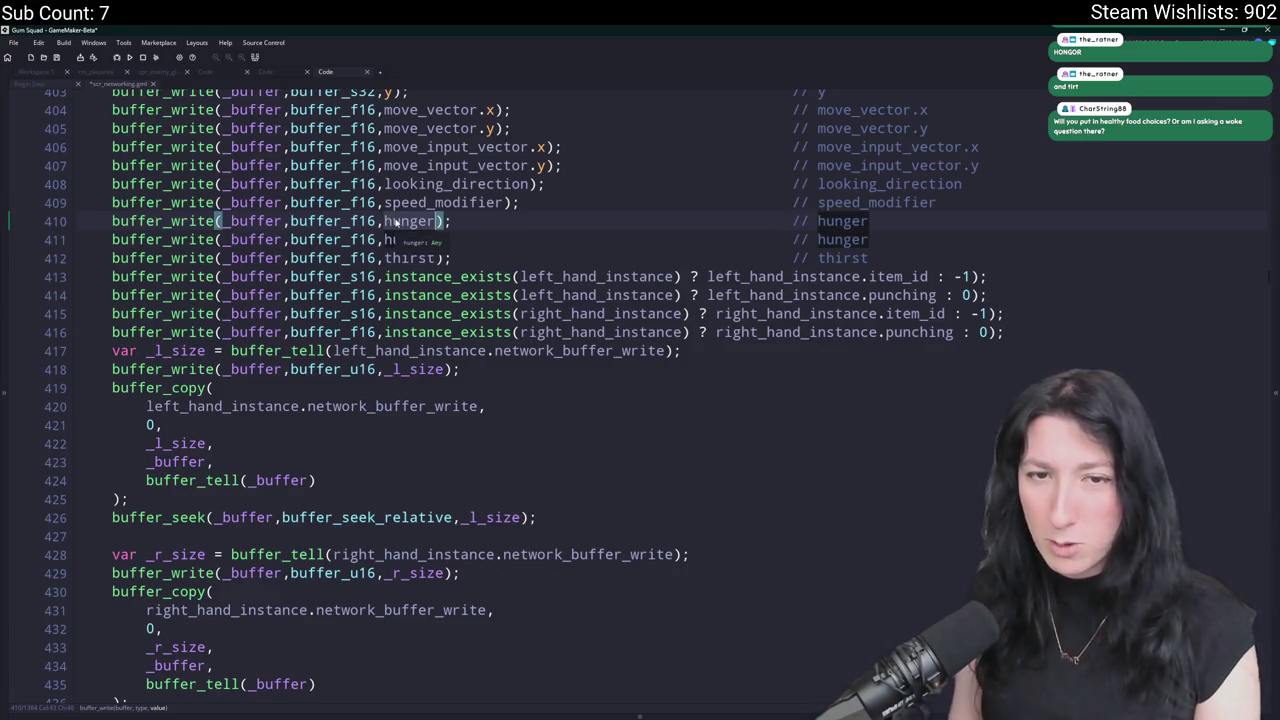
text(hp)
click(880, 221)
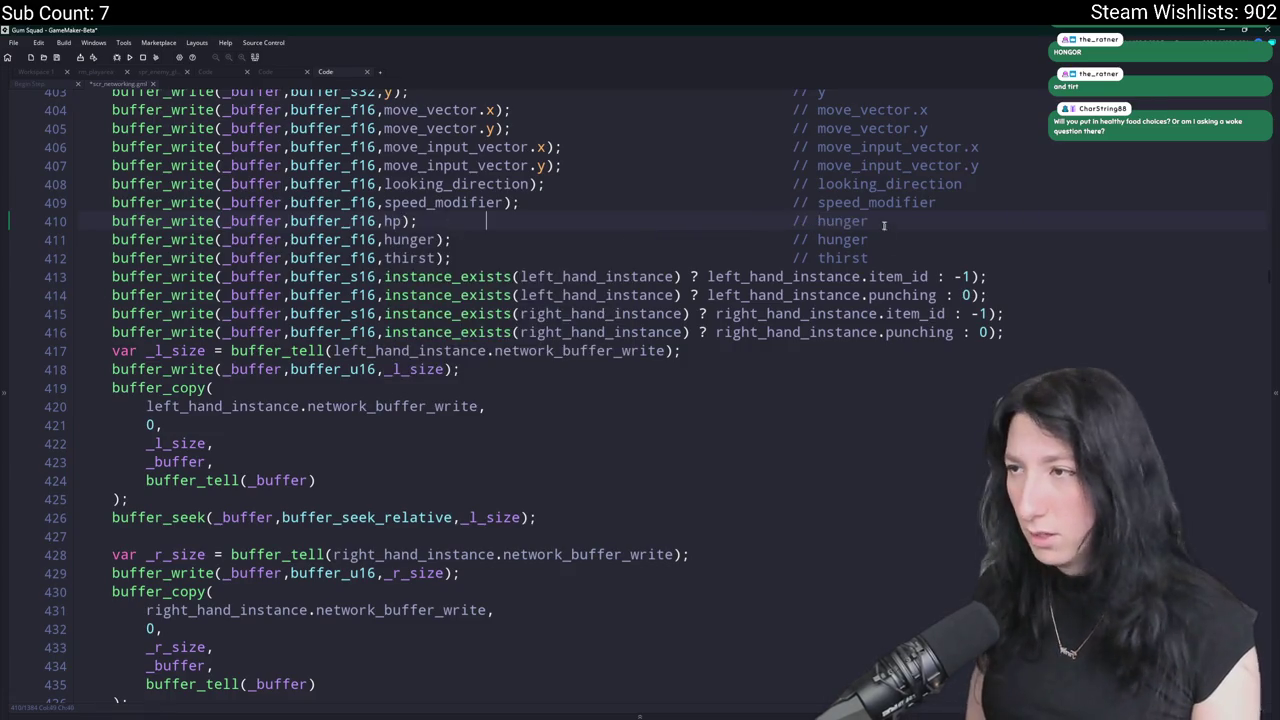
double_click(830, 221)
text(hp)
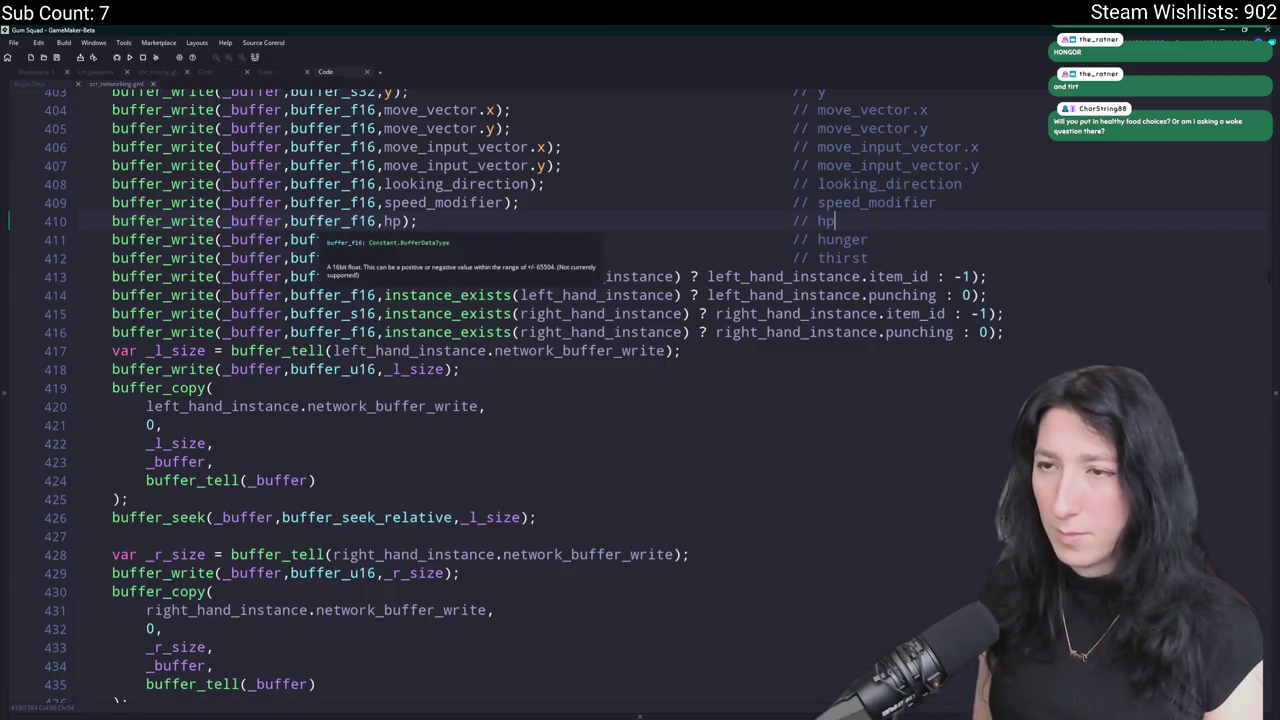
middle_click(150, 239)
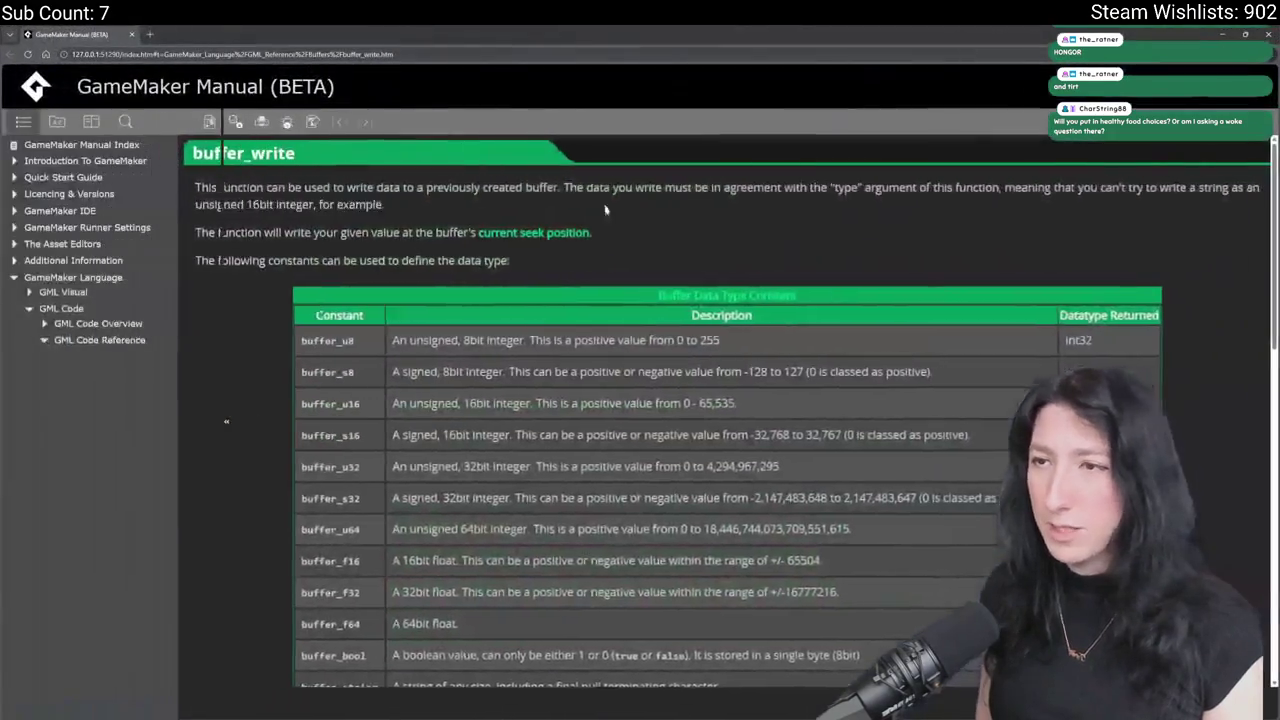
Highlight the buffer_f16 value range in the data type table, then close the manual.
scroll(432, 474, down, 3)
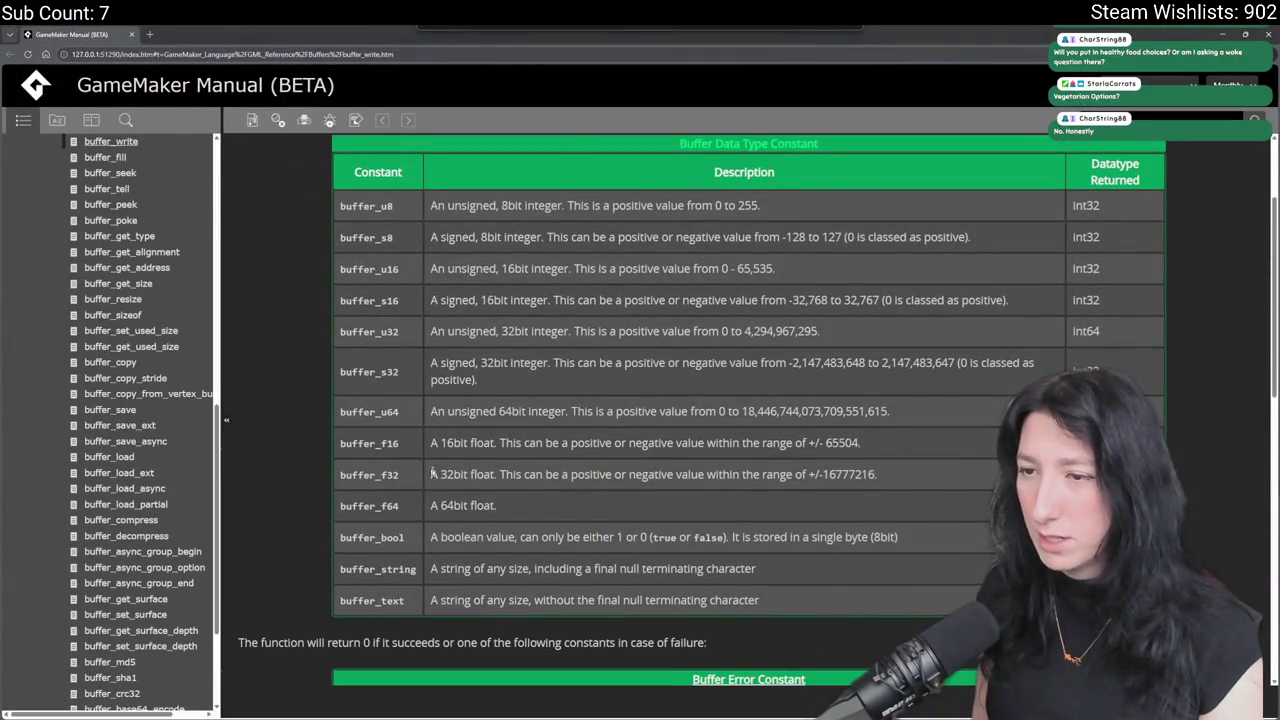
drag(860, 442, 468, 442)
scroll(451, 437, down, 3)
scroll(572, 148, down, 3)
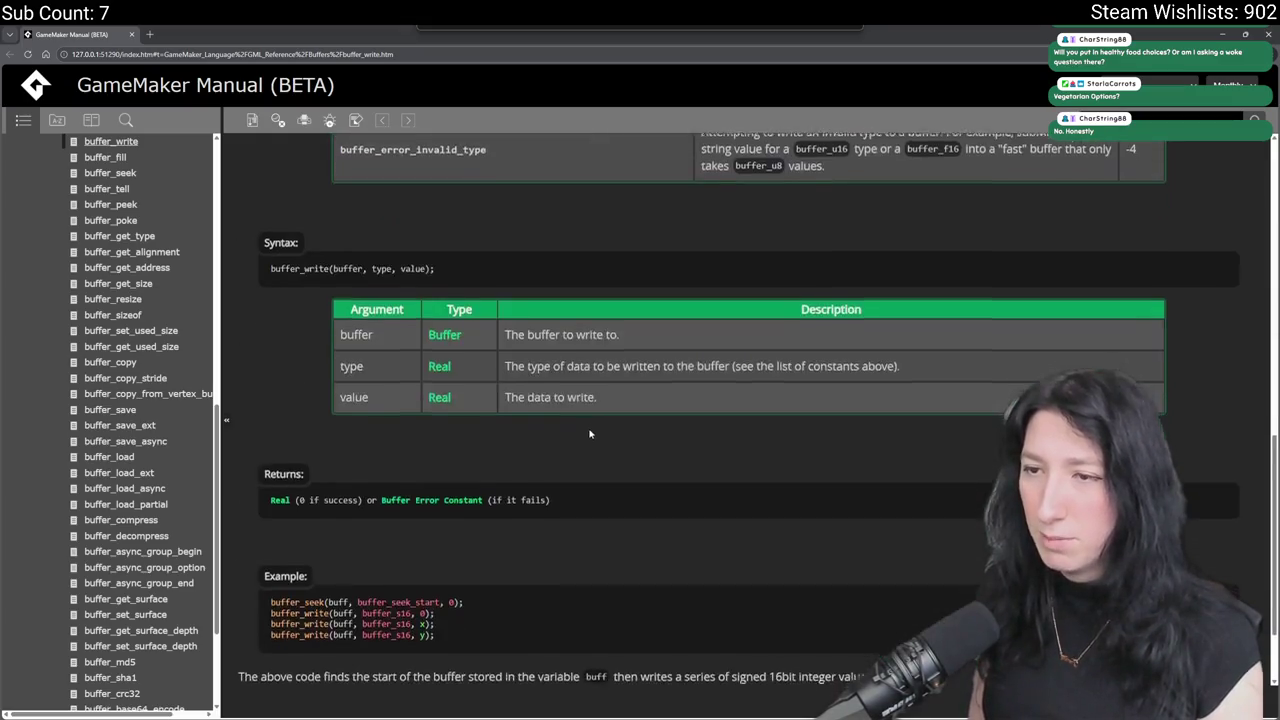
key(super+Down)
mouse_move(328, 222)
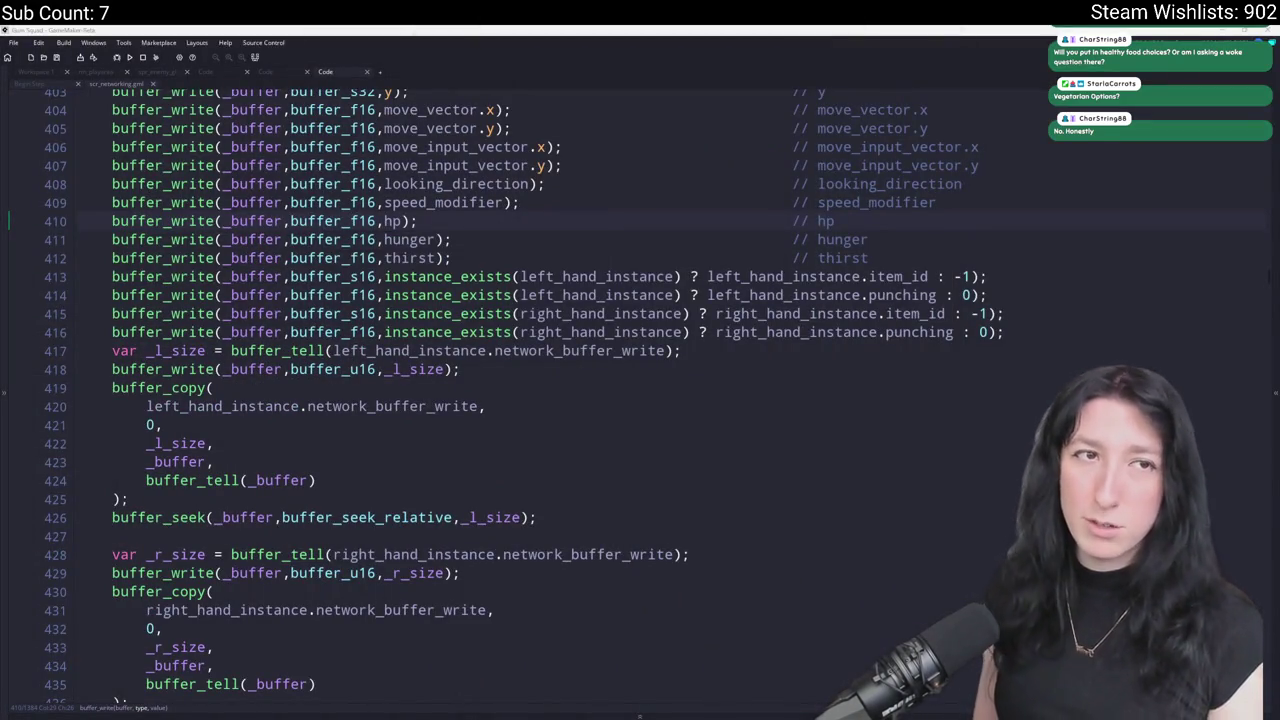
Review the hp, hunger and thirst write lines 408–412, then bring up the Ctrl+T search popup.
click(316, 220)
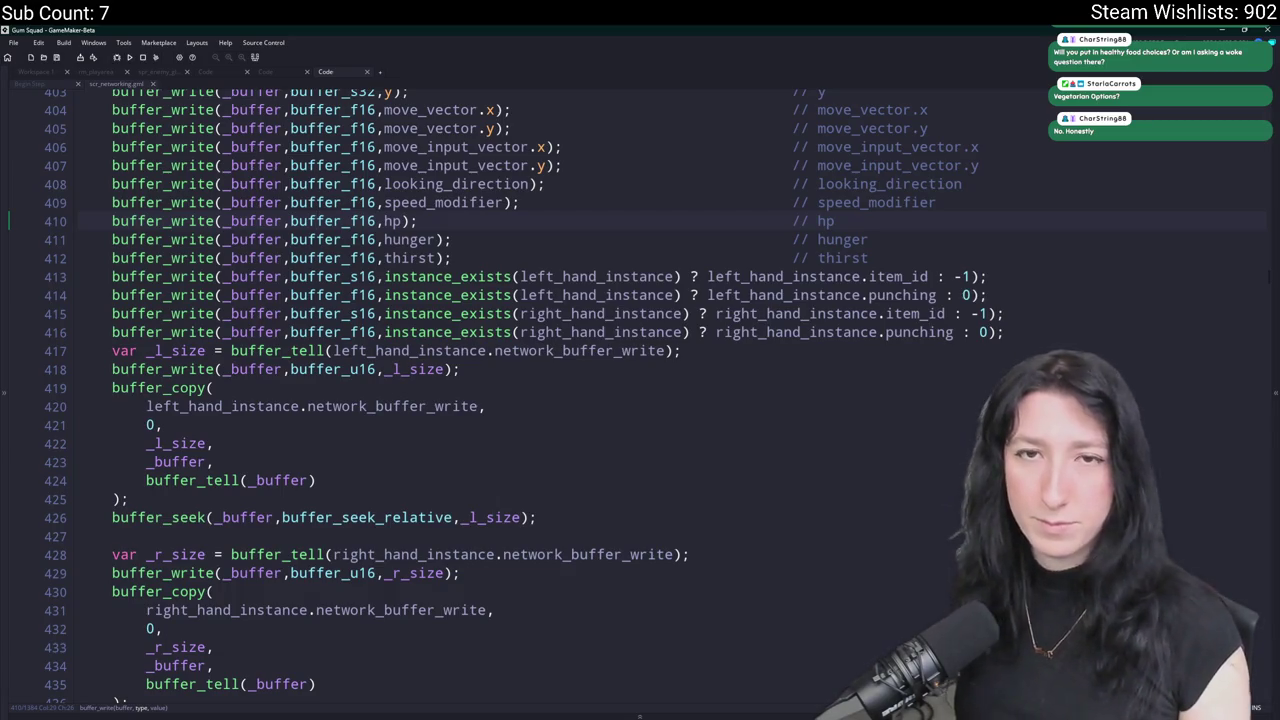
scroll(955, 242, up, 1)
click(955, 242)
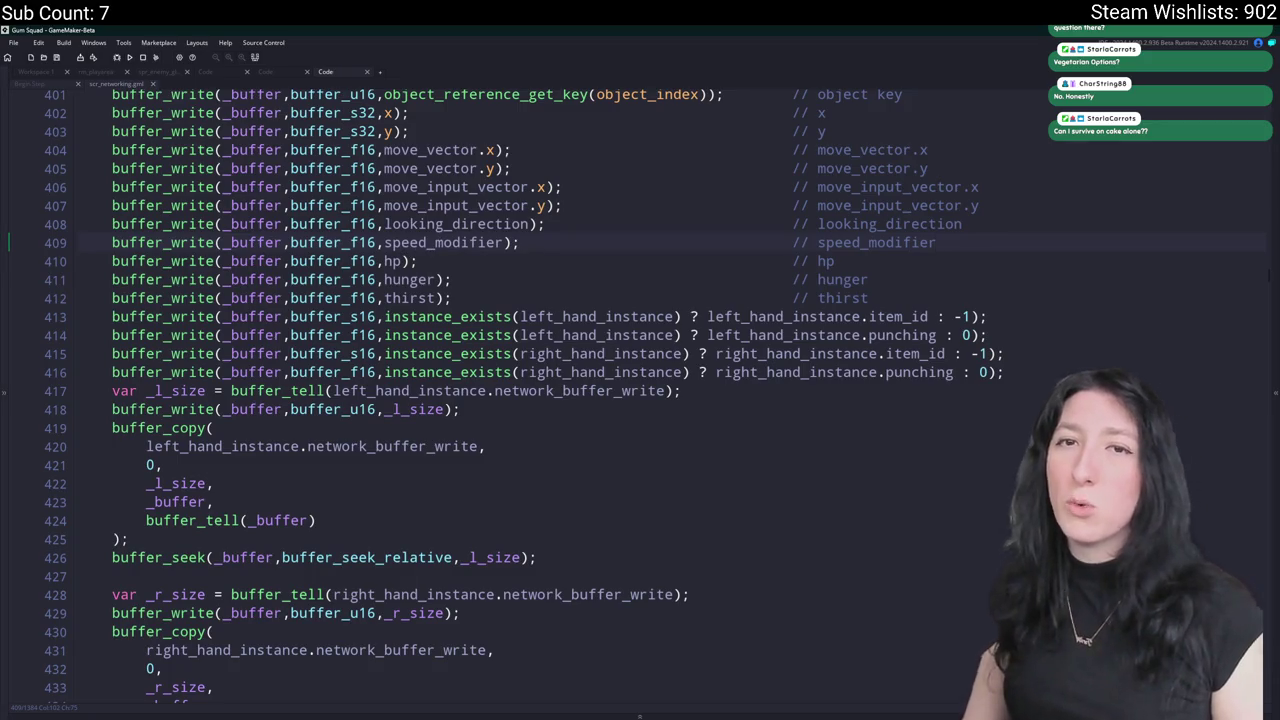
click(970, 230)
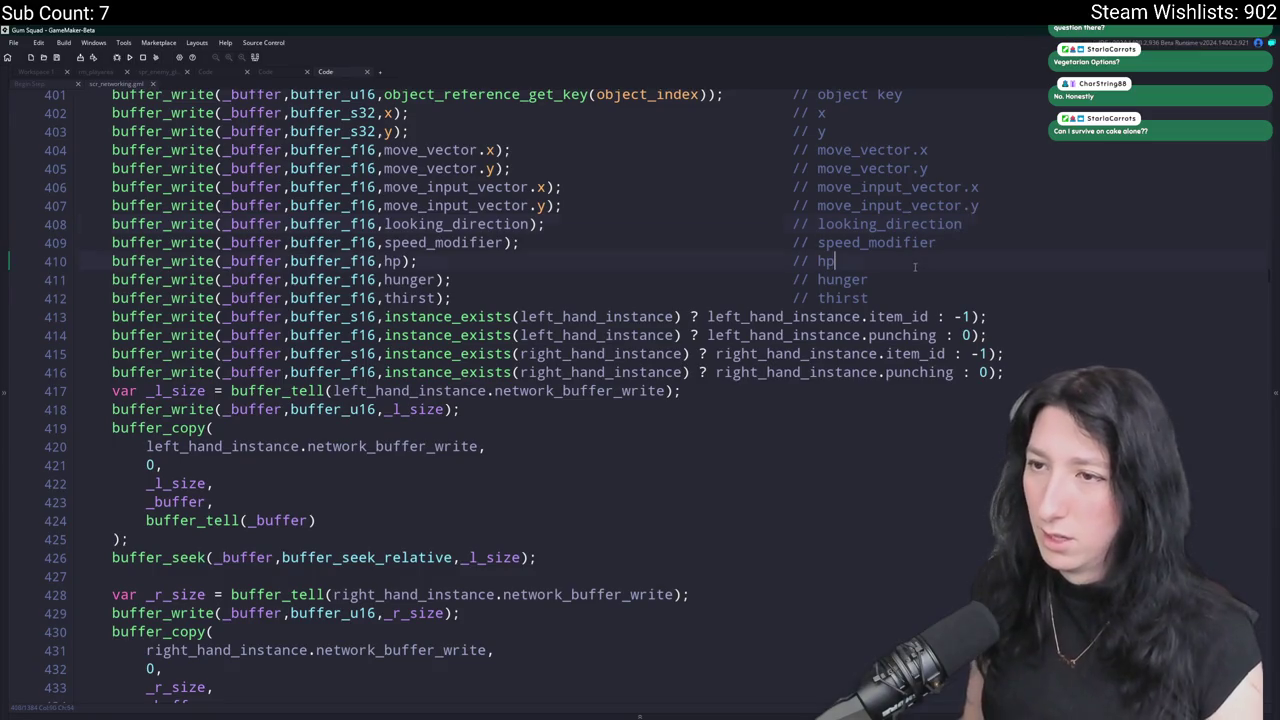
right_click(889, 284)
click(889, 280)
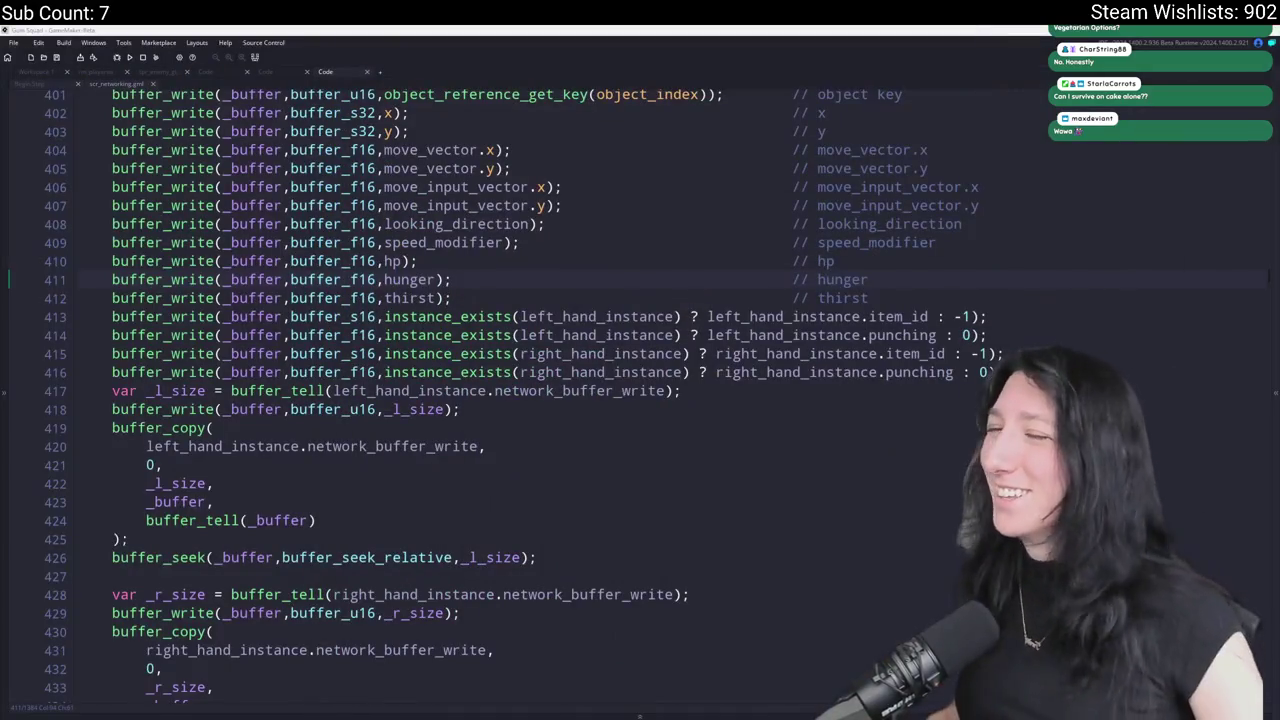
click(557, 278)
click(345, 298)
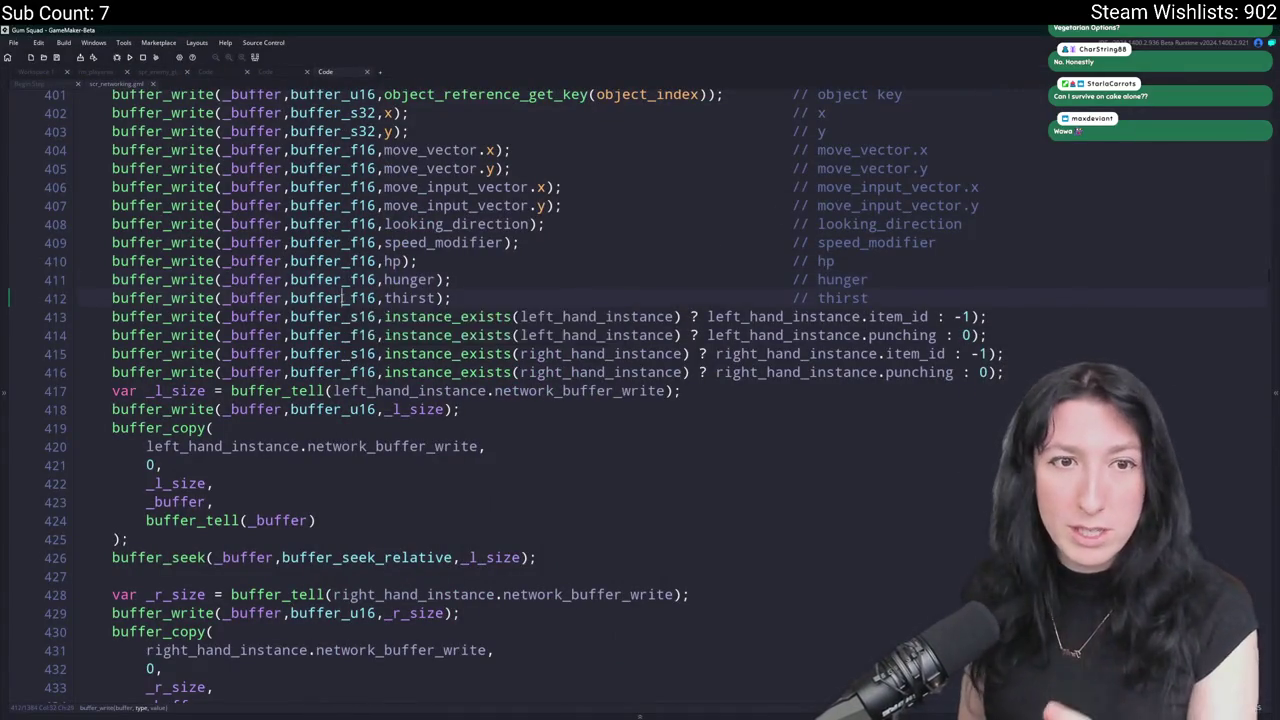
key(ctrl+t)
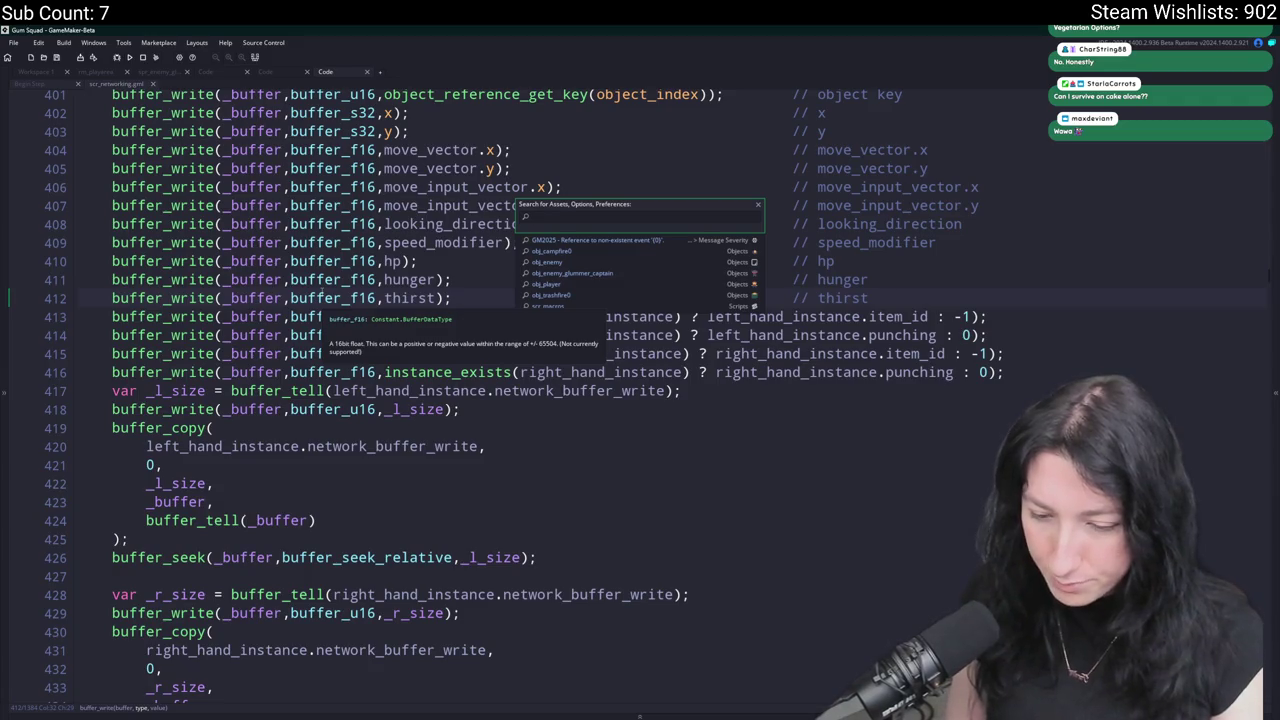
Find the PlayerUpdate receive handler in scr_networking through the code search.
text(update)
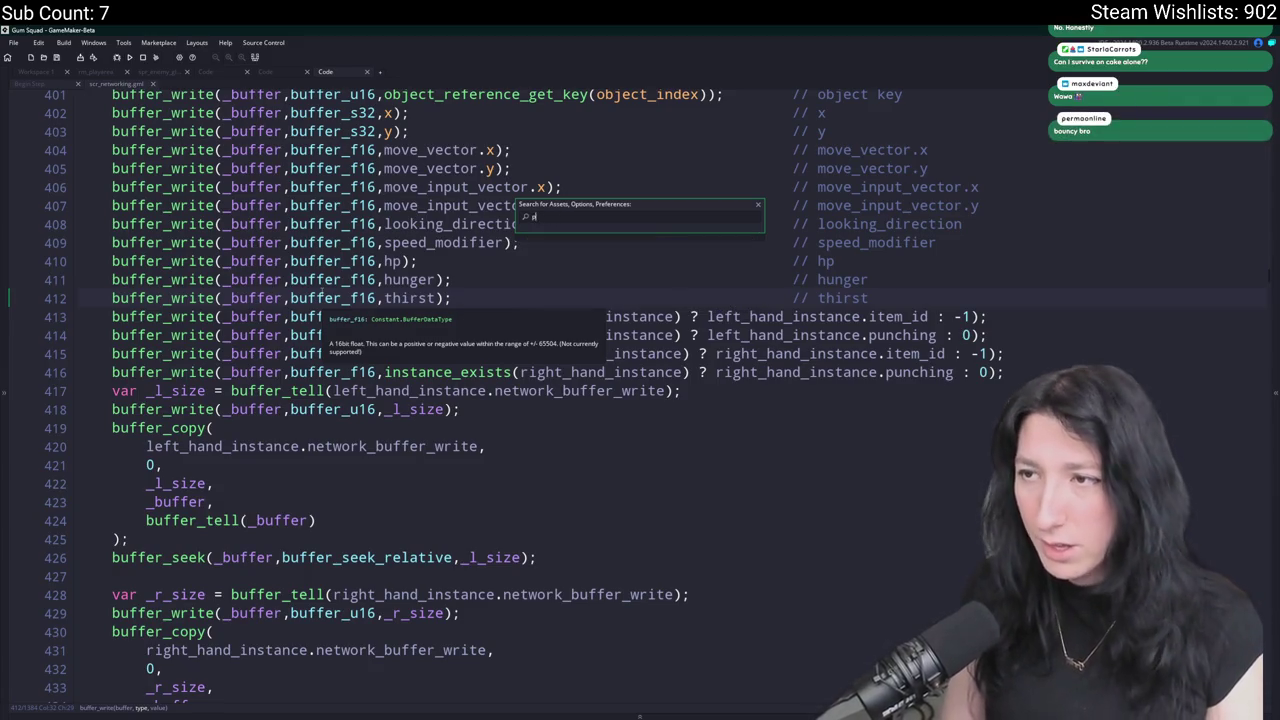
key(Escape)
key(ctrl+shift+f)
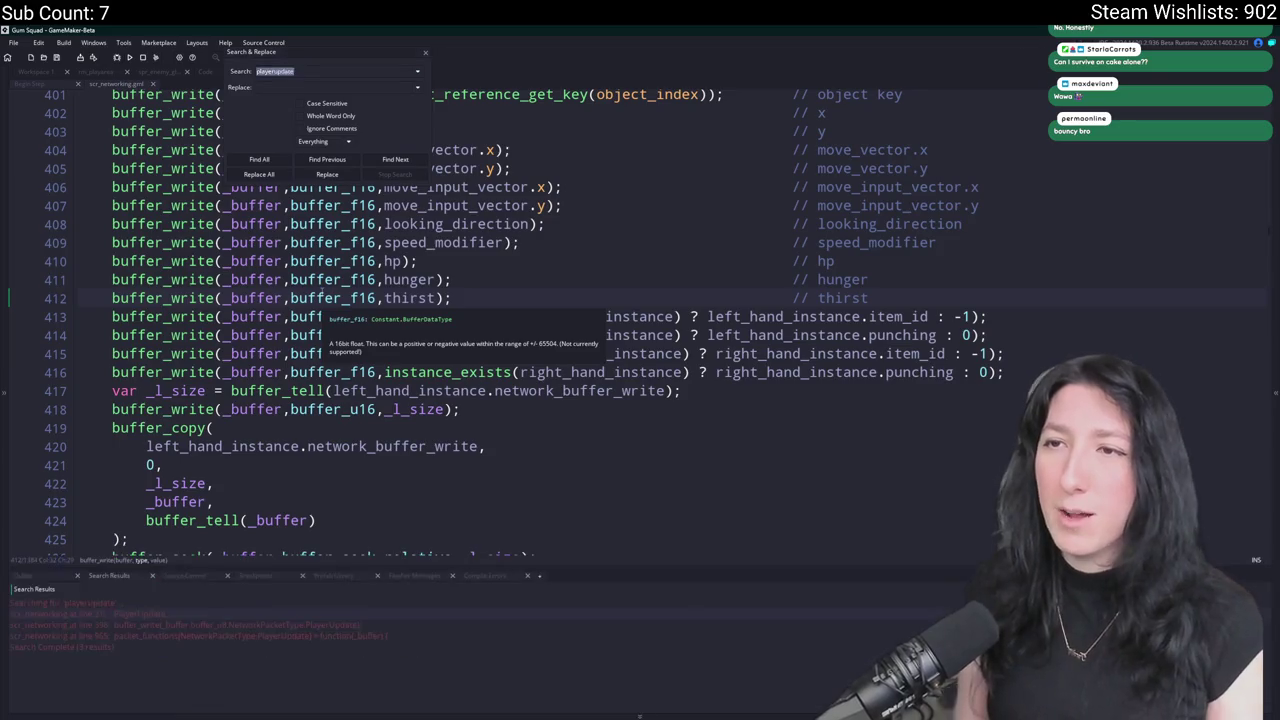
key(Return)
double_click(131, 635)
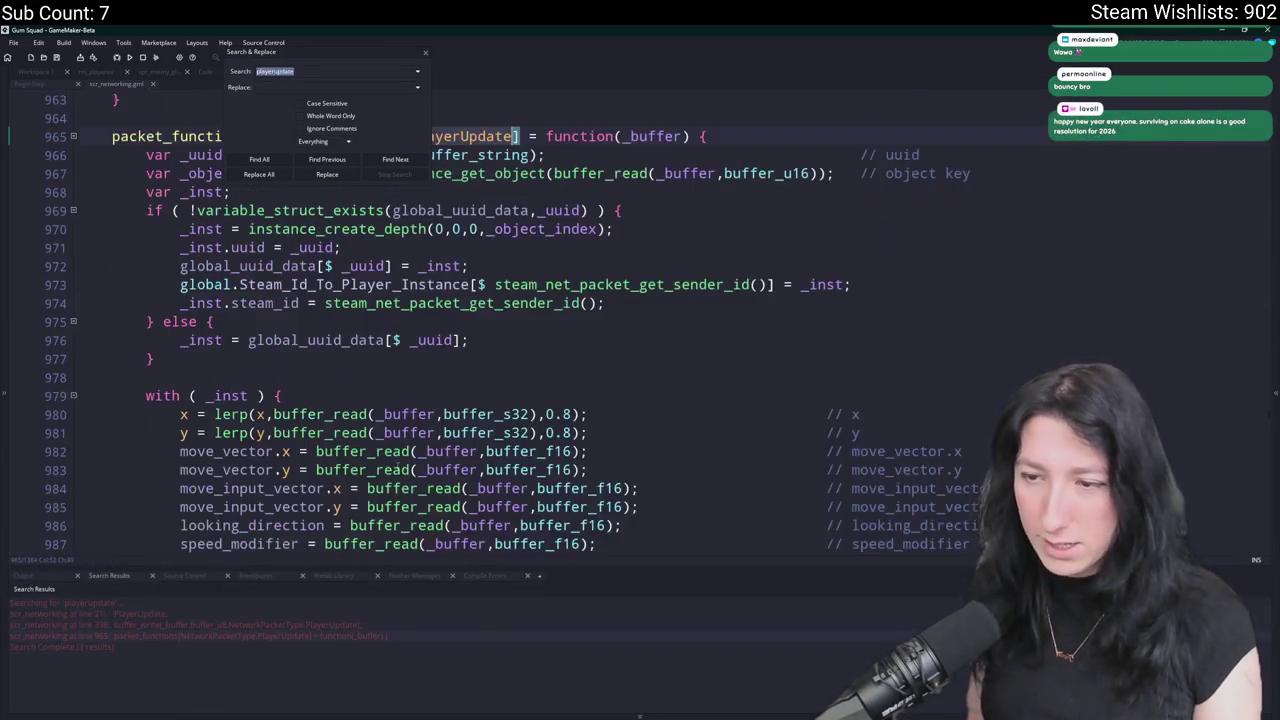
key(Escape)
scroll(881, 376, down, 5)
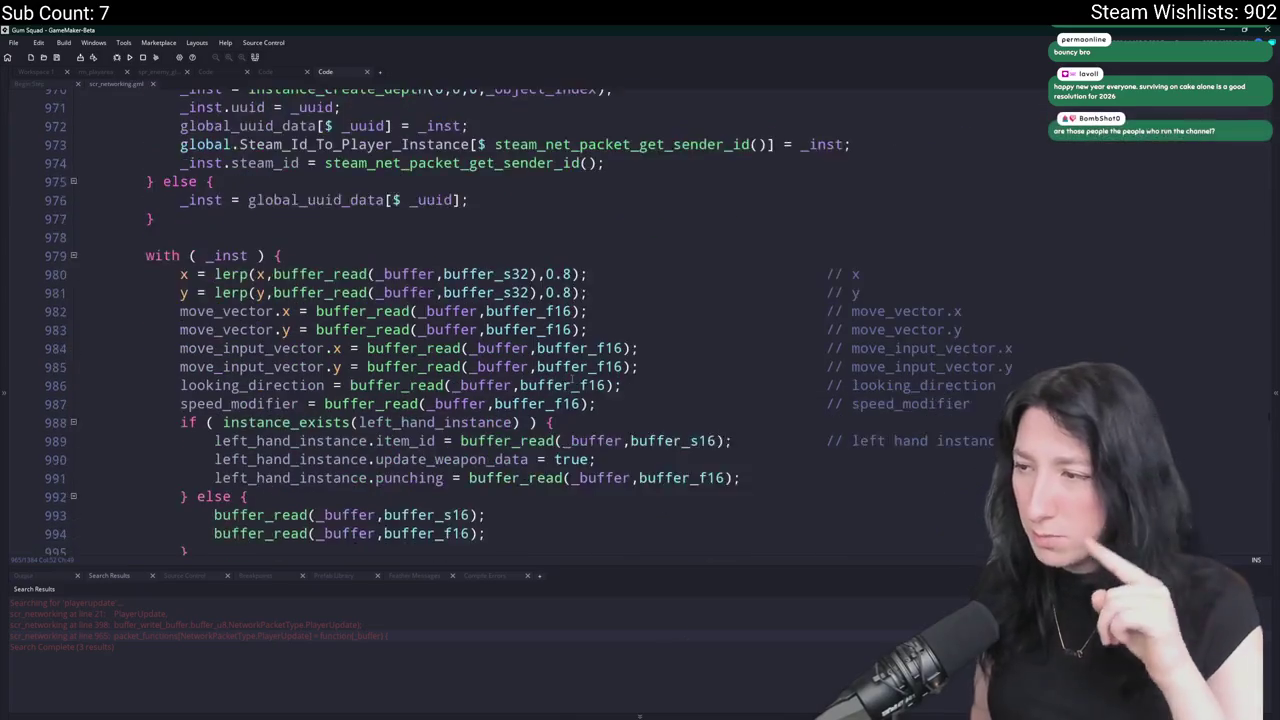
Triple the speed_modifier read, make line 988 read hp, and label the comments hp, hunger, thirst.
key(ctrl+d)
key(ctrl+d)
key(ctrl+d)
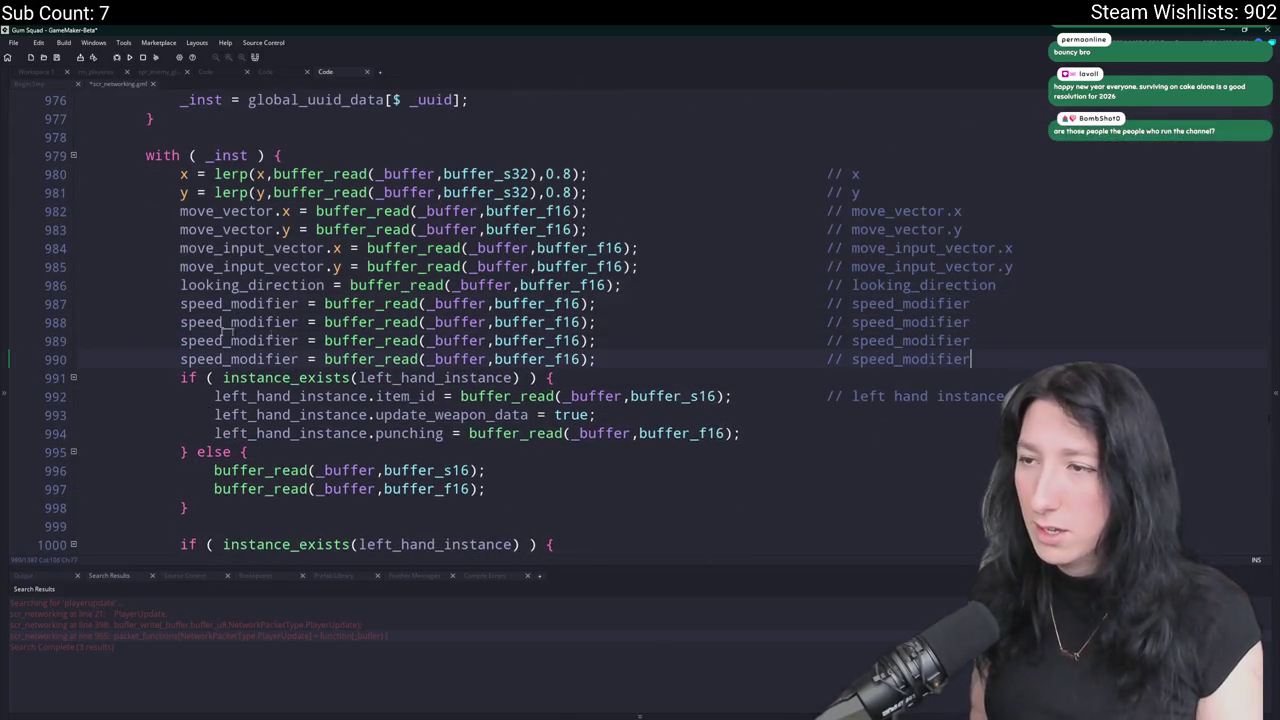
drag(303, 322, 181, 322)
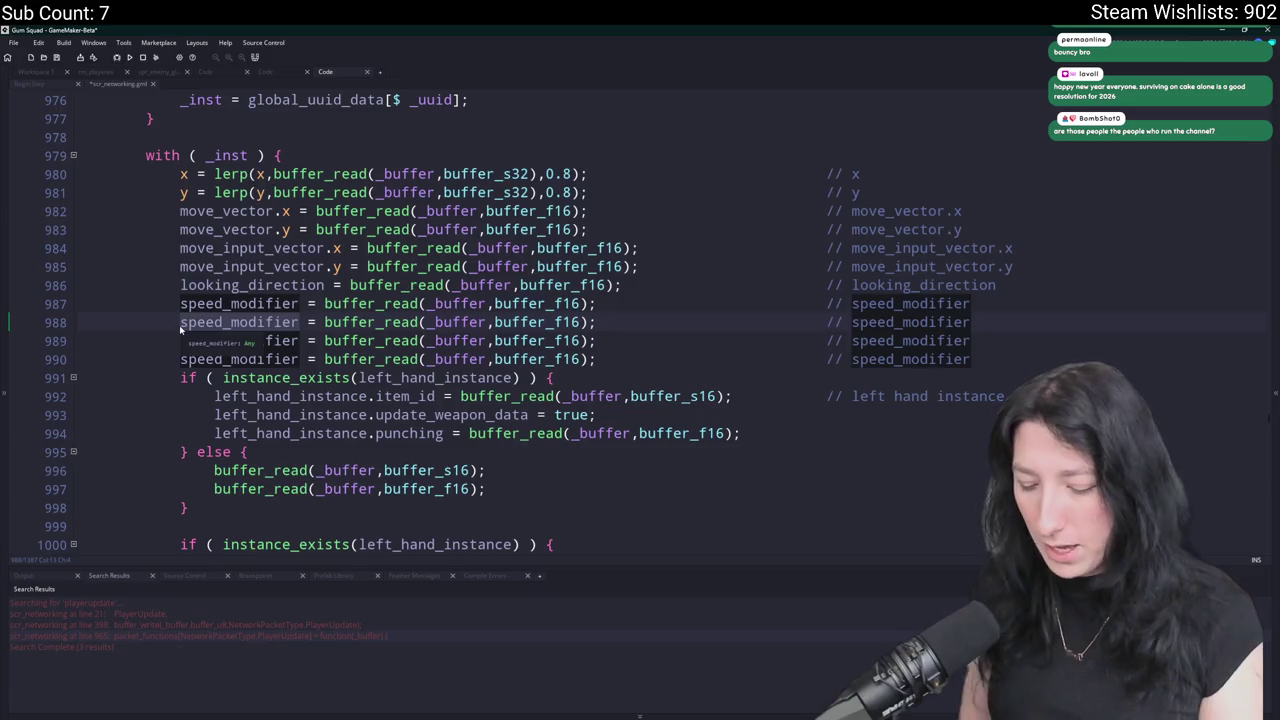
text(hp)
key(Escape)
click(722, 322)
key(Tab)
key(Tab)
key(Tab)
double_click(868, 322)
text(hp)
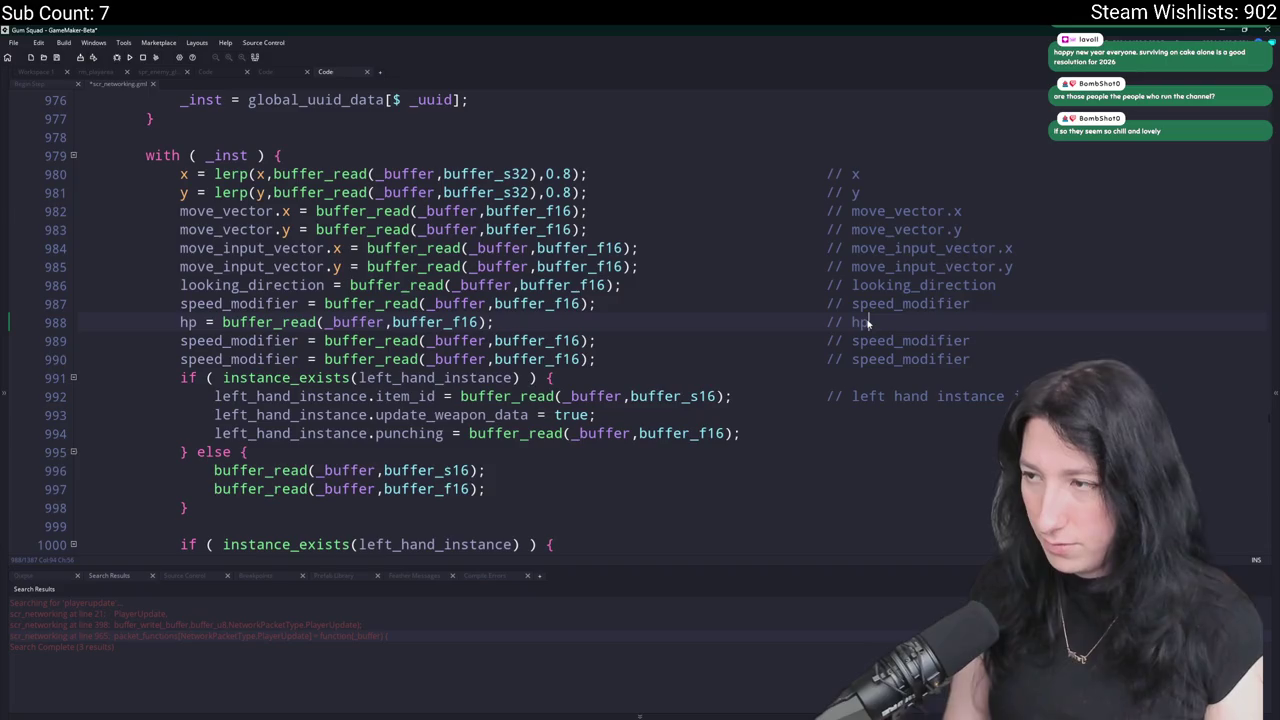
double_click(882, 340)
text(hunger)
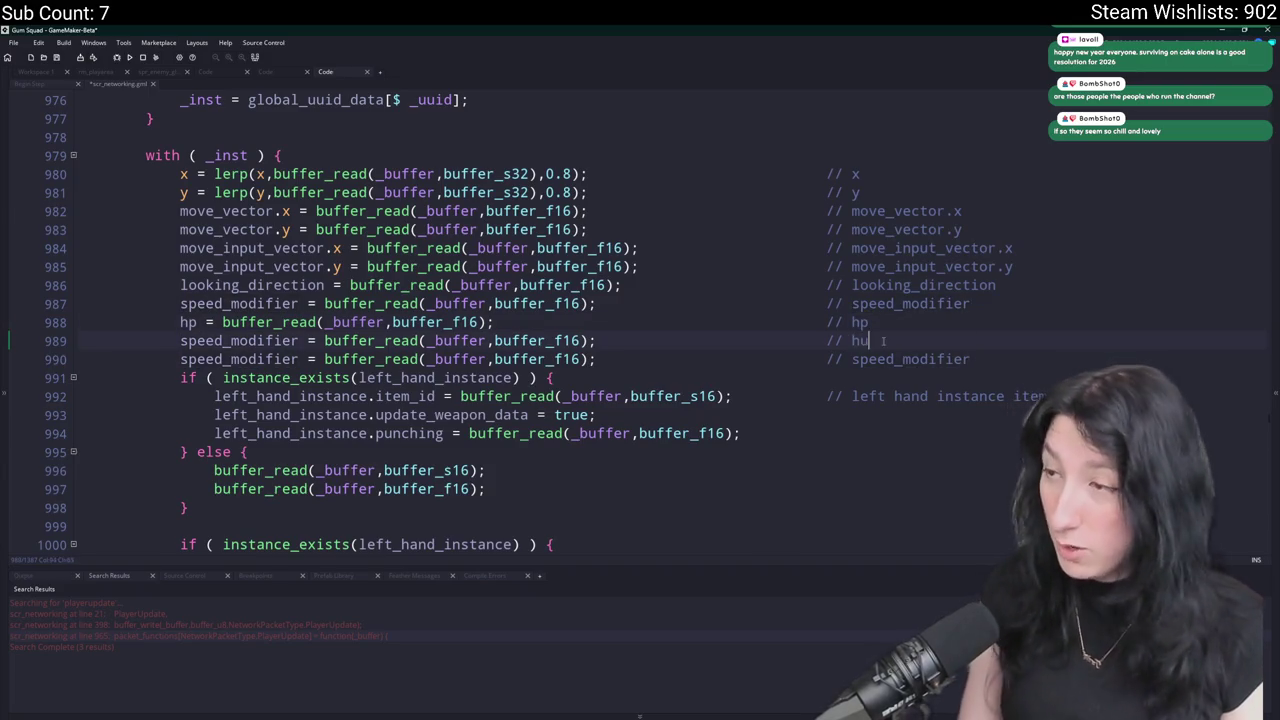
double_click(875, 359)
text(th)
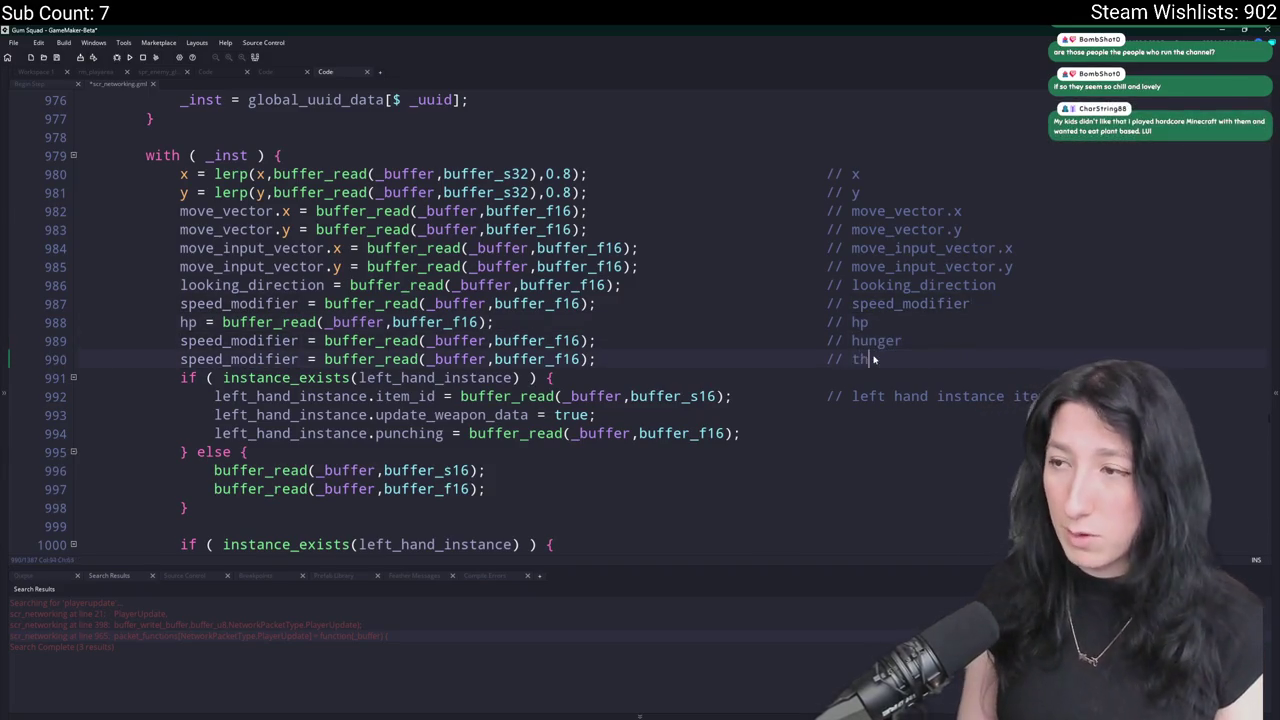
text(irstj)
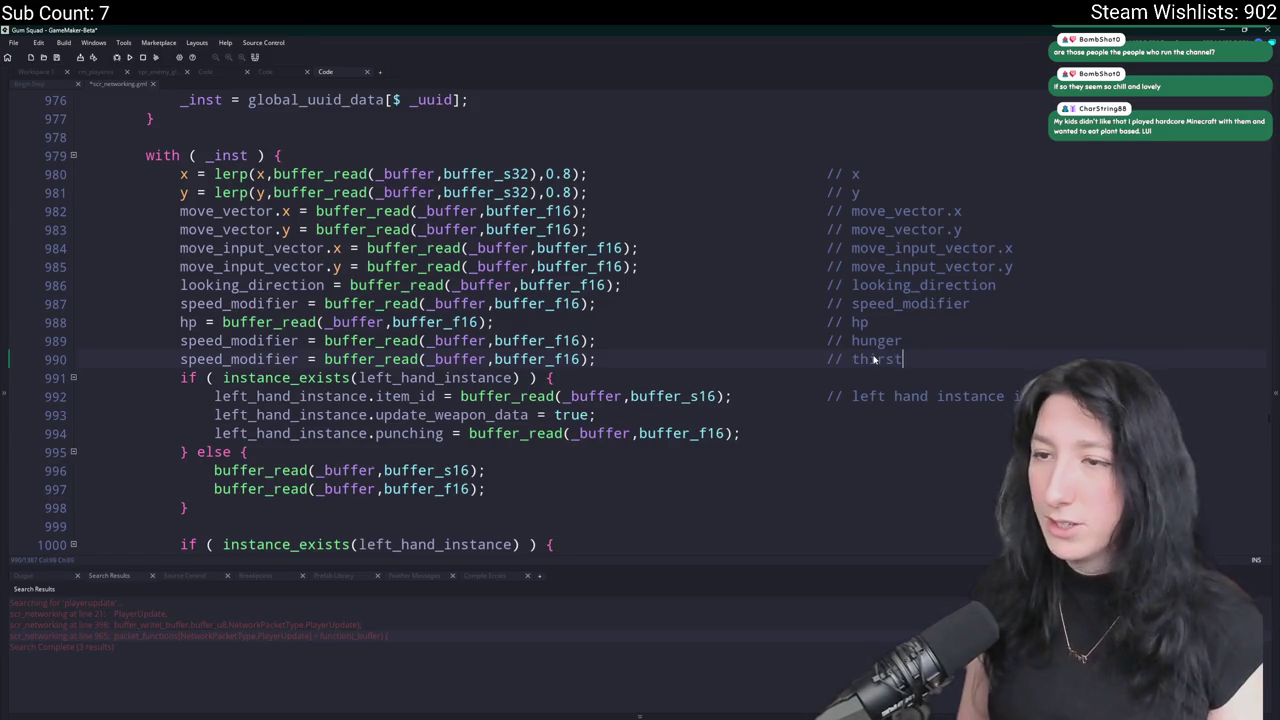
Replace speed_modifier with hunger on line 989 and thirst on line 990.
key(Up)
key(Home)
key(ctrl+shift+Right)
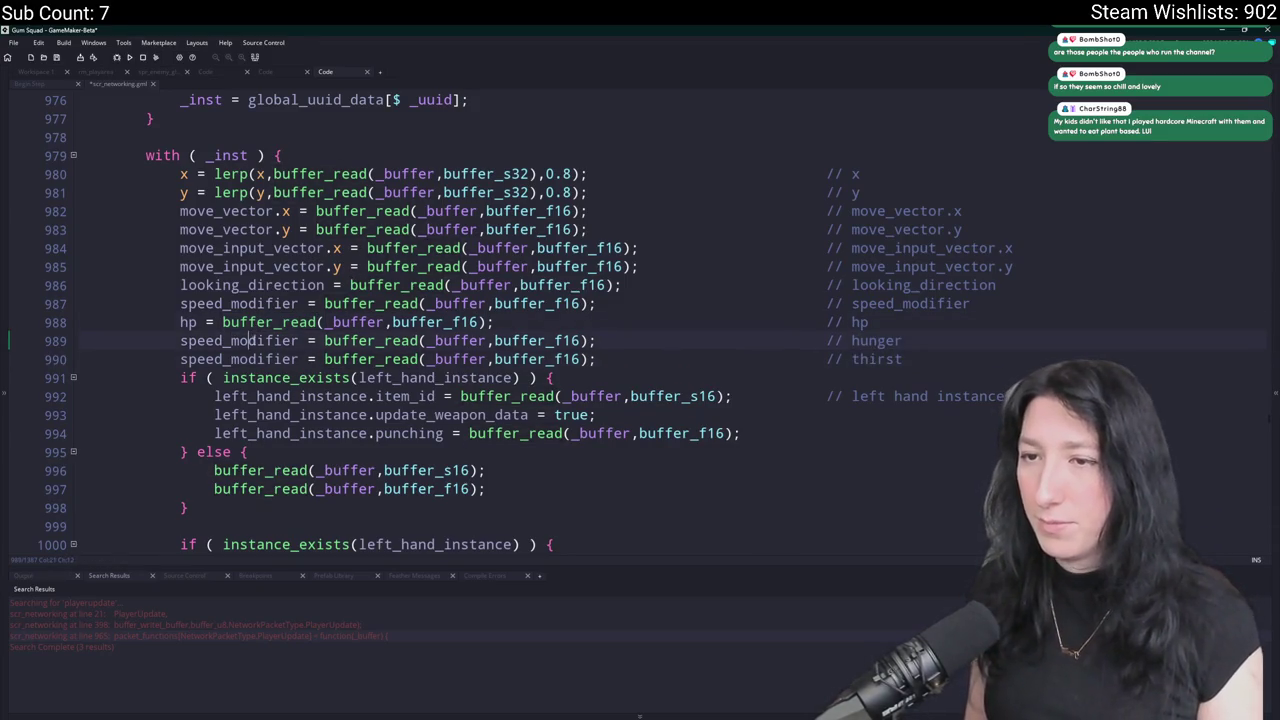
text(hunger)
double_click(868, 359)
key(ctrl+c)
key(Home)
key(ctrl+shift+Right)
key(ctrl+v)
click(758, 342)
key(Tab)
key(Tab)
key(Down)
scroll(758, 354, up, 4)
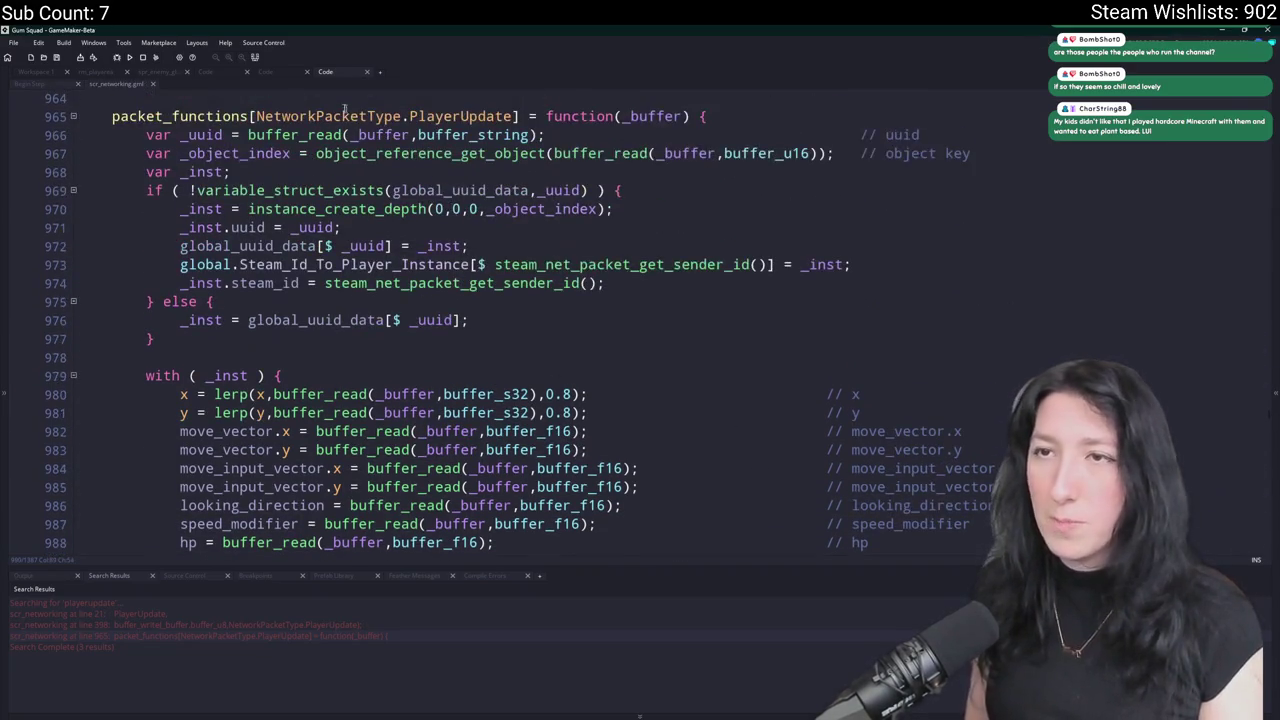
Jump from the weapon_cinnamonblaster script to the PlayerUpdate packet writes at scr_networking line 398.
click(240, 73)
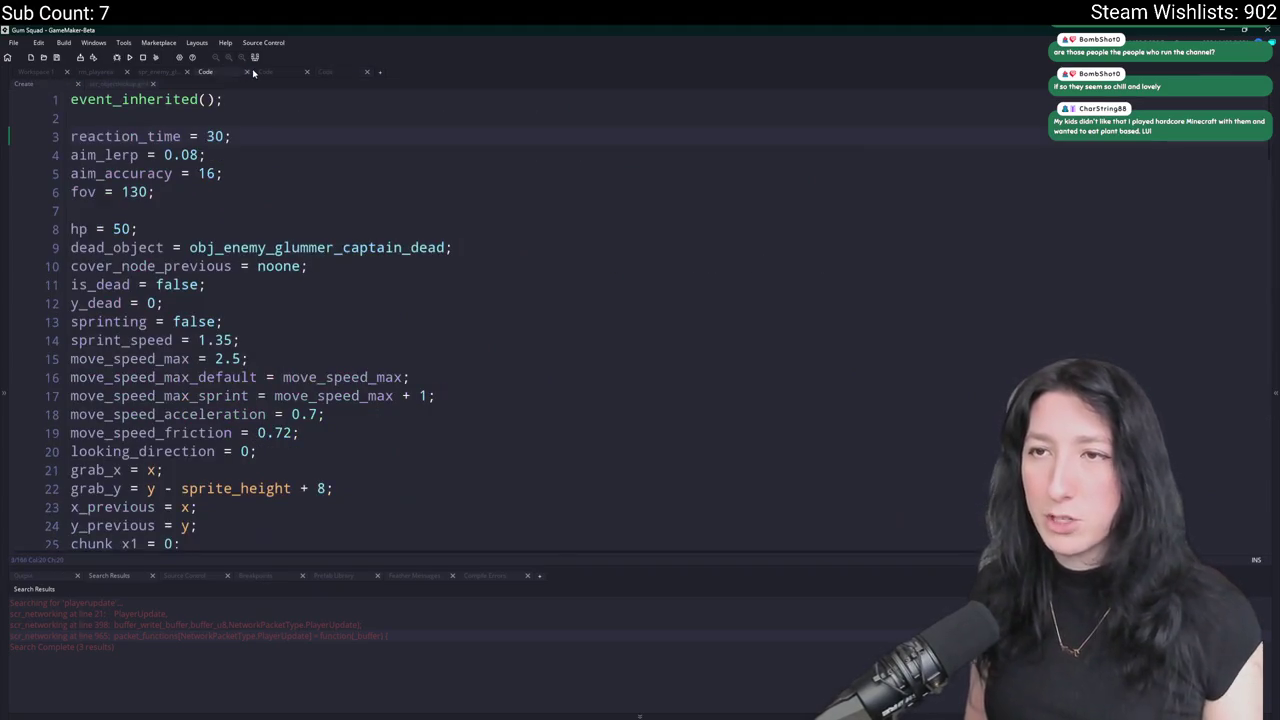
click(283, 72)
click(390, 265)
key(ctrl+t)
text(p)
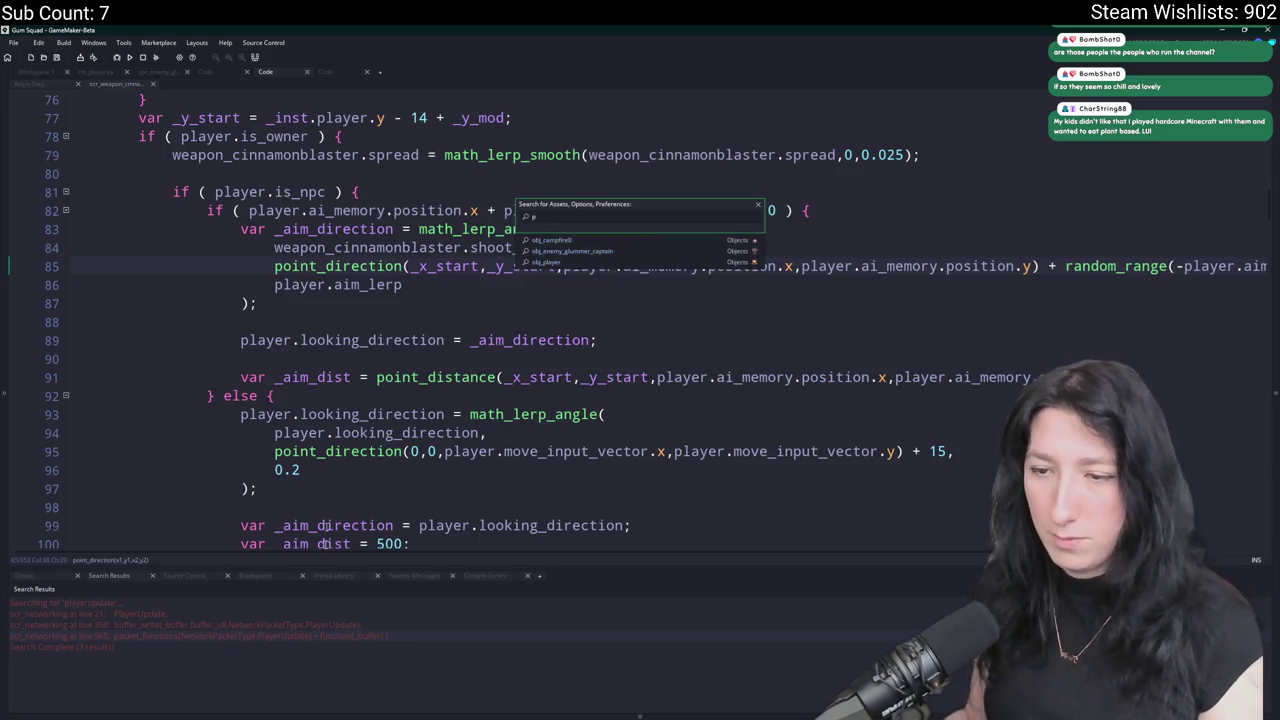
double_click(285, 625)
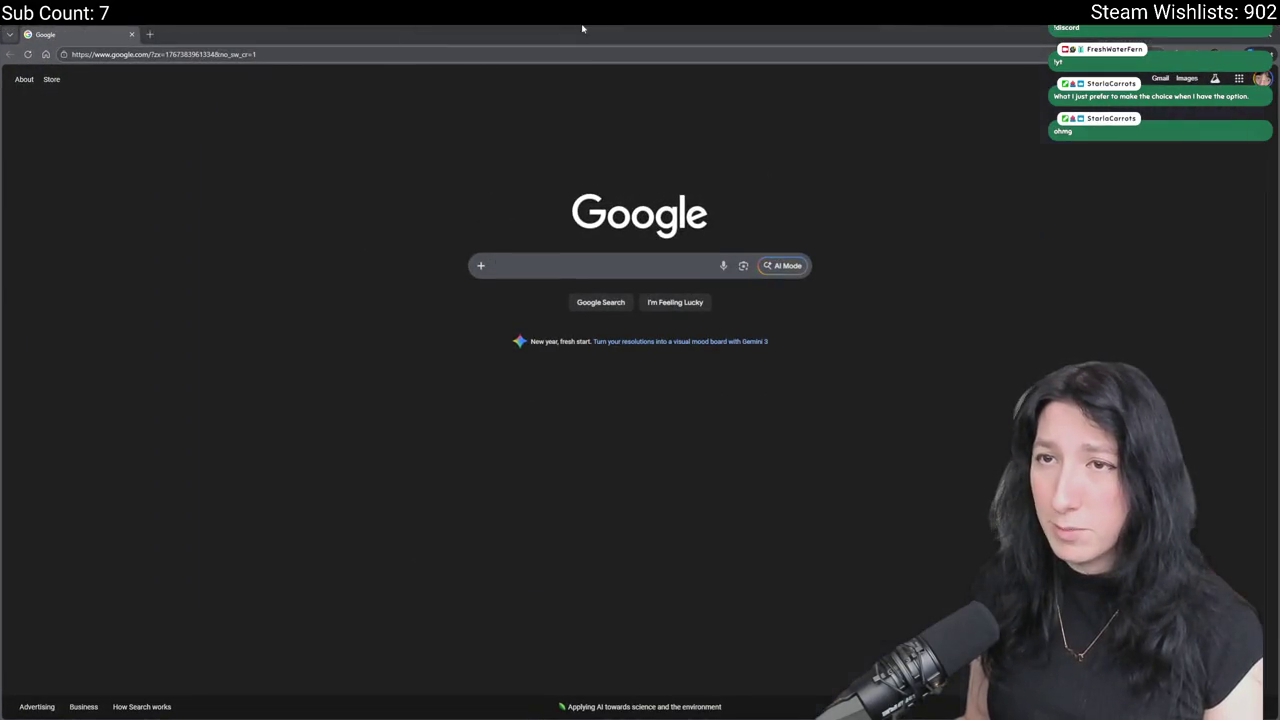
Close the Google page, then bring back the browser playing the chillout music mix.
key(ctrl+w)
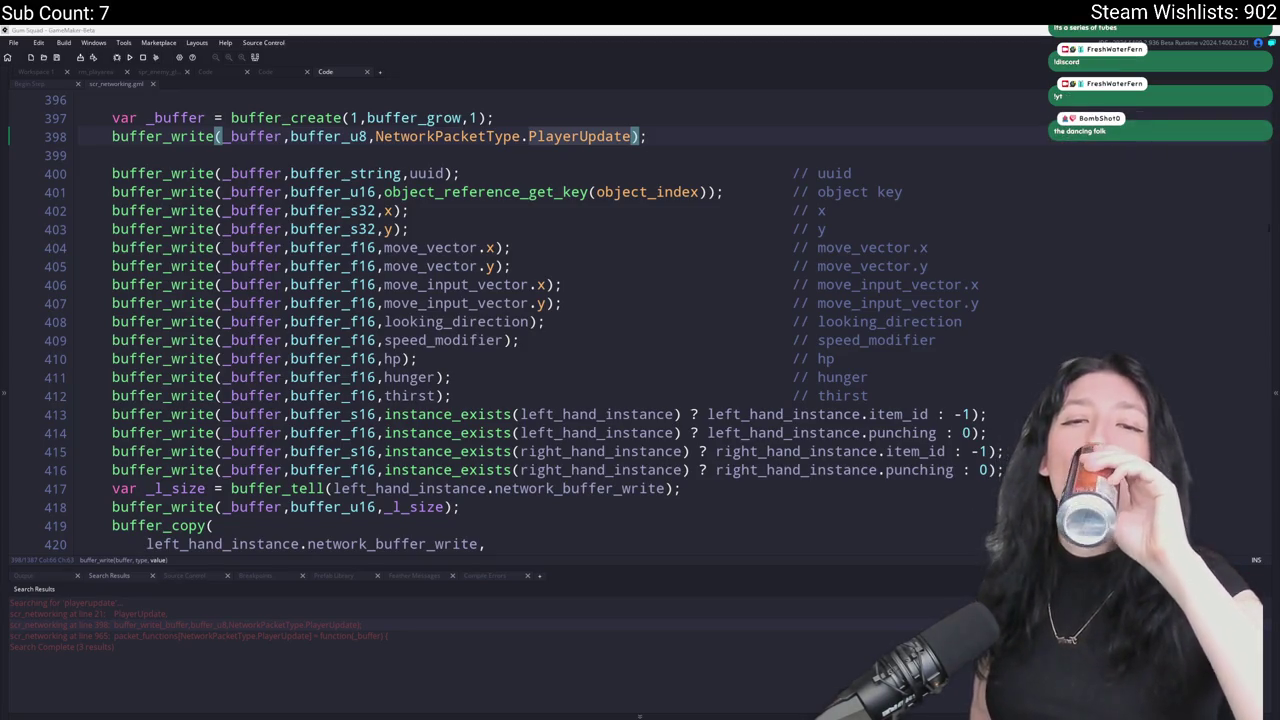
key(alt+Tab)
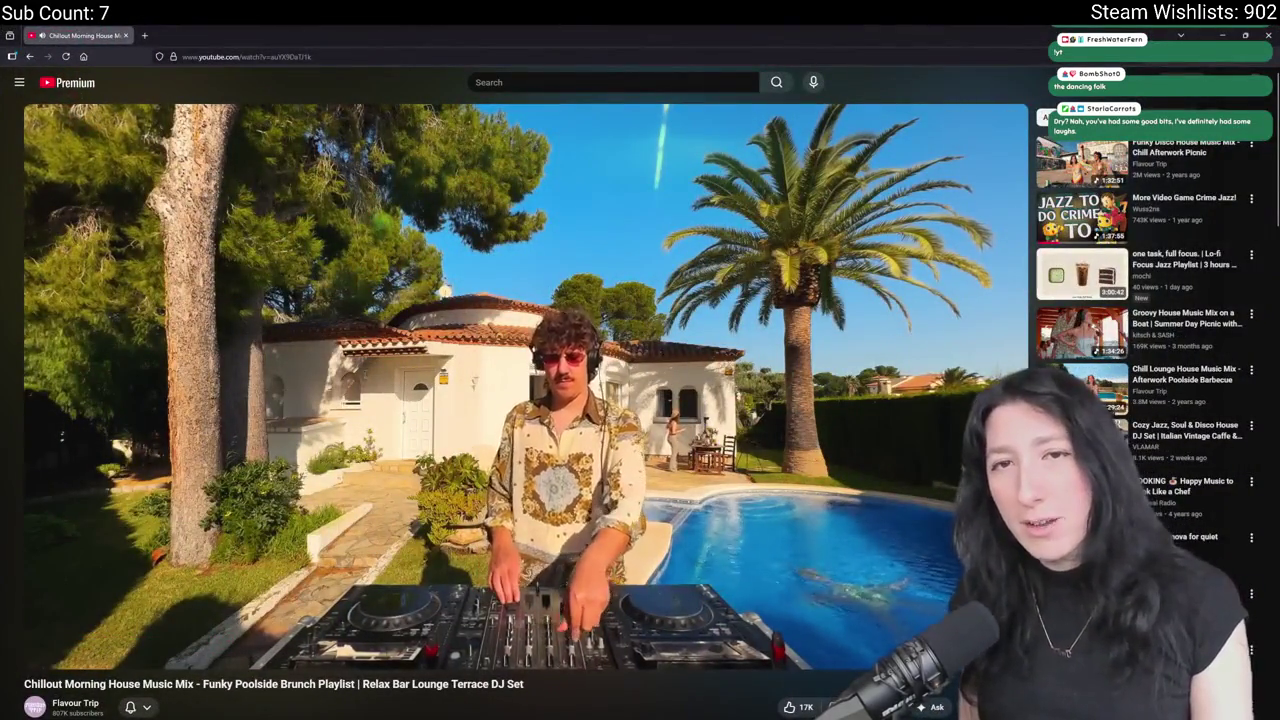
scroll(415, 453, down, 5)
click(236, 279)
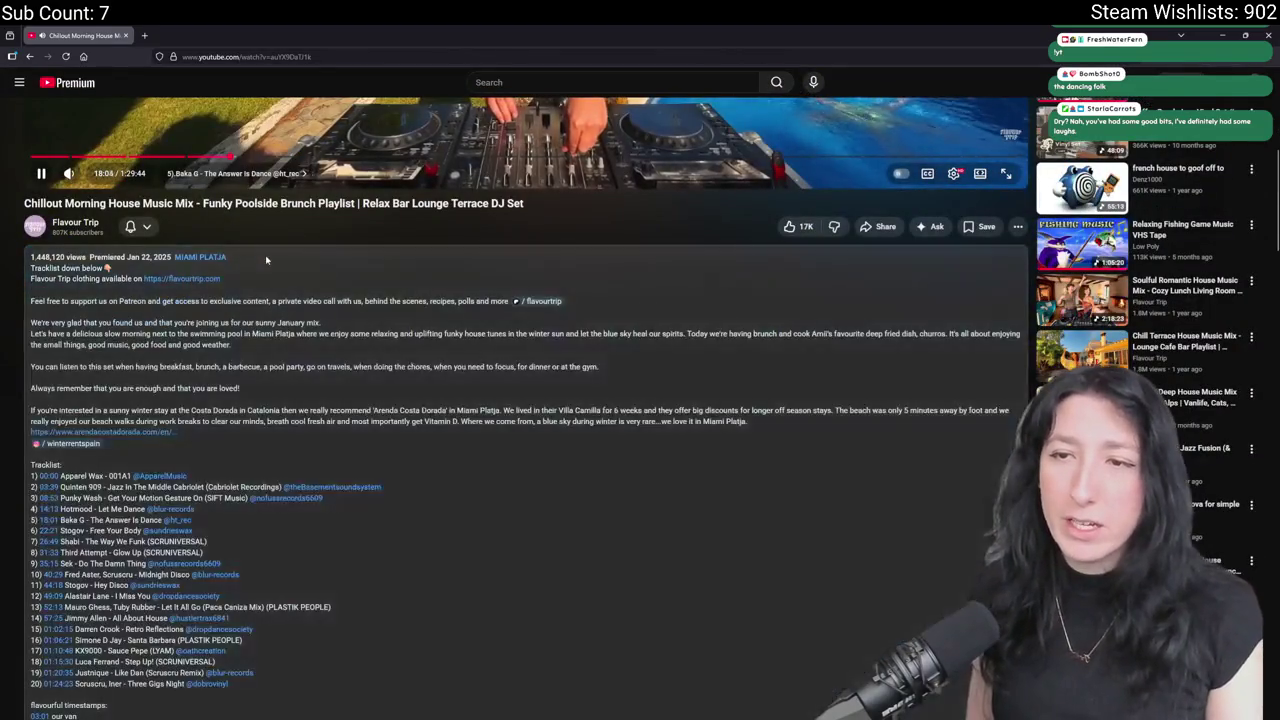
middle_click(171, 508)
click(211, 38)
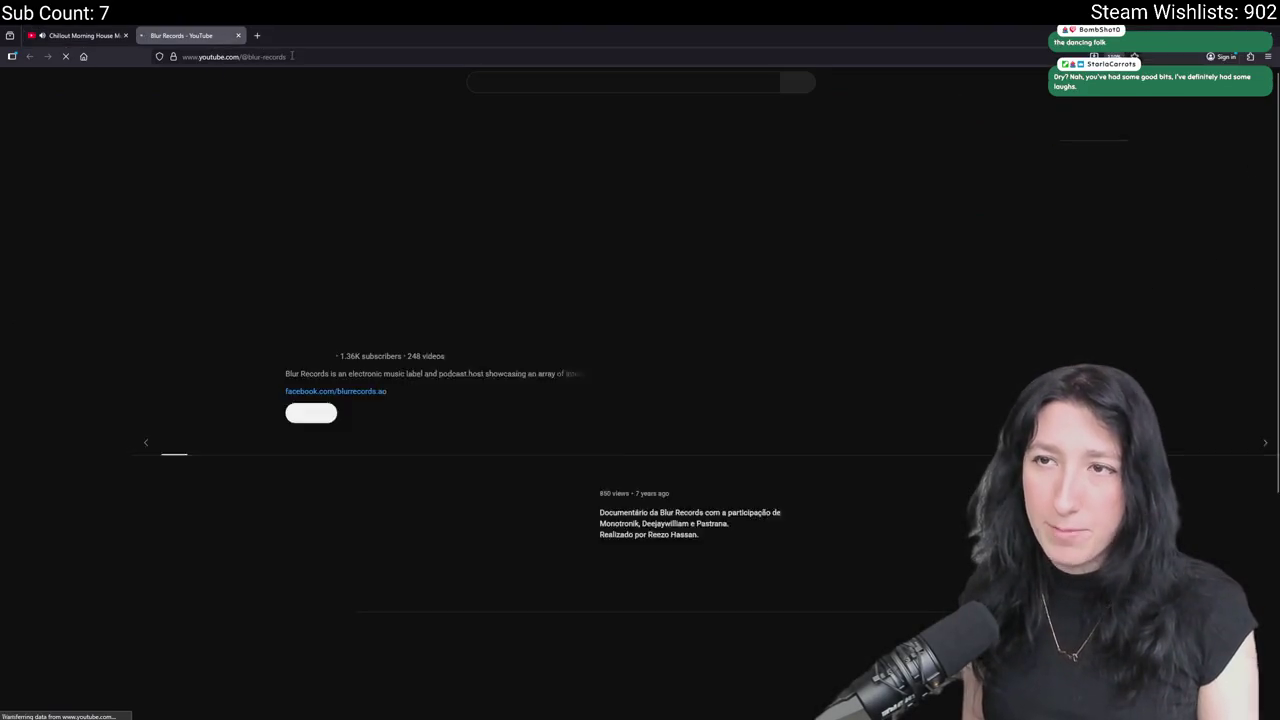
scroll(100, 385, down, 2)
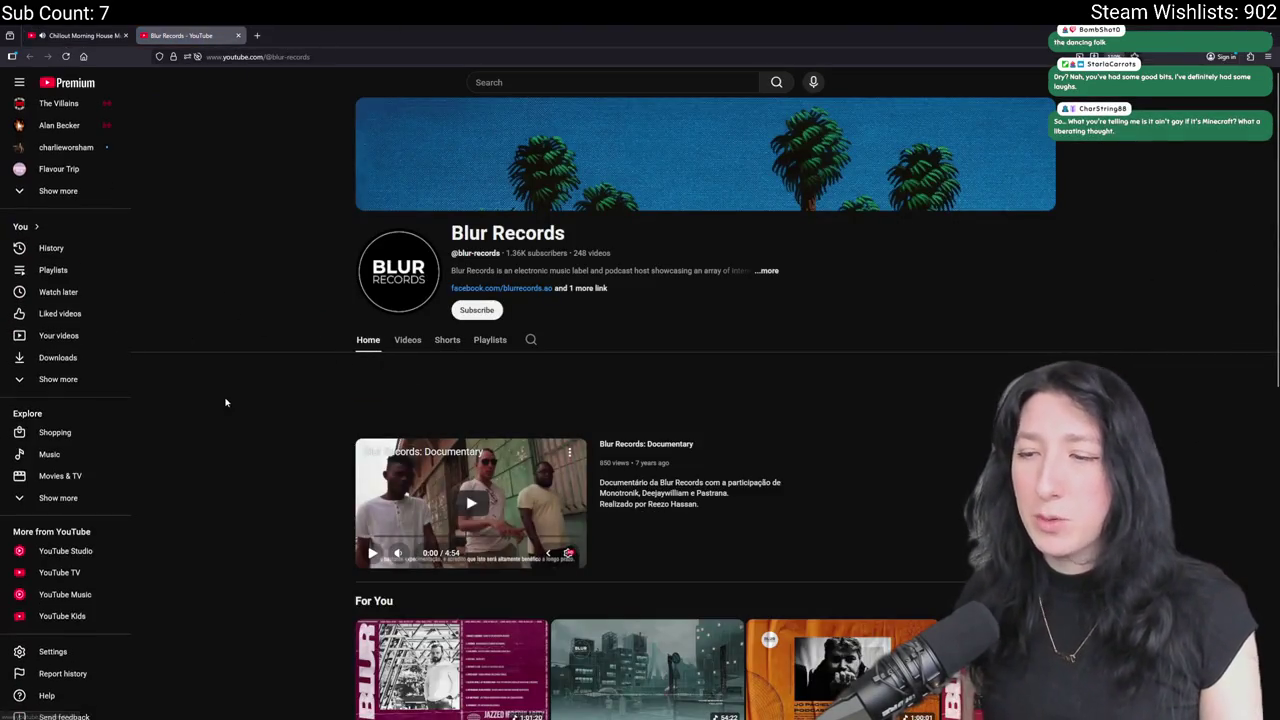
scroll(207, 177, down, 3)
click(237, 35)
scroll(520, 380, up, 5)
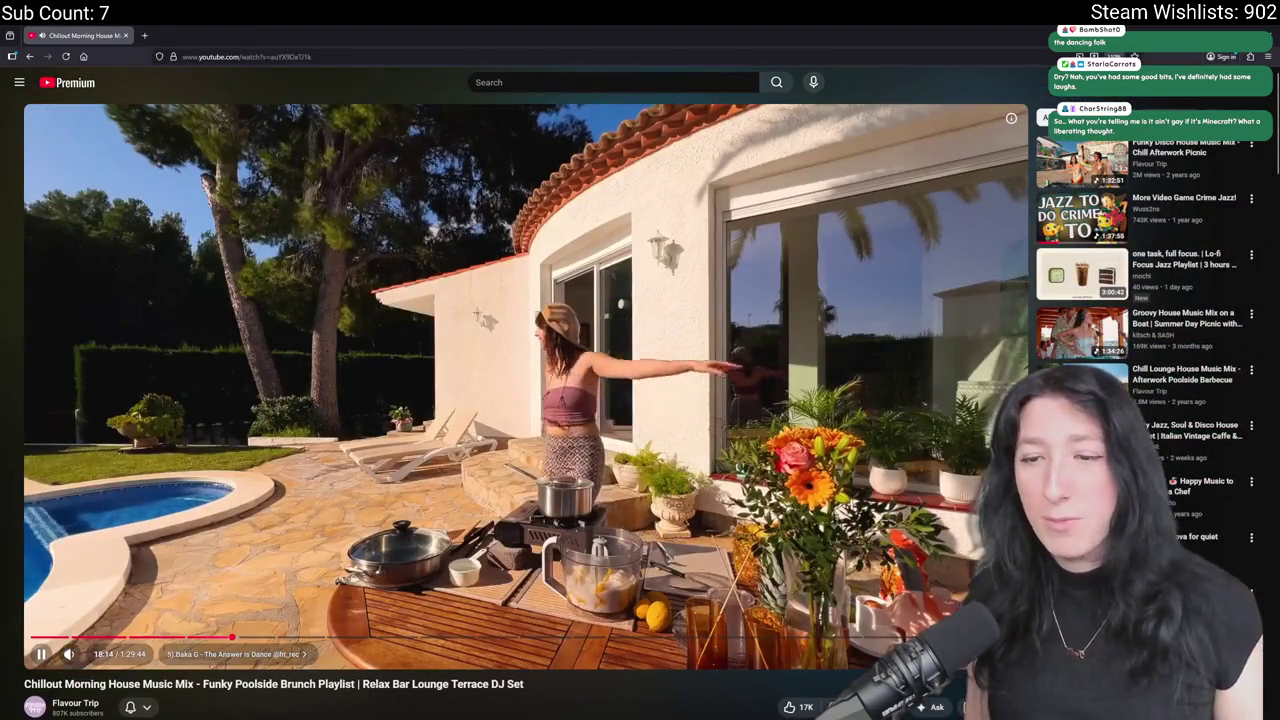
scroll(230, 457, down, 4)
scroll(230, 457, down, 1)
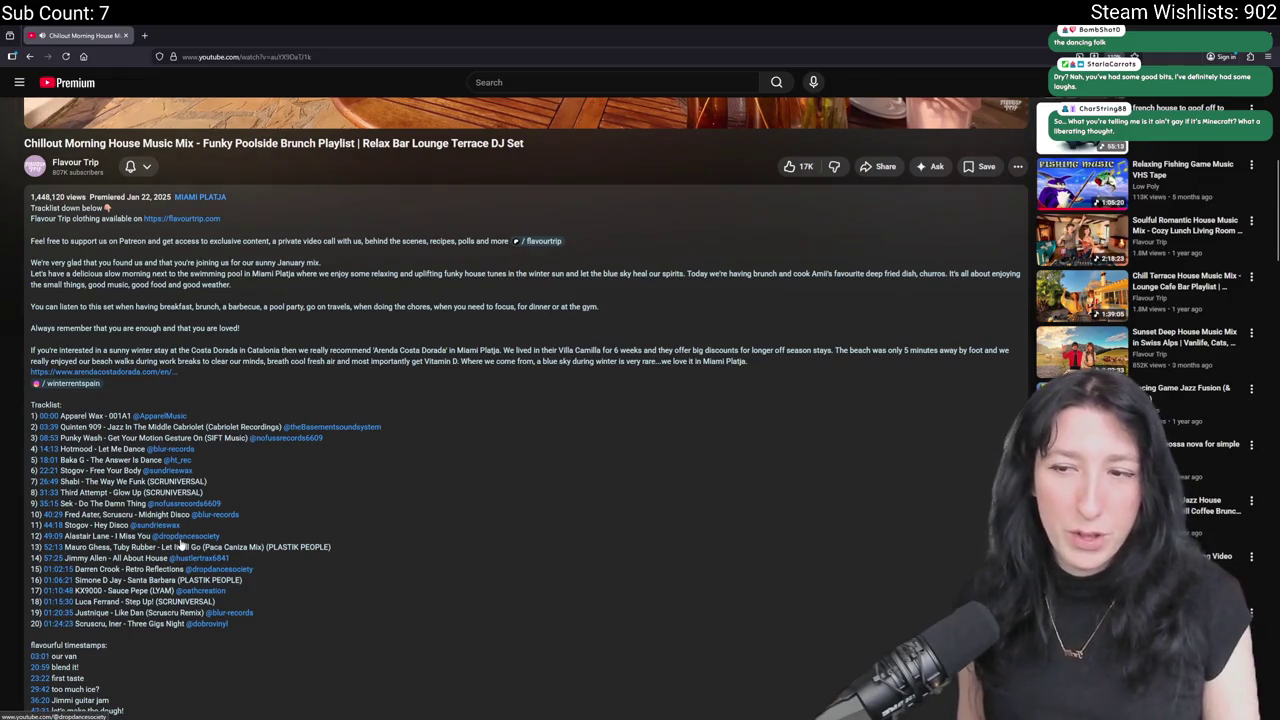
scroll(517, 605, down, 2)
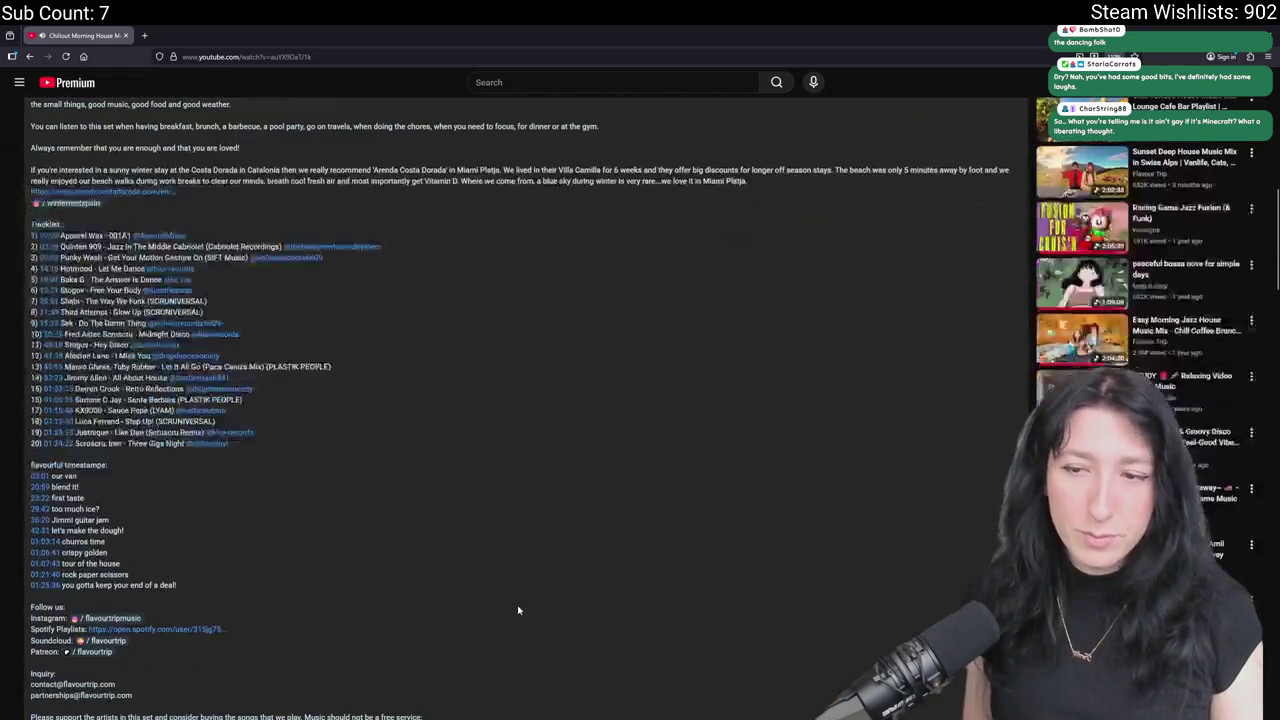
scroll(517, 605, up, 10)
scroll(266, 514, down, 12)
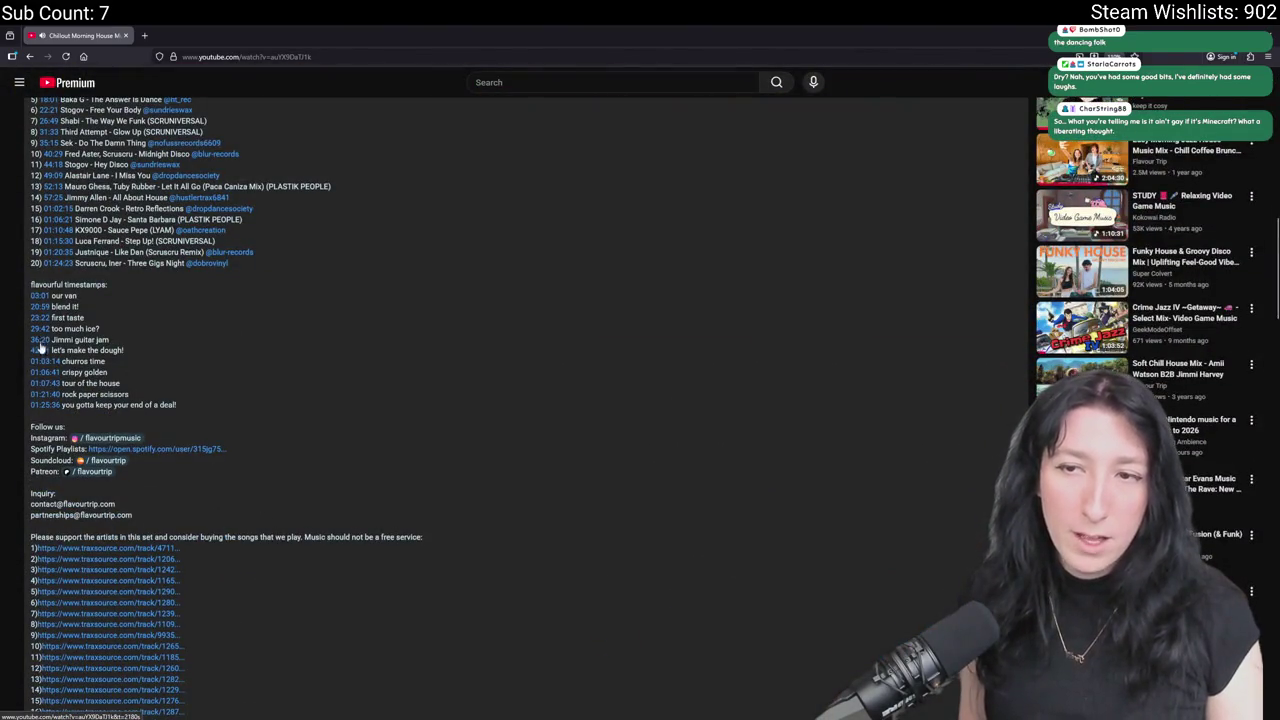
scroll(424, 336, up, 15)
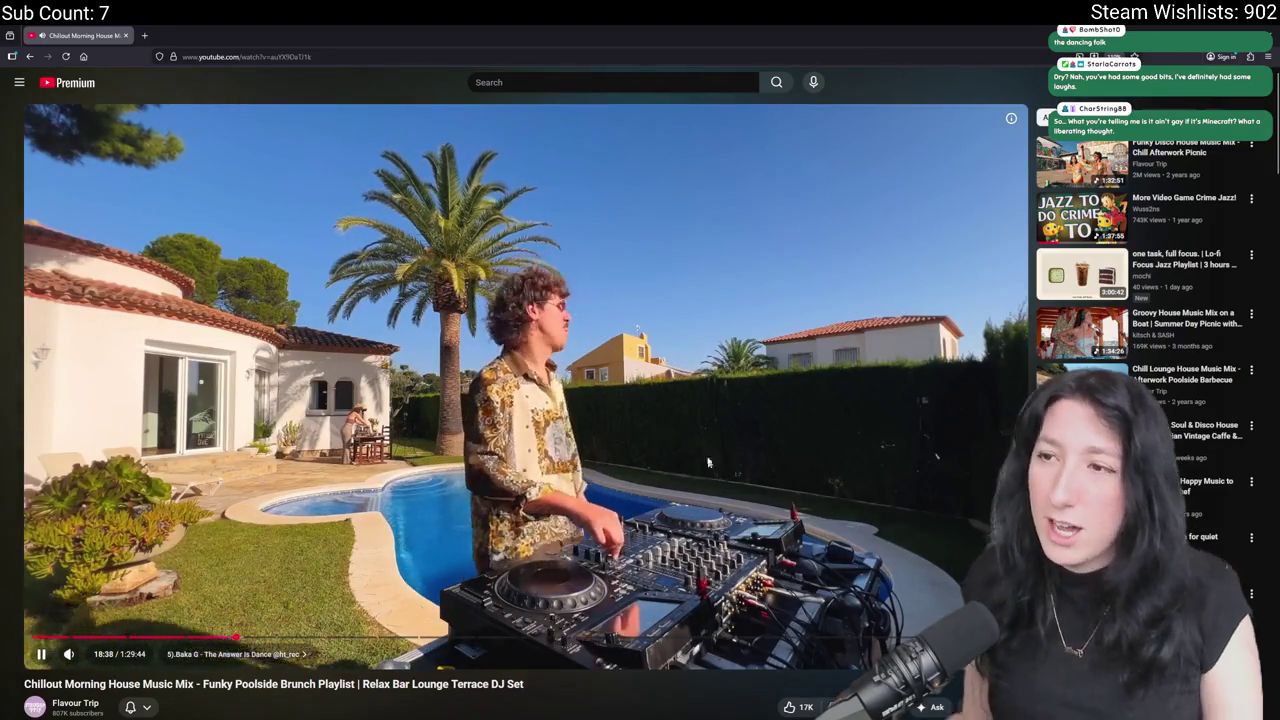
key(alt+Tab)
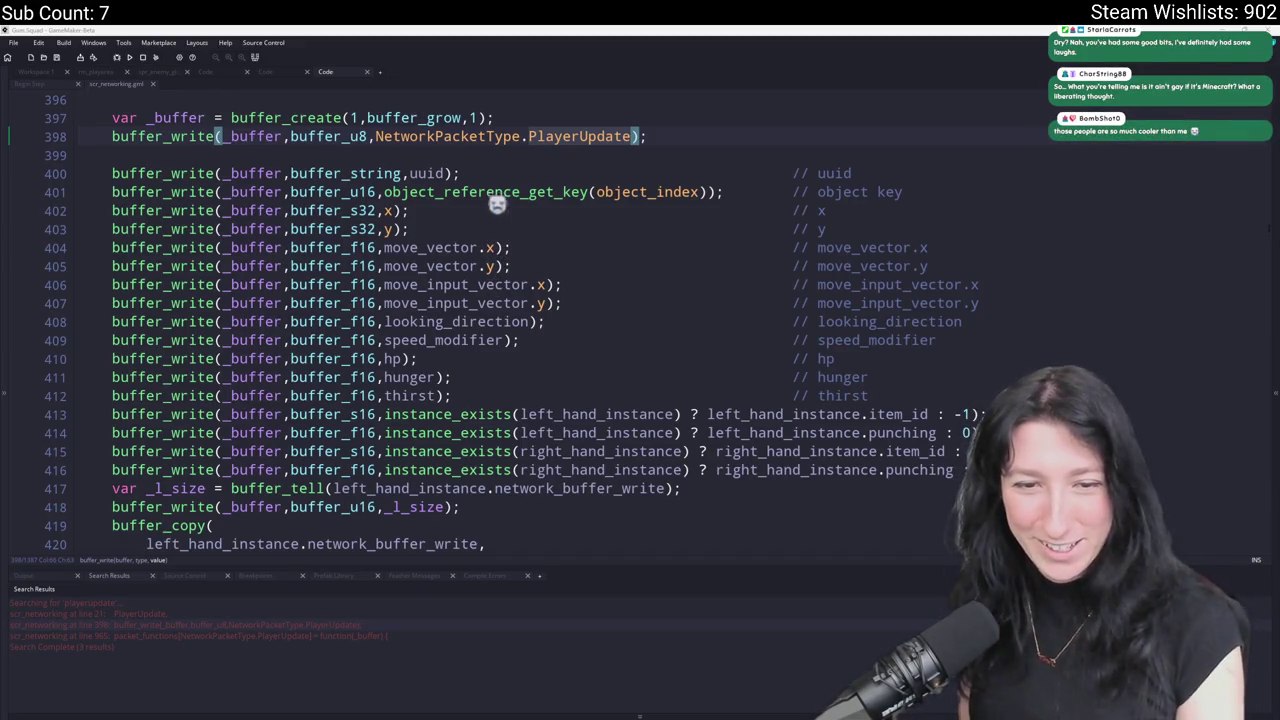
Close the extra Code workspace, the weapon_cinnamonblaster script and the obj_enemy code tabs.
click(935, 358)
scroll(935, 355, down, 2)
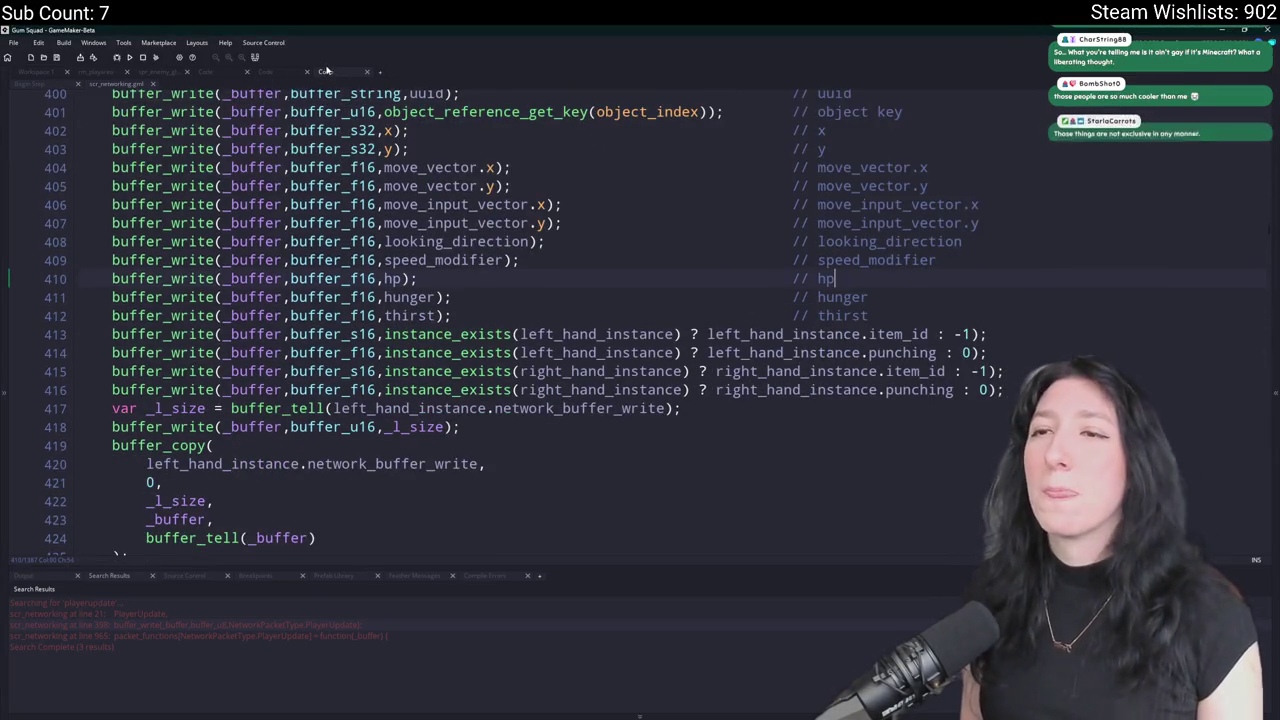
middle_click(330, 71)
middle_click(106, 83)
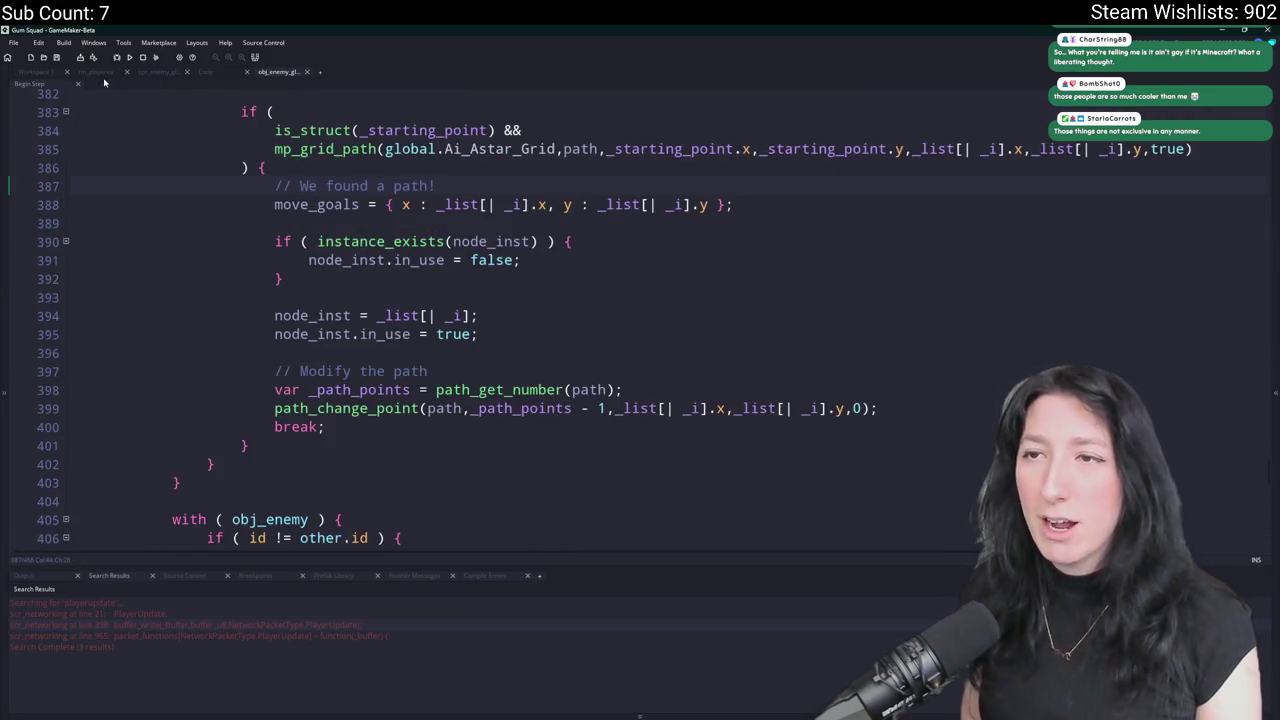
scroll(472, 305, up, 3)
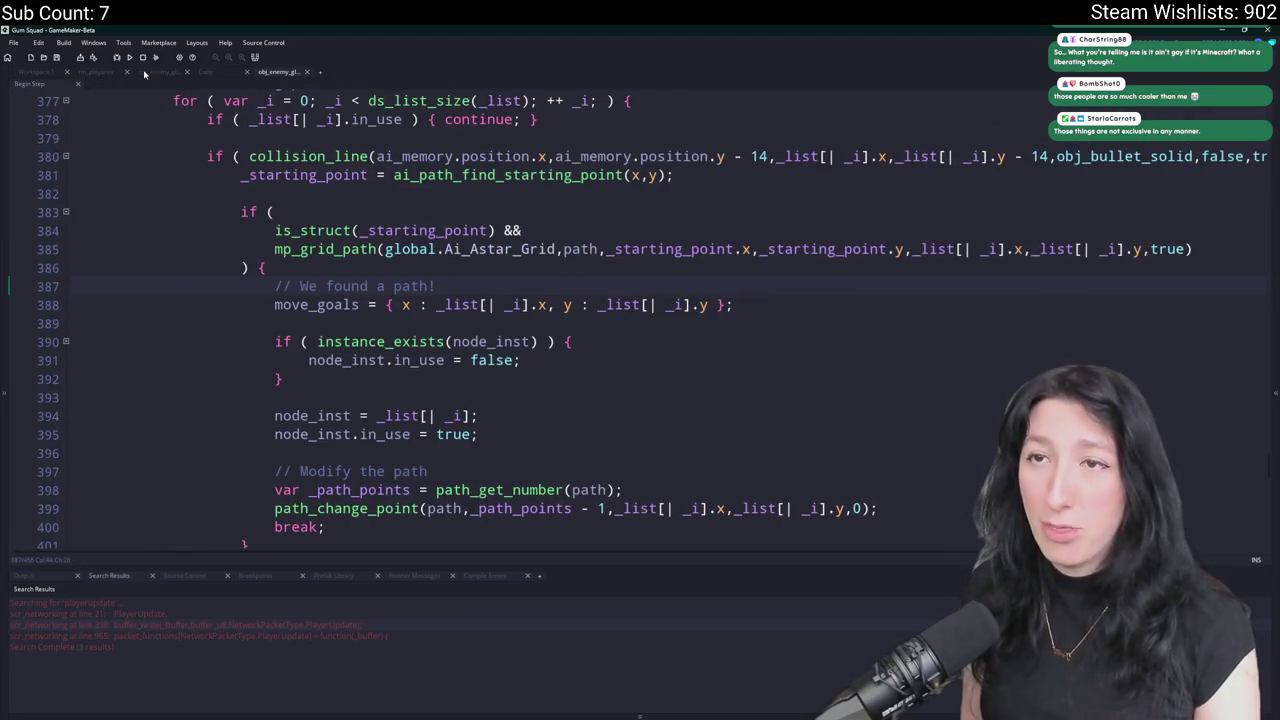
middle_click(144, 73)
Open obj_player's Create event, fold get_save_data and get_load_data, and go below hp = hp_max.
drag(250, 242, 752, 469)
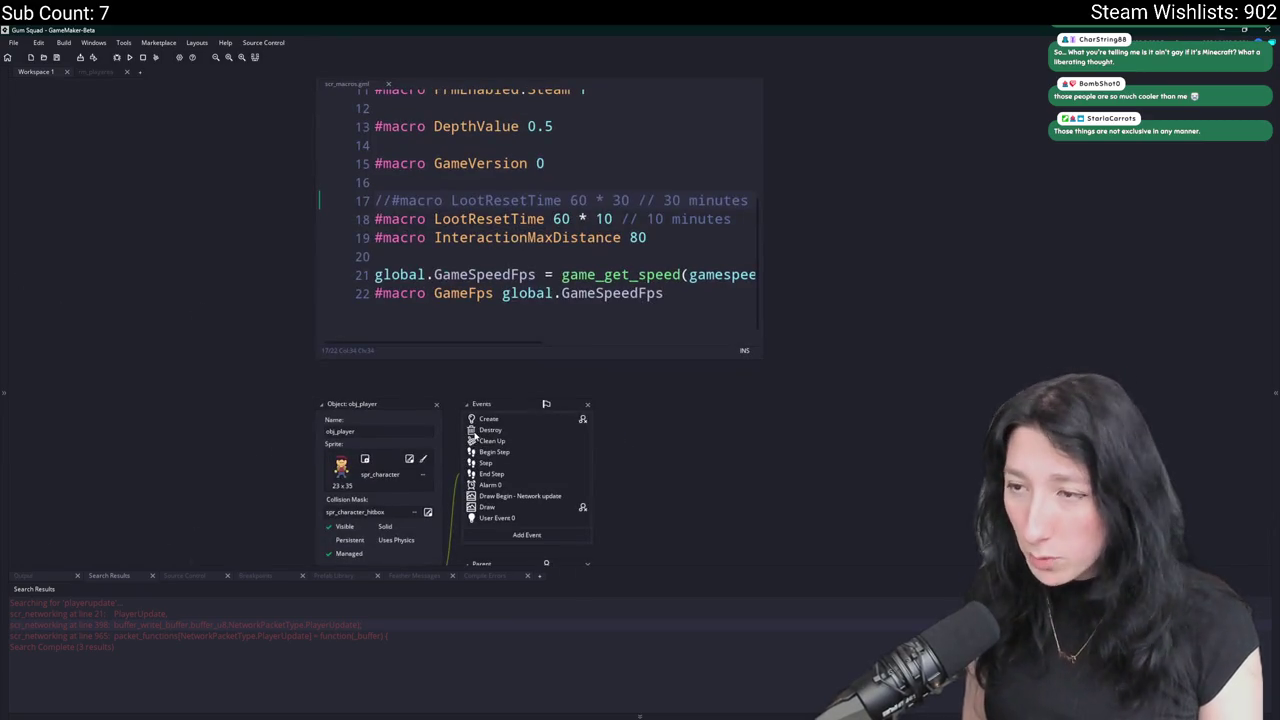
drag(502, 428, 369, 310)
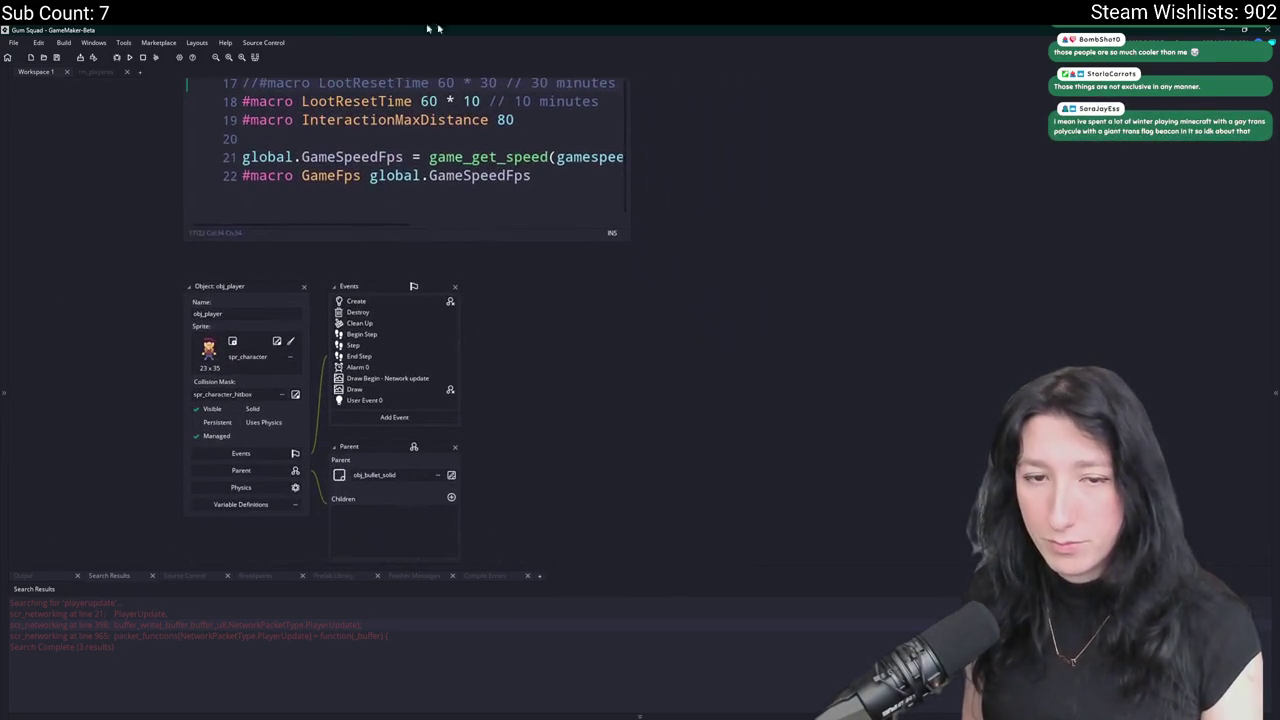
double_click(381, 304)
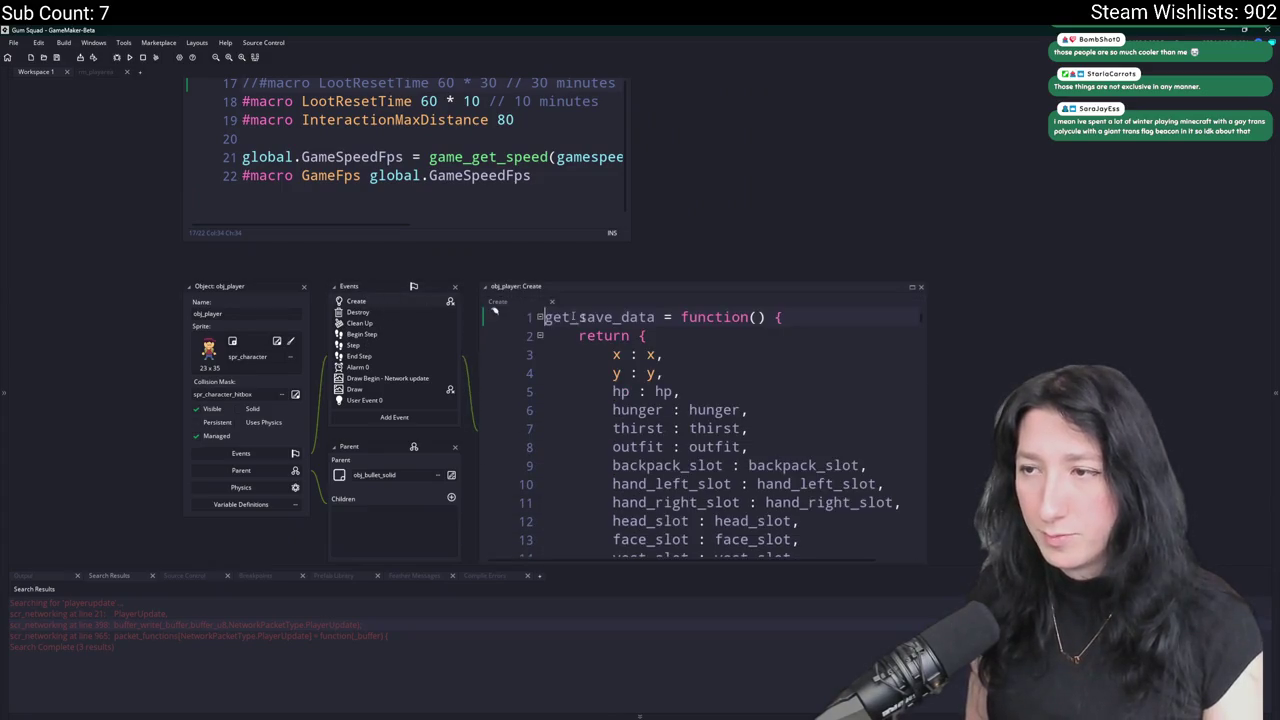
click(479, 283)
click(479, 301)
click(586, 469)
drag(853, 556, 713, 397)
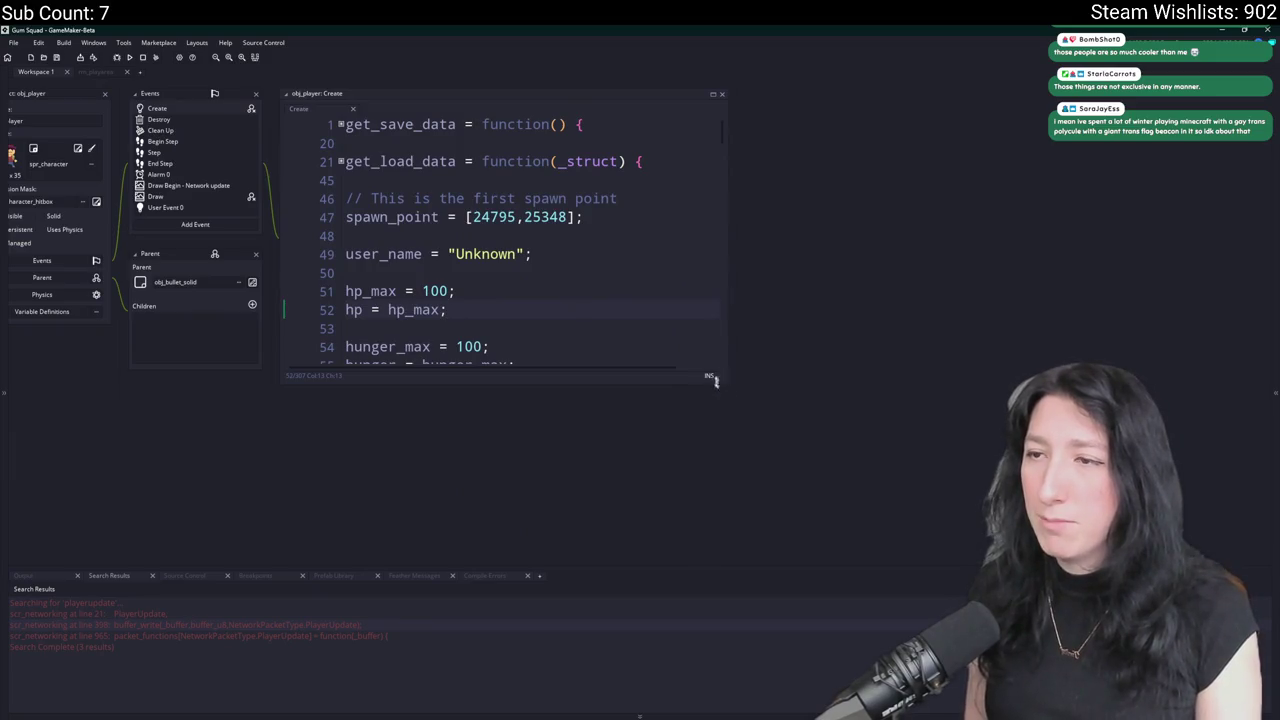
key(Down)
text(t)
key(super)
key(BackSpace)
Open scr_macros in its own full-width tab and add blank lines after InteractionMaxDistance.
key(ctrl+t)
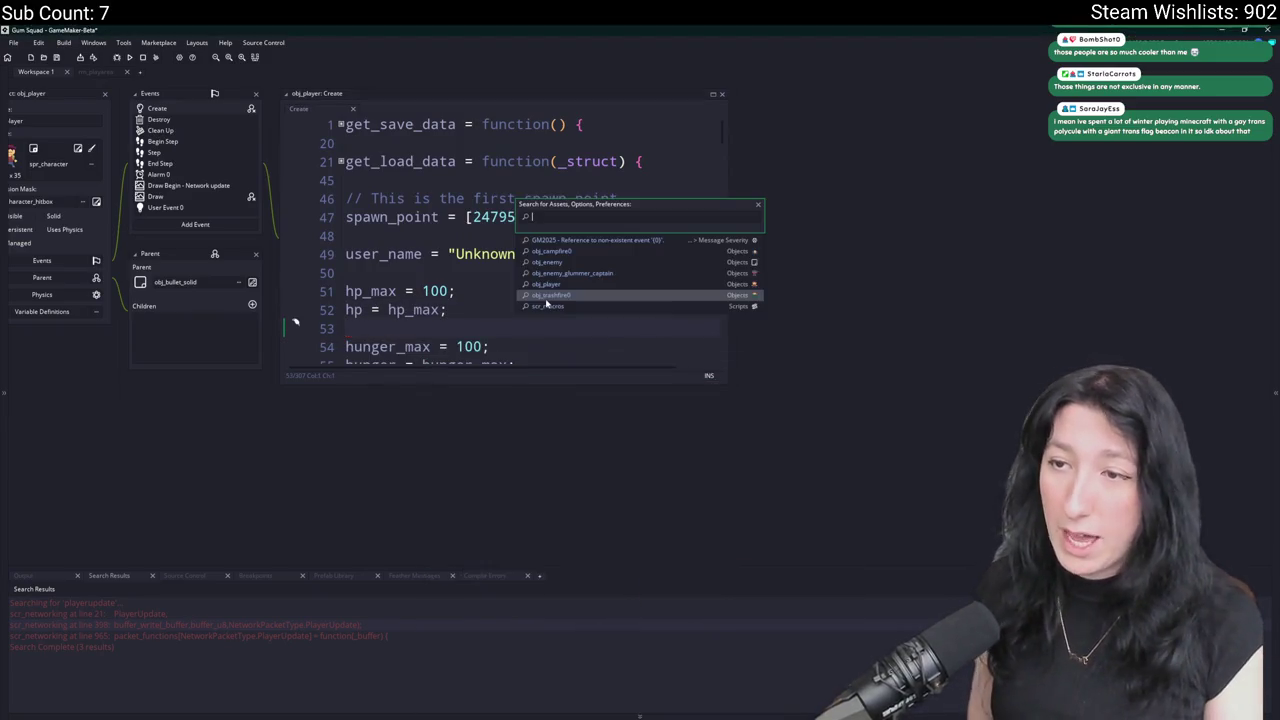
text(ros)
key(Return)
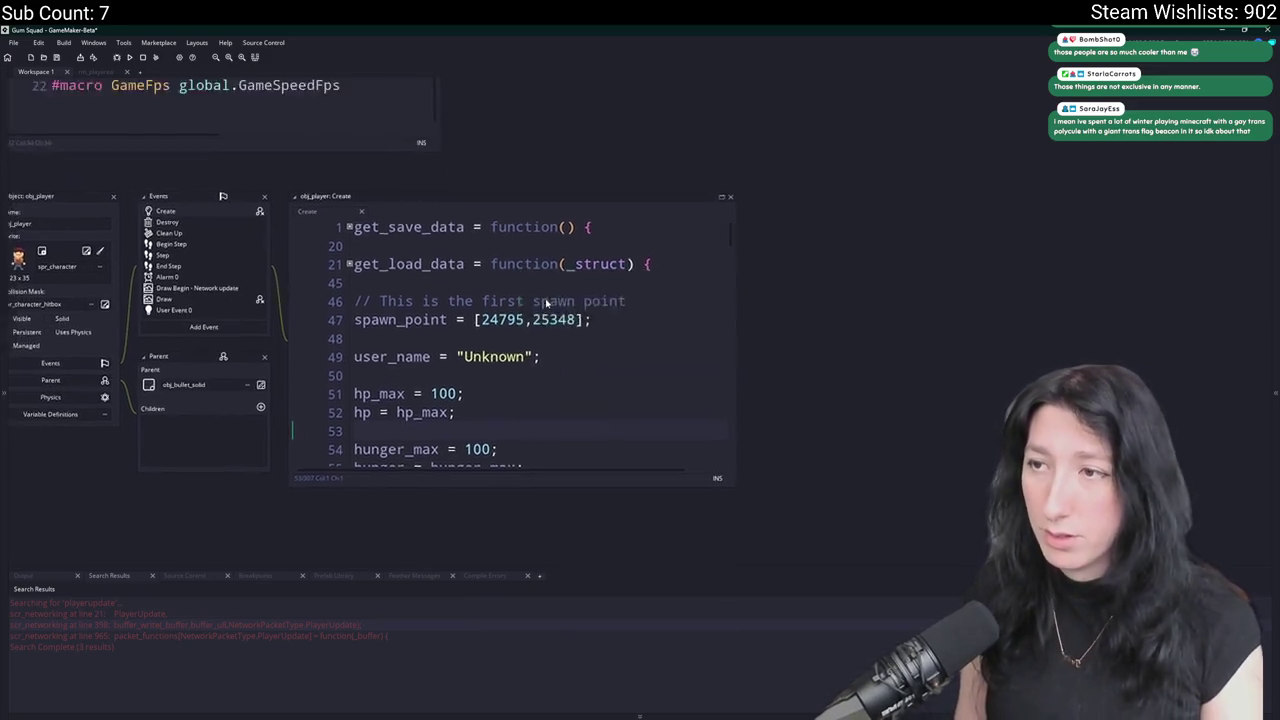
click(451, 175)
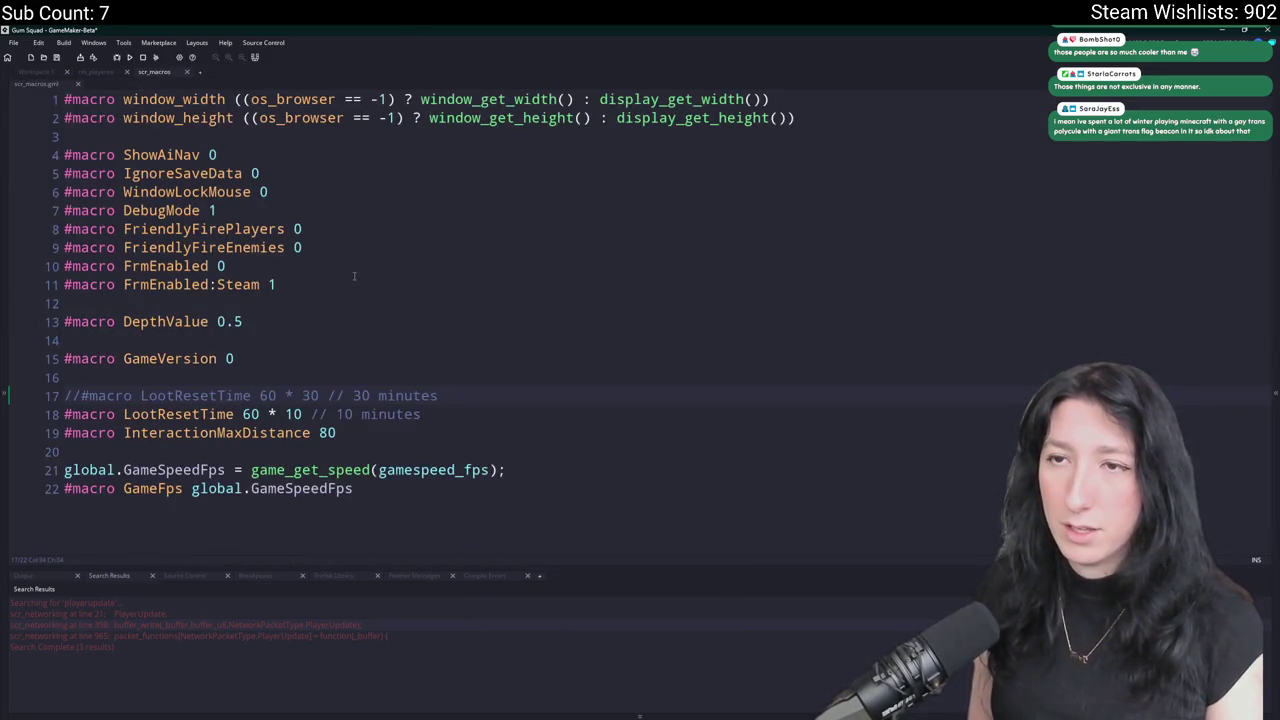
key(Return)
key(Return)
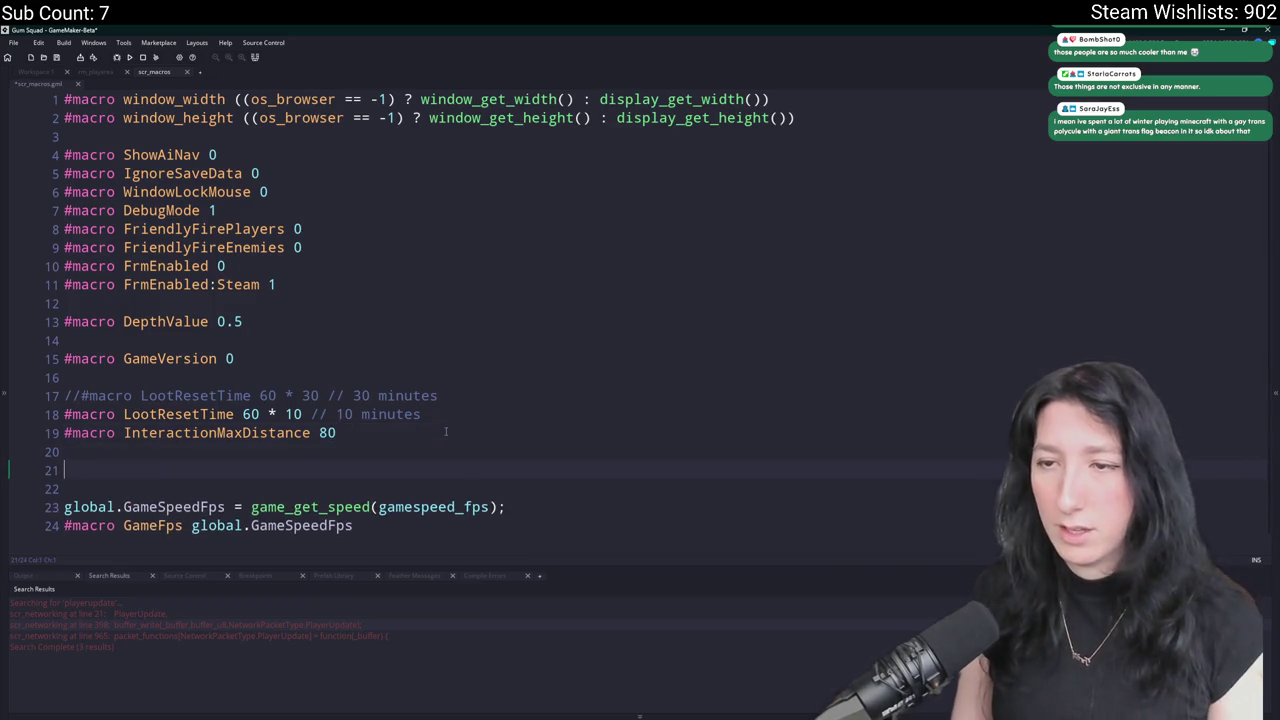
Add '// Game Balance', '// Shortcuts' and '// Build settings' heading comments to scr_macros.
key(BackSpace)
key(BackSpace)
click(222, 377)
key(Return)
text(// Game Balance)
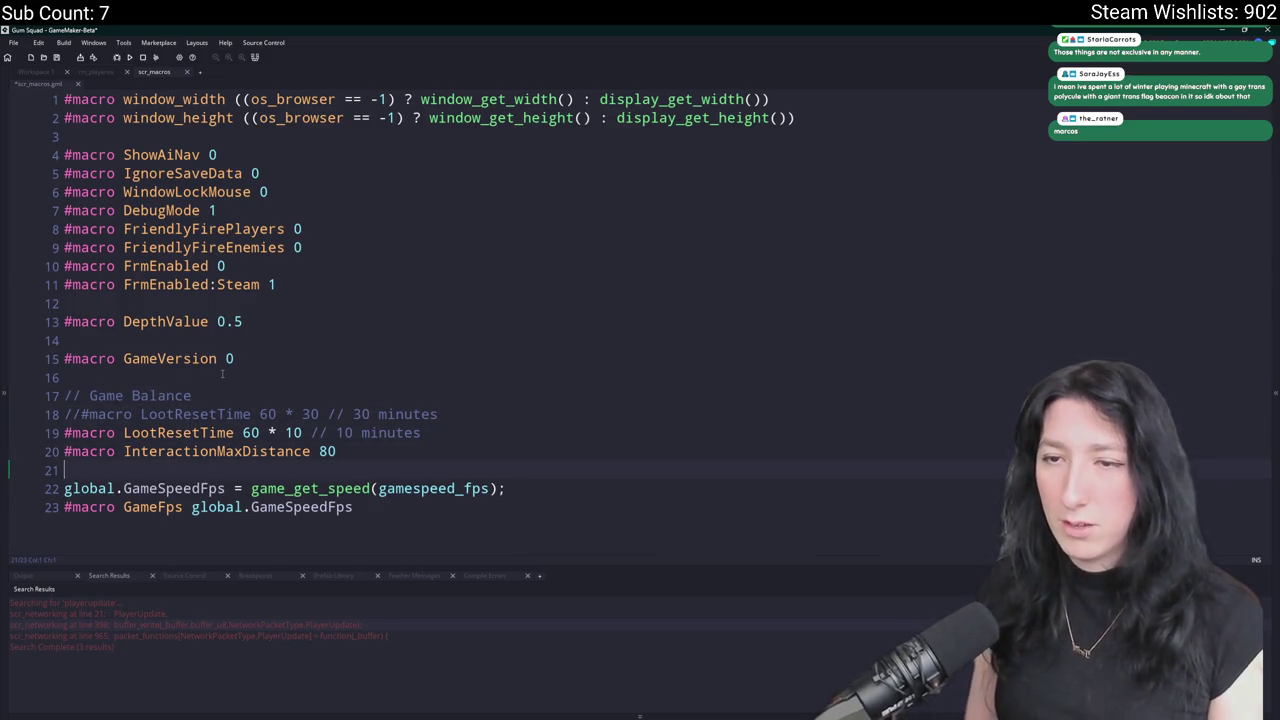
key(Return)
text(// Shortcuts)
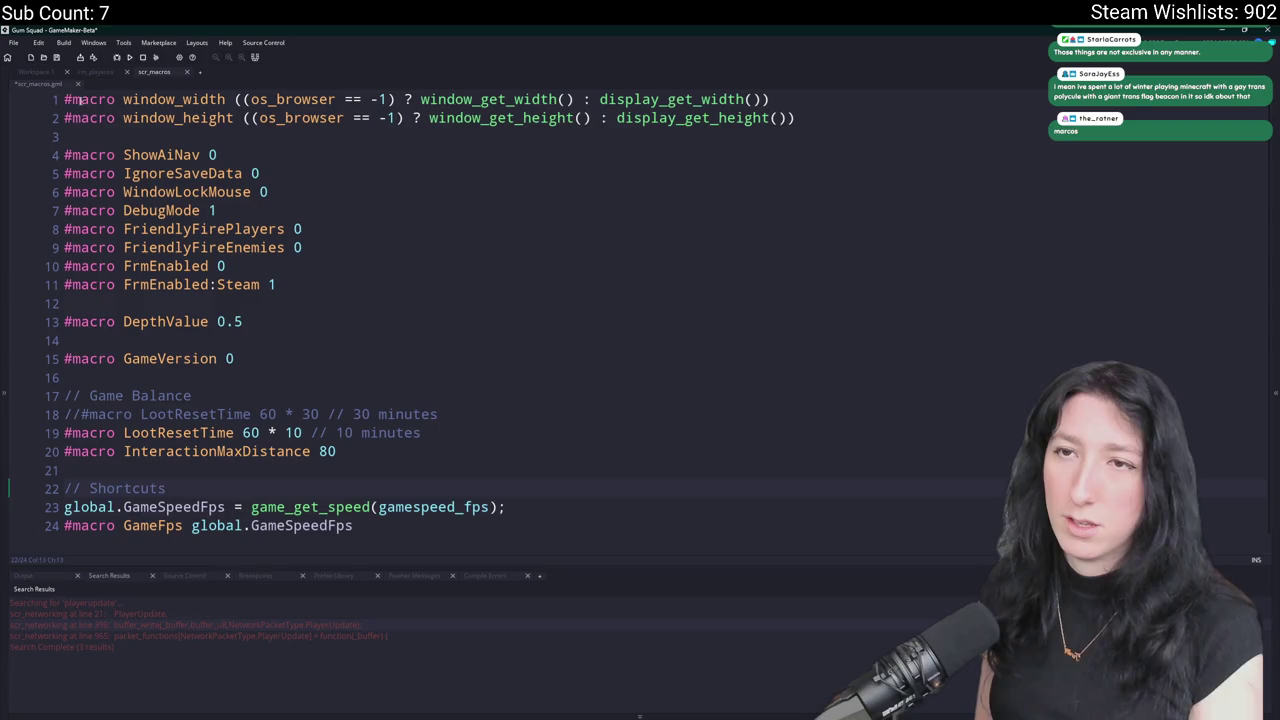
click(70, 99)
key(Return)
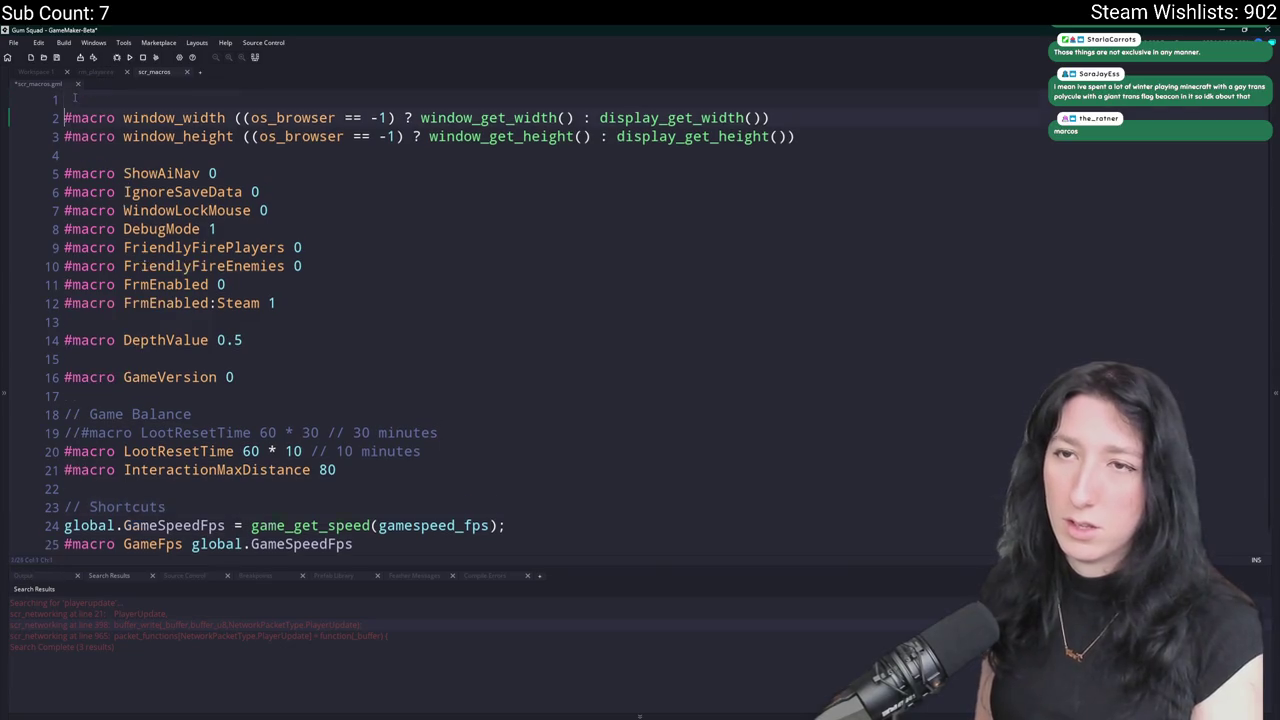
text(// Build settings)
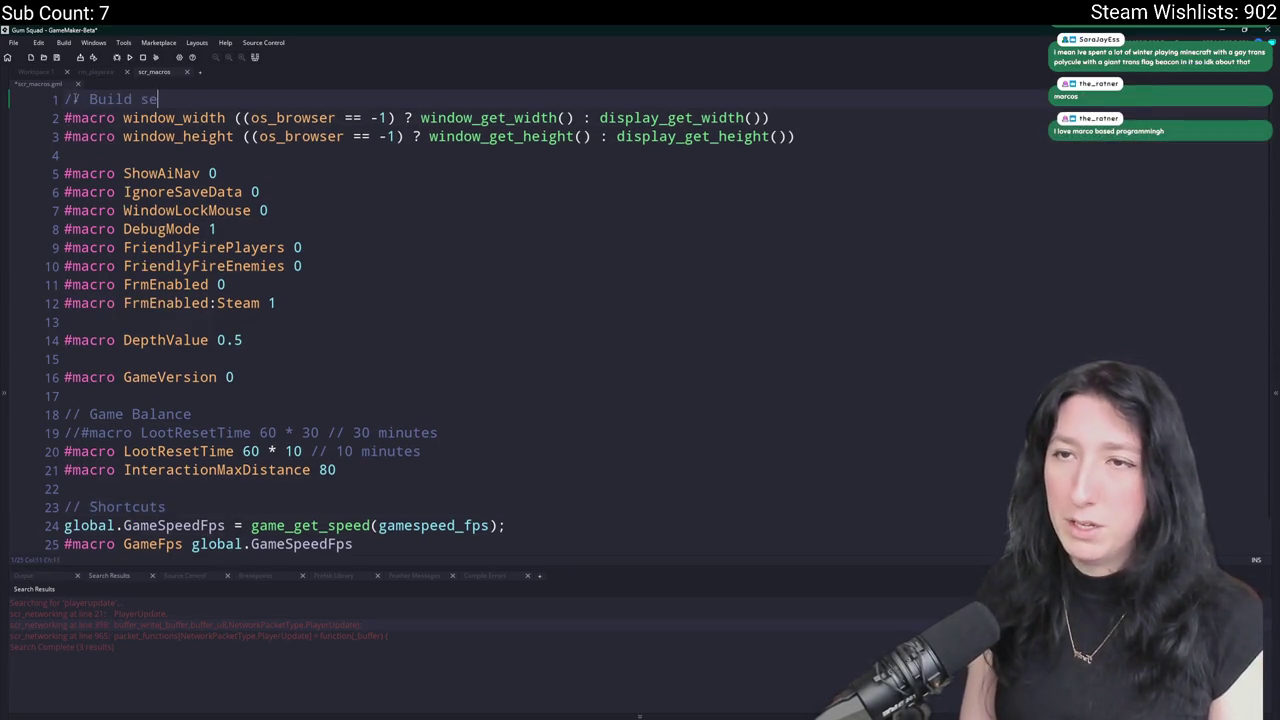
Add '#macro HungerLossRate' after InteractionMaxDistance and blank lines at the end of the file.
scroll(477, 400, down, 1)
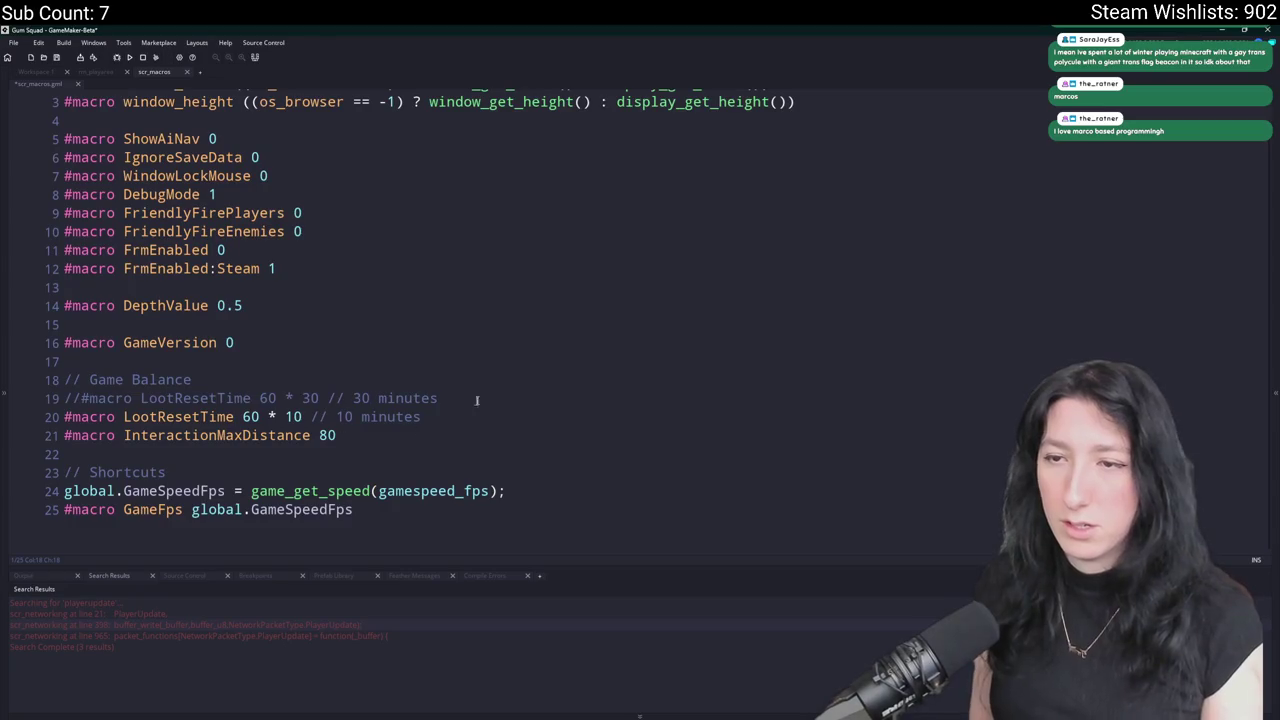
key(Return)
text(#mac)
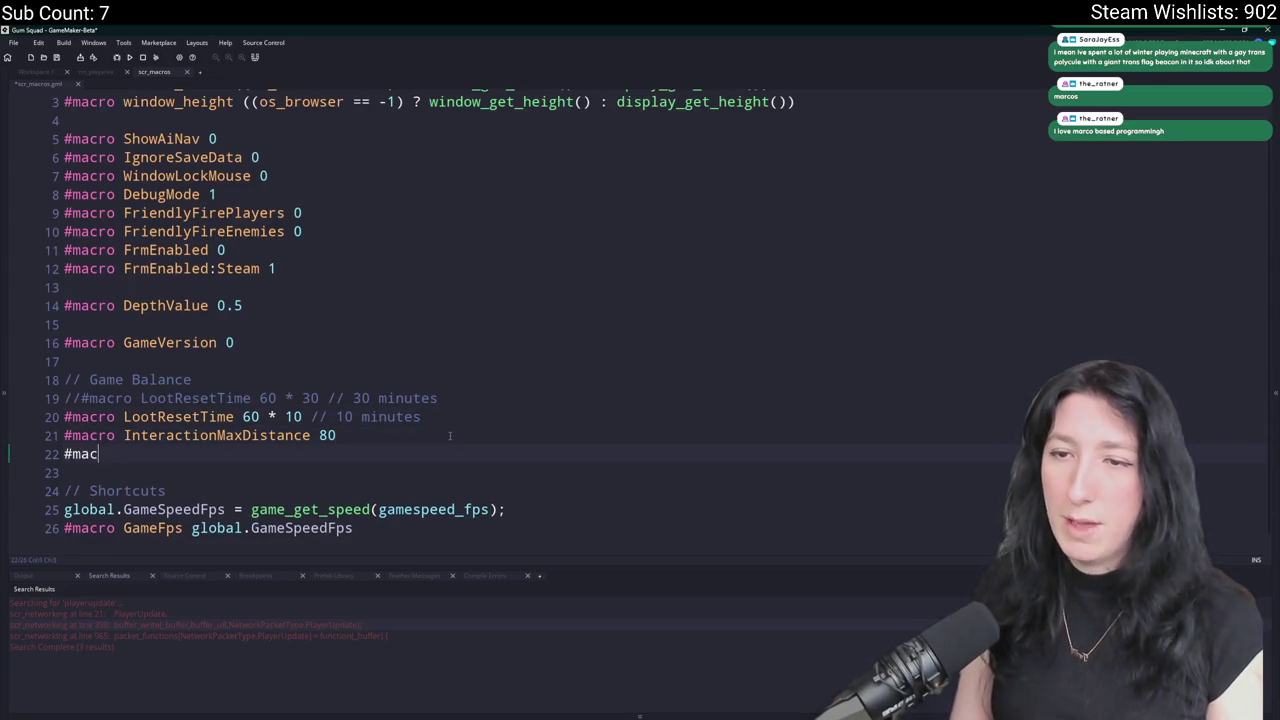
text(ro Hunger)
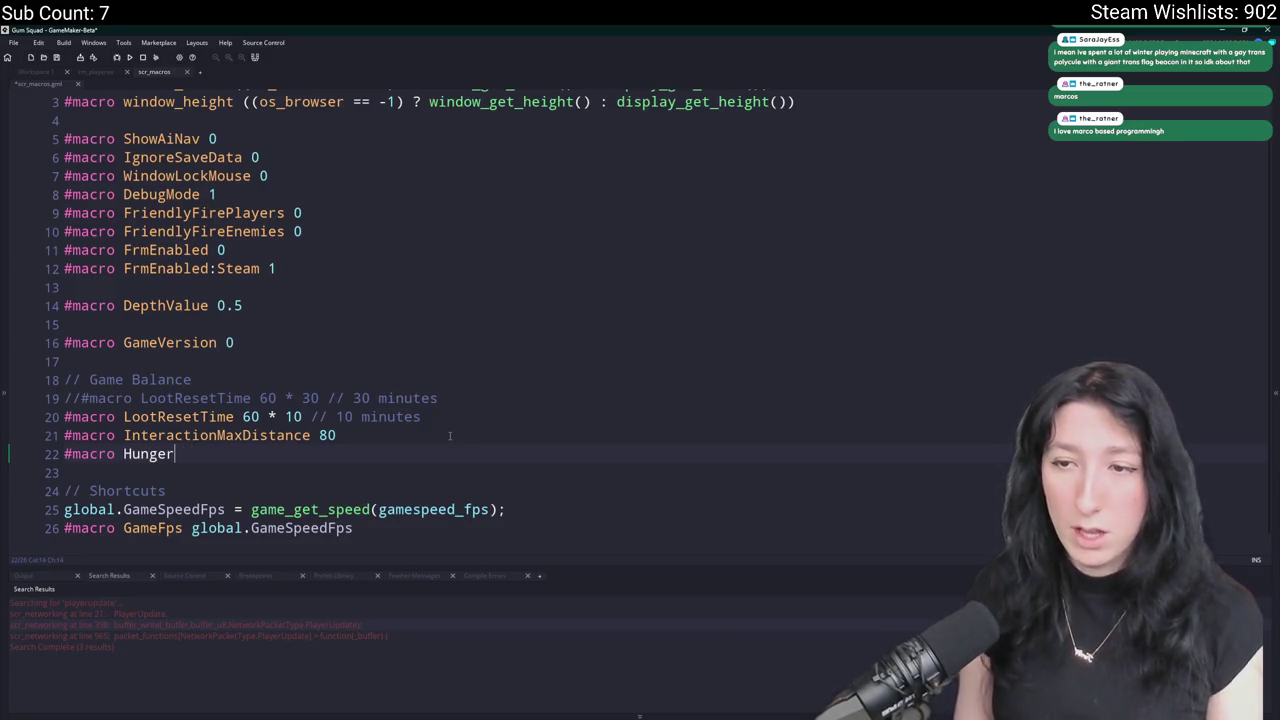
text(LossRate)
scroll(396, 443, down, 1)
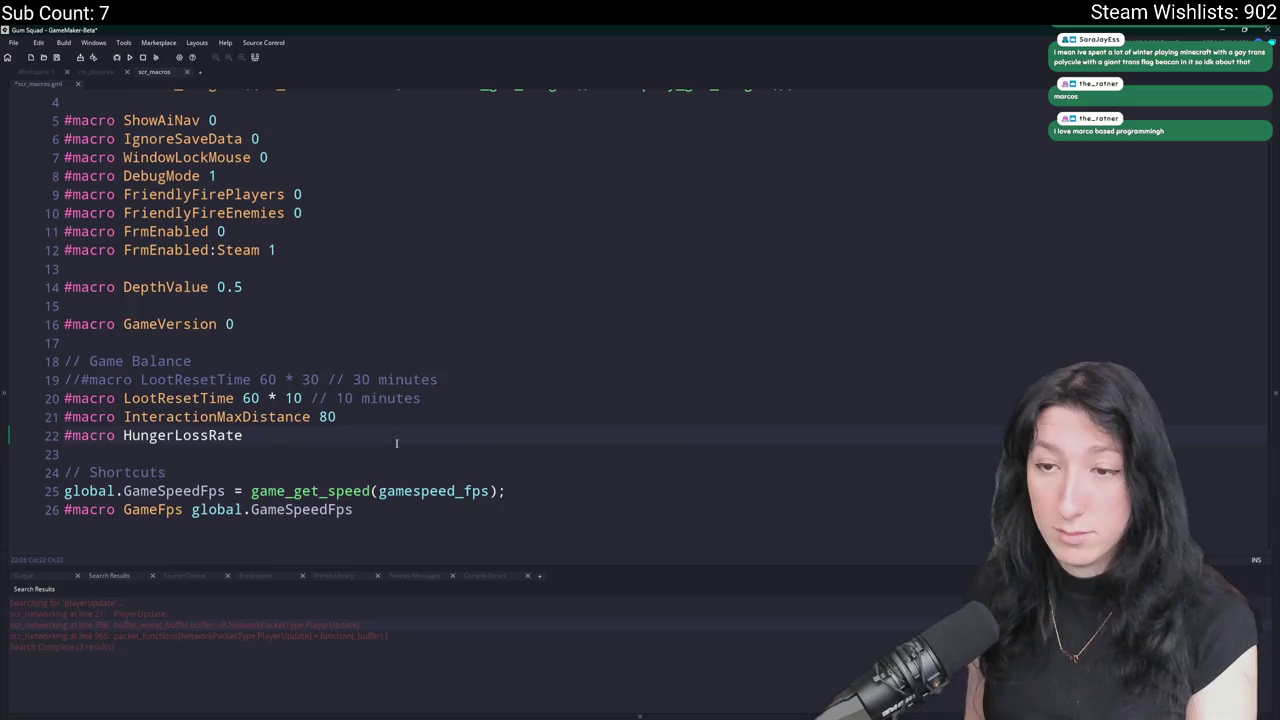
click(422, 519)
key(Return)
key(Return)
key(Return)
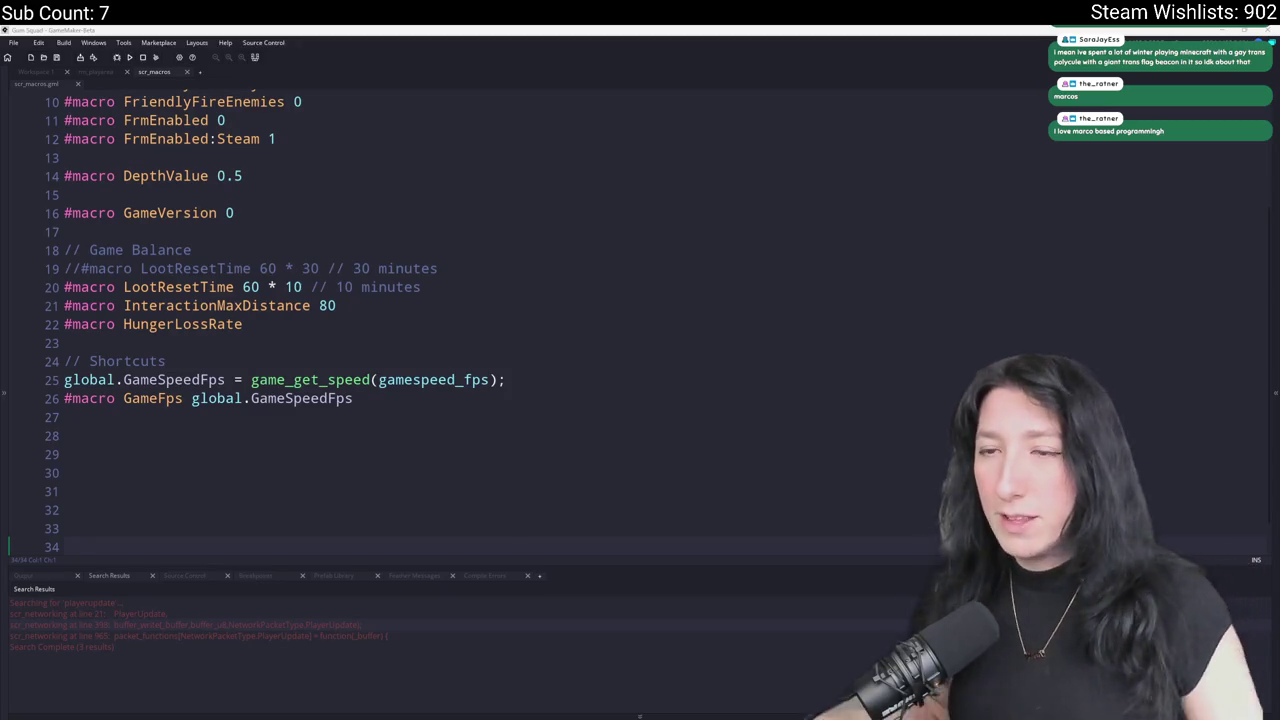
Finish HungerLossRate as 1 / GameFps and move the Game Balance block below the Shortcuts section.
click(427, 314)
text(1 / G)
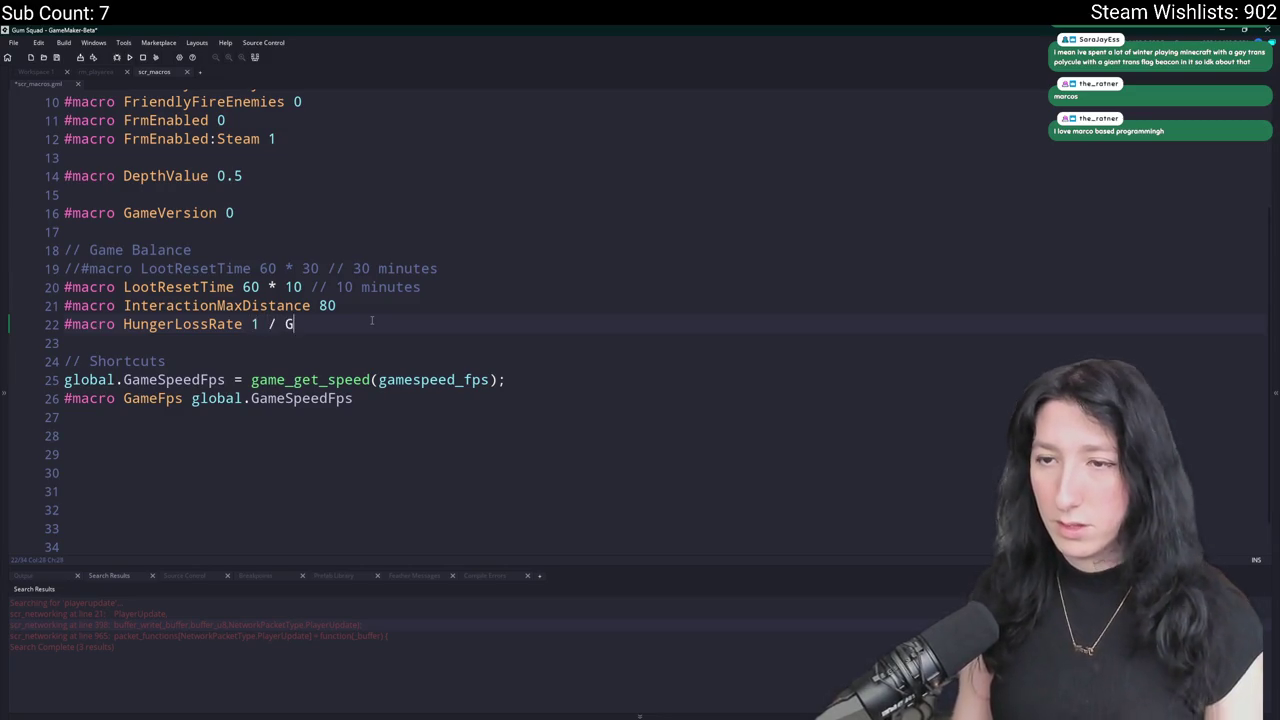
text(ameFps)
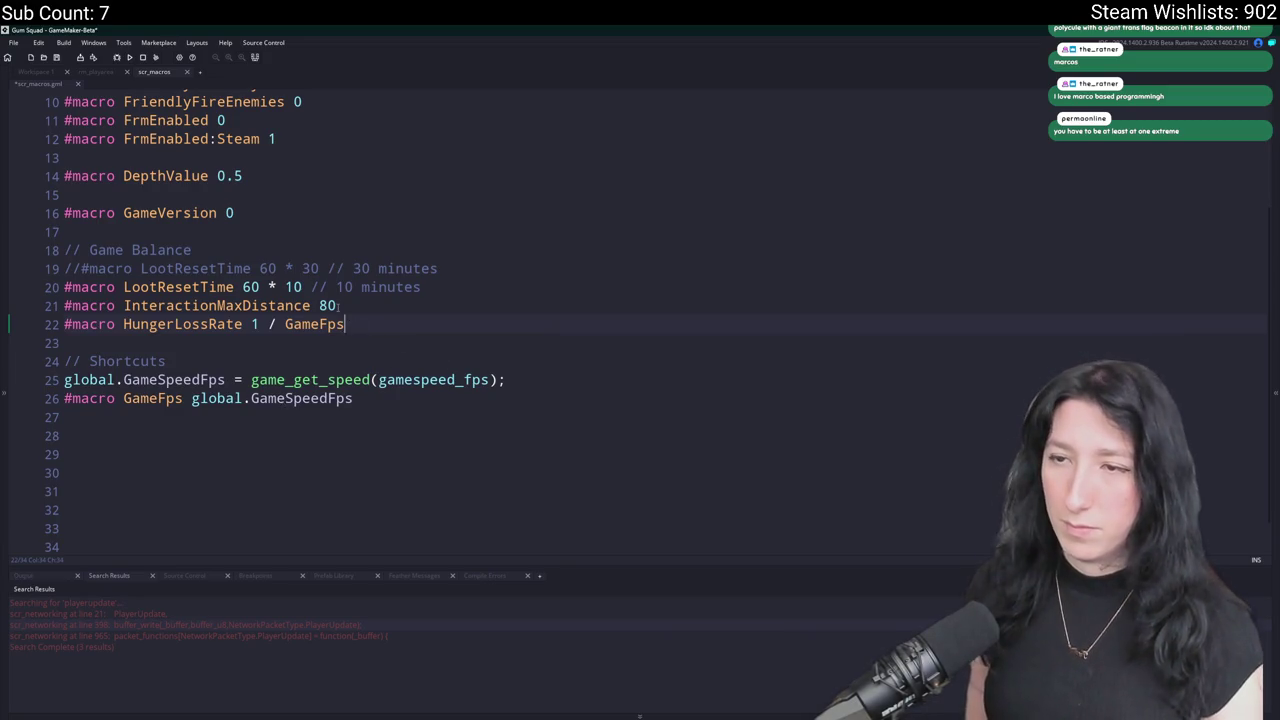
drag(343, 321, 54, 248)
key(ctrl+x)
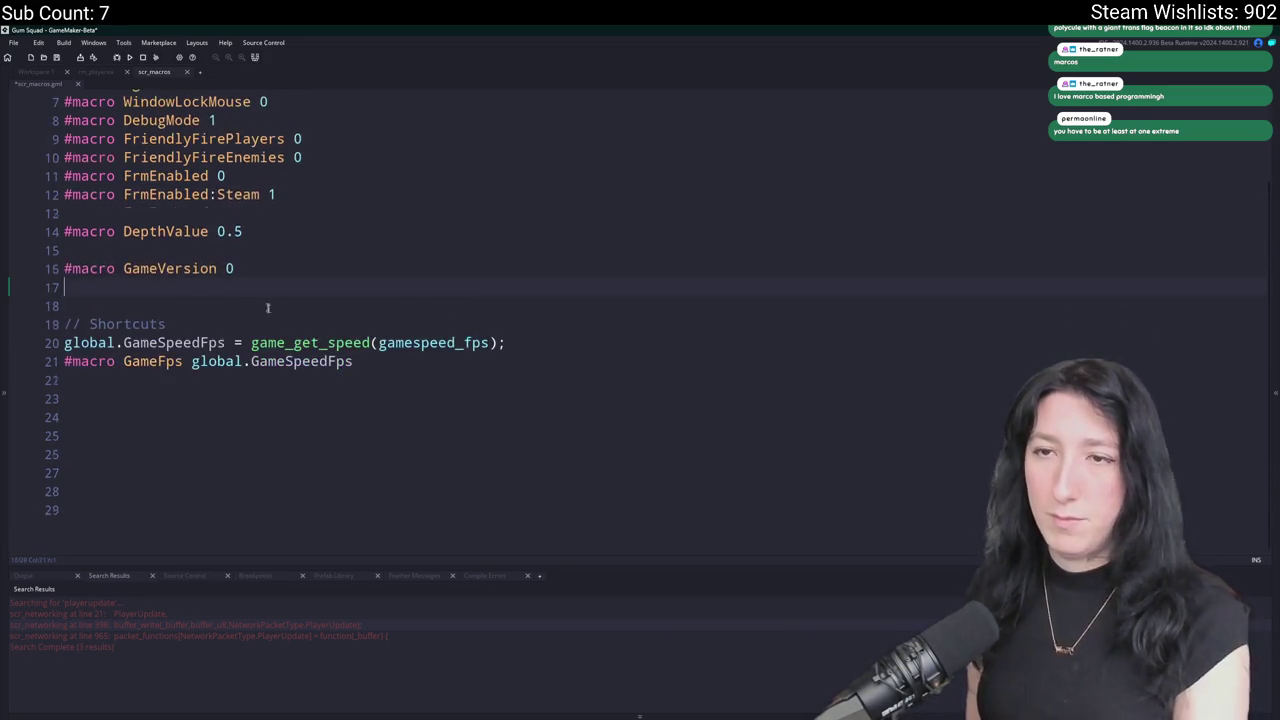
click(391, 377)
key(ctrl+v)
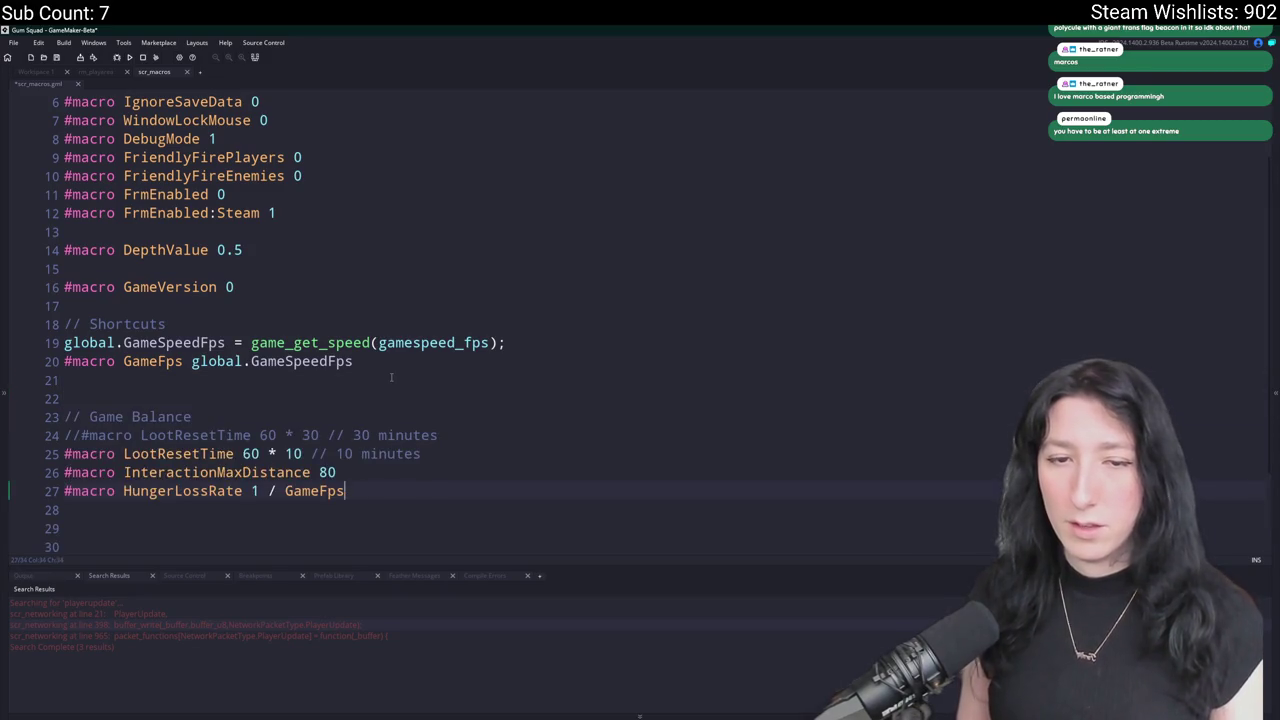
scroll(391, 377, down, 2)
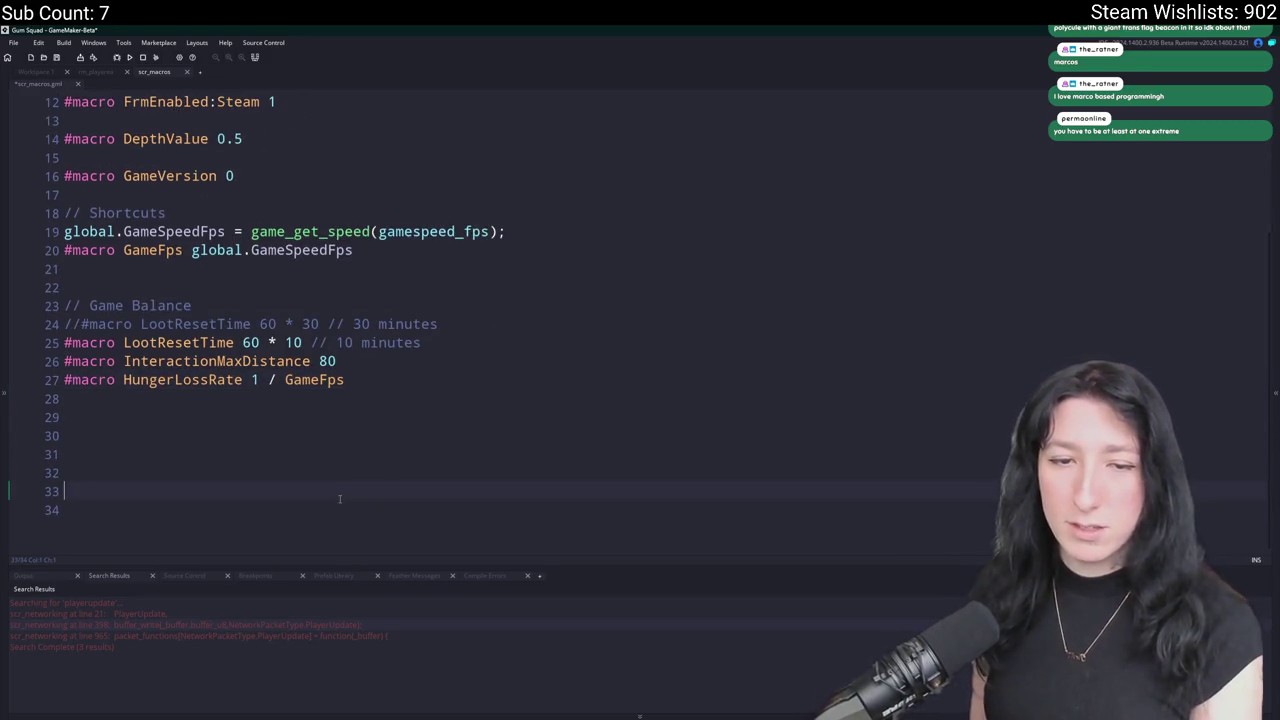
key(Down)
key(Return)
key(Return)
key(Return)
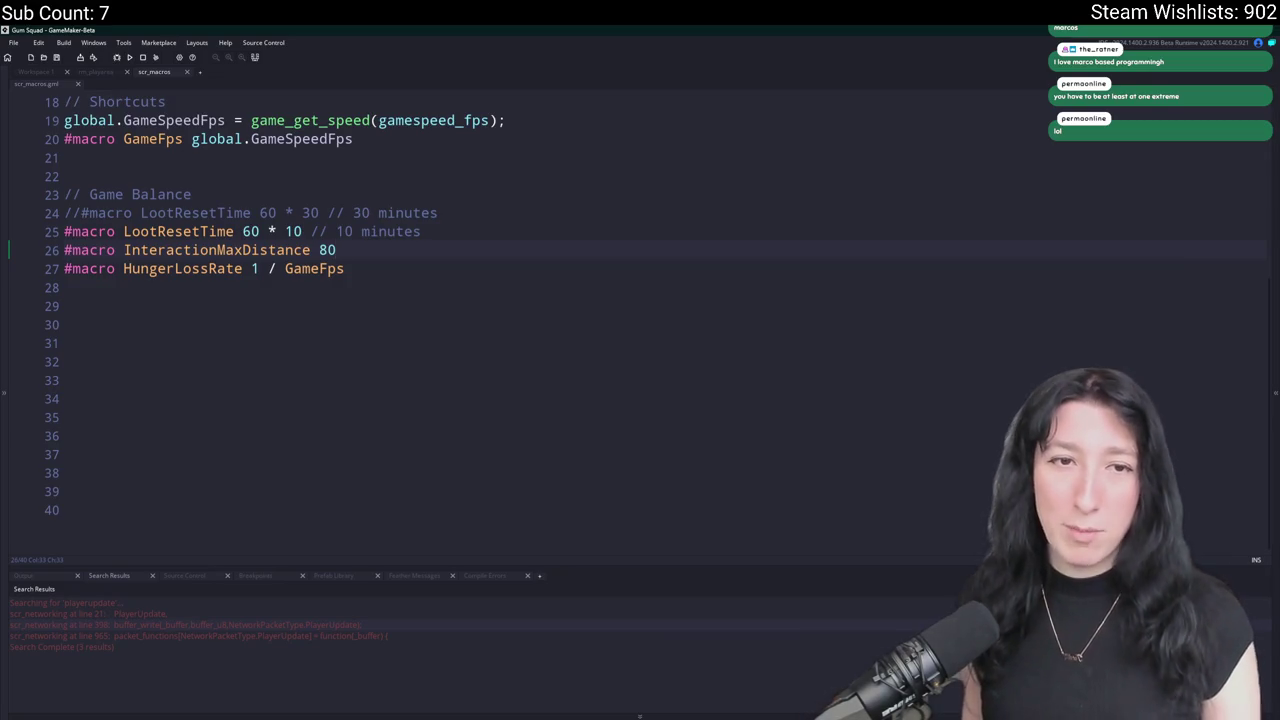
Wrap HungerLossRate's value as (1 / GameFps) and append a further ' / ' division.
mouse_move(304, 276)
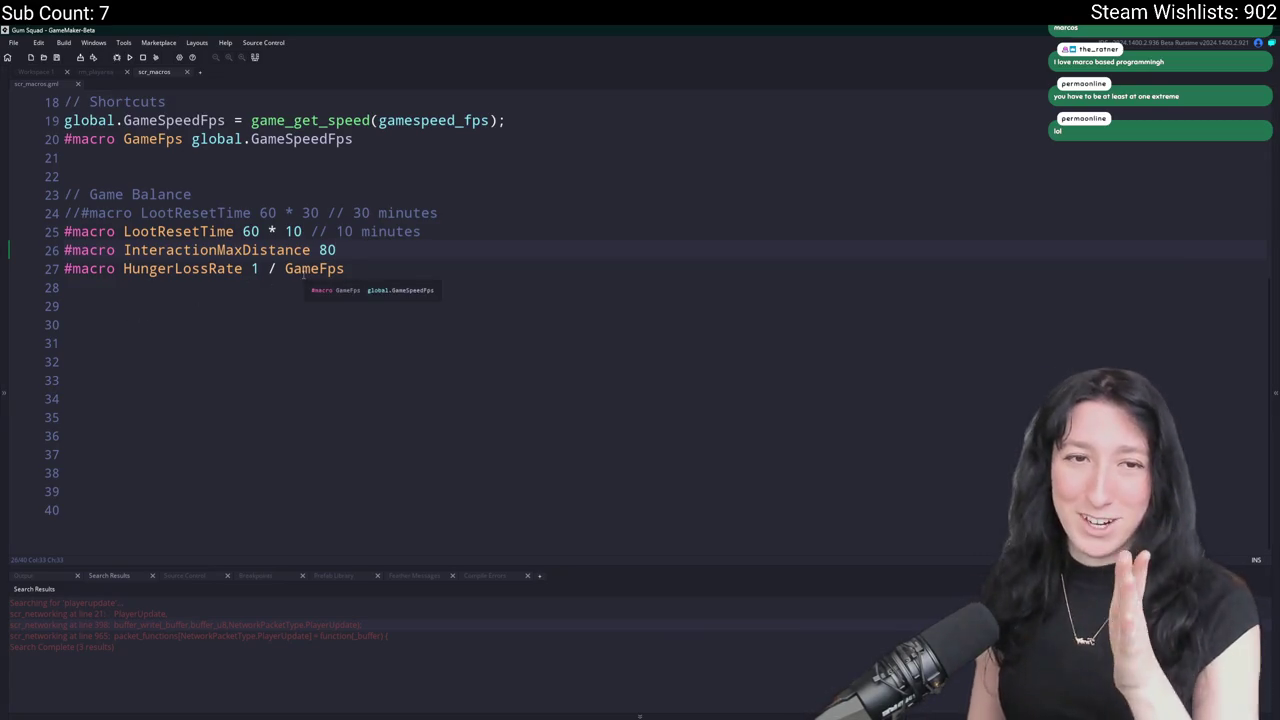
click(397, 275)
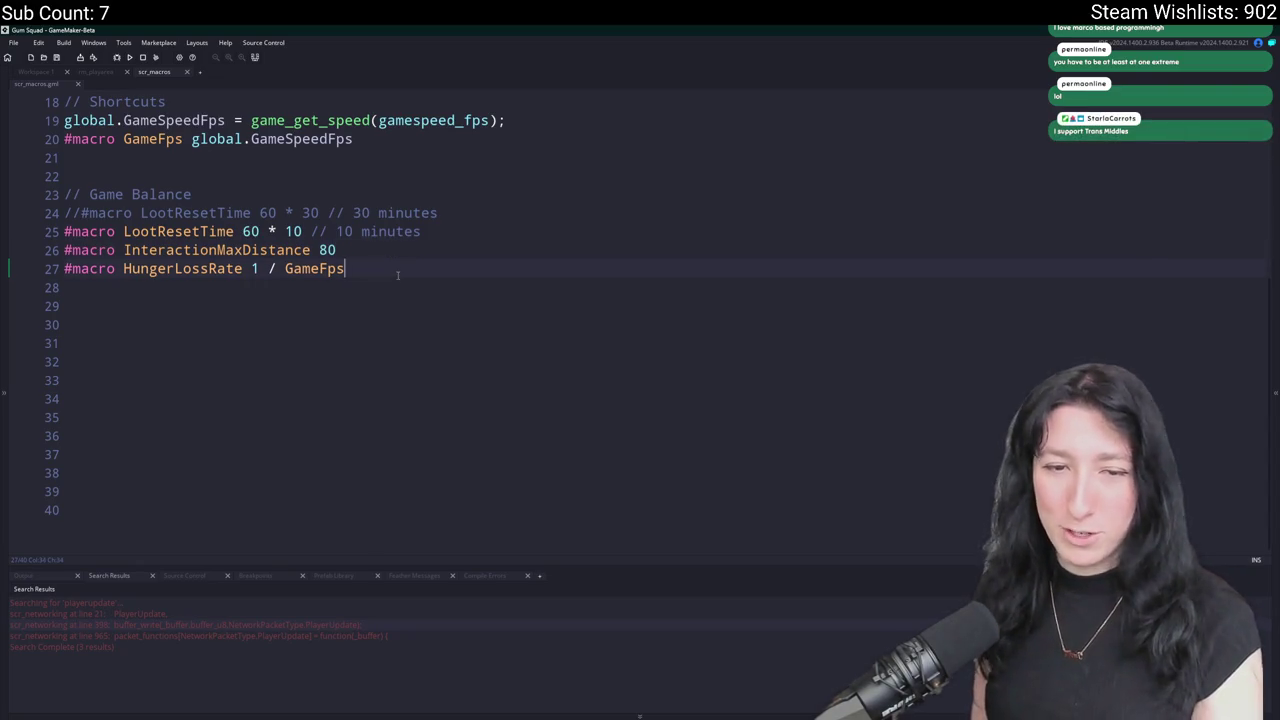
text())
click(252, 268)
text(()
click(367, 279)
click(367, 277)
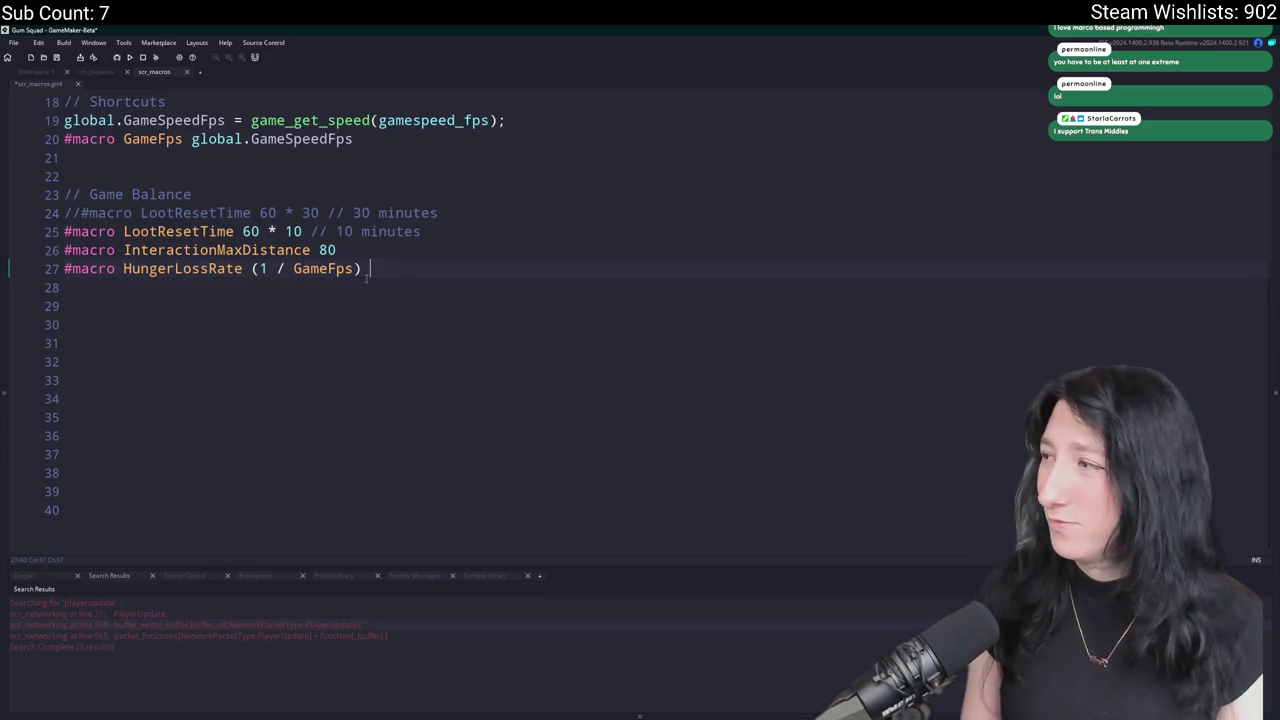
text(/)
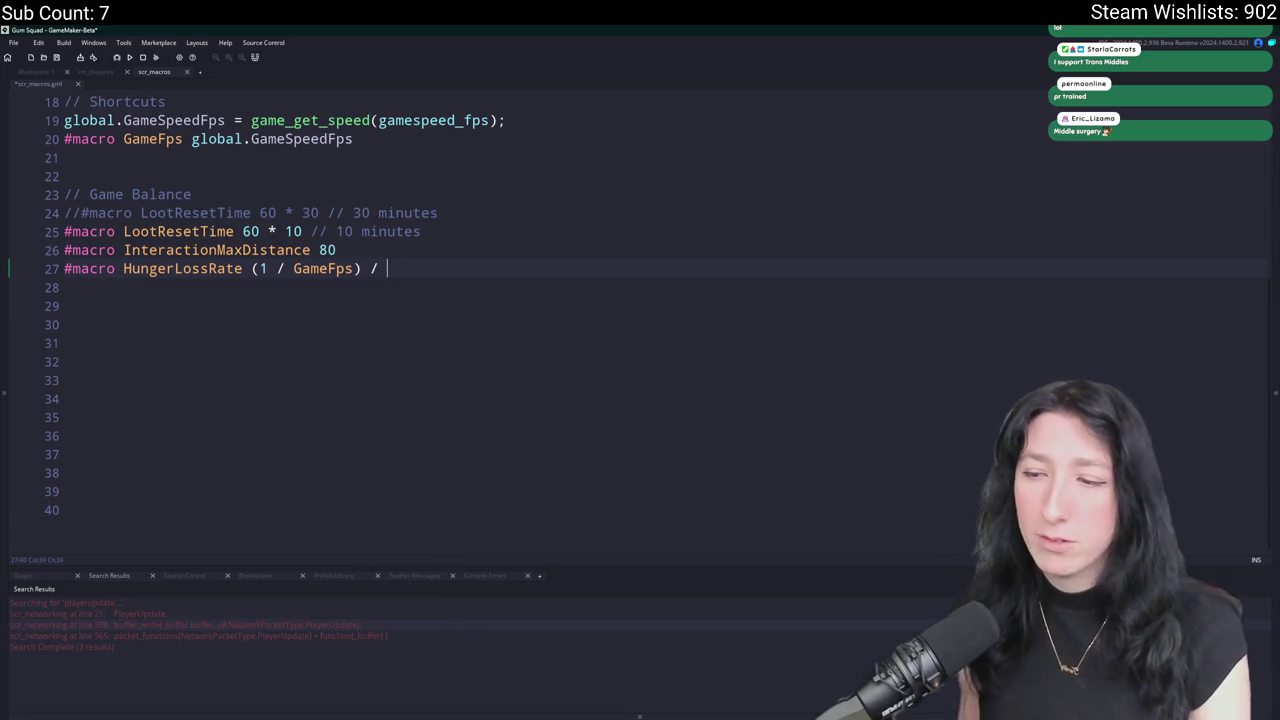
Search Windows for the calculator, then return to the HungerLossRate line.
key(super)
text(ca)
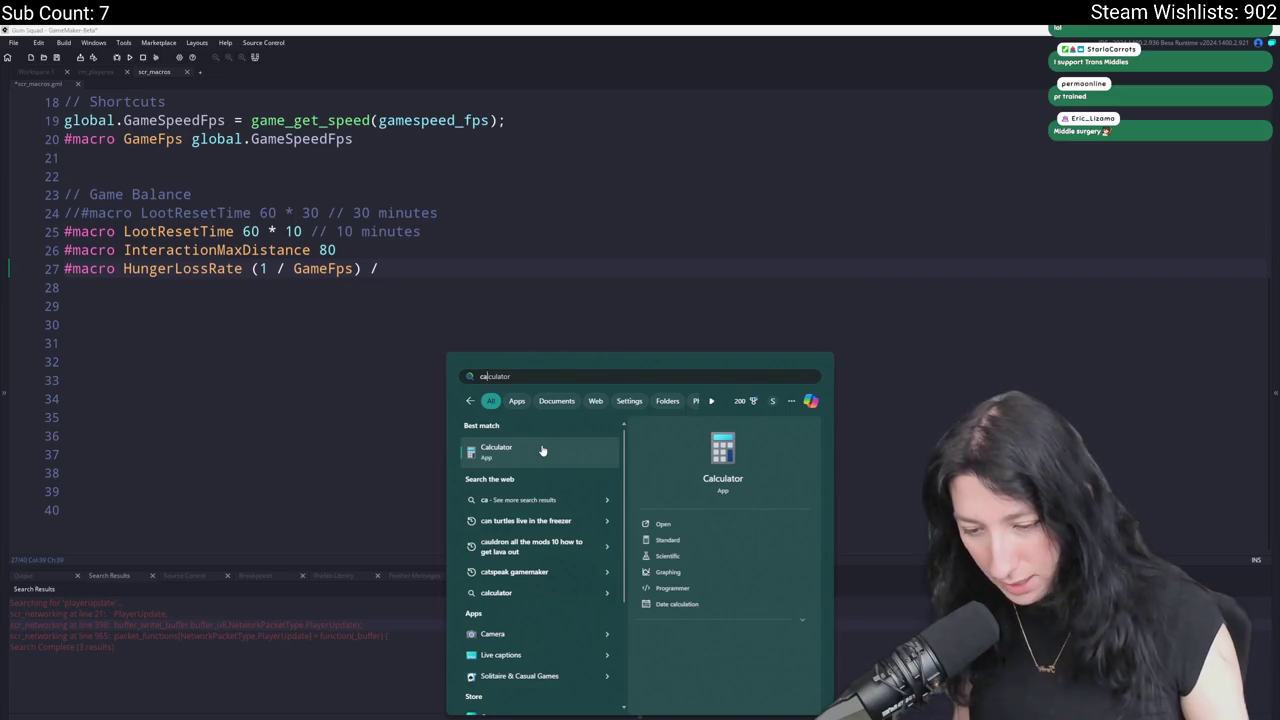
click(402, 266)
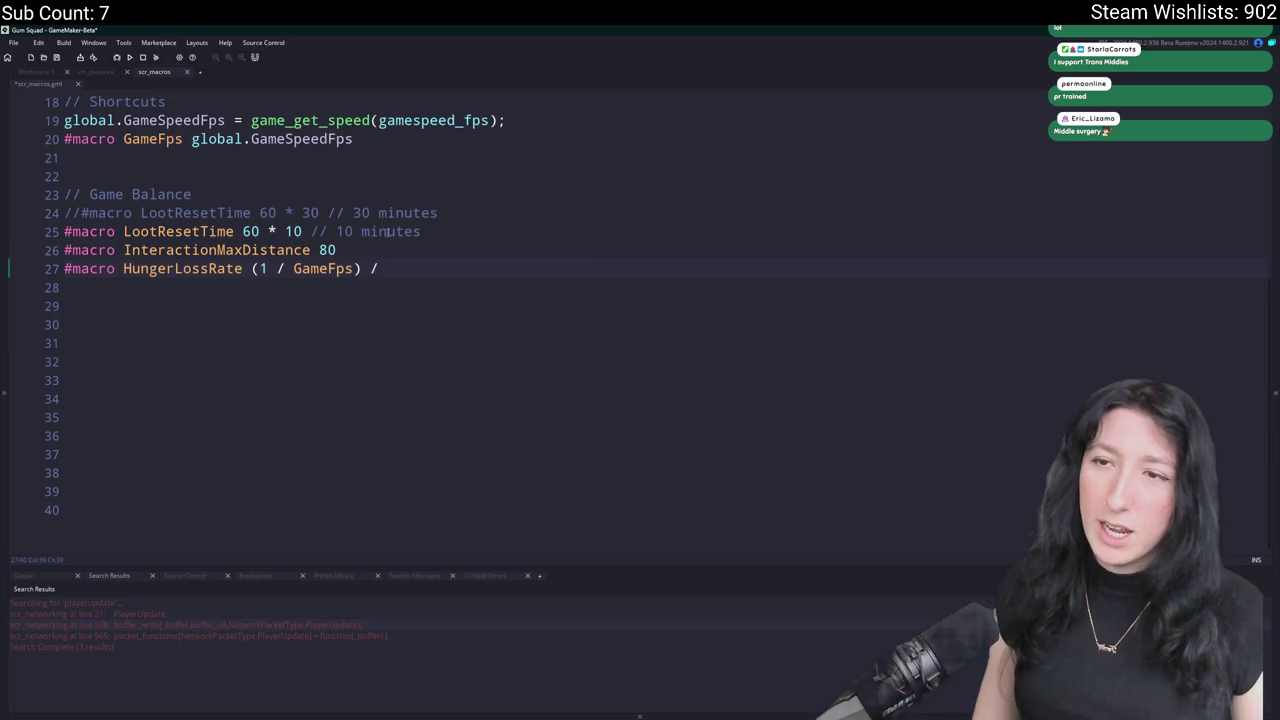
click(382, 233)
key(Down)
key(Down)
key(Left)
key(Left)
key(Left)
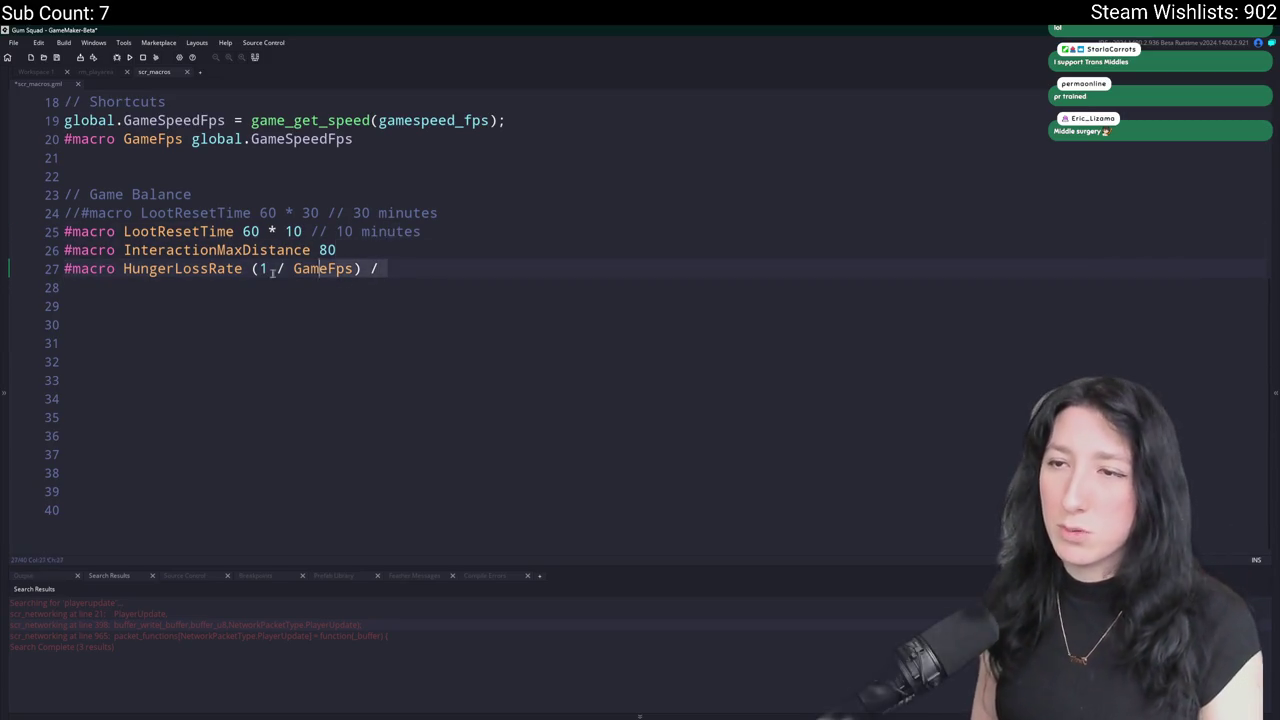
click(361, 270)
Trim HungerLossRate back to 1 and start a HungerLossTime macro using GameFps above it.
click(415, 262)
key(BackSpace)
key(BackSpace)
key(BackSpace)
key(Home)
key(Return)
key(Up)
text(mac)
key(BackSpace)
key(BackSpace)
key(BackSpace)
text(#macro Hunge)
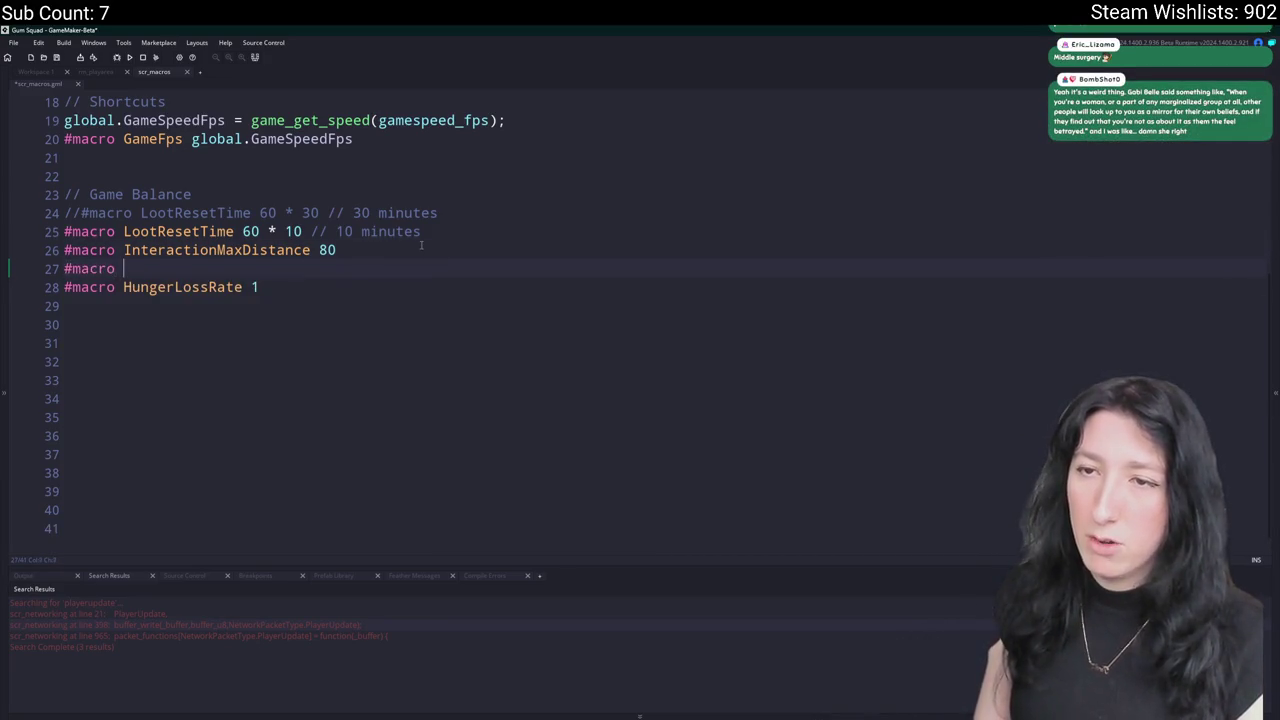
text(rLo)
key(BackSpace)
key(BackSpace)
key(BackSpace)
text(rLo)
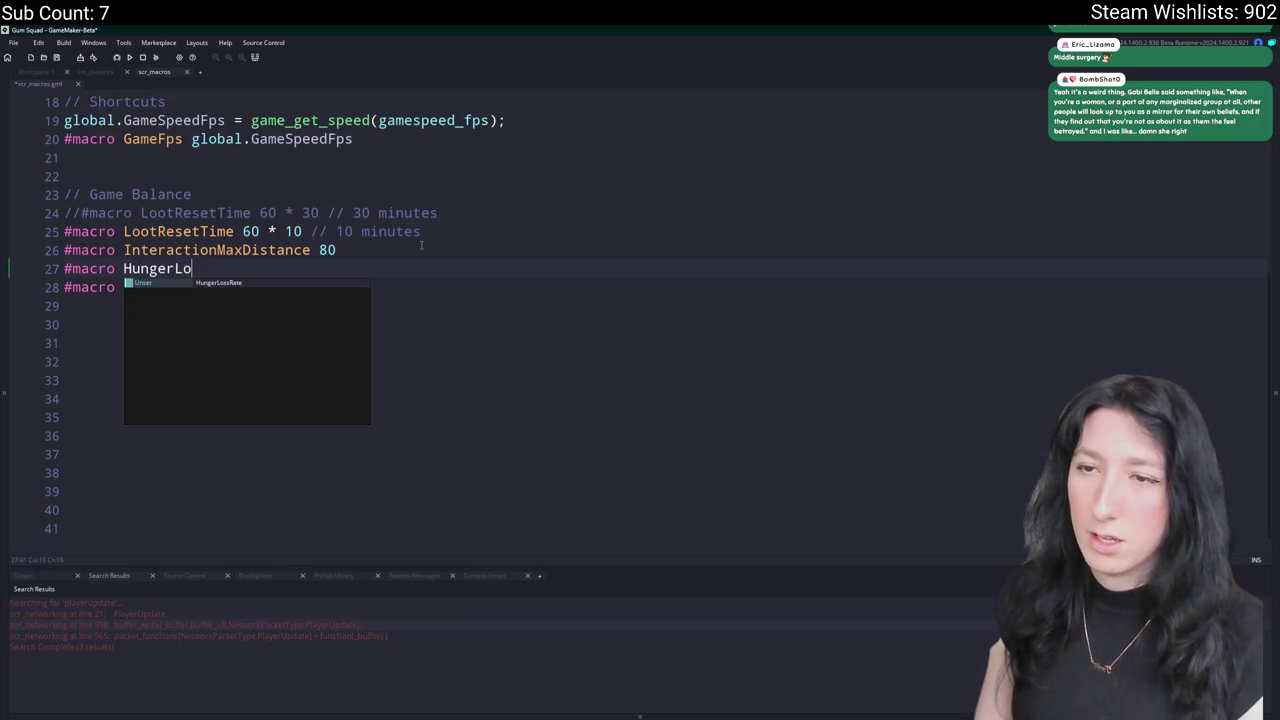
text(ssTimeu)
key(BackSpace)
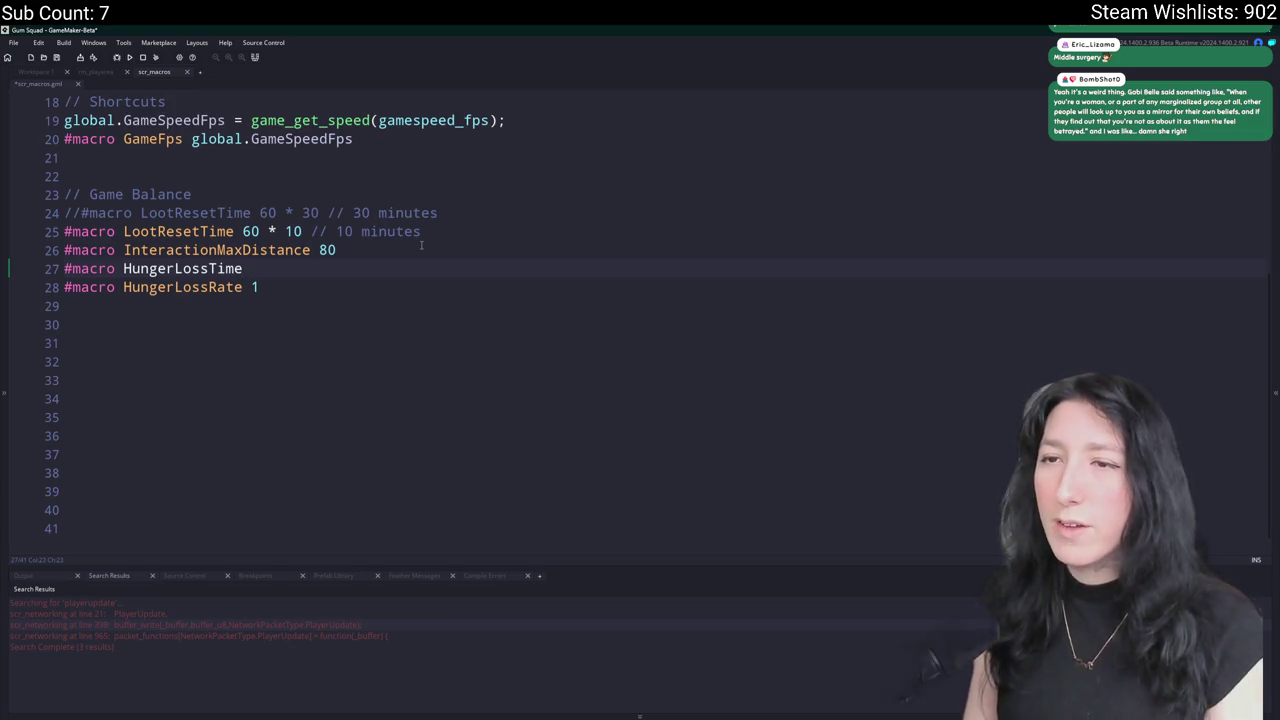
text(Gamd)
key(BackSpace)
key(BackSpace)
key(BackSpace)
text(Gam)
key(BackSpace)
key(BackSpace)
key(BackSpace)
text(Gampe)
key(BackSpace)
key(BackSpace)
text(eF)
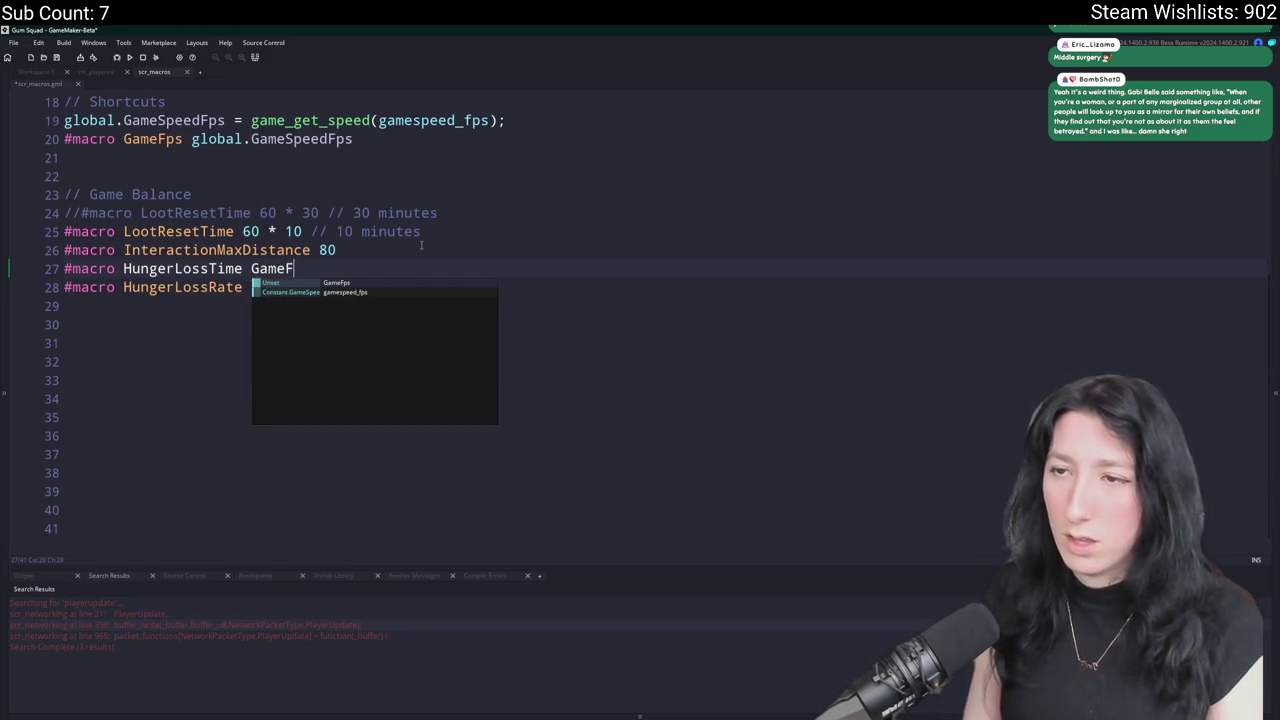
key(Return)
Set HungerLossTime to (GameFps * 30) commented 'Frames to count before we lose hunger', then search for the calculator.
text(* )
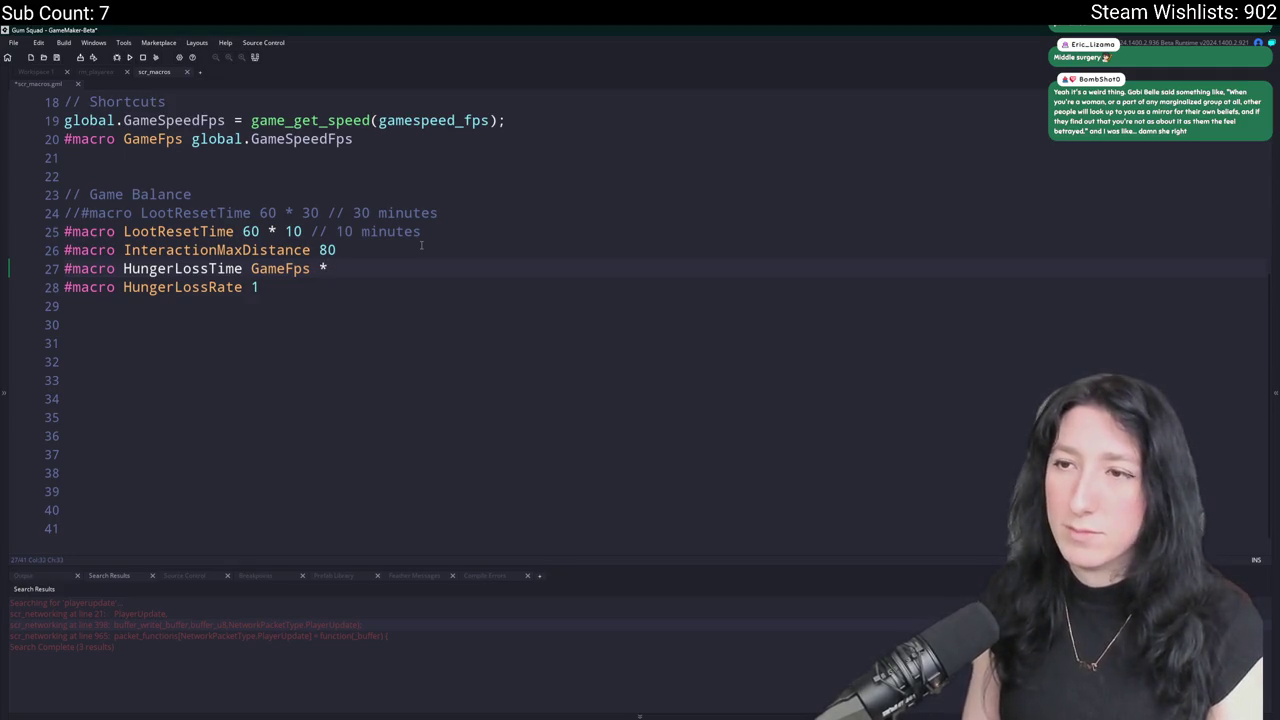
text(a)
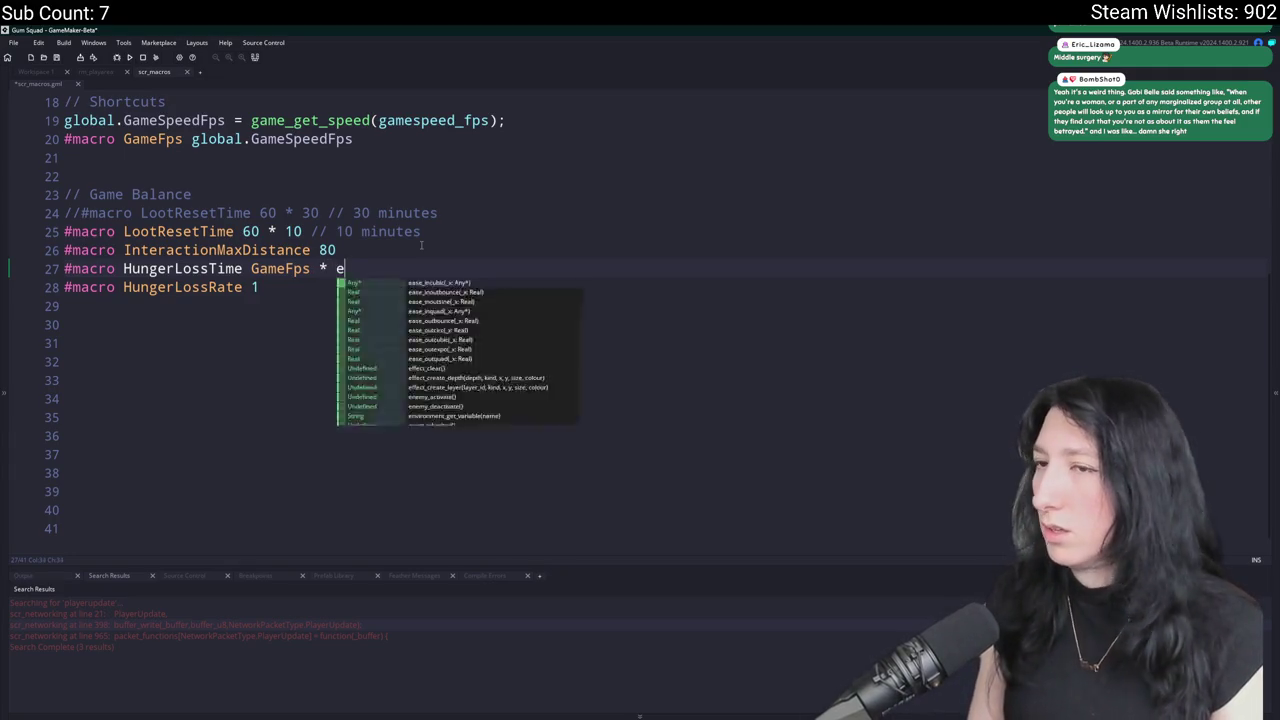
key(BackSpace)
key(BackSpace)
key(BackSpace)
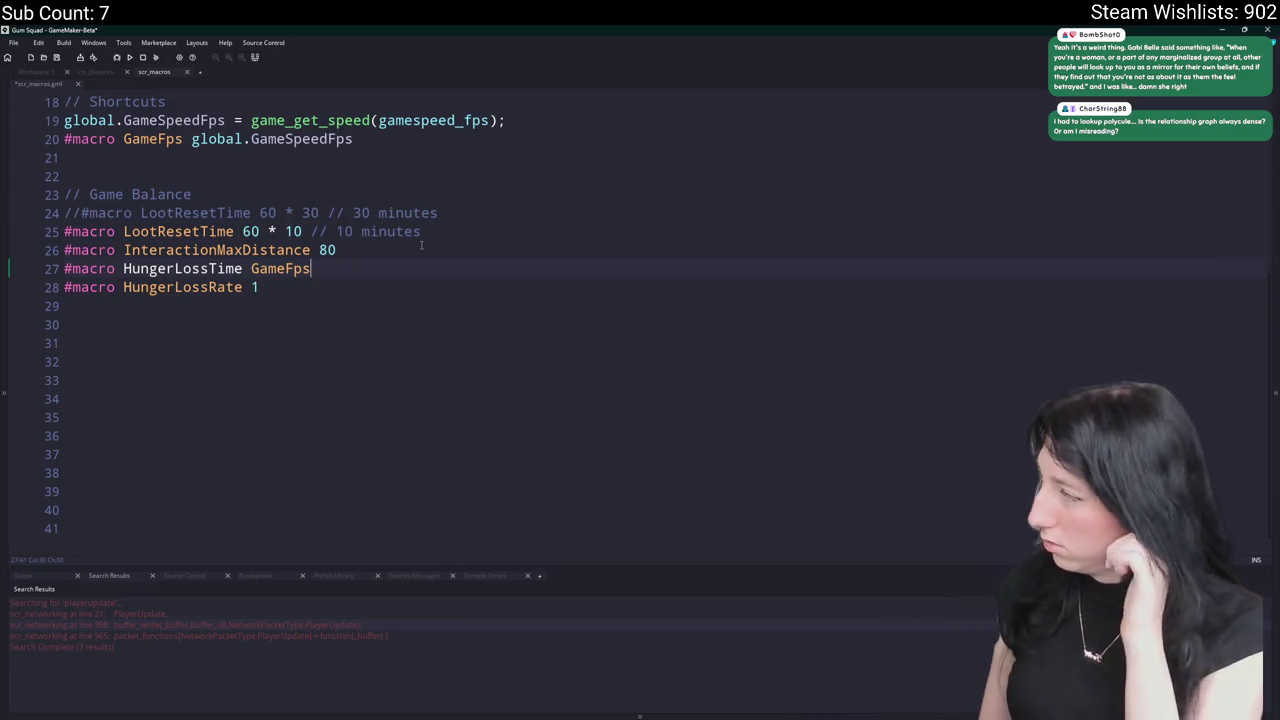
text(* )
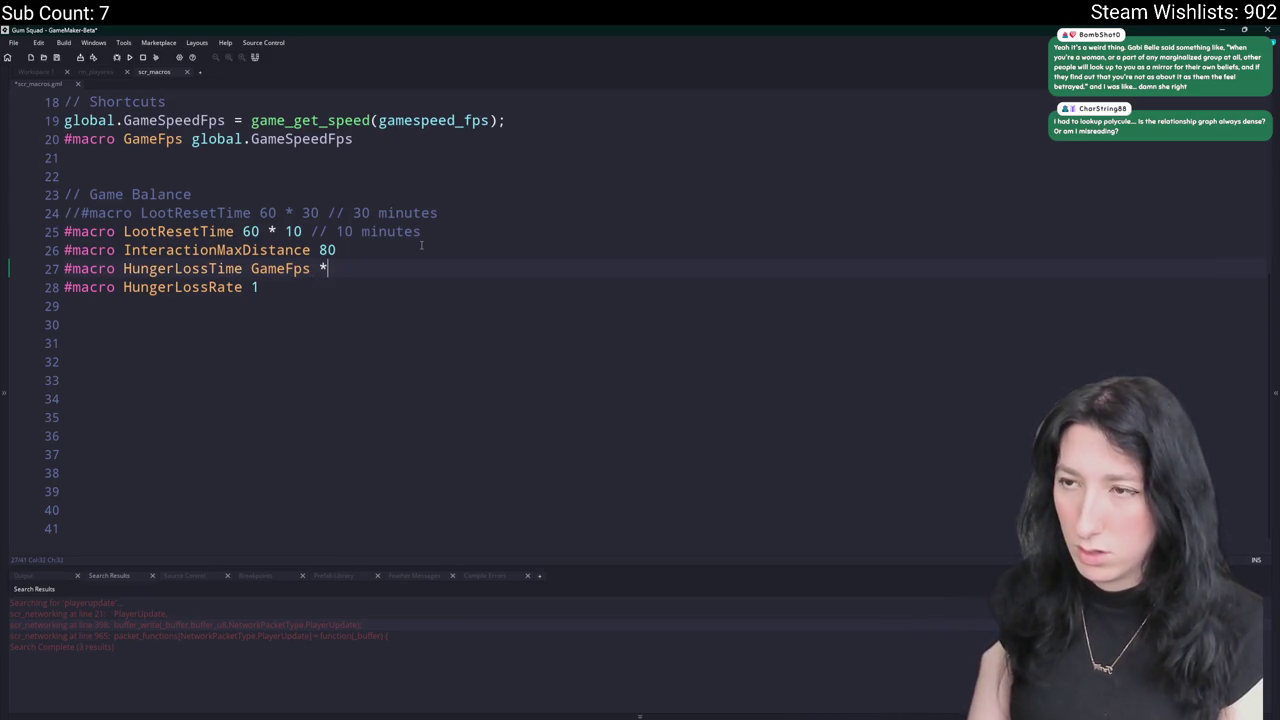
text(60)
key(BackSpace)
key(BackSpace)
text(30)
key(BackSpace)
text(0)
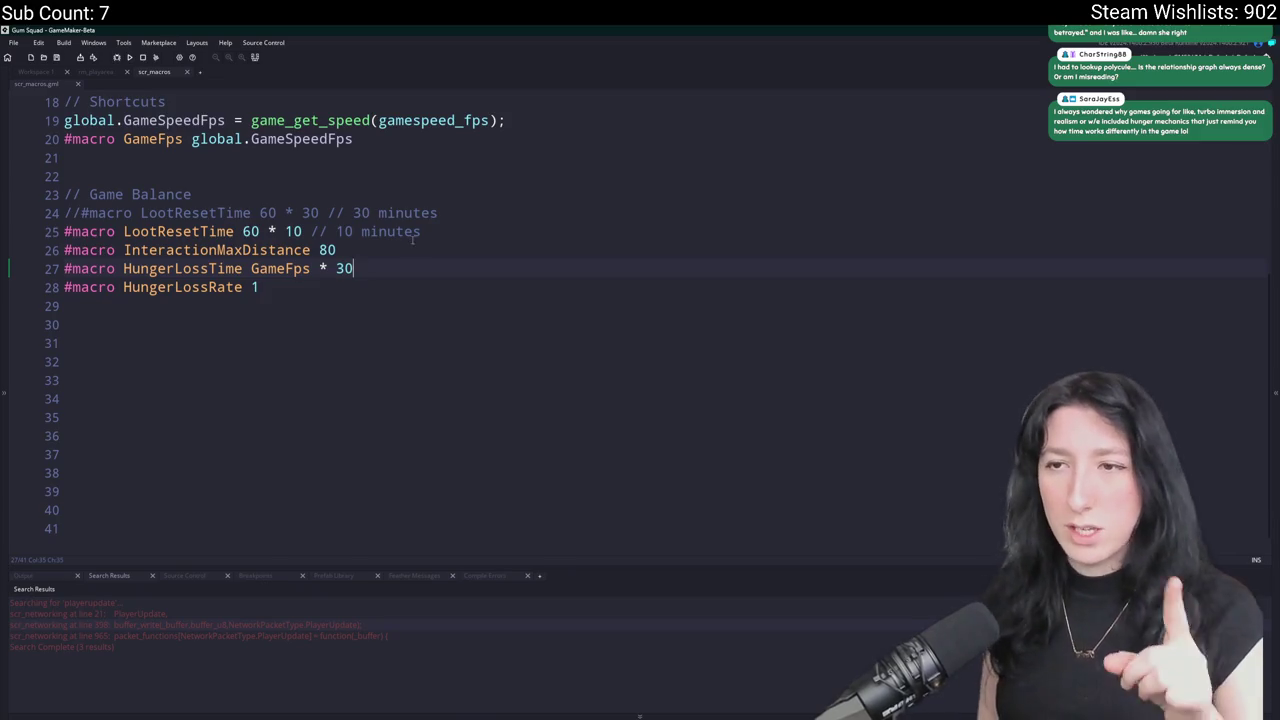
click(251, 268)
text(()
click(557, 267)
text())
key(Tab)
text(// )
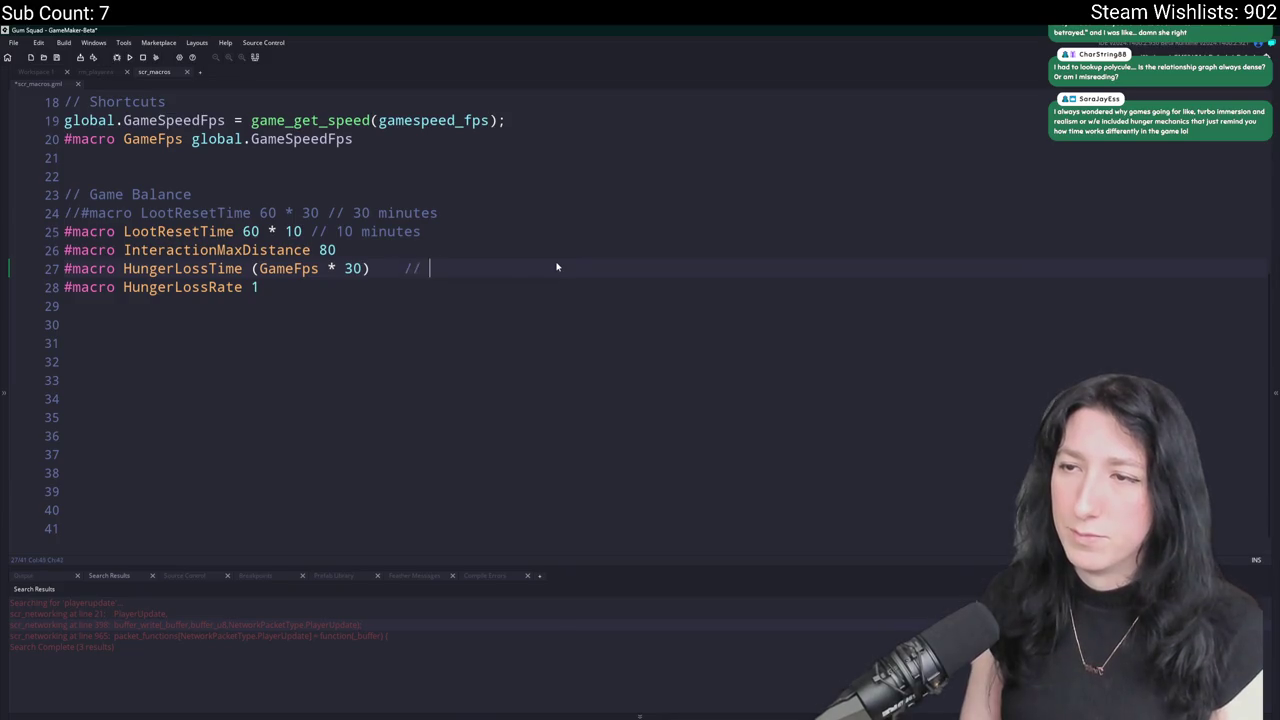
text(Frames to count be)
text(fore we )
text(losi)
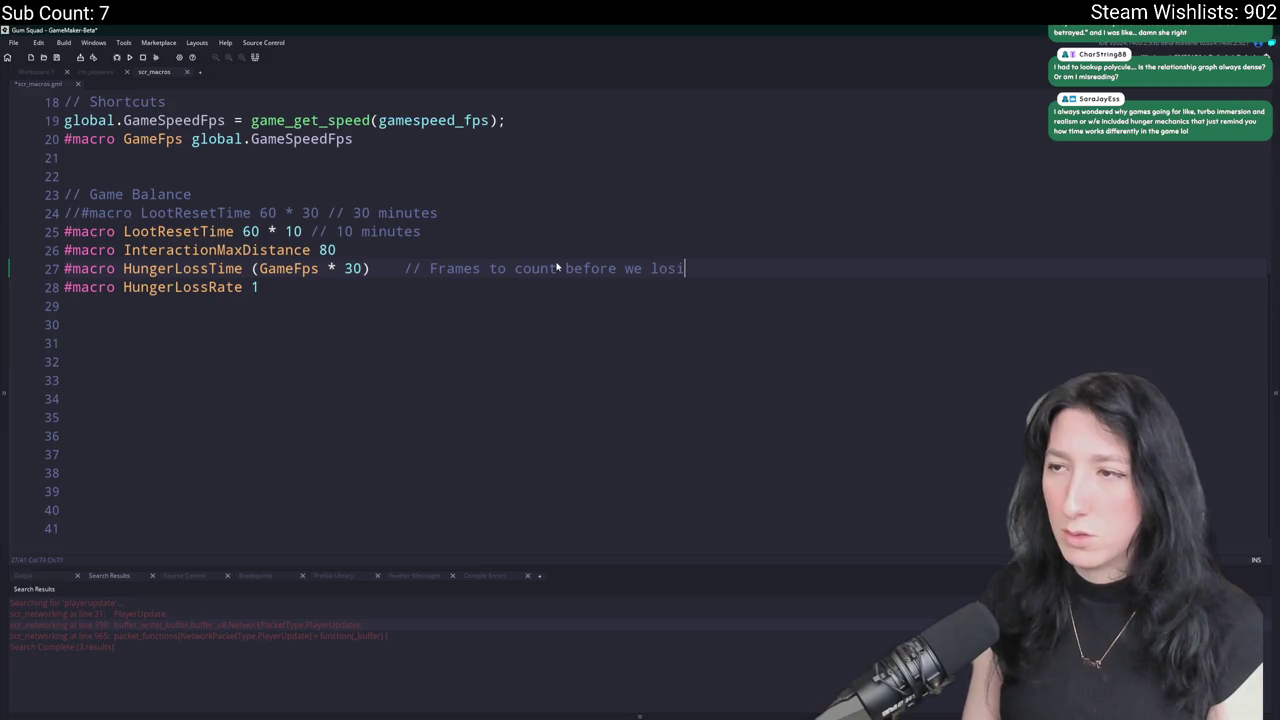
key(BackSpace)
text(e hunger)
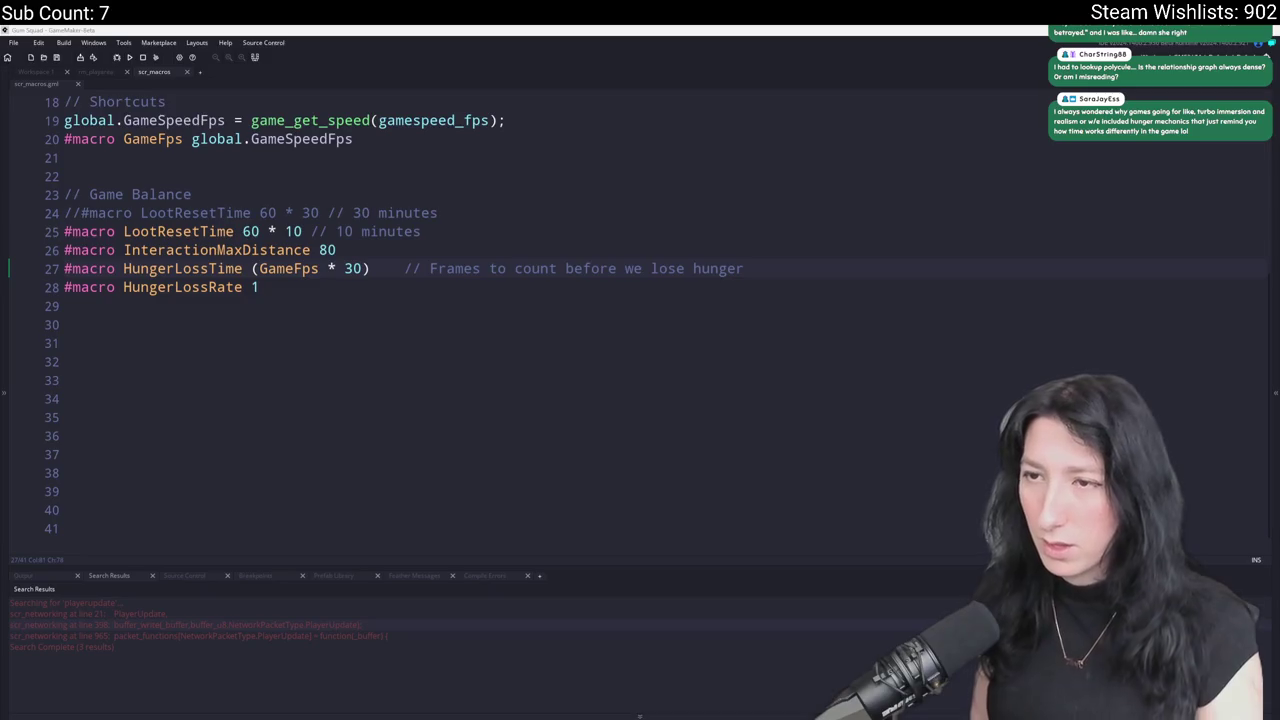
click(640, 716)
text(ca)
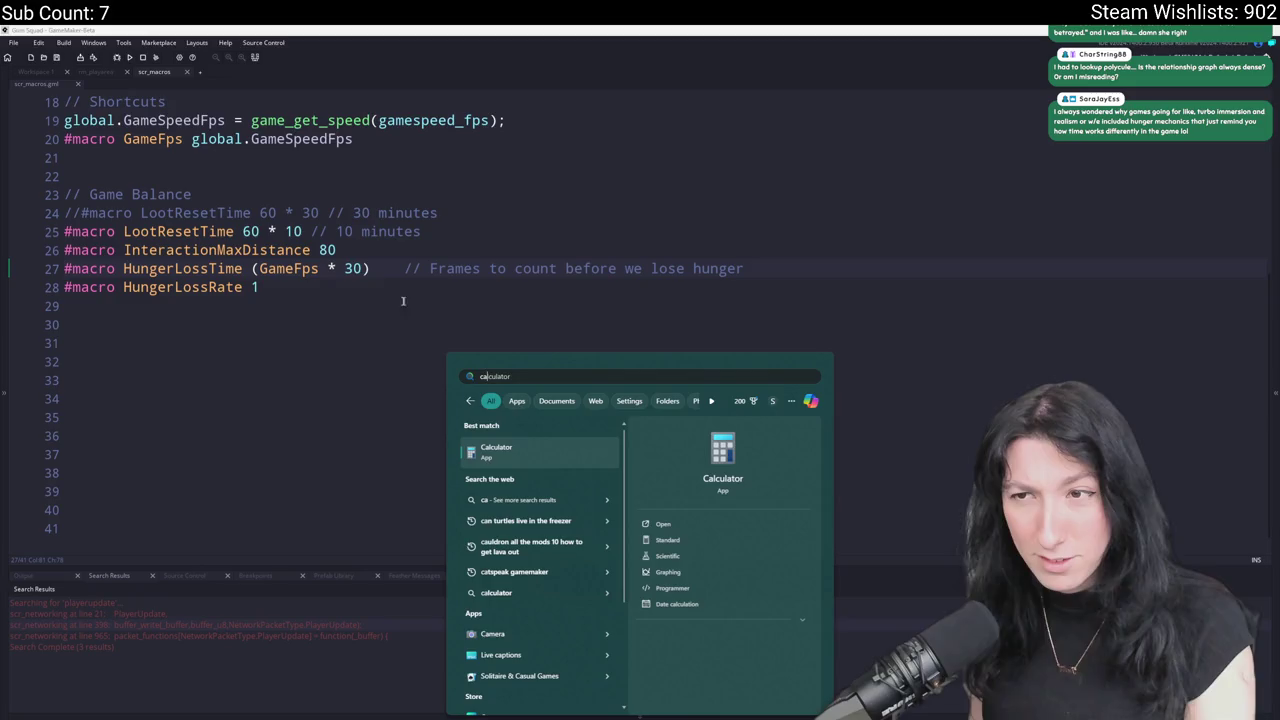
Work out 30 × 20 = 600 in Windows Calculator, then close it.
click(518, 450)
click(583, 714)
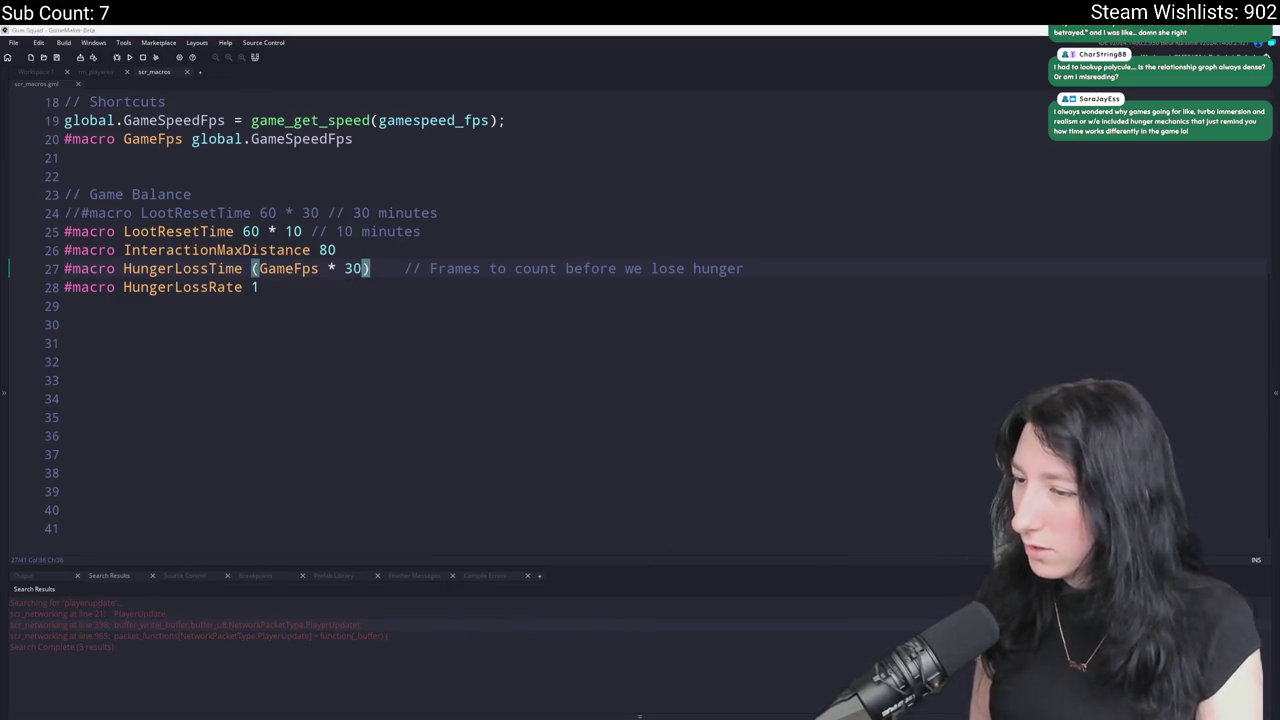
text(ca)
click(493, 452)
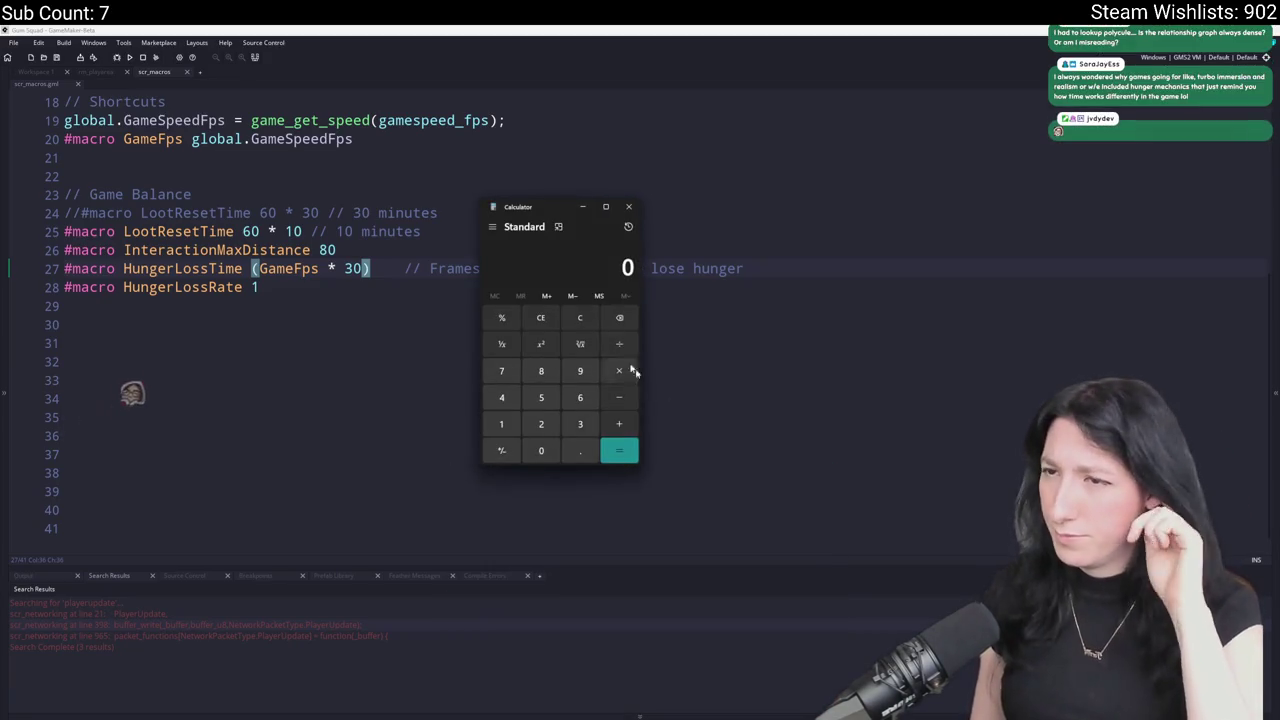
click(580, 424)
text(0)
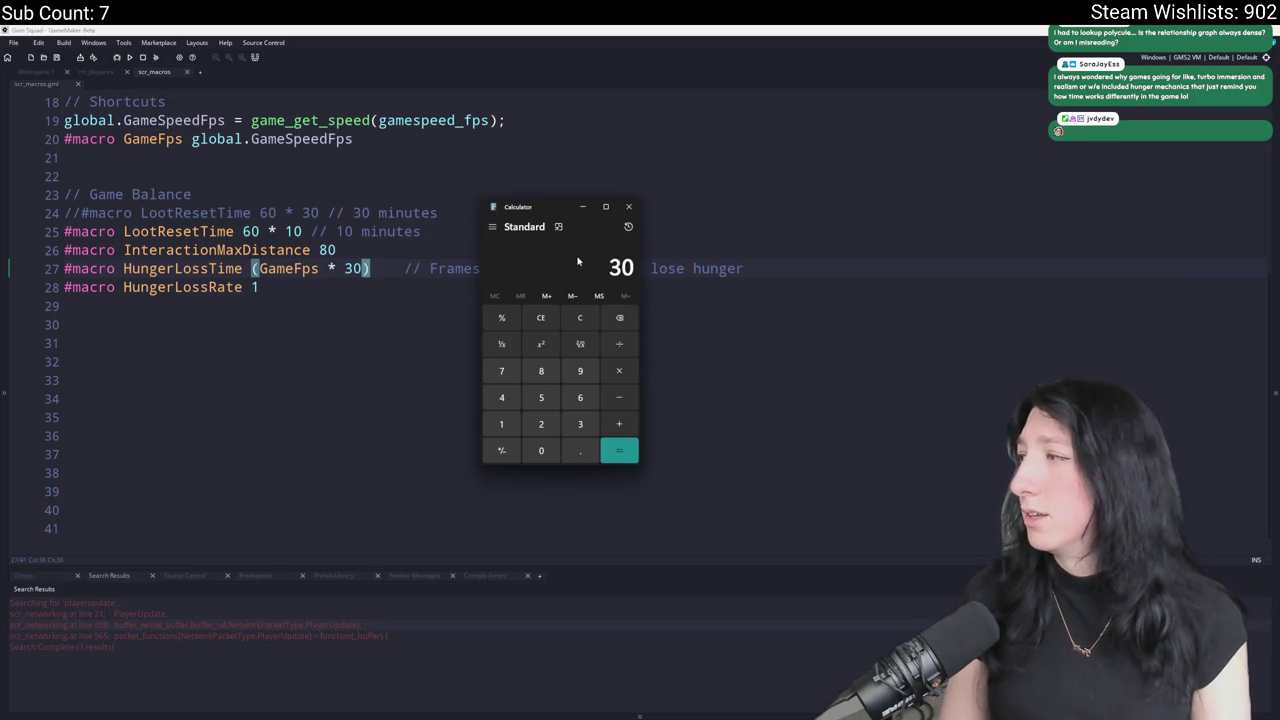
text(*20)
key(Return)
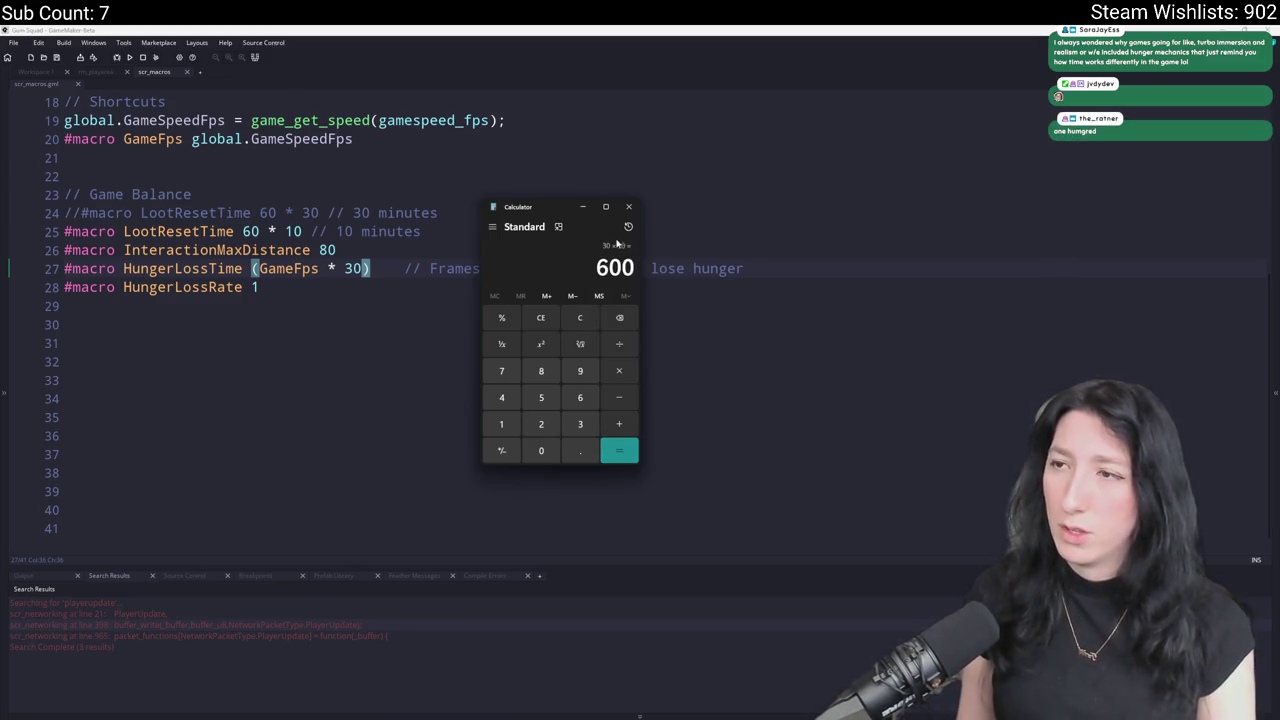
click(633, 209)
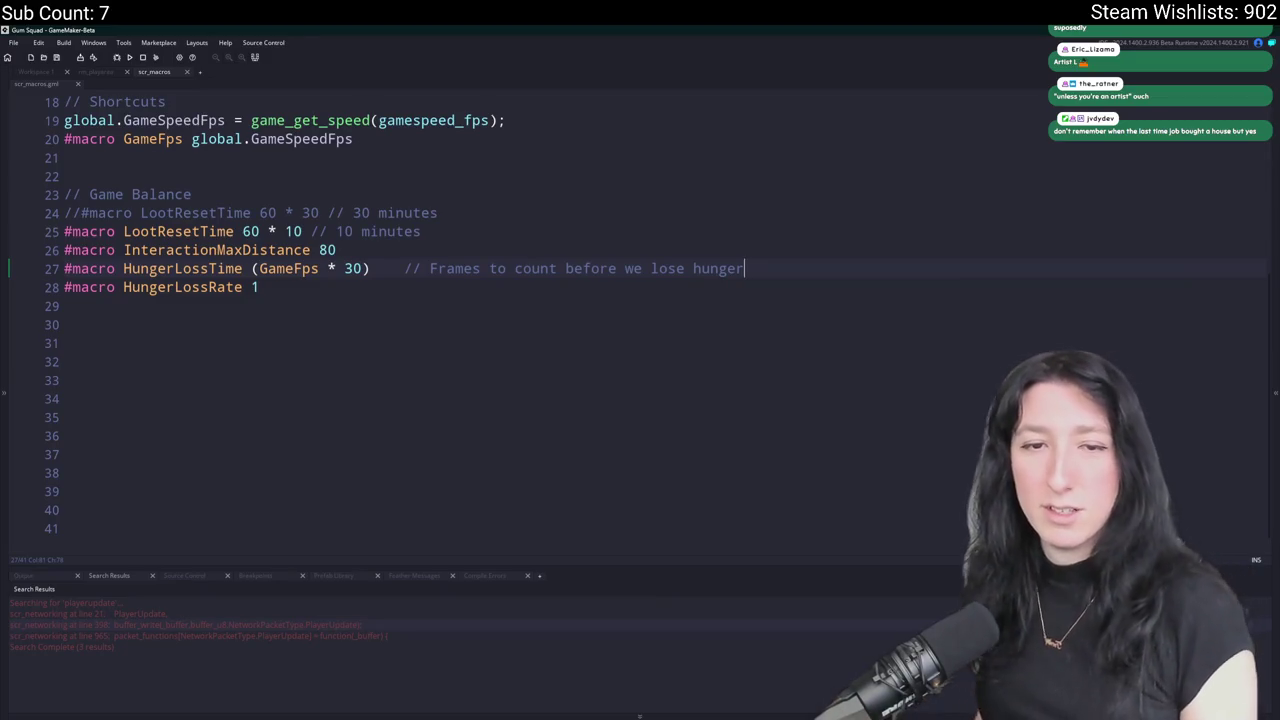
Change the HungerLossTime multiplier on line 27 to 15, giving (GameFps * 15).
key(ctrl+z)
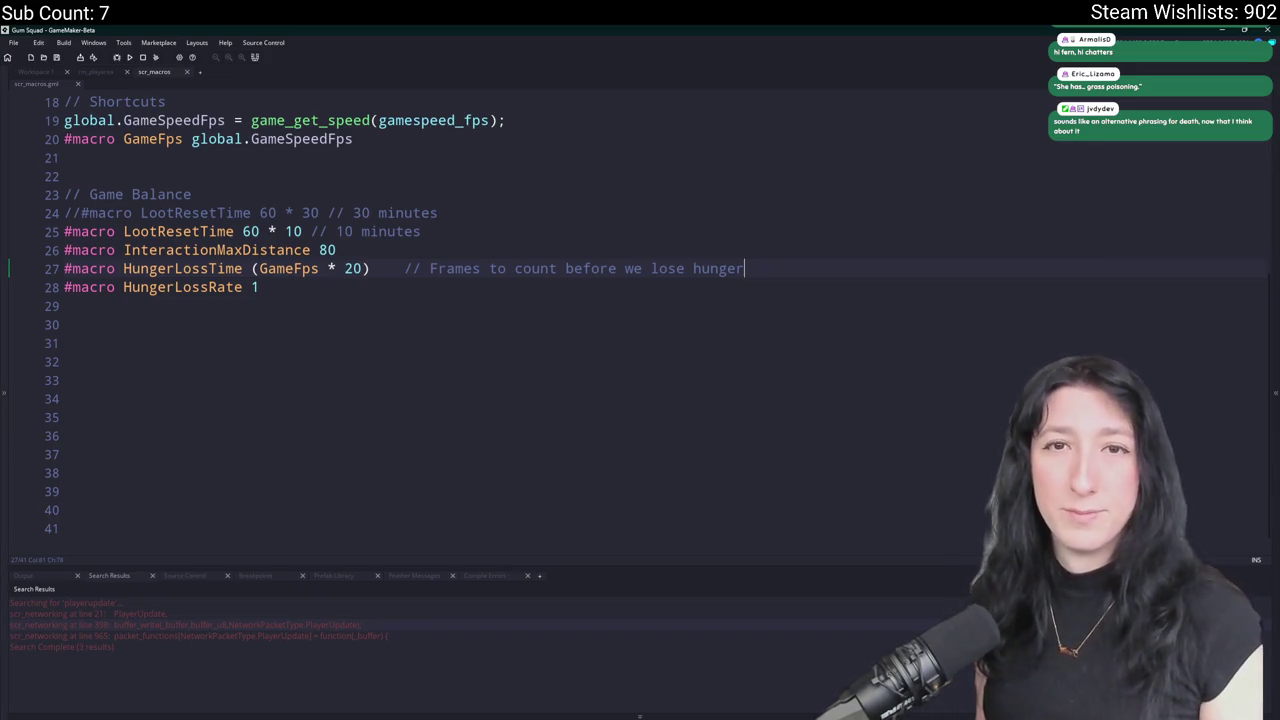
click(800, 287)
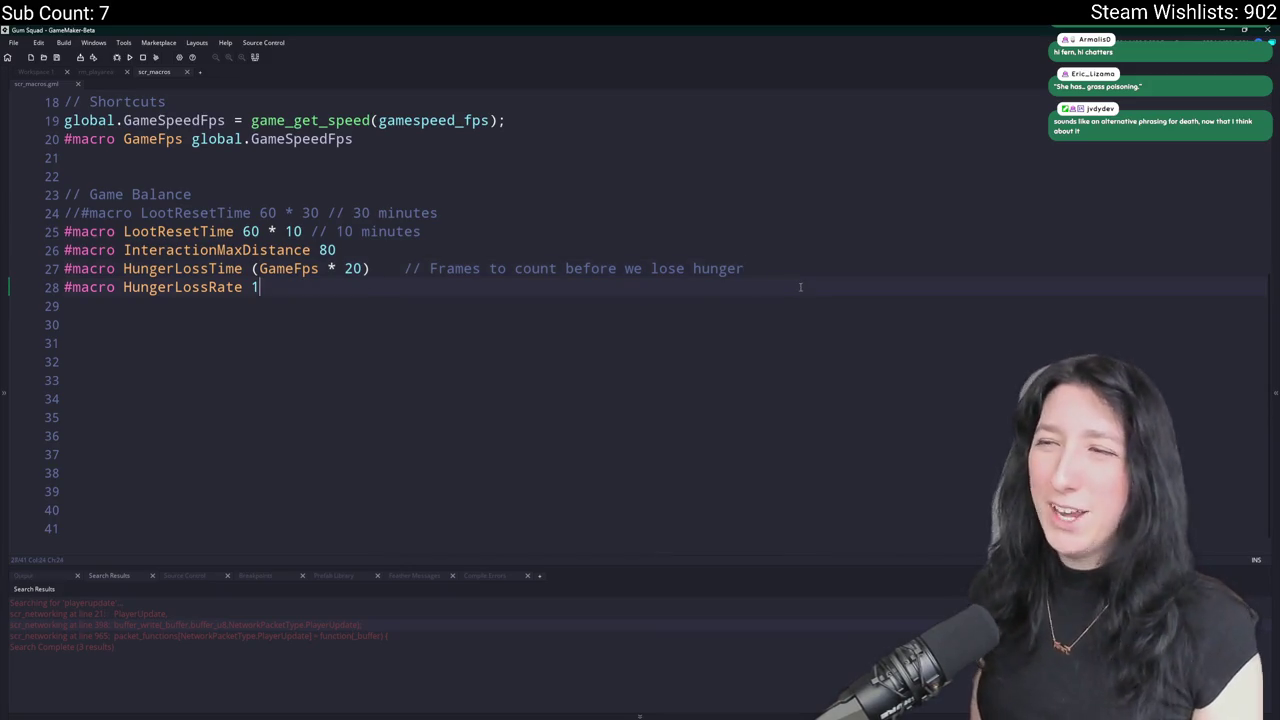
click(798, 248)
click(786, 268)
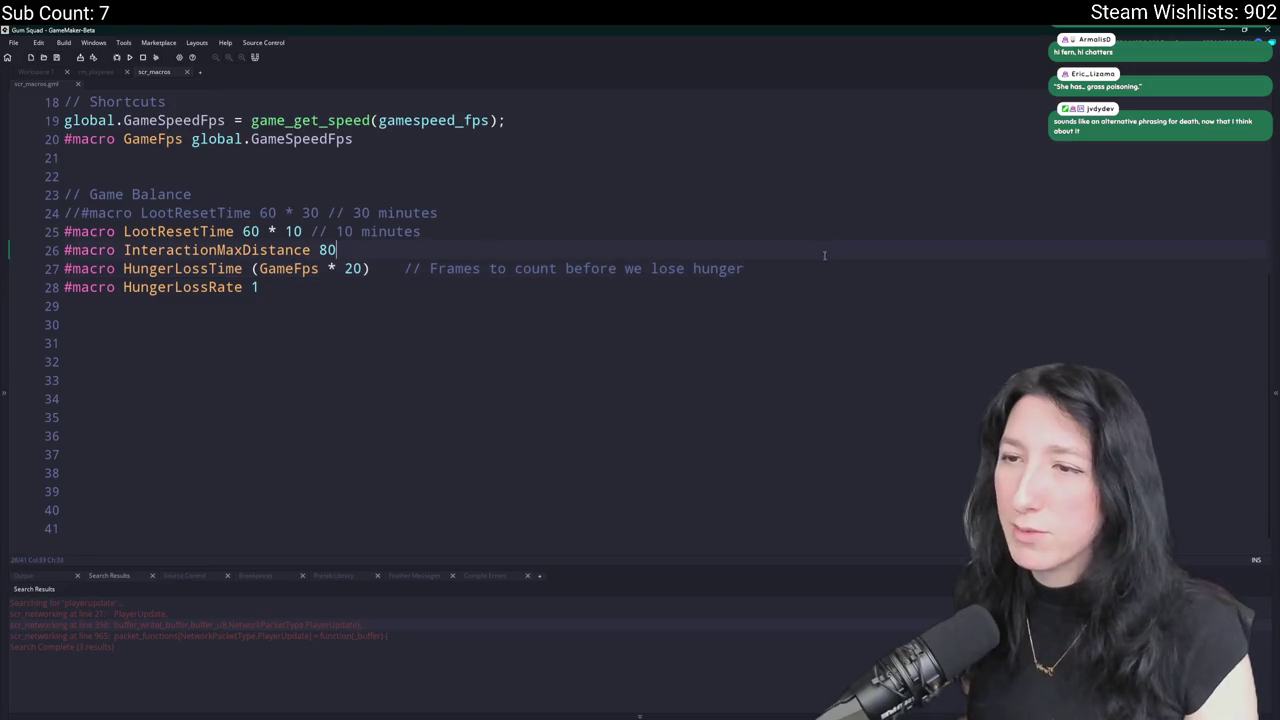
click(353, 268)
double_click(353, 268)
text(15)
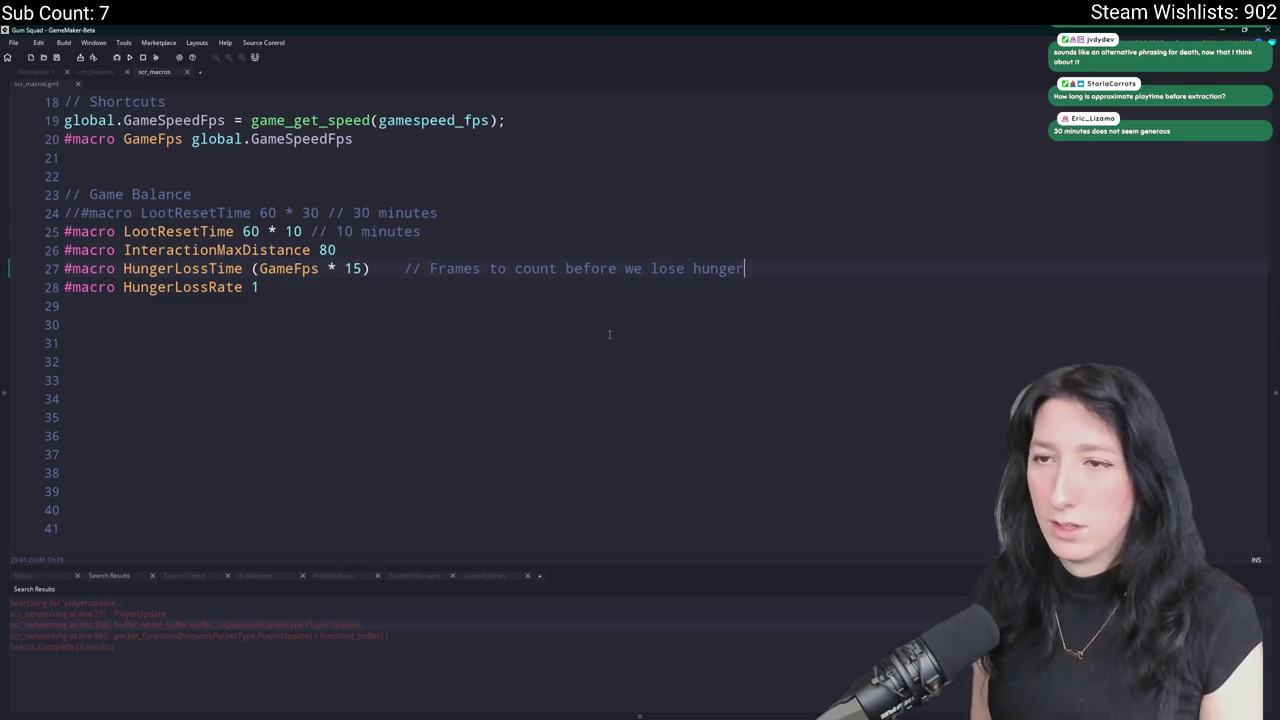
Duplicate the two hunger macros as ThirstLossTime and ThirstLossRate, with the comment changed to thirst.
drag(543, 292, 540, 268)
key(ctrl+d)
click(124, 324)
key(alt+shift+Up)
key(shift+Right)
key(shift+Right)
key(shift+Right)
text(Thirst)
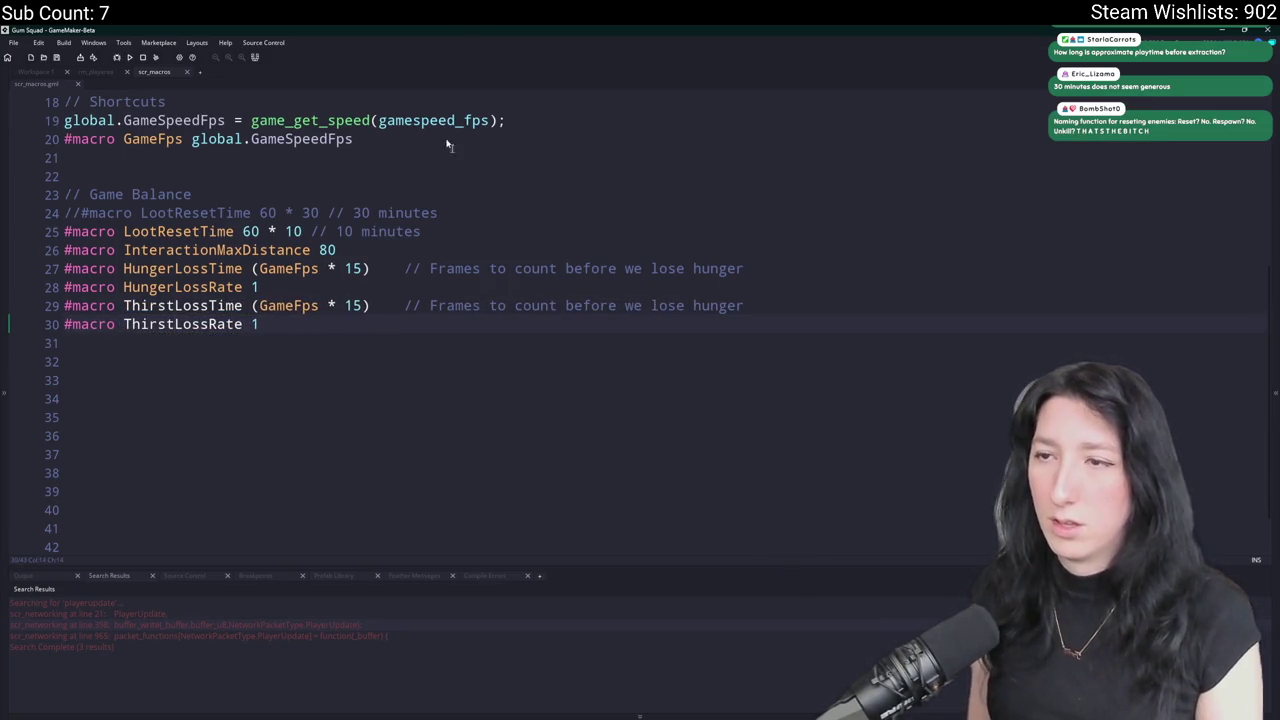
click(759, 307)
key(BackSpace)
text(thi)
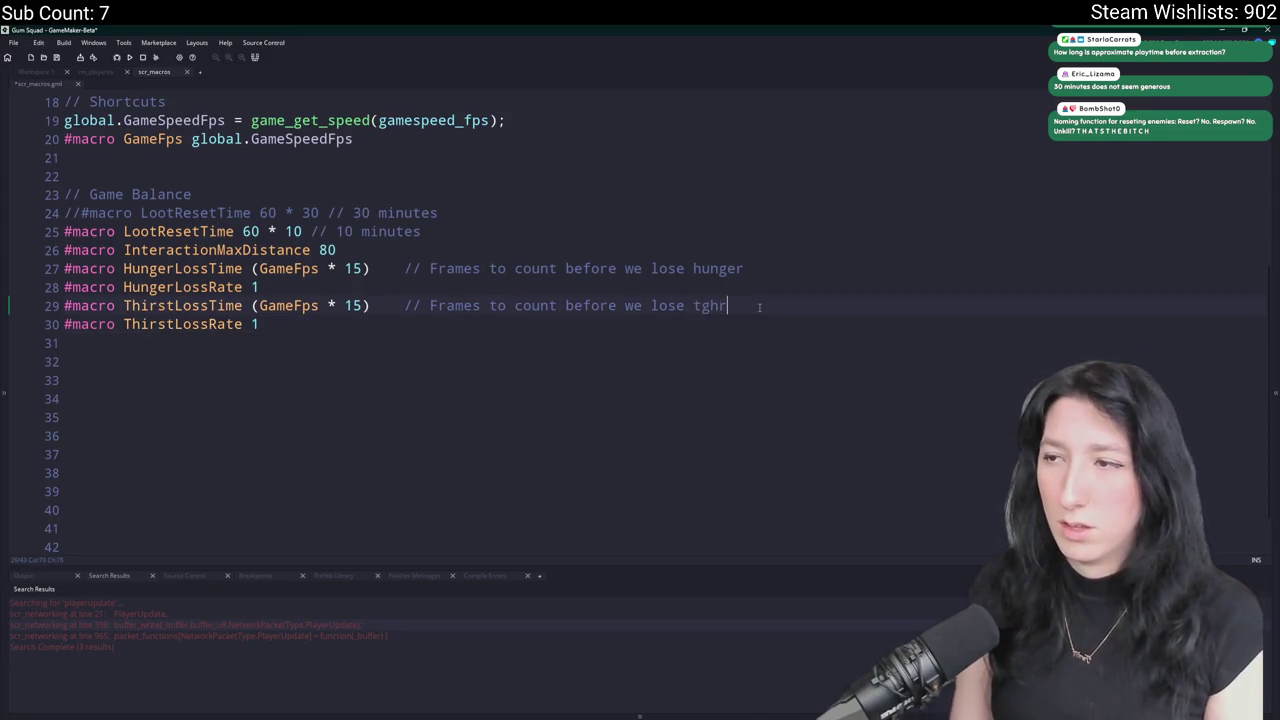
key(BackSpace)
key(BackSpace)
text(hirst)
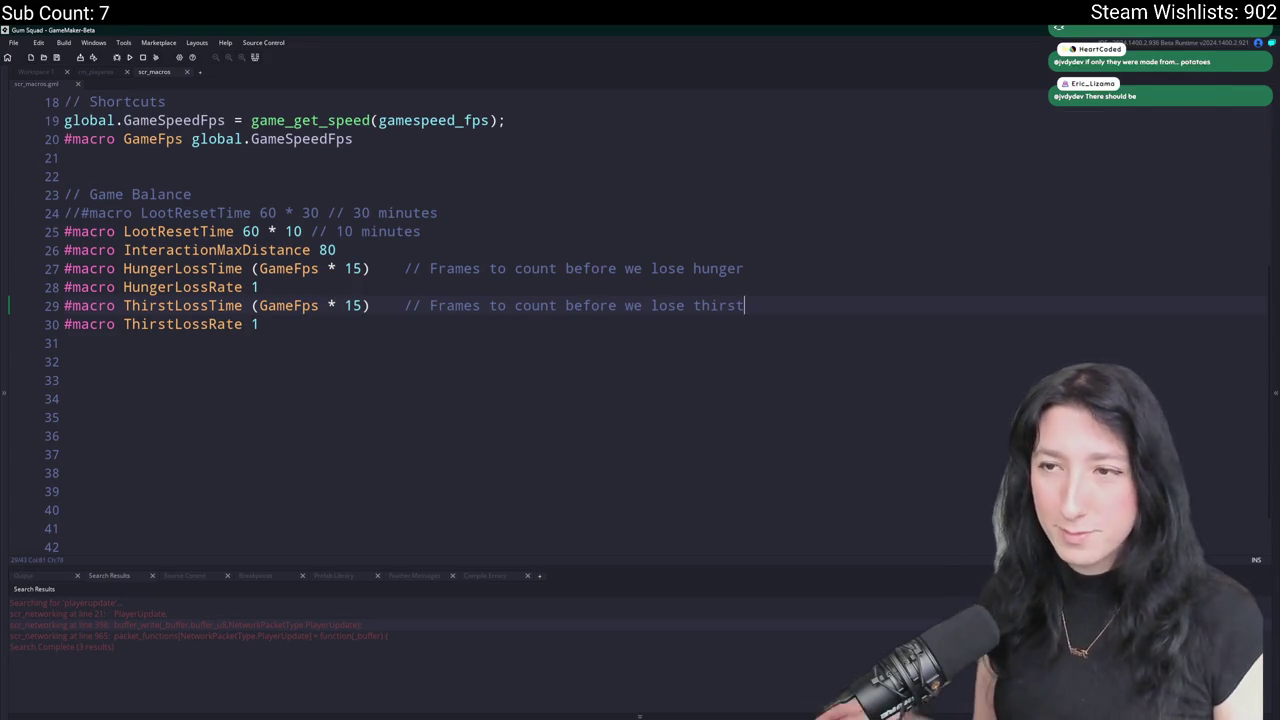
Set the ThirstLossTime multiplier to 12, making it (GameFps * 12).
key(Up)
click(354, 307)
key(BackSpace)
text(2)
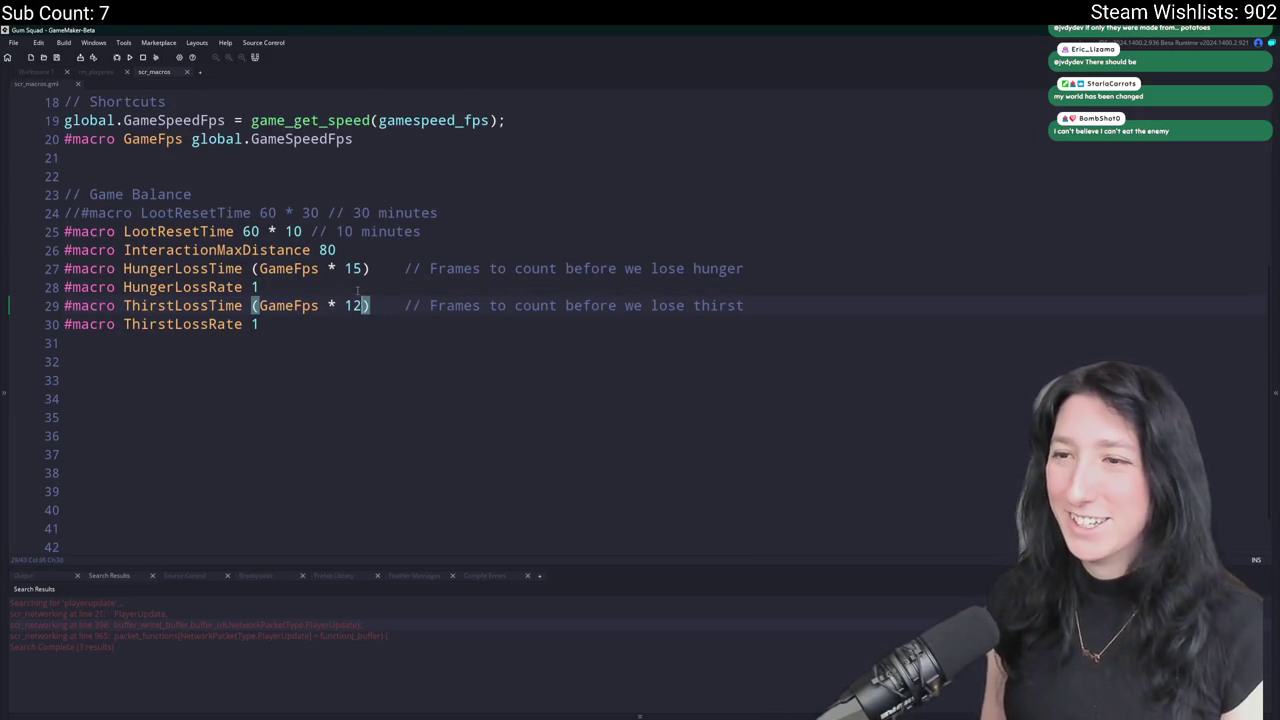
key(Up)
click(361, 247)
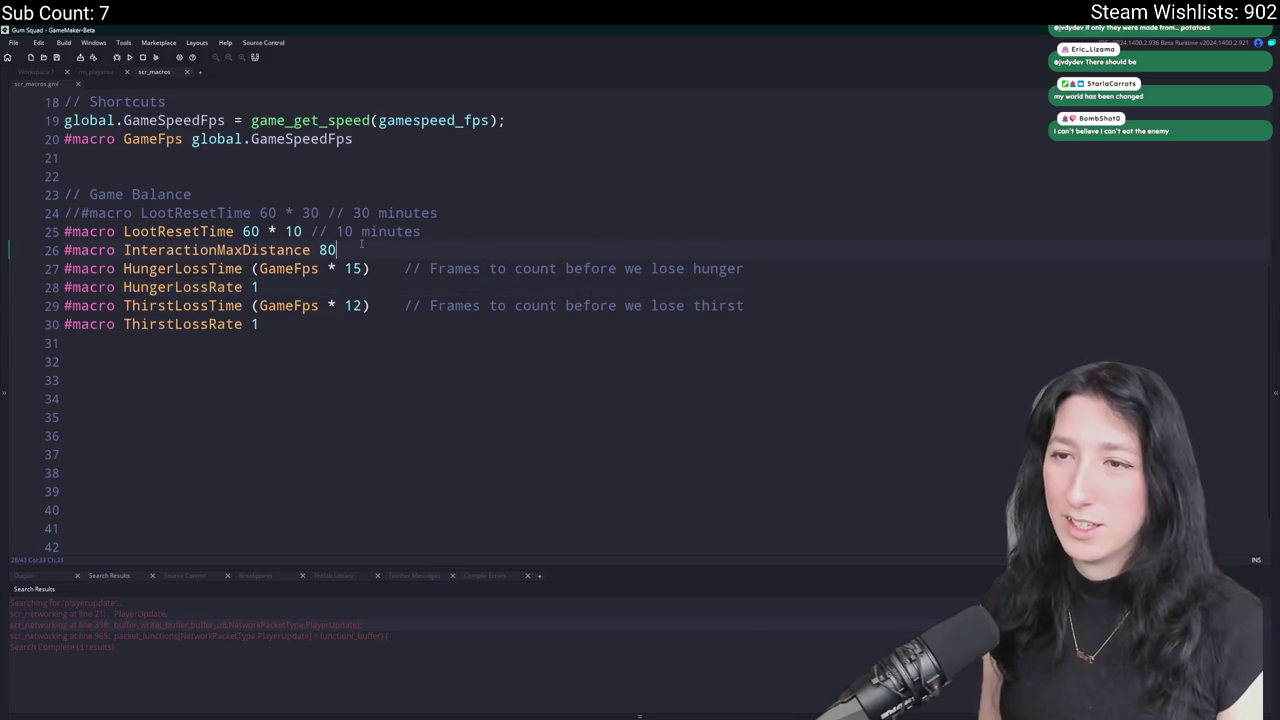
Add a HungerLossTimeHealing macro of (GameFps * 7) by duplicating the HungerLossTime line.
click(226, 268)
click(851, 276)
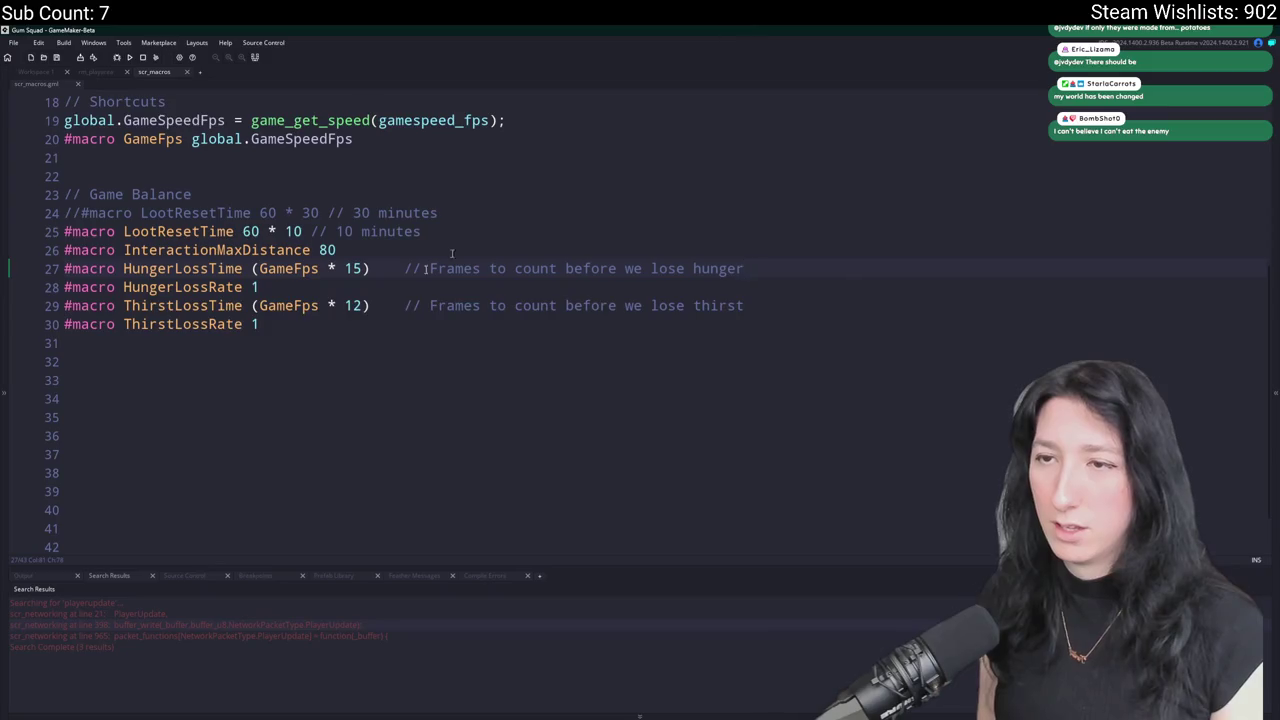
key(ctrl+d)
click(243, 268)
text(Healing)
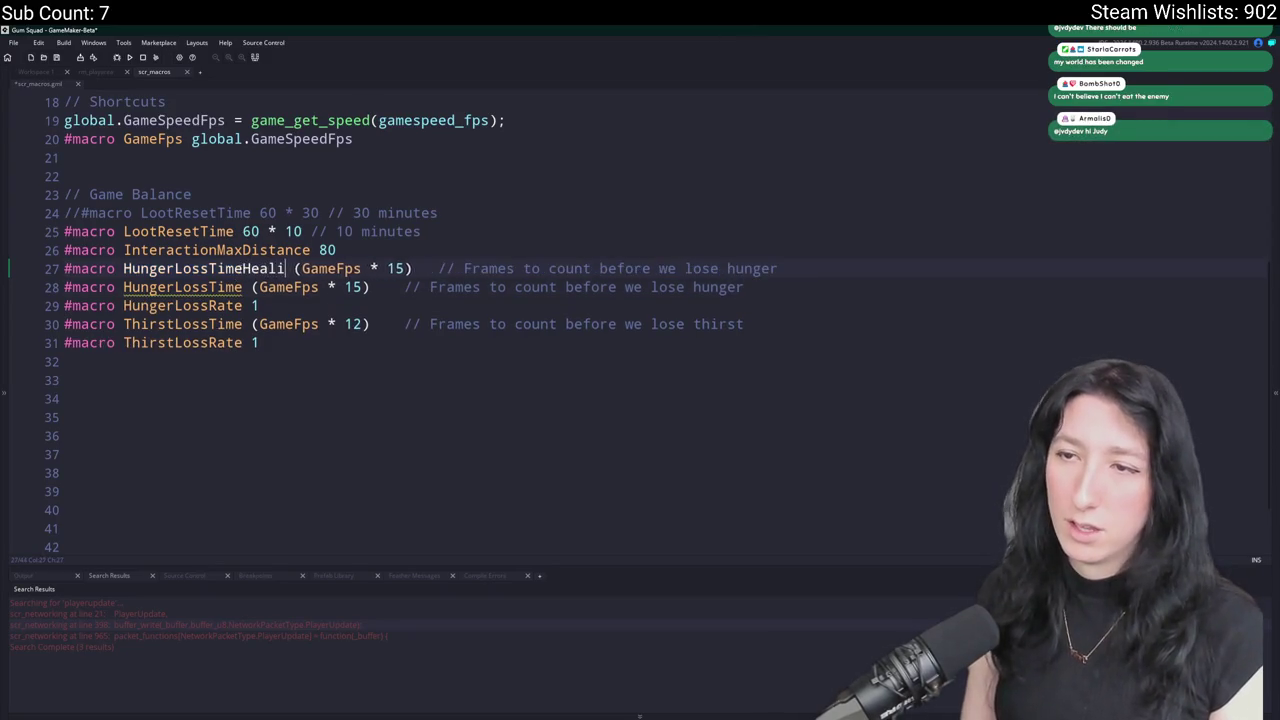
key(ctrl+Right)
key(ctrl+Right)
key(ctrl+Right)
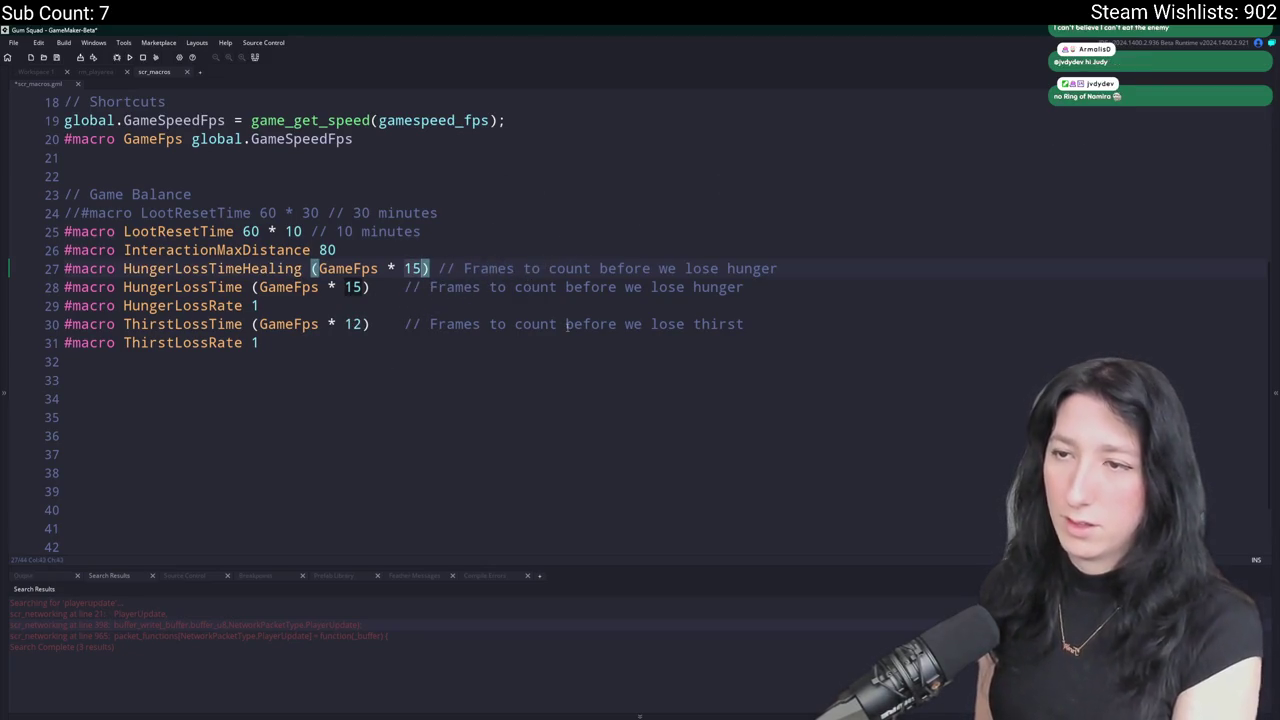
key(BackSpace)
key(BackSpace)
text(7)
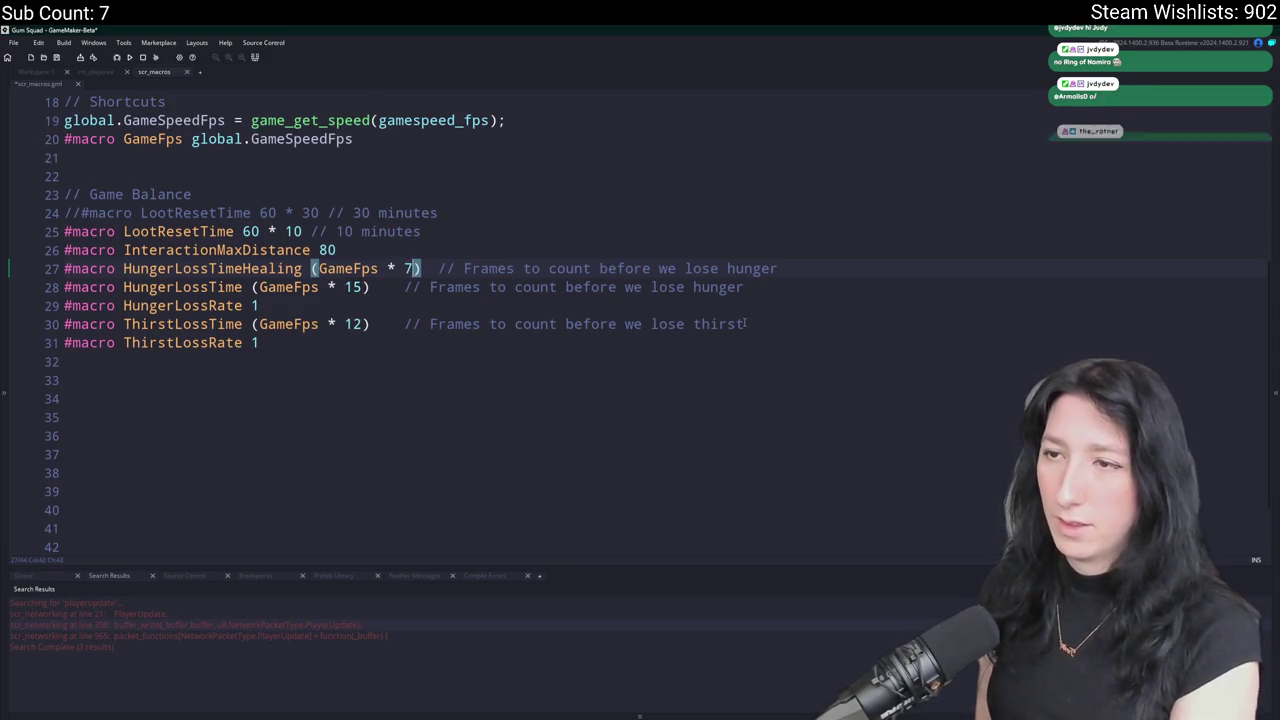
Add a ThirstLossTimeHealing macro of (GameFps * 6) with the comment 'when healing'.
click(748, 324)
key(ctrl+d)
click(243, 324)
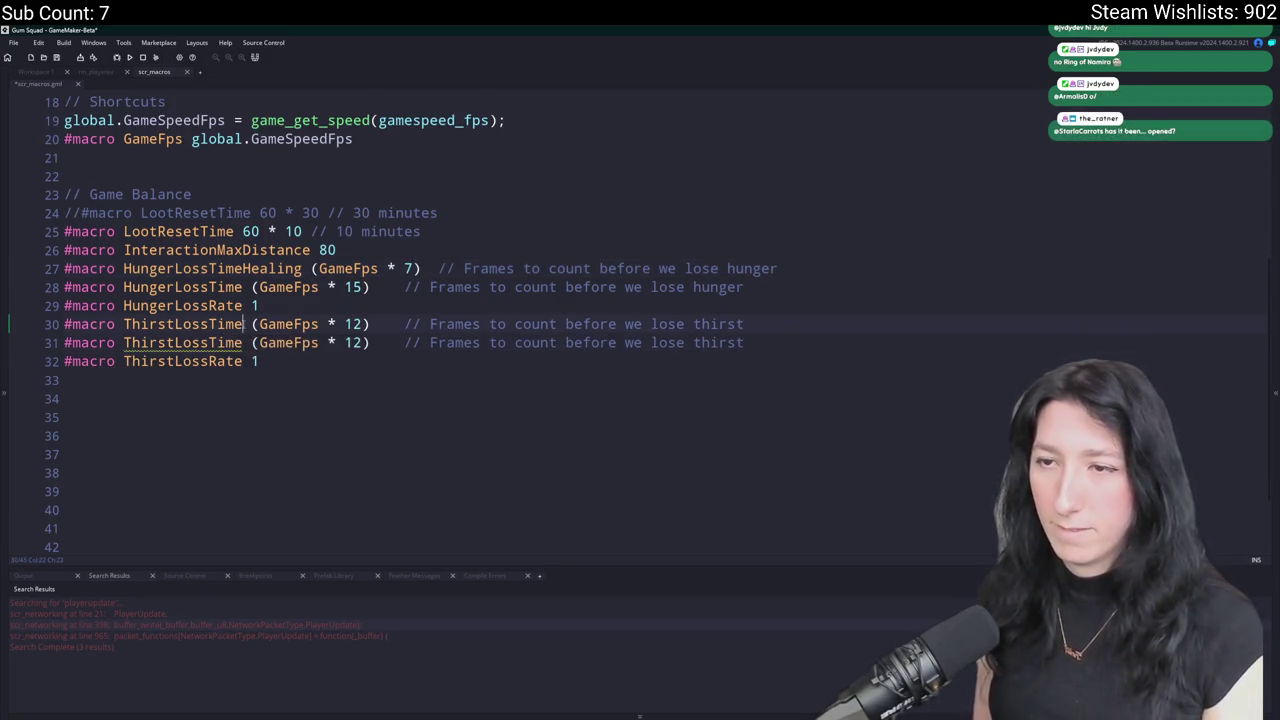
text(Healing)
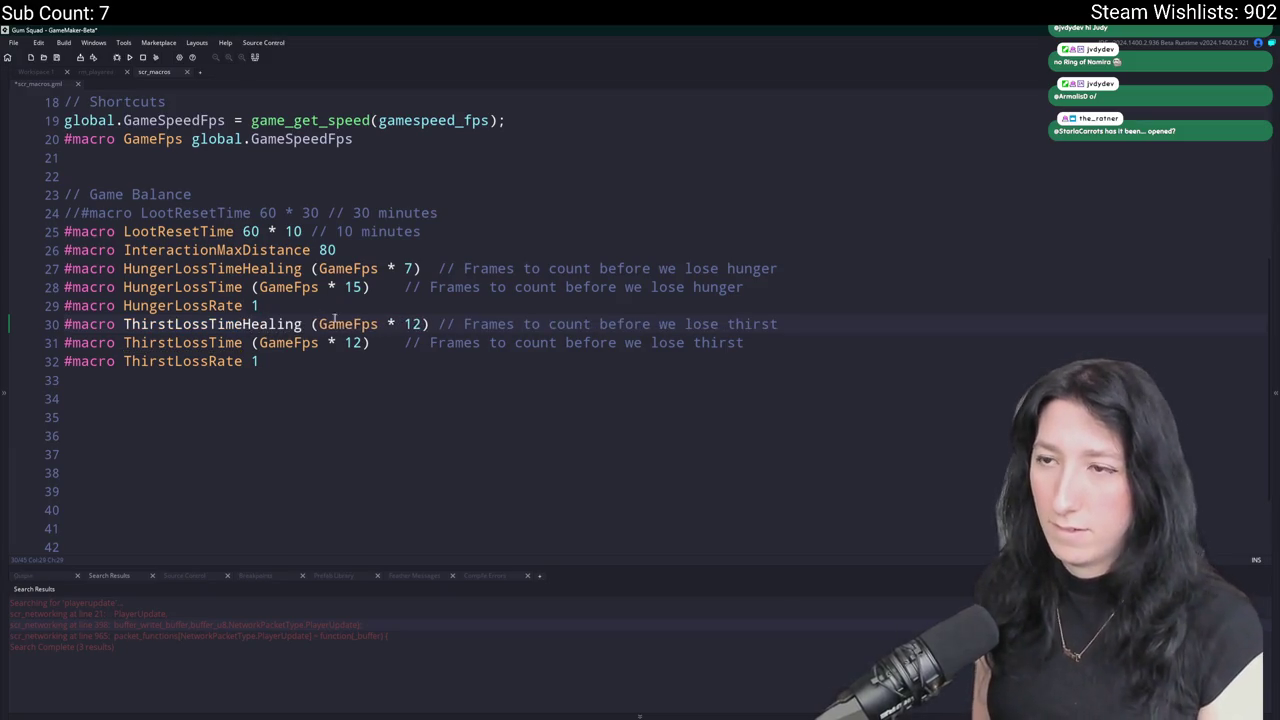
double_click(414, 324)
text(6)
click(784, 326)
text(when healing)
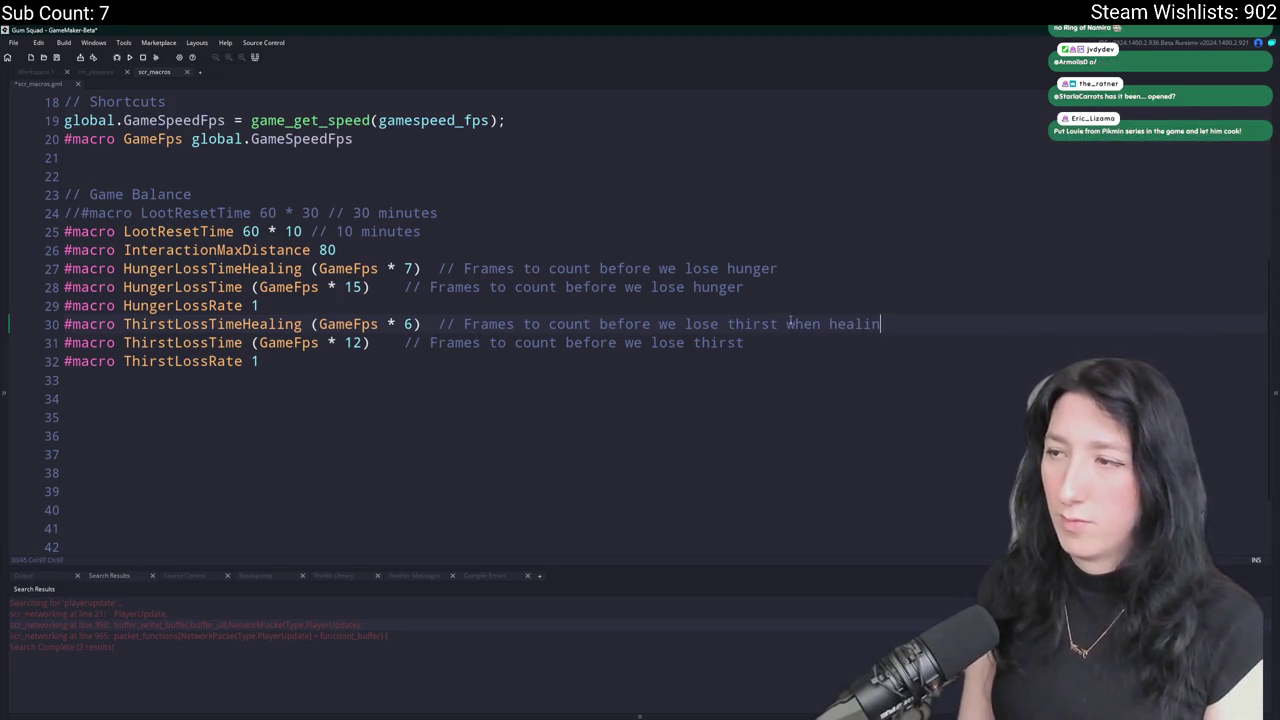
Append 'when healing' to the HungerLossTimeHealing comment and save scr_macros.
click(787, 324)
key(ctrl+c)
click(793, 268)
key(ctrl+v)
key(BackSpace)
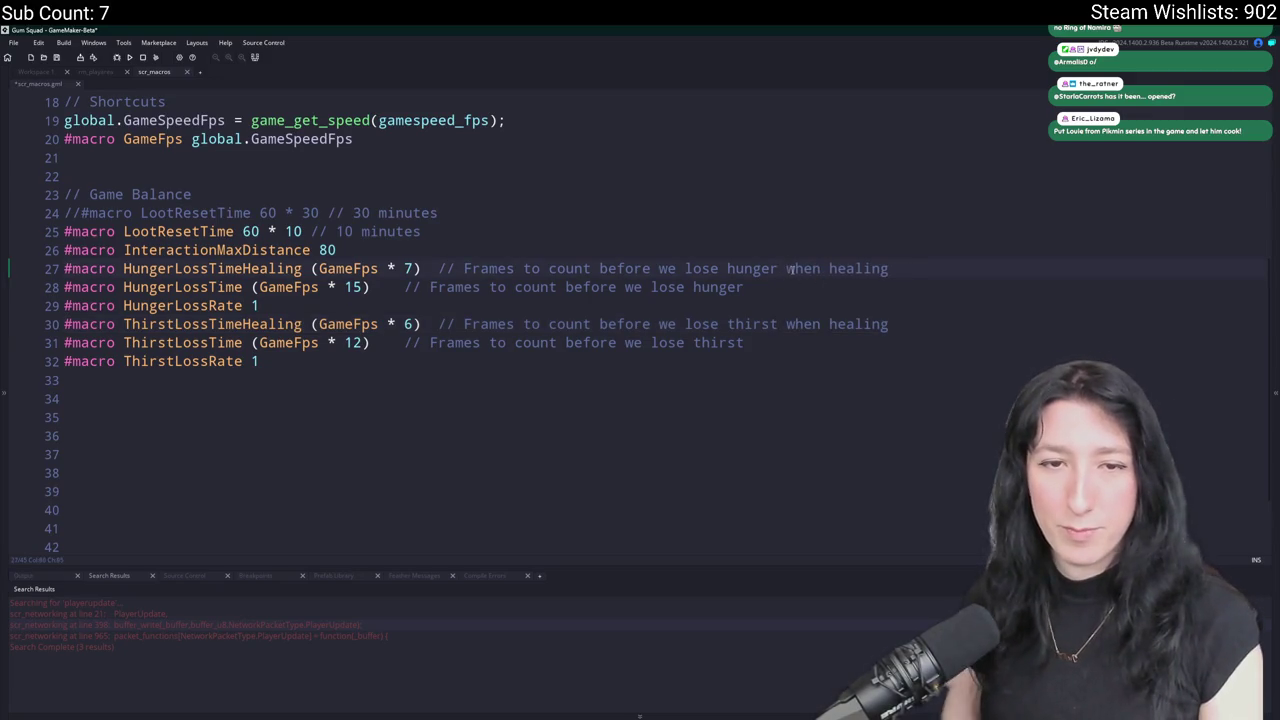
key(ctrl+s)
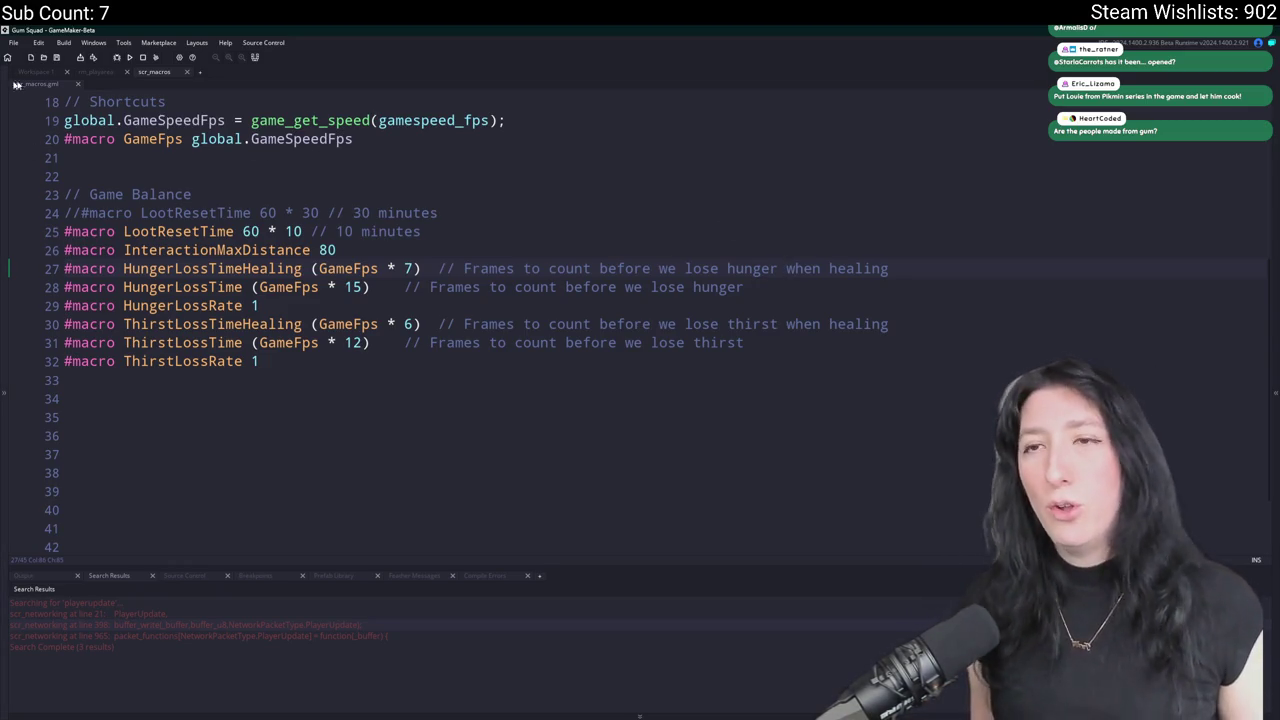
click(95, 72)
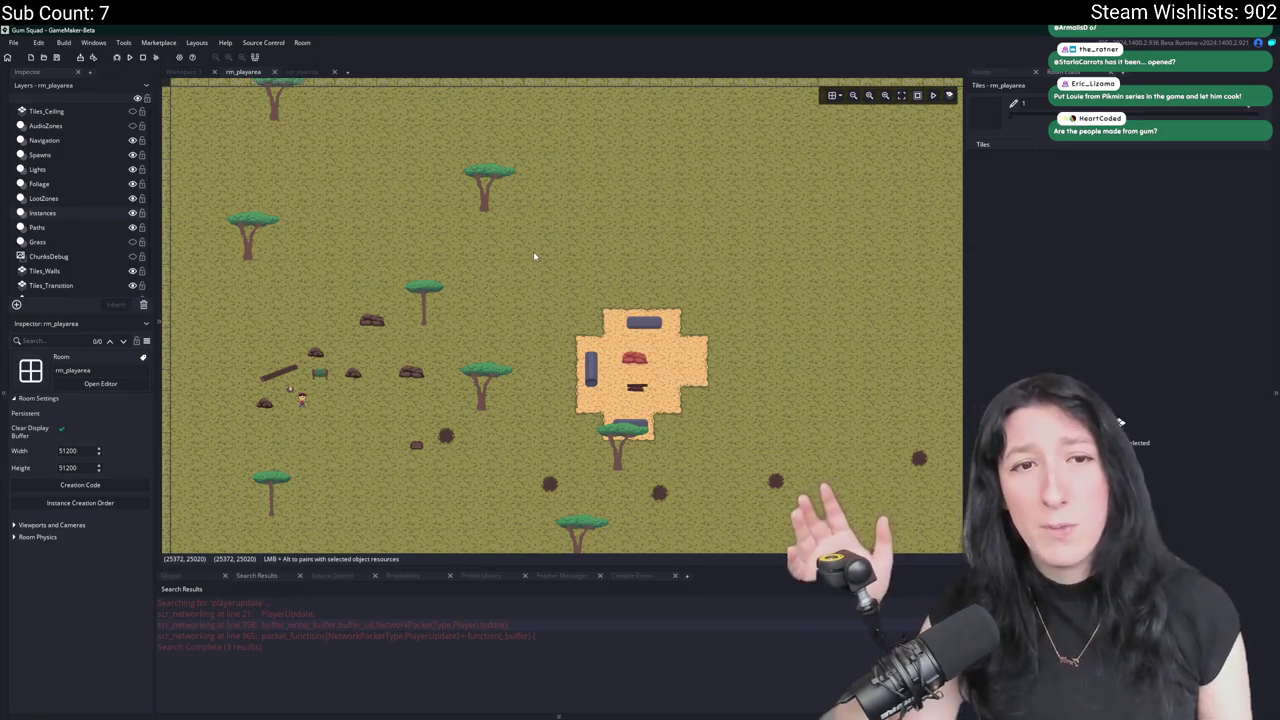
Browse the rm_playarea room and project objects, then return to the scr_macros script.
click(533, 251)
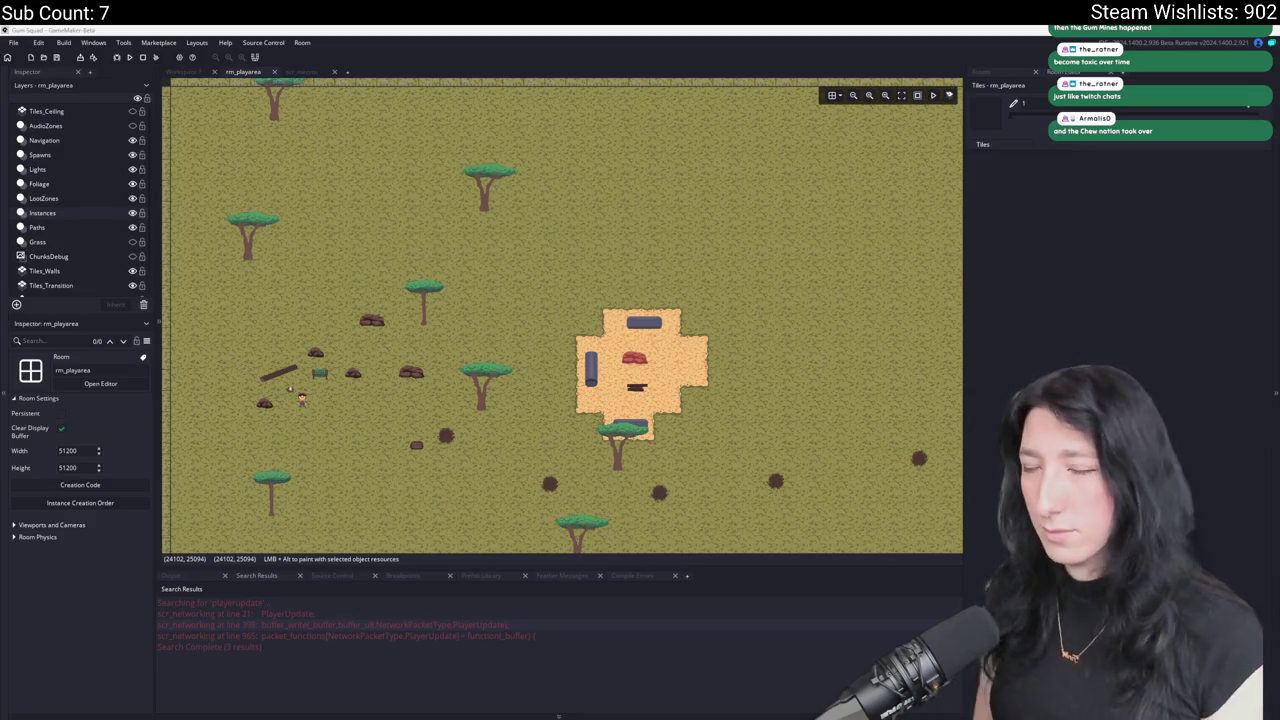
scroll(477, 230, down, 3)
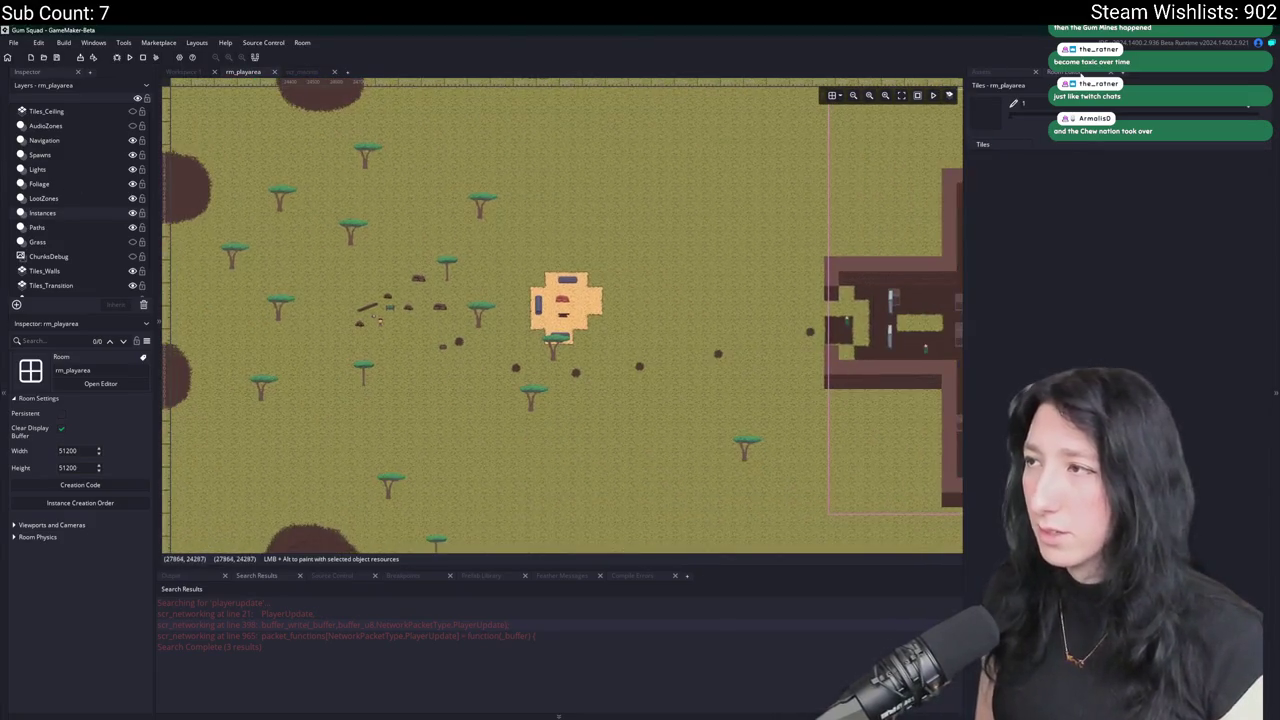
click(981, 71)
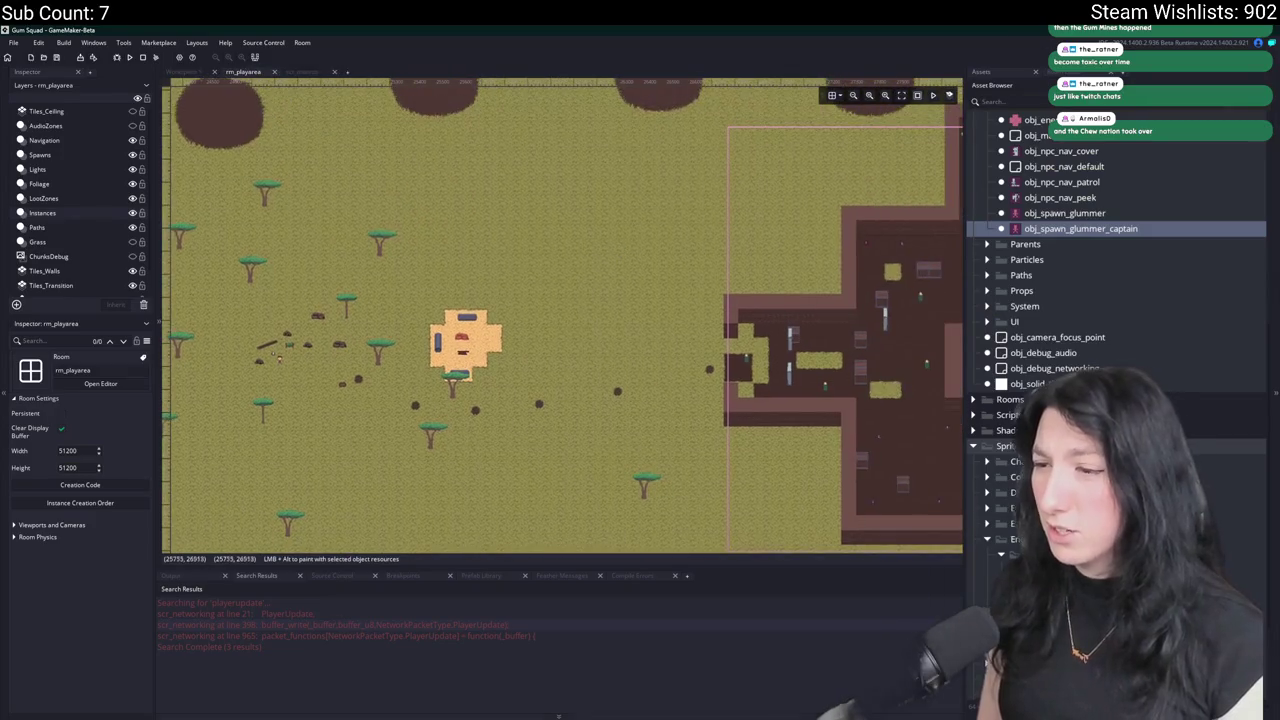
key(alt+Tab)
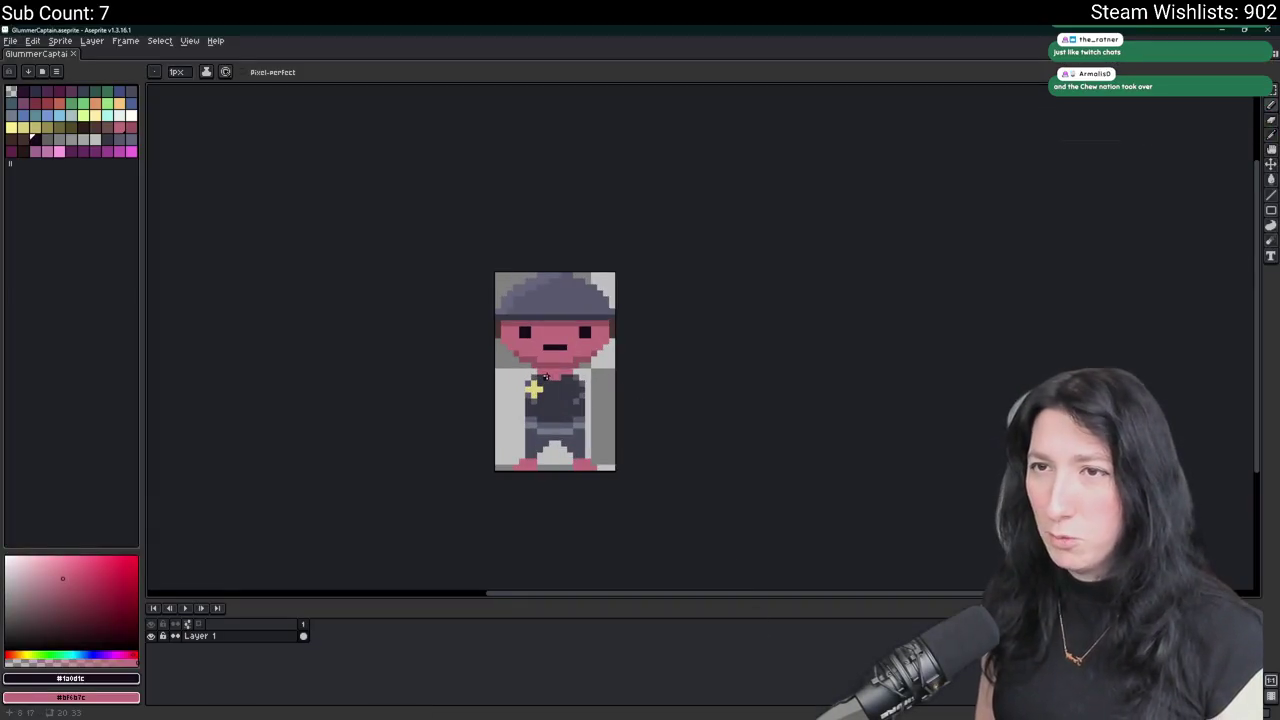
key(alt+Tab)
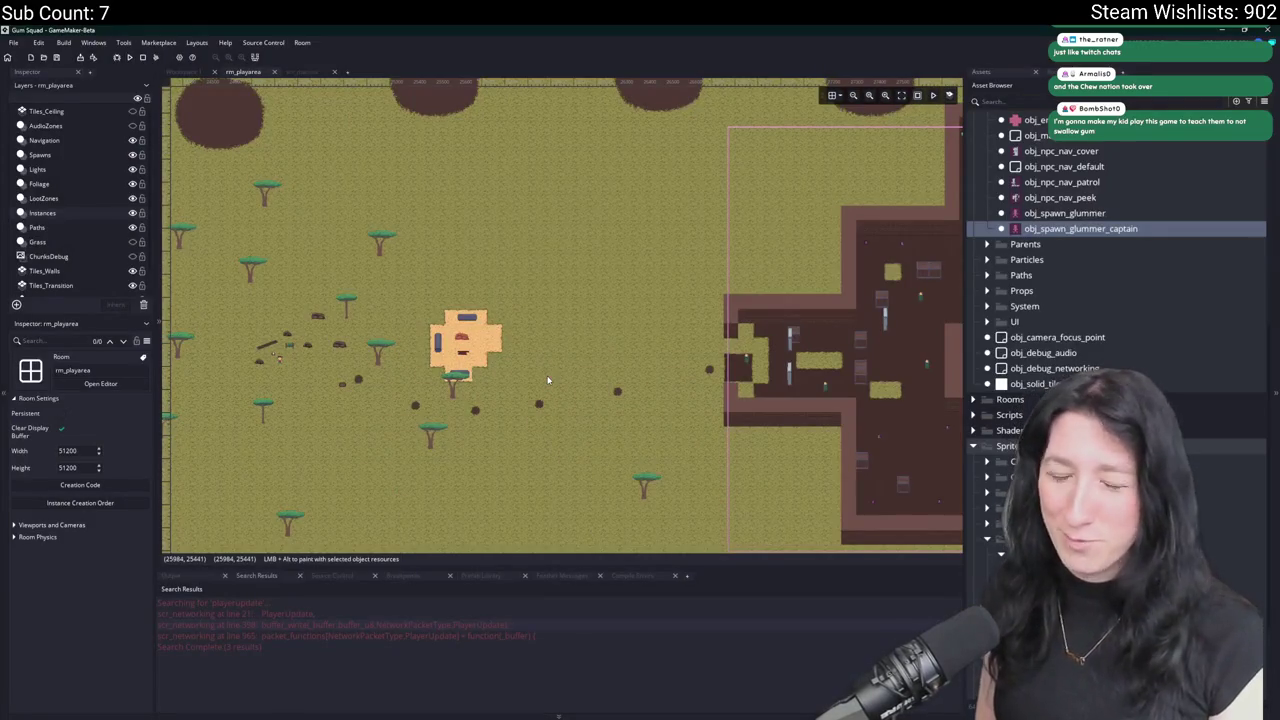
scroll(500, 300, right, 3)
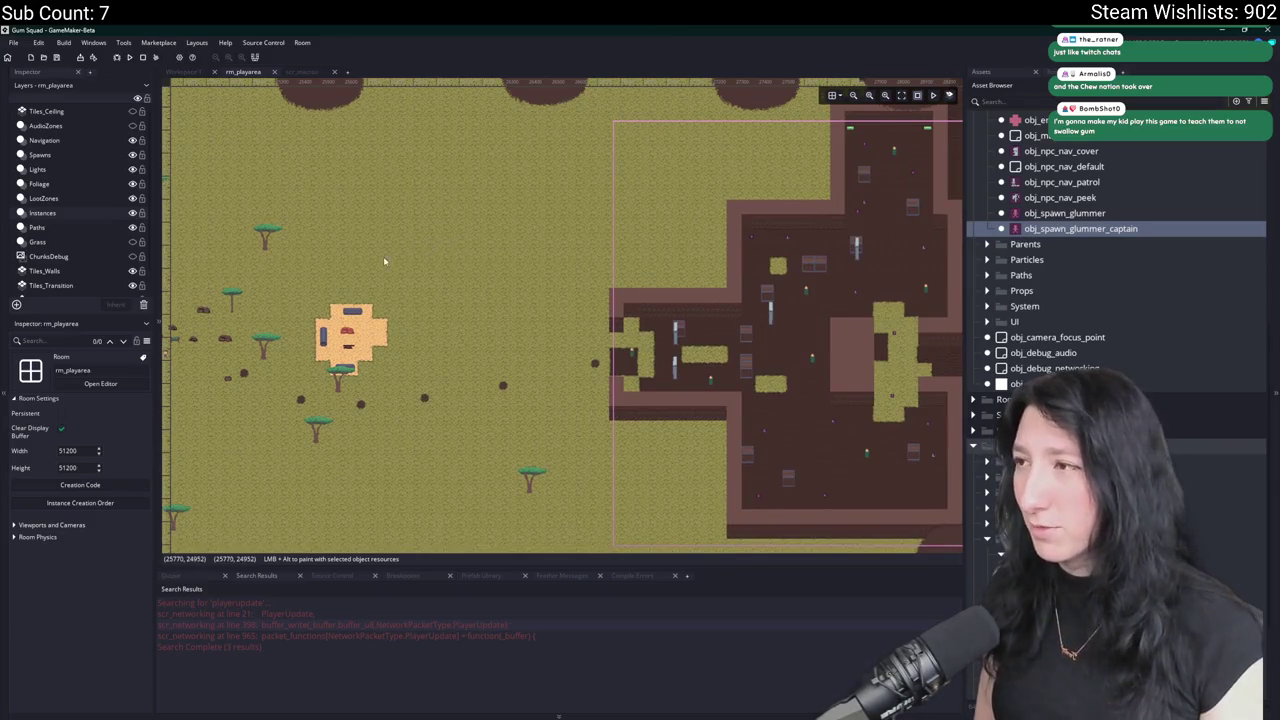
key(alt+Tab)
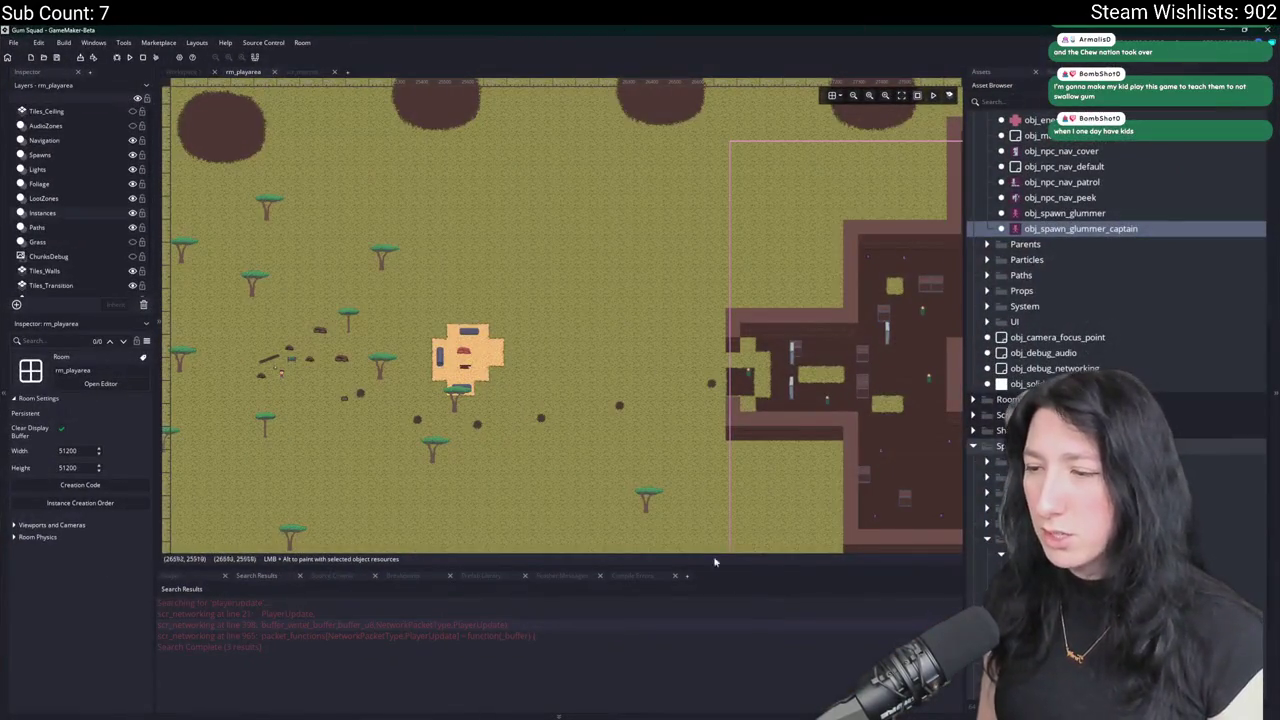
click(310, 70)
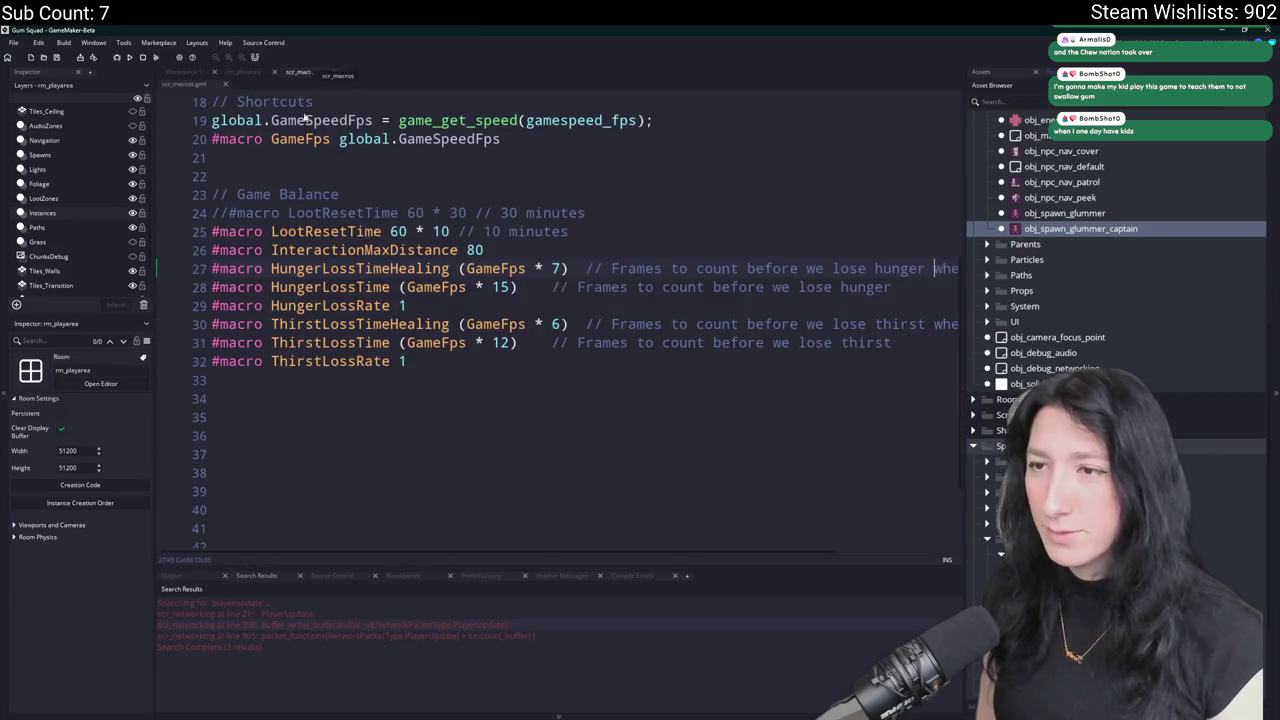
Find obj_player with Ctrl+T and expand its Create event code.
click(707, 529)
key(ctrl+t)
text(obj_pl)
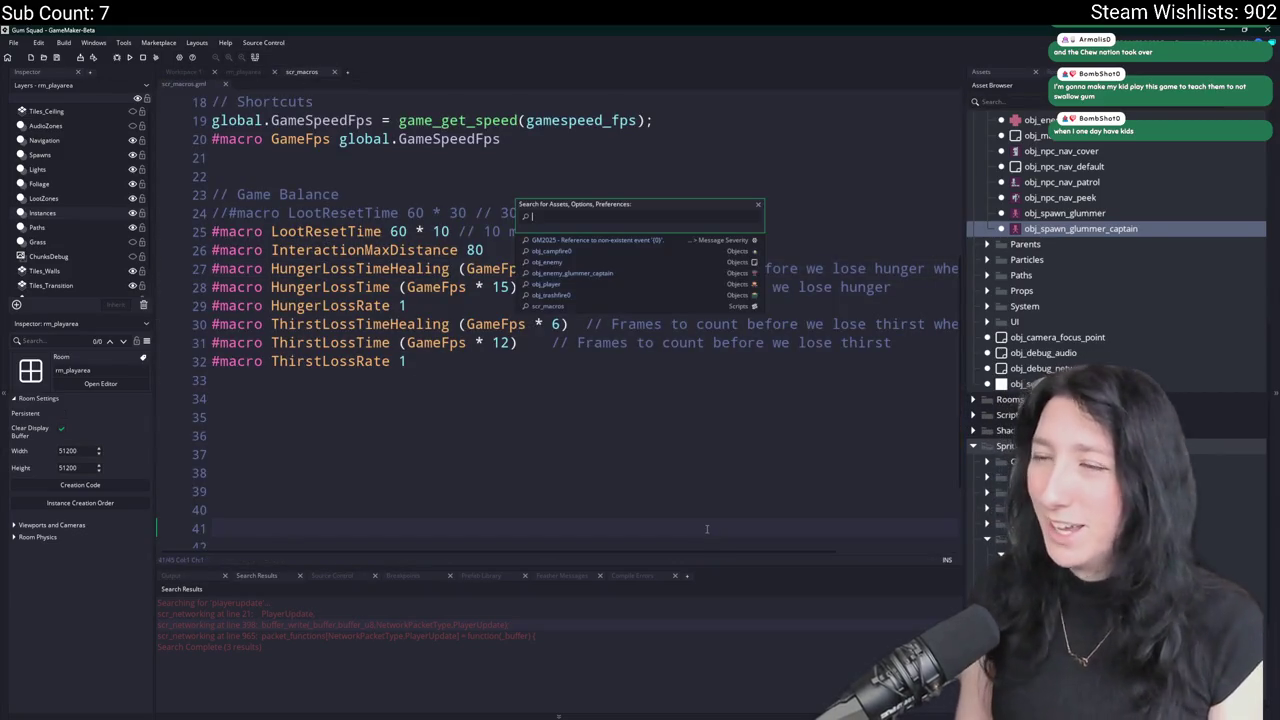
text(ayer)
key(Return)
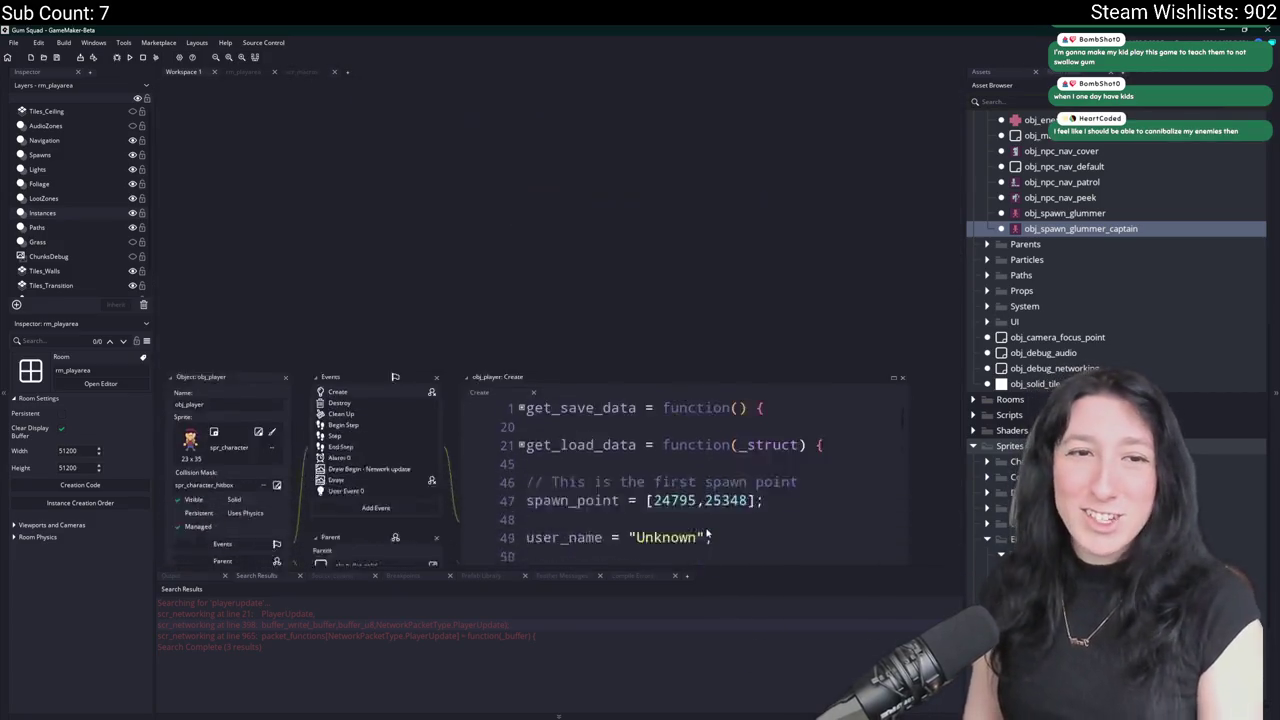
click(893, 173)
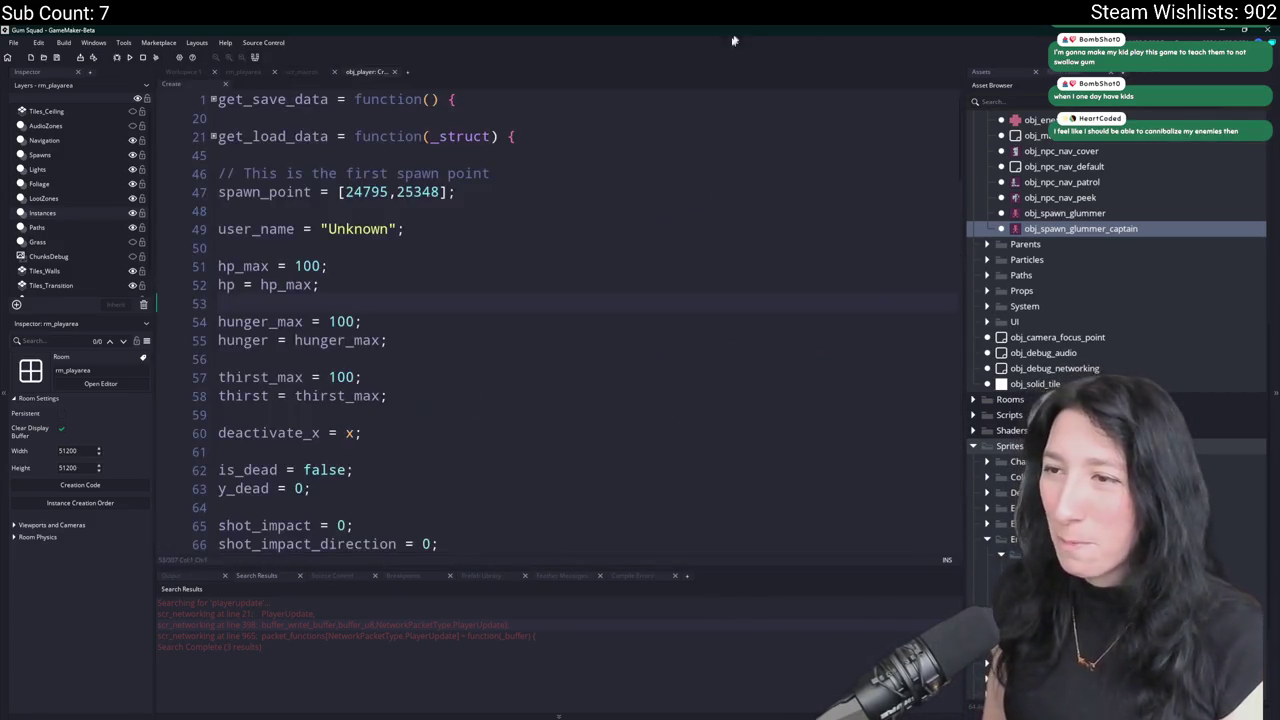
Add a hunger_reset_timer = 0 line below the hp variables.
key(Return)
key(Return)
text(hjung)
key(BackSpace)
key(BackSpace)
key(BackSpace)
text(ung)
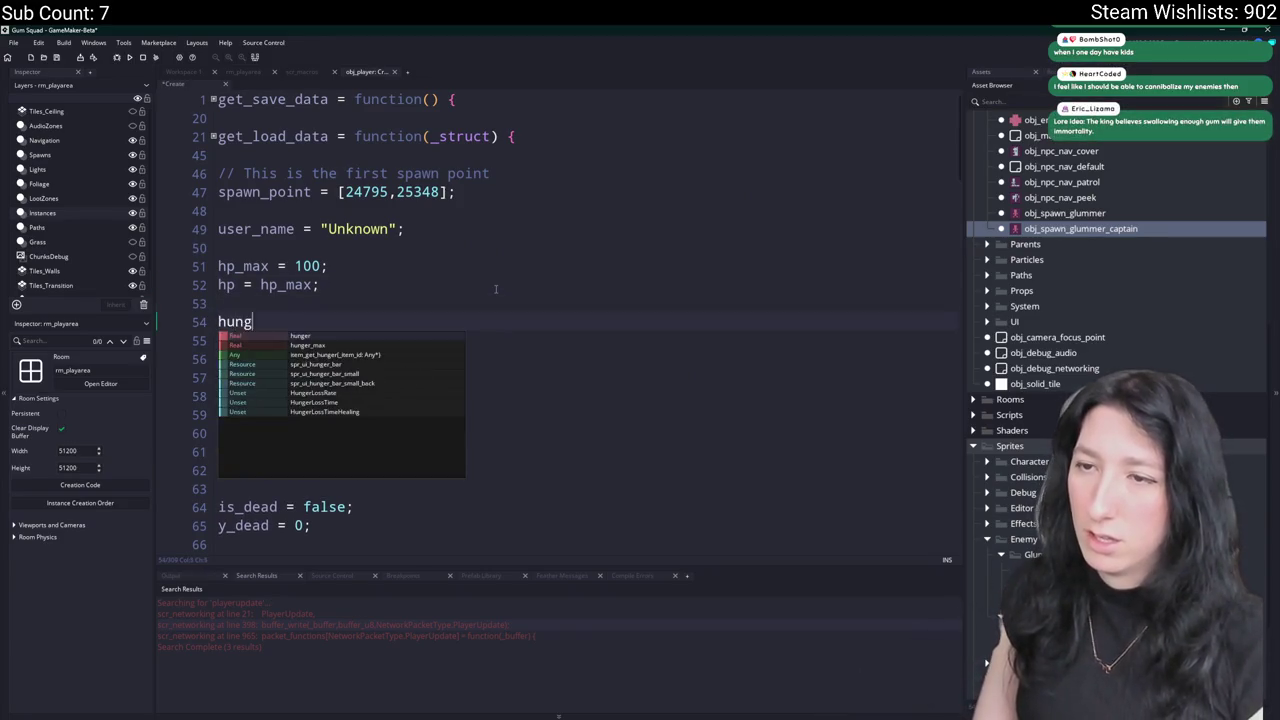
text(er_reset_)
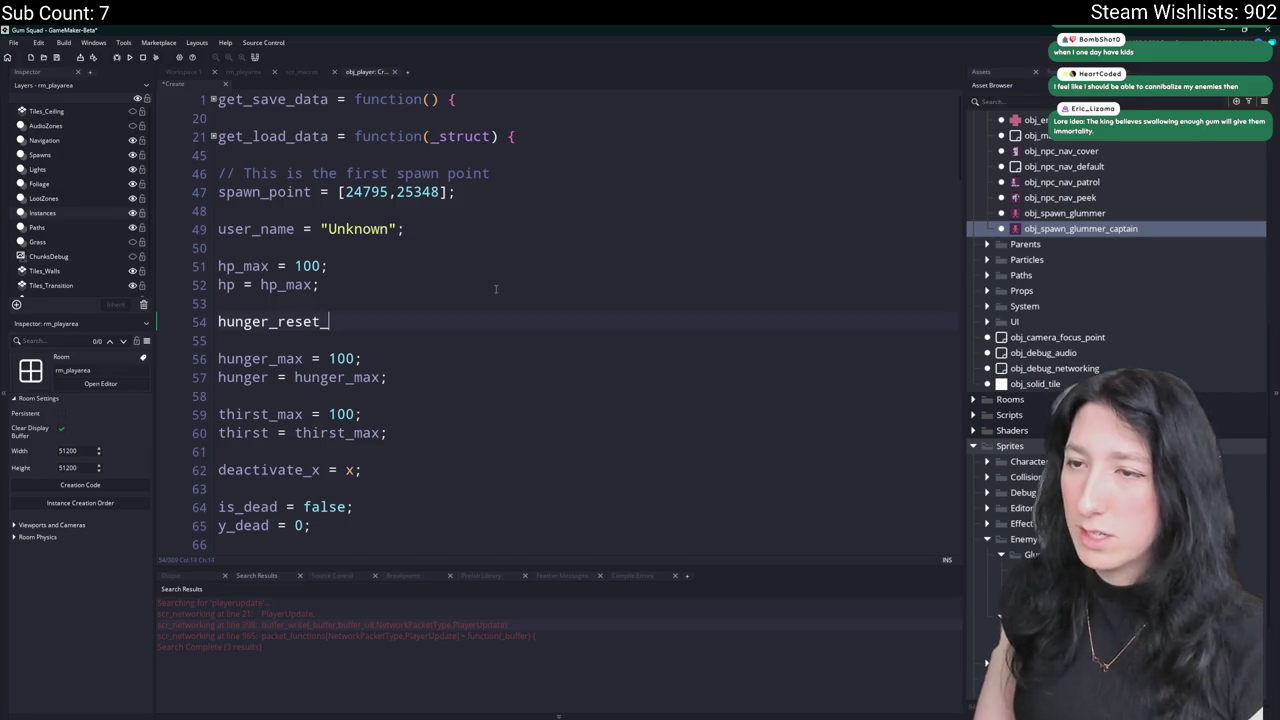
text(time = HungerLossTimeHealing;)
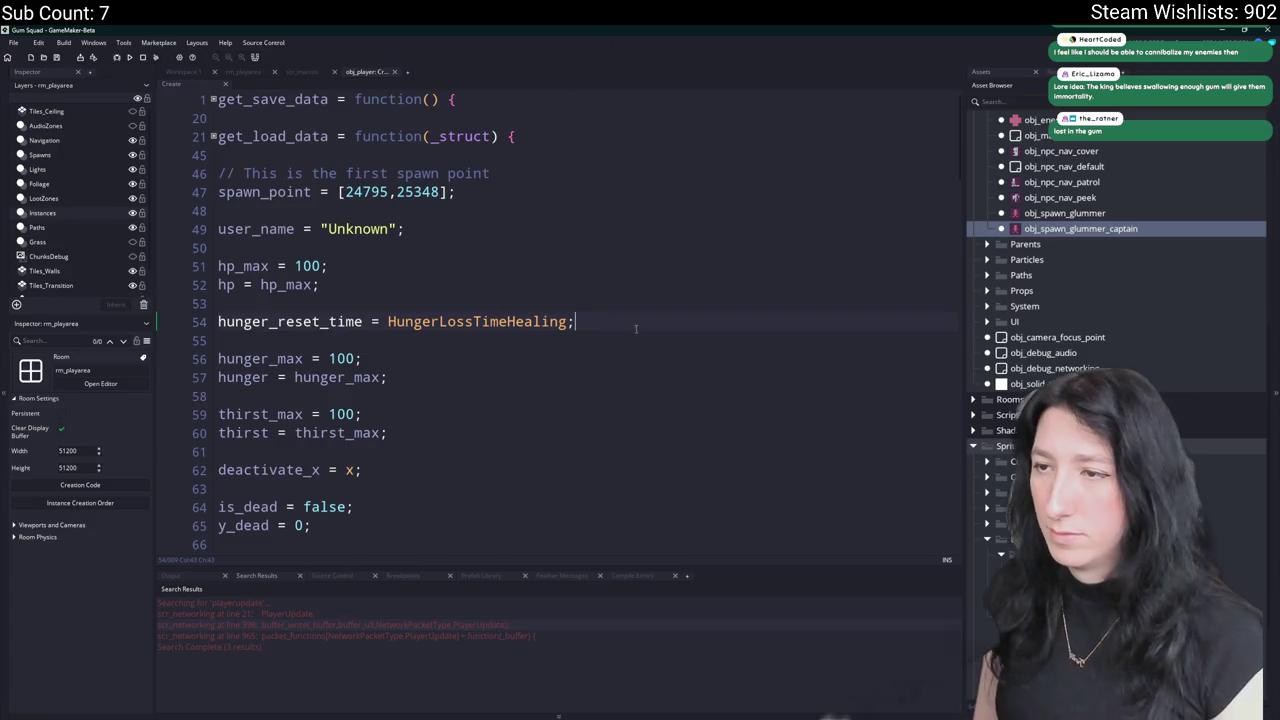
click(507, 321)
key(Delete)
key(Delete)
key(Delete)
key(End)
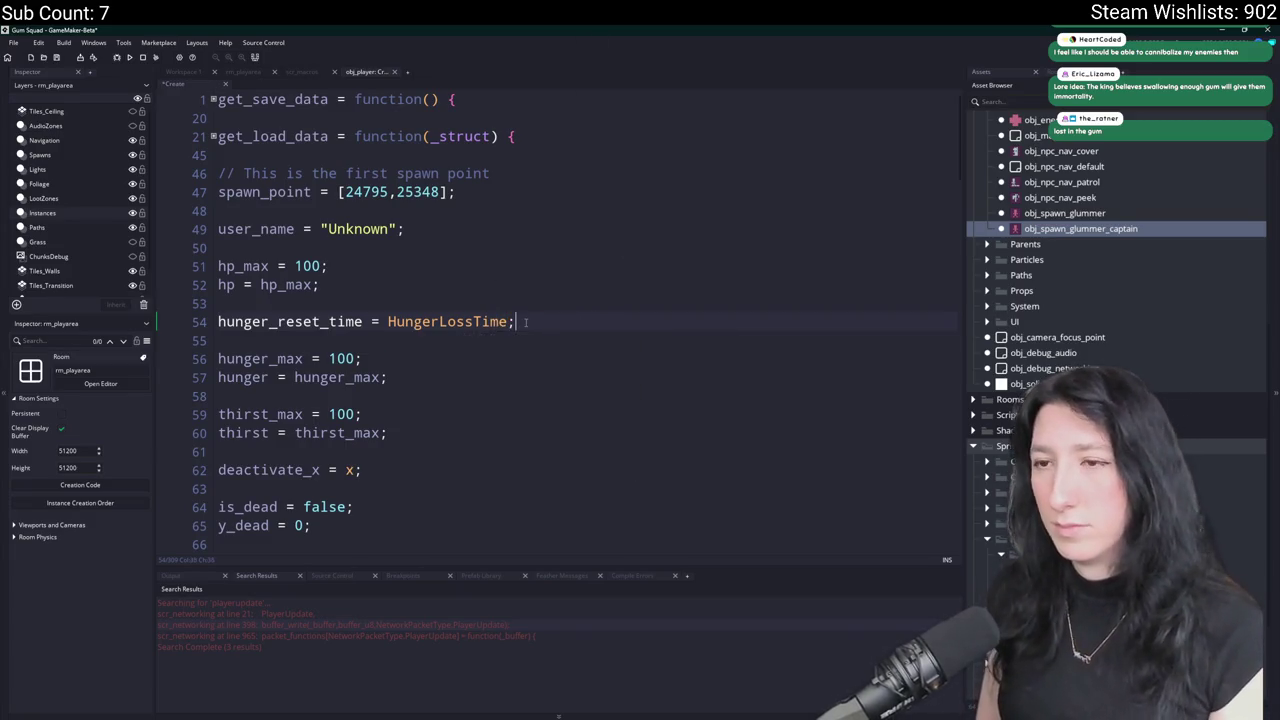
click(362, 321)
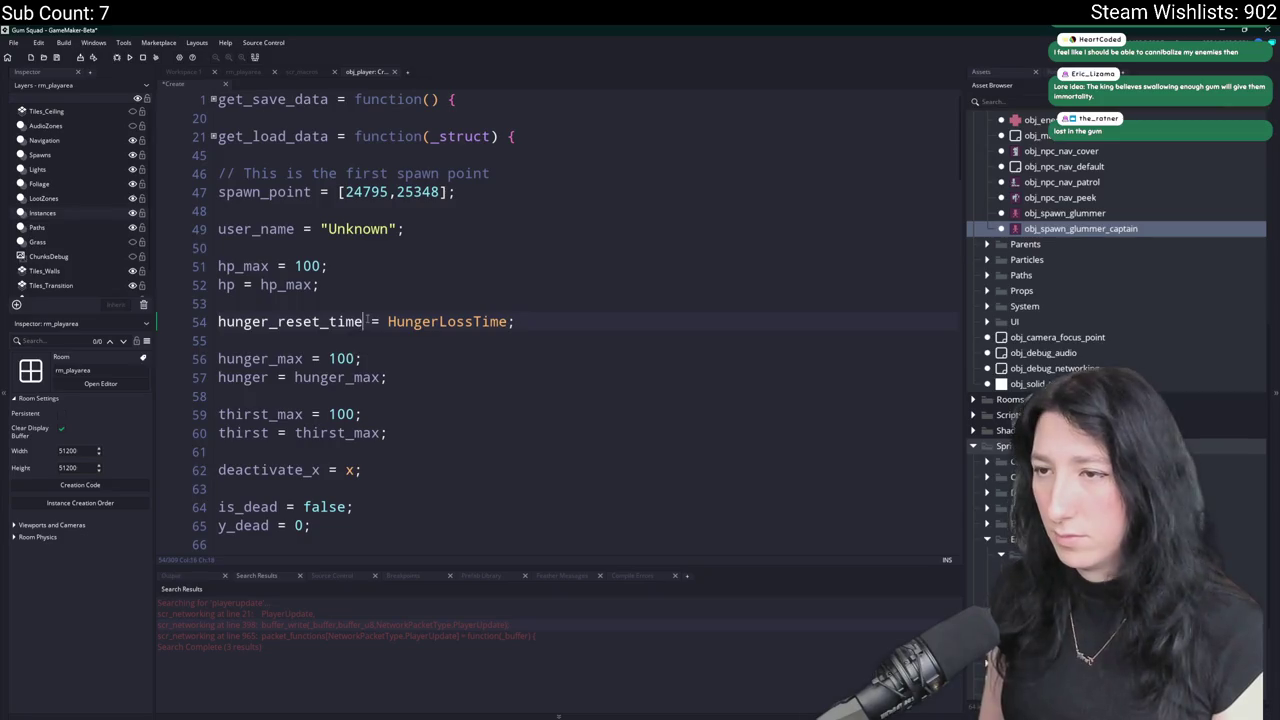
text(r)
double_click(446, 325)
text(0)
key(End)
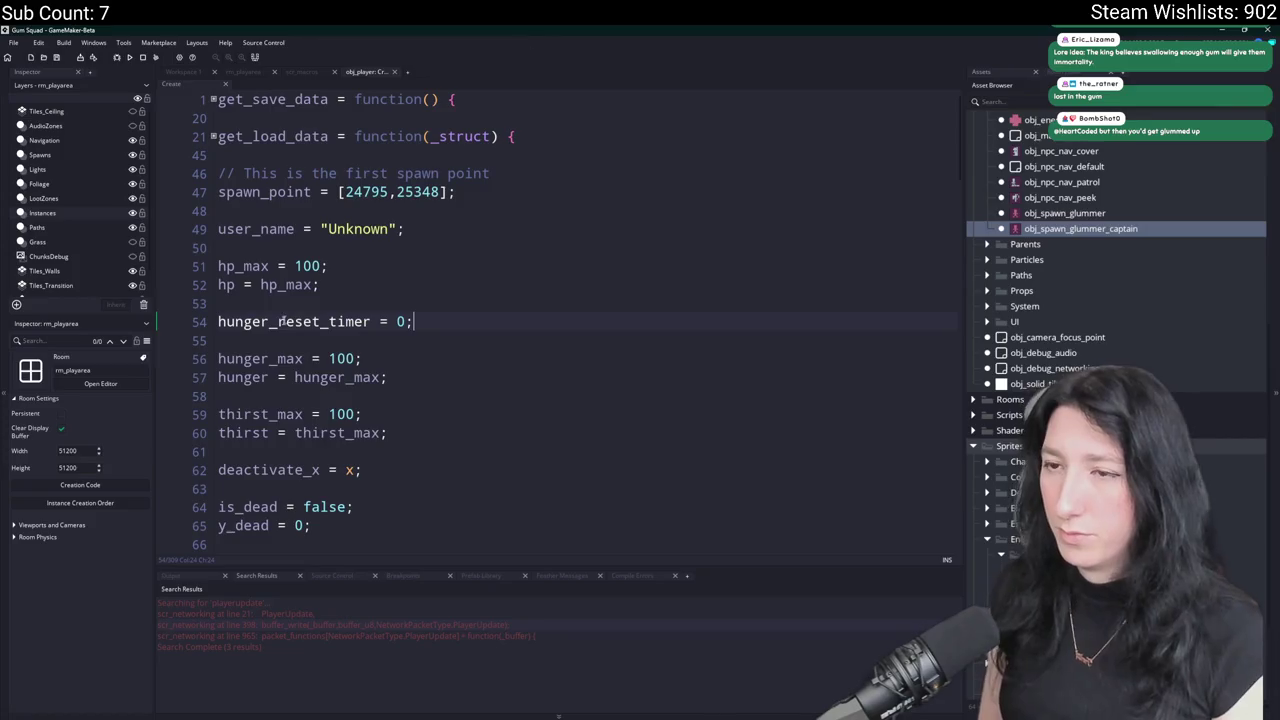
Rename it to hunger_tick_timer and add thirst_tick_timer and hp_regen_tick_timer lines, all 0.
key(ctrl+d)
text(thirst_reset_timer = 0;)
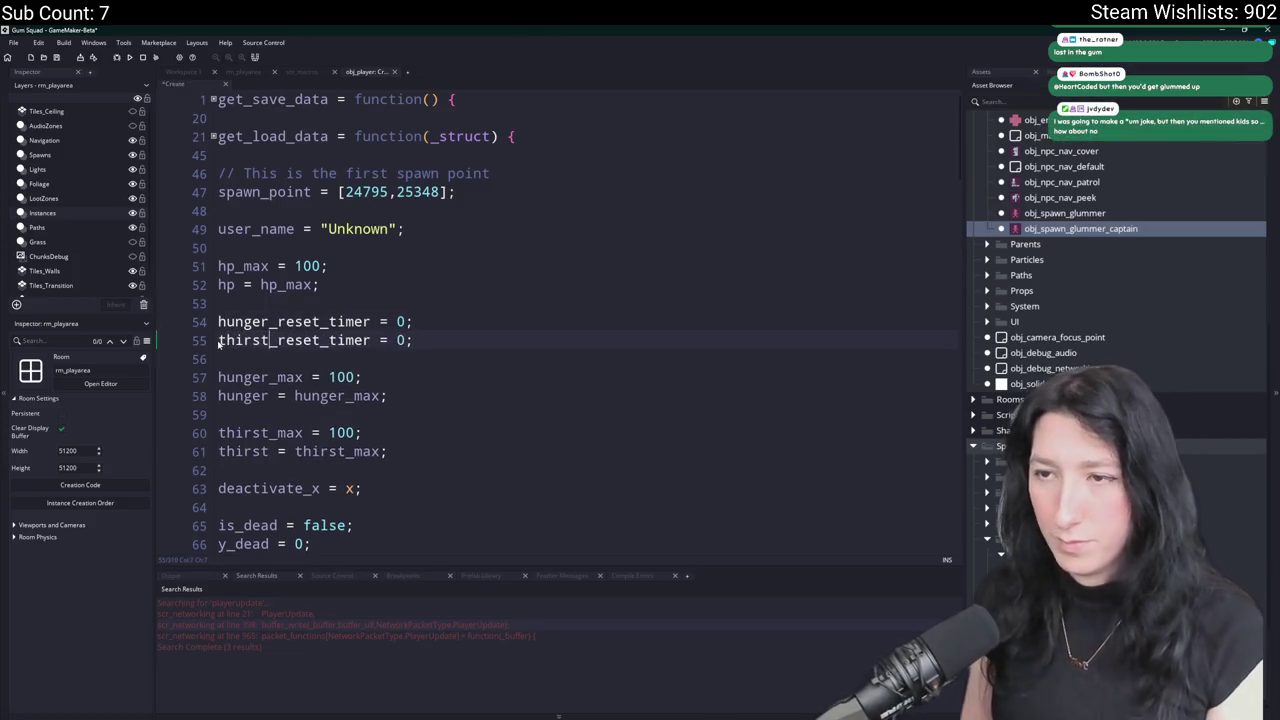
drag(320, 321, 279, 342)
text(tick)
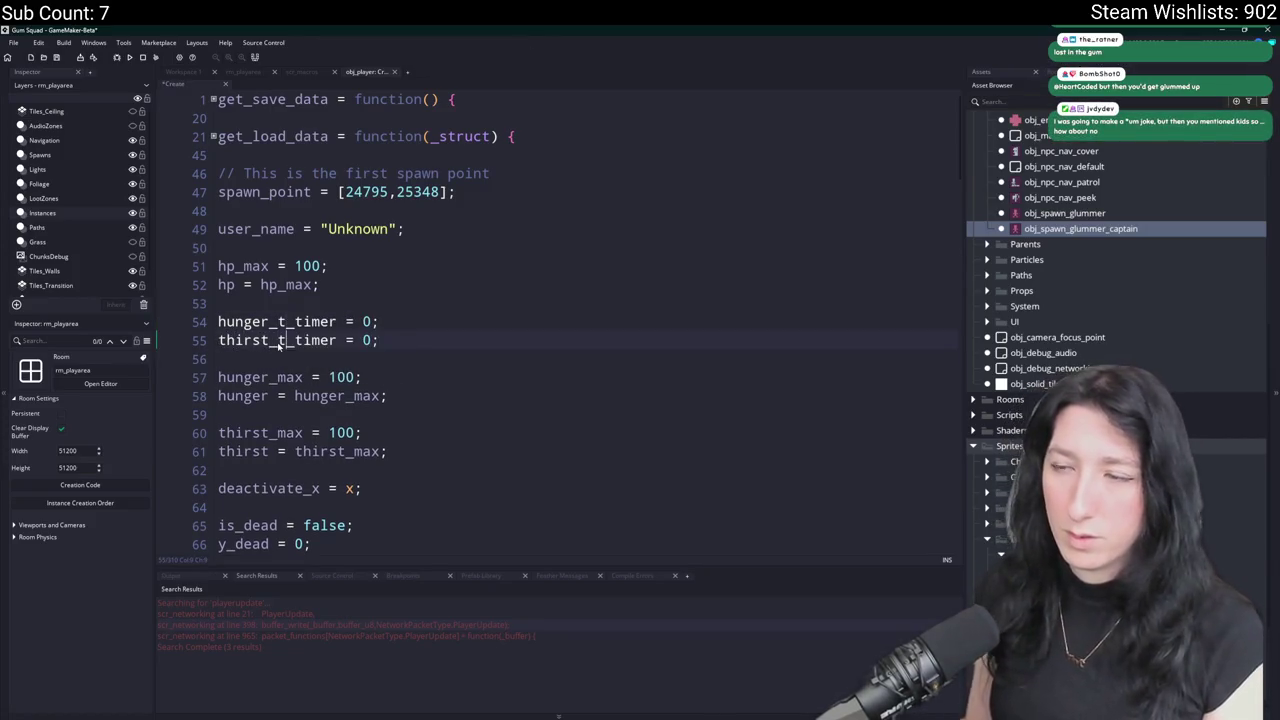
double_click(287, 322)
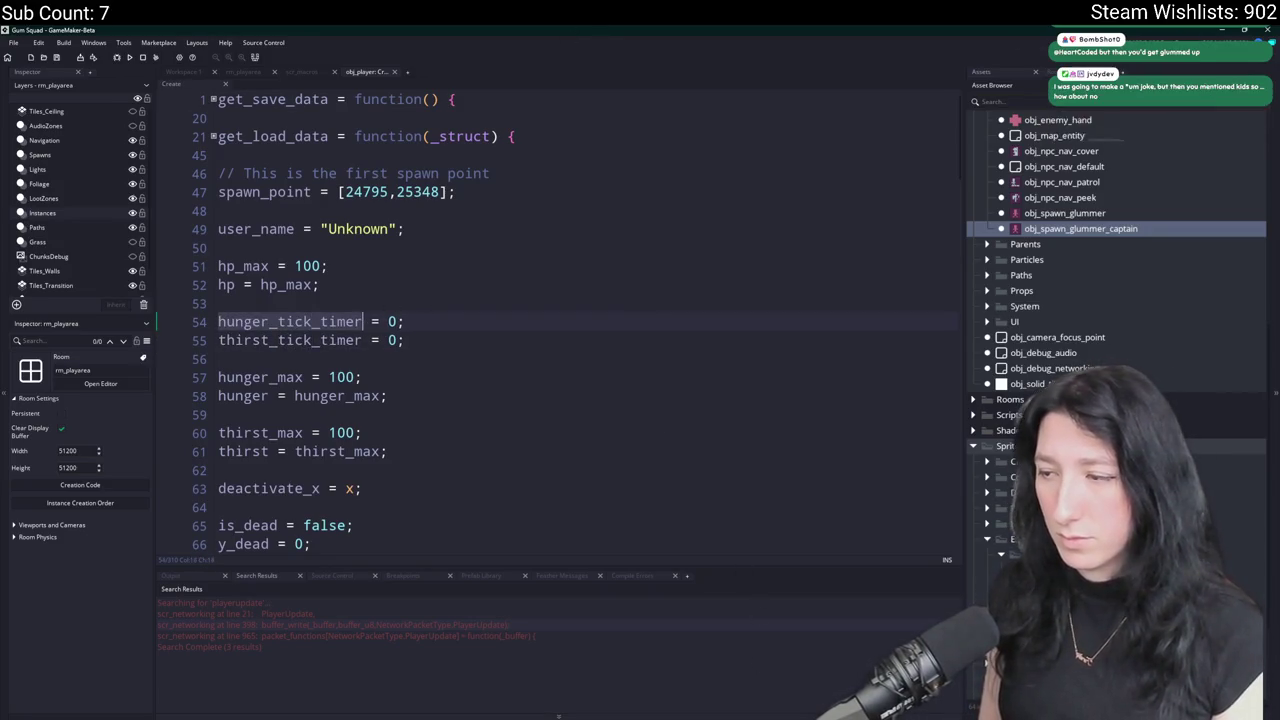
click(508, 327)
key(ctrl+d)
drag(269, 322, 192, 324)
text(hp_regen_tick_timer = 0;)
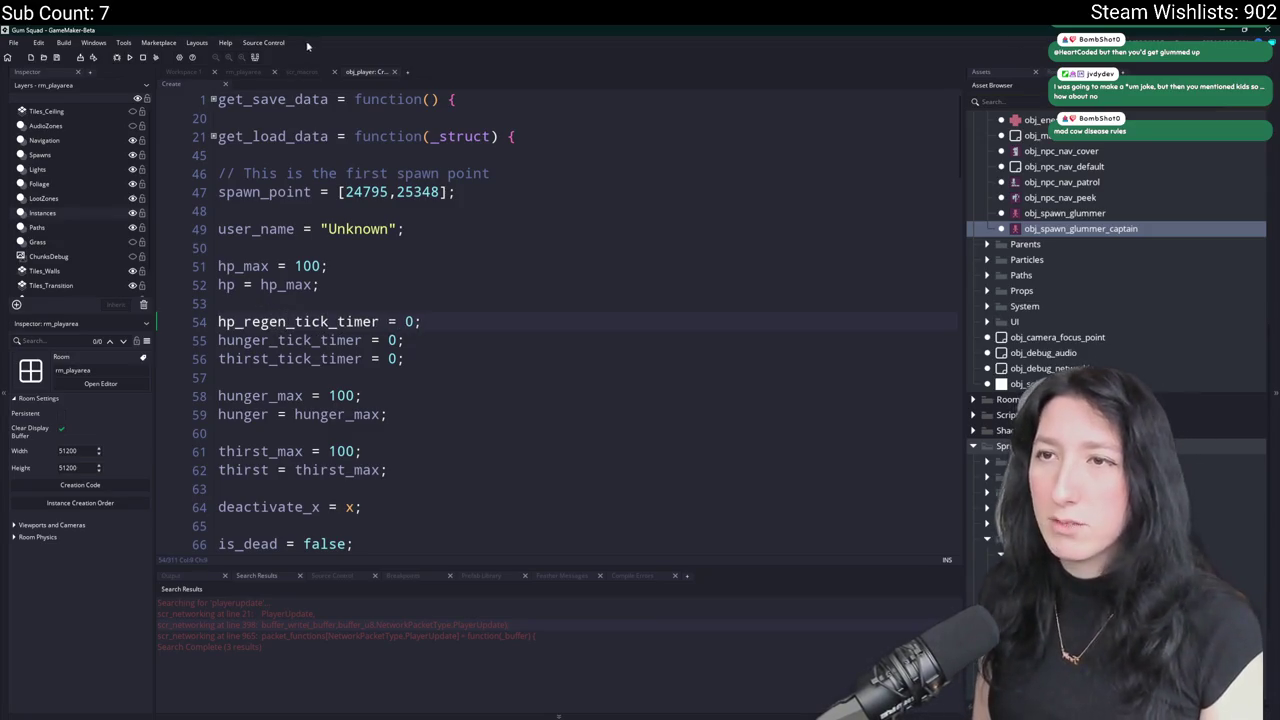
click(308, 73)
Insert a blank line after line 26 and duplicate the HungerLossTimeHealing macro.
click(572, 252)
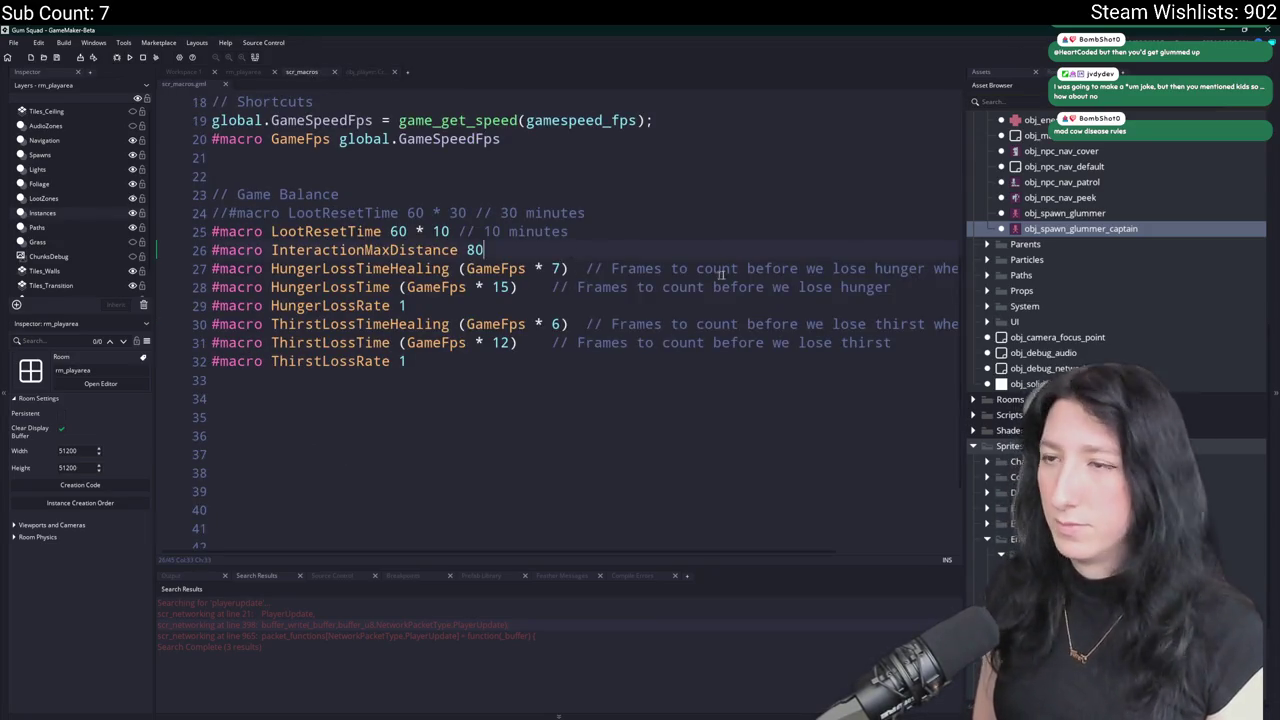
key(Return)
key(Down)
key(End)
key(ctrl+d)
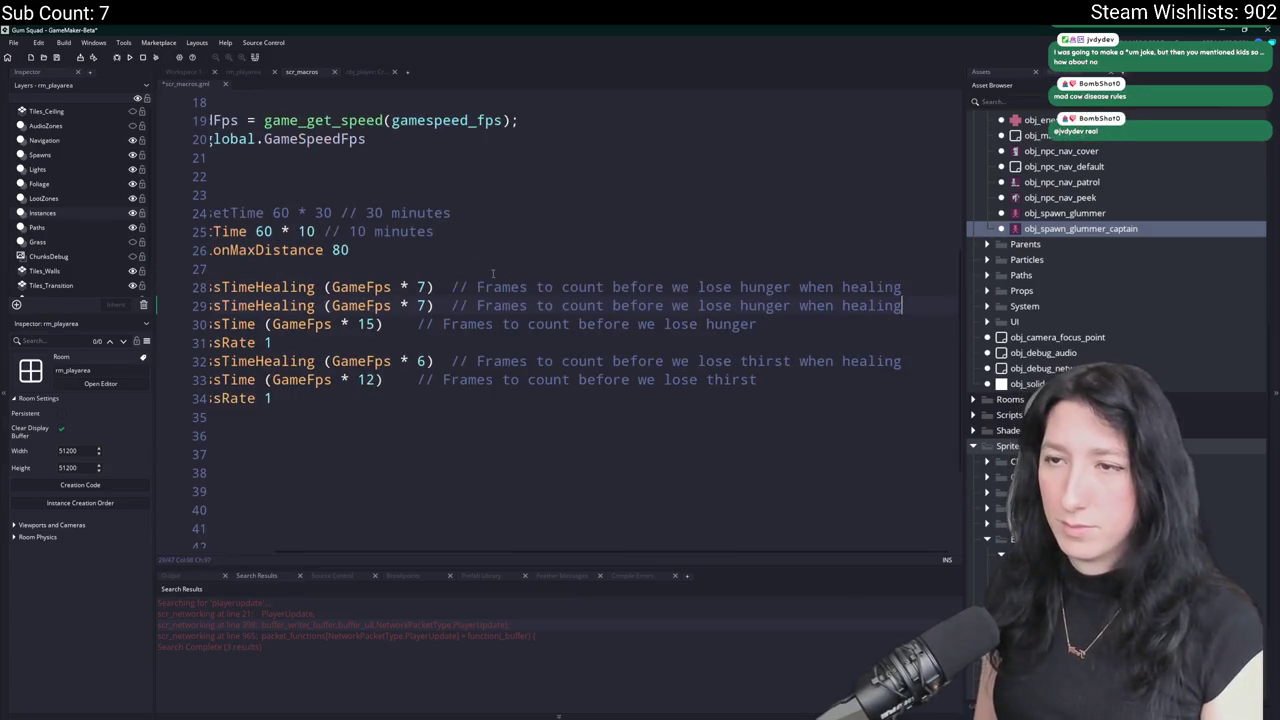
key(Home)
Rename the copy to HpRegenTime and change its multiplier to 5, giving (GameFps * 5).
double_click(343, 286)
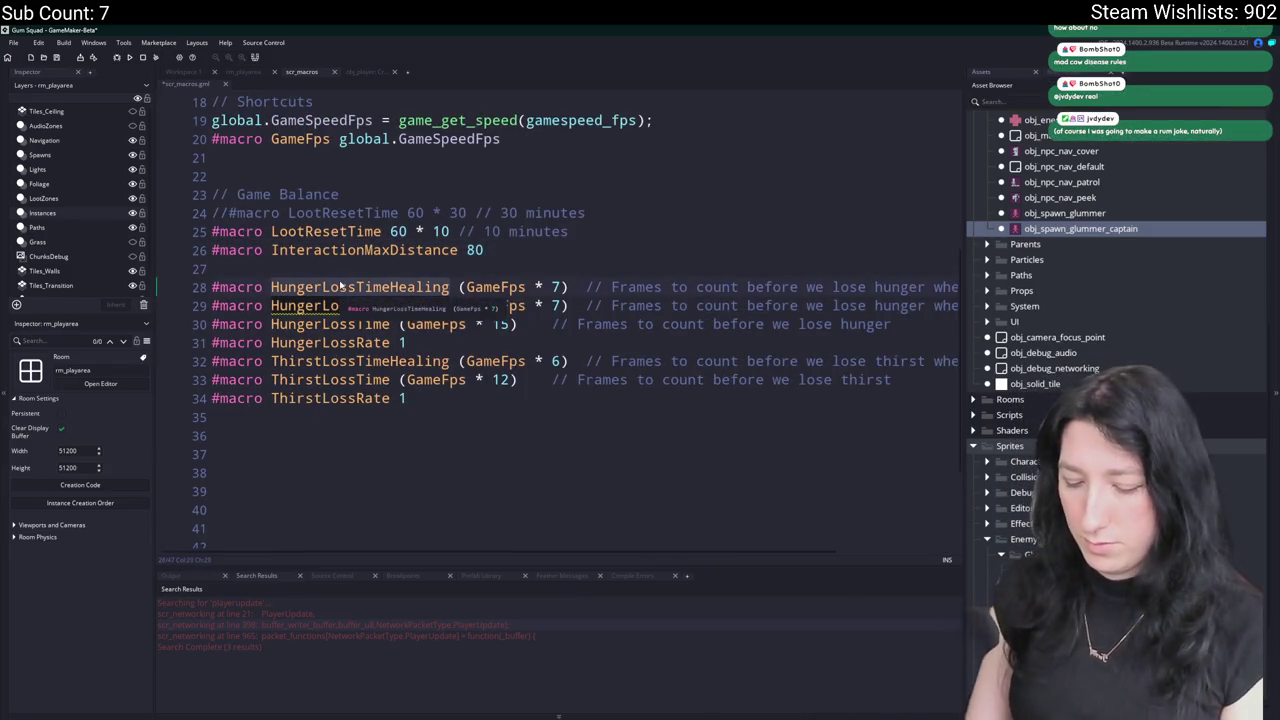
text(HP)
key(BackSpace)
text(p)
key(Escape)
text(RegenTime)
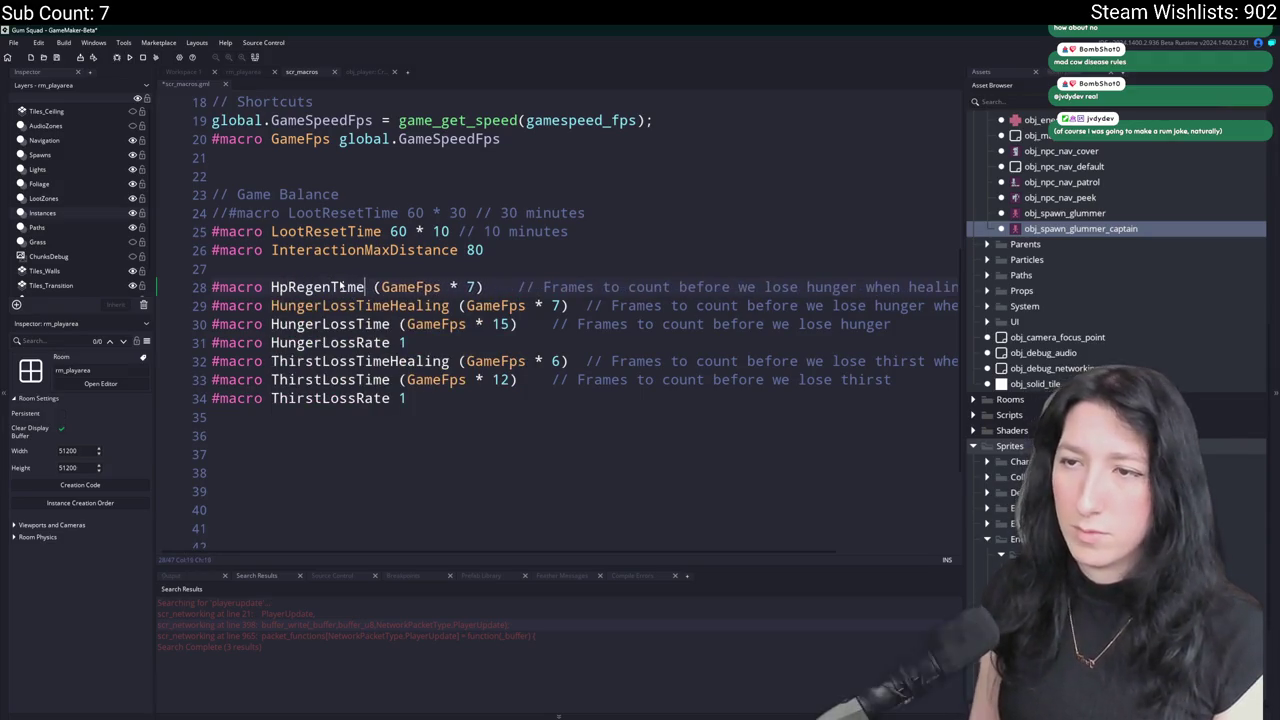
click(474, 287)
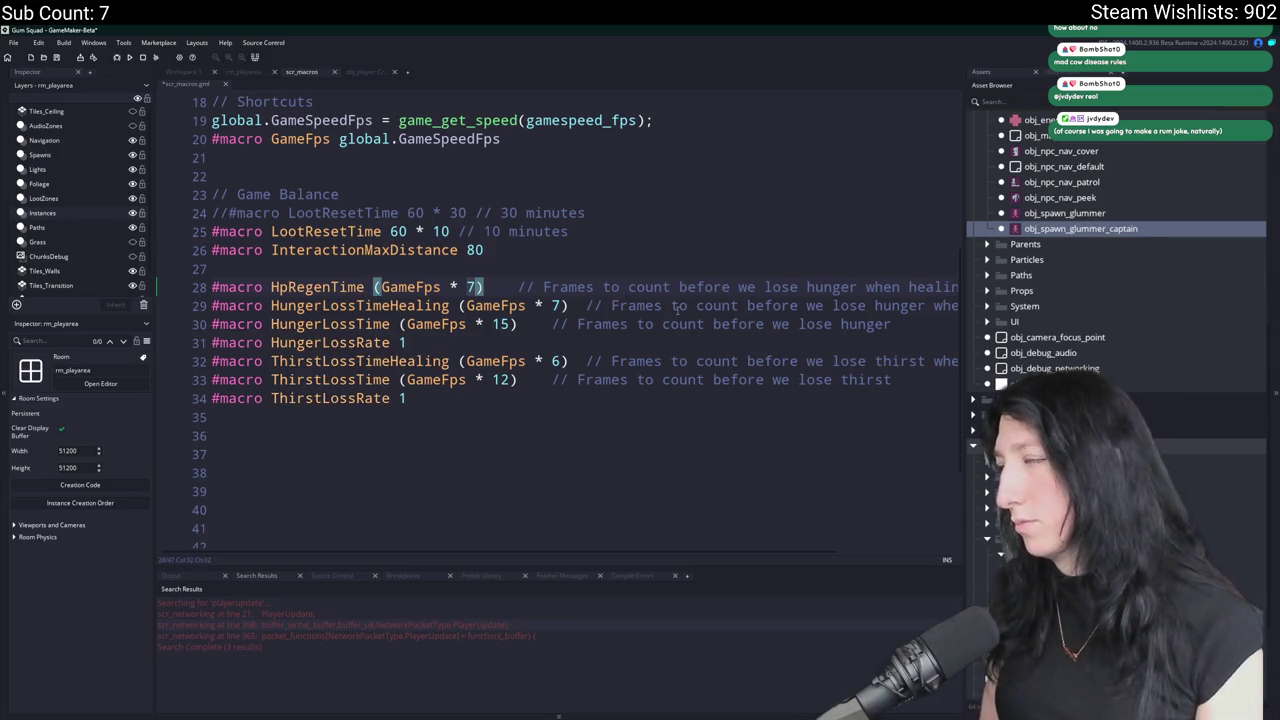
key(BackSpace)
text(5)
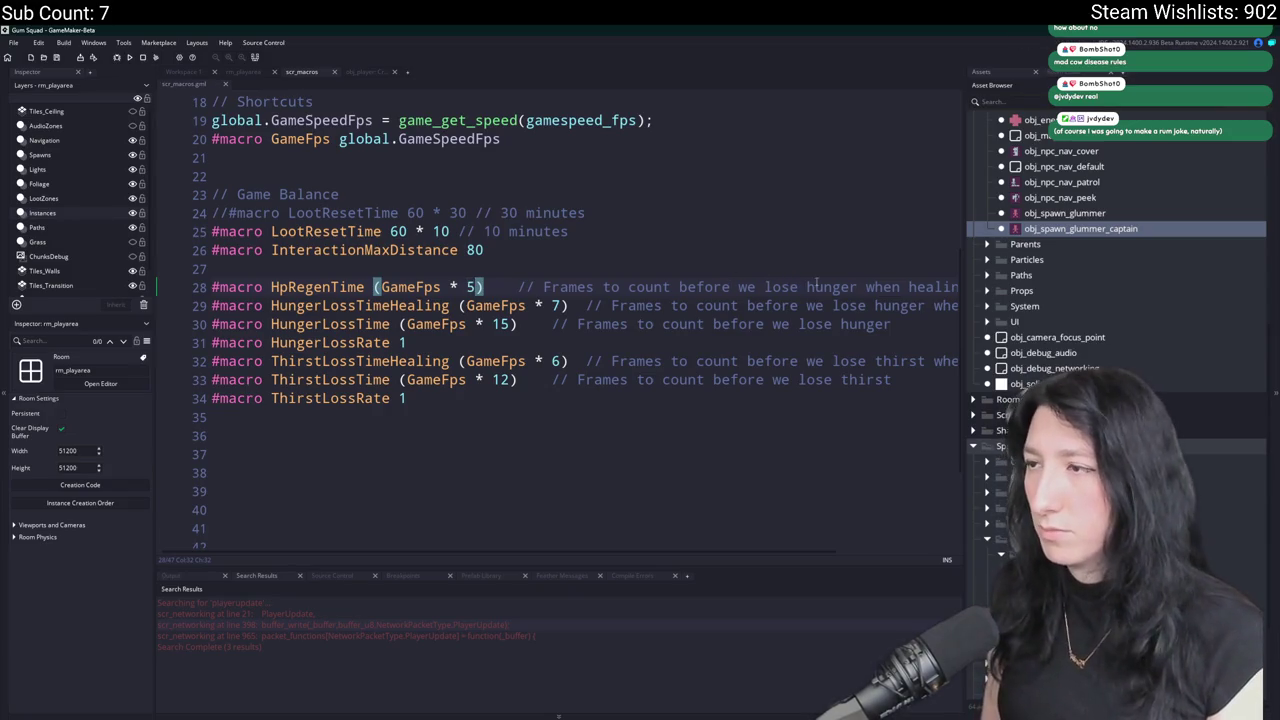
key(End)
key(Up)
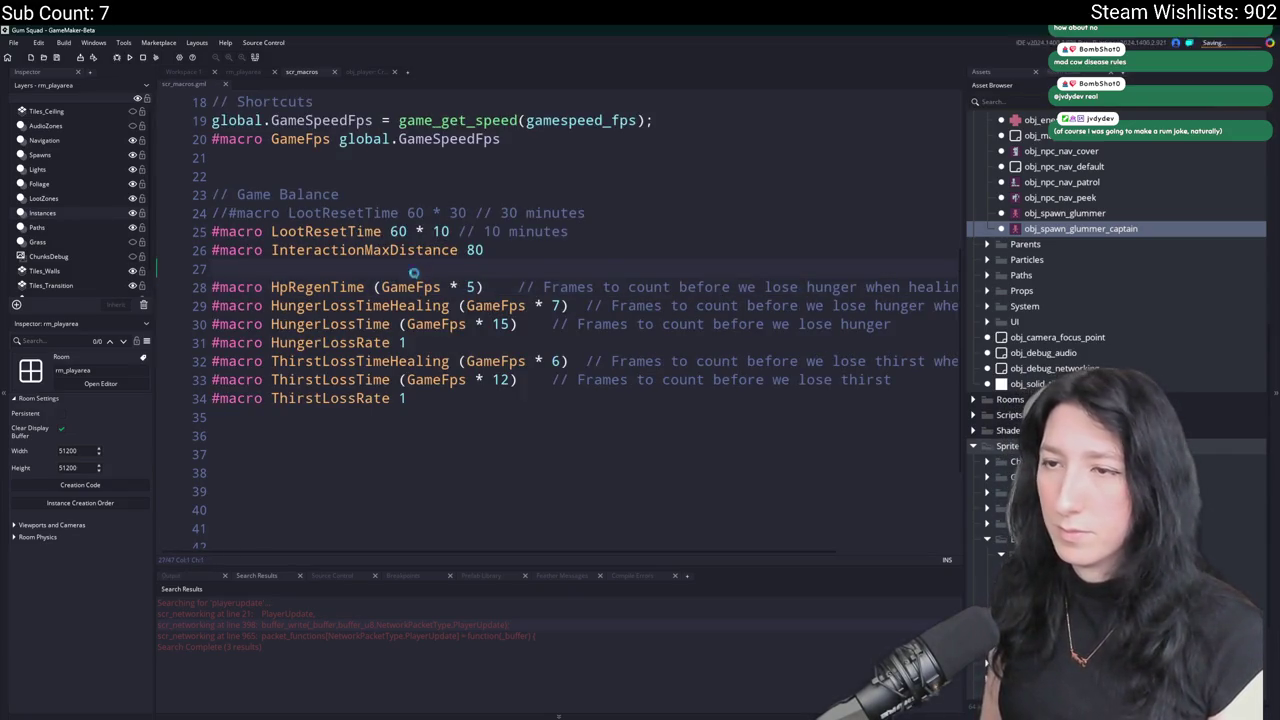
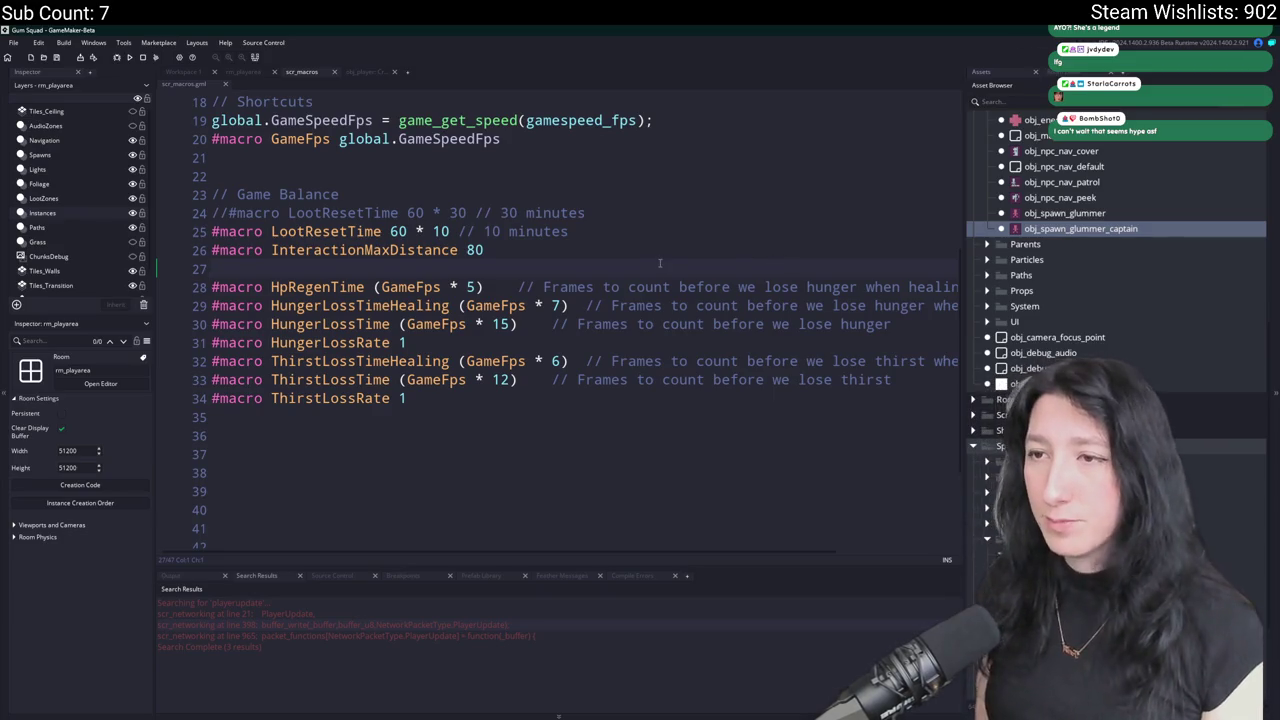
Open obj_player's Create event and add a blank line after generate_starter_inventory, above the is_owner block.
double_click(318, 287)
click(368, 74)
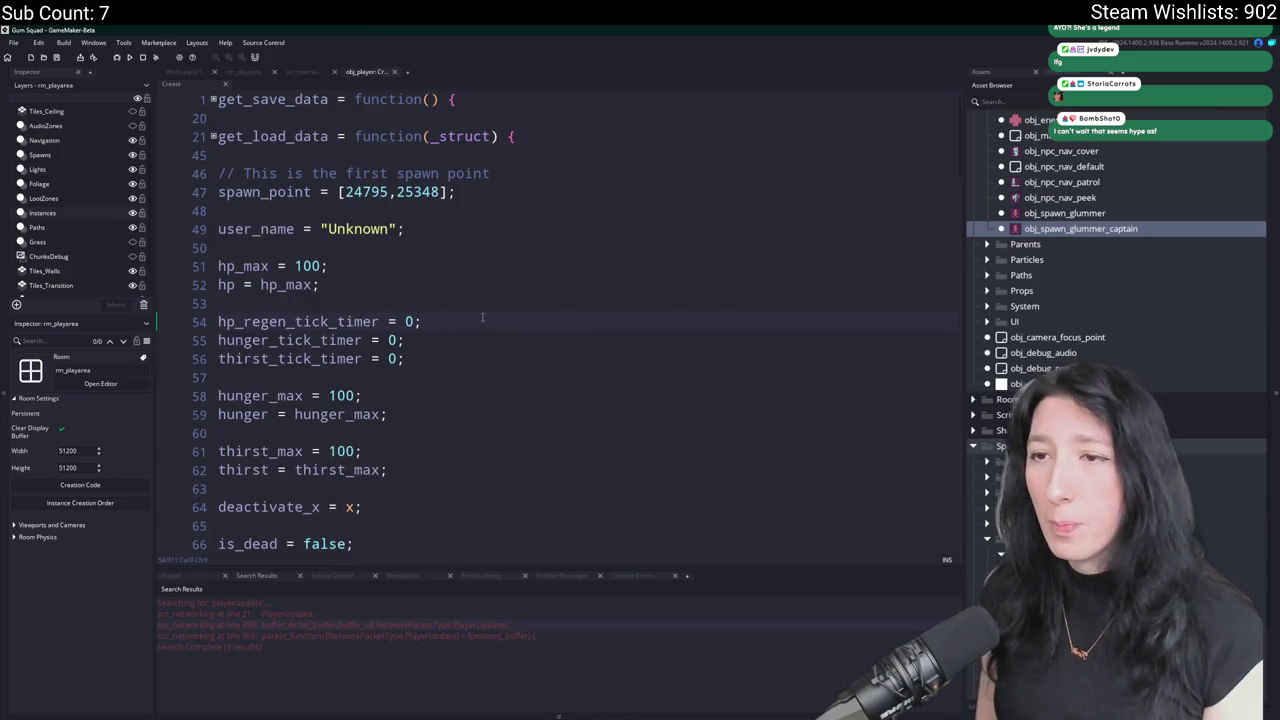
click(501, 289)
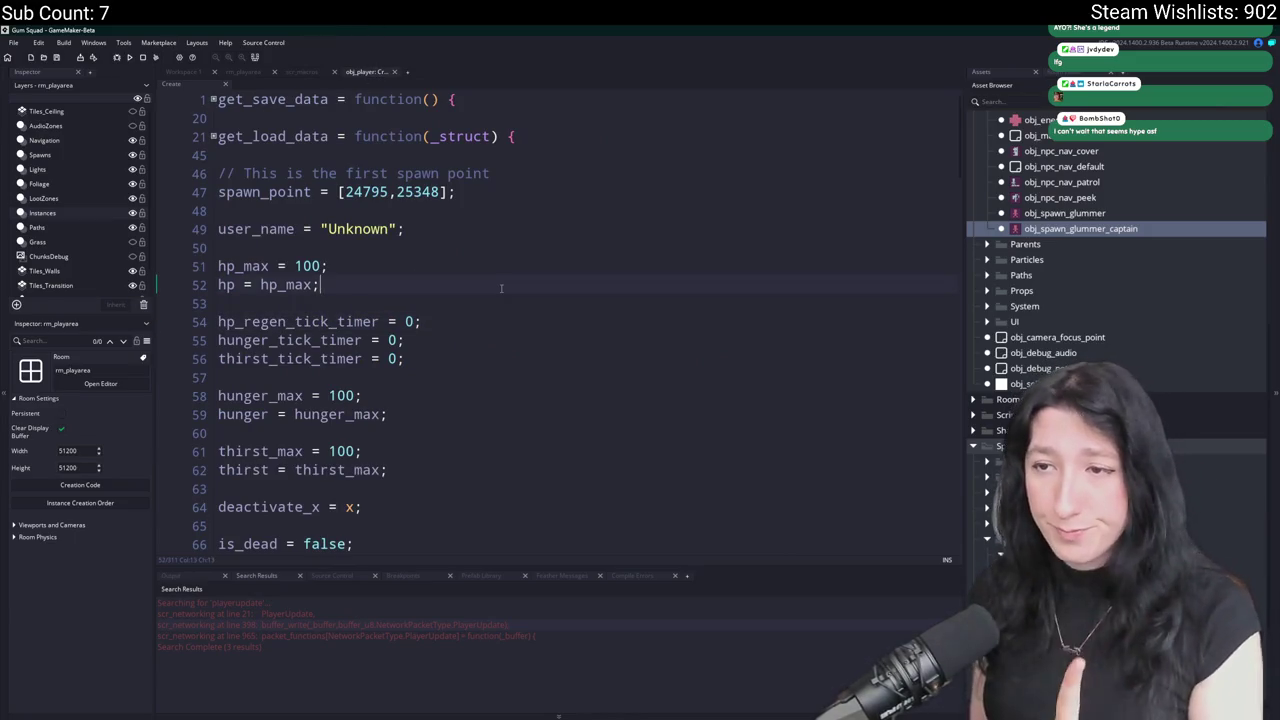
click(193, 73)
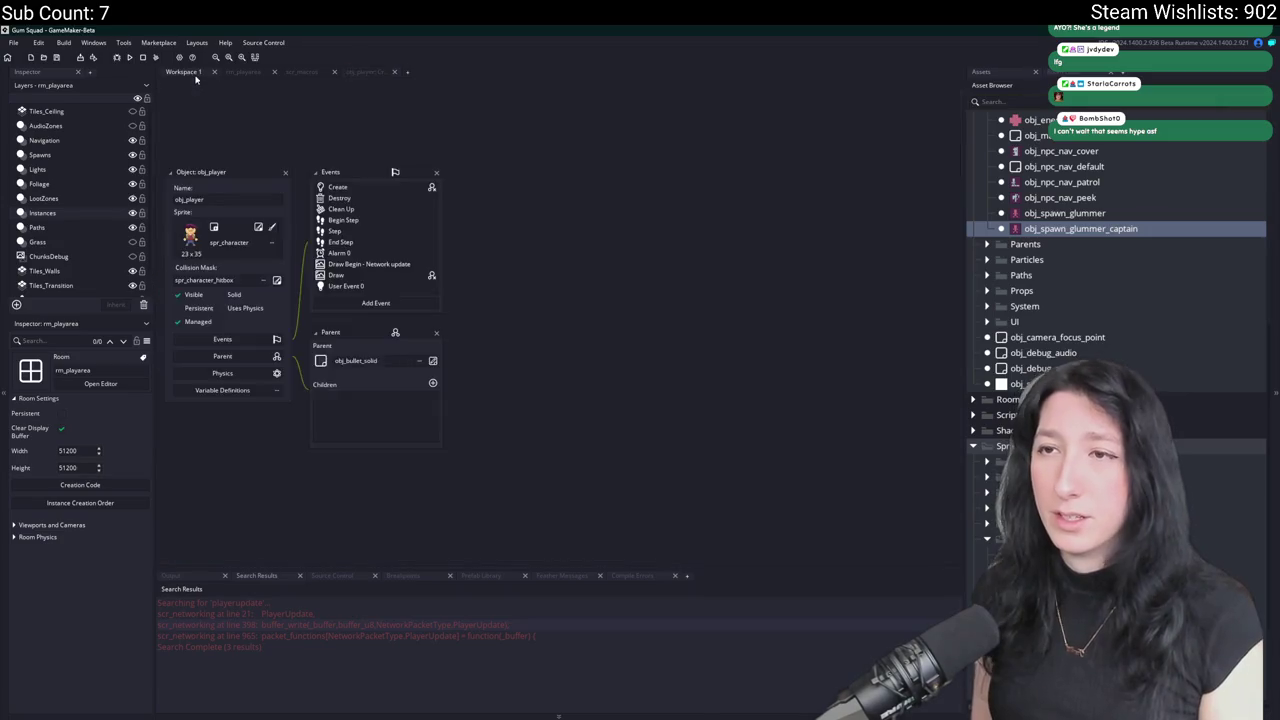
double_click(377, 194)
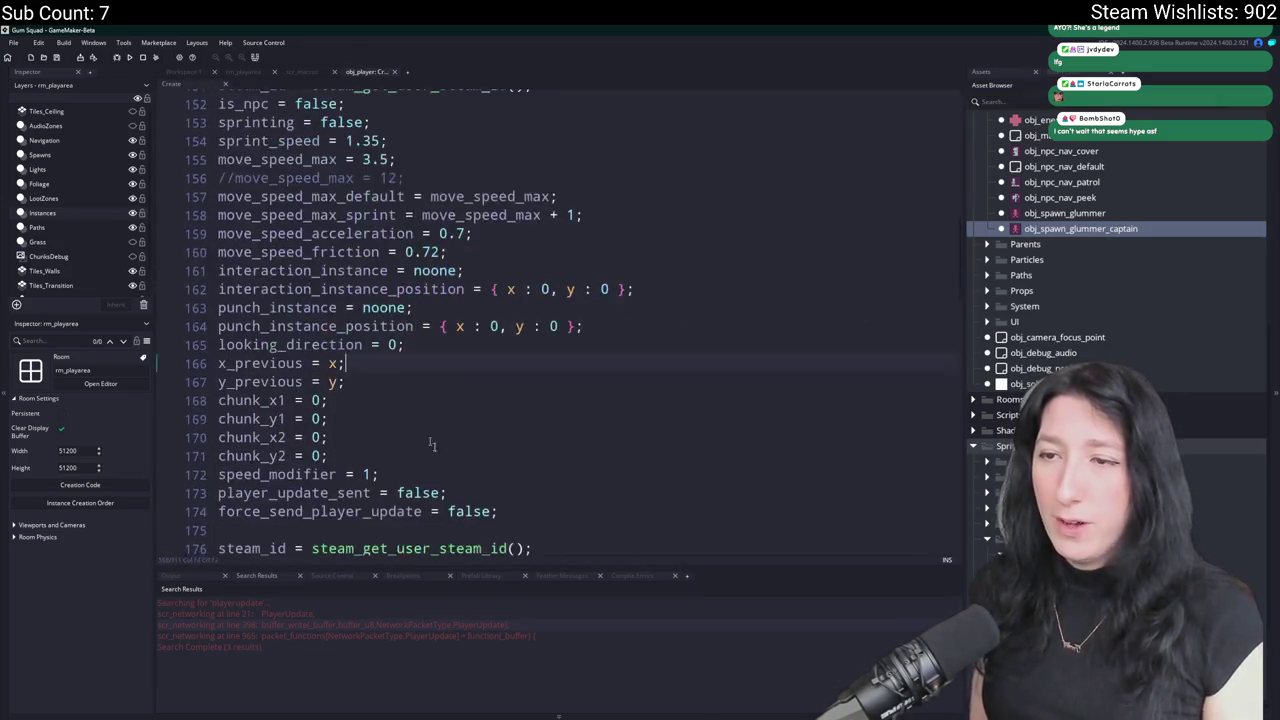
click(451, 466)
key(Return)
key(Return)
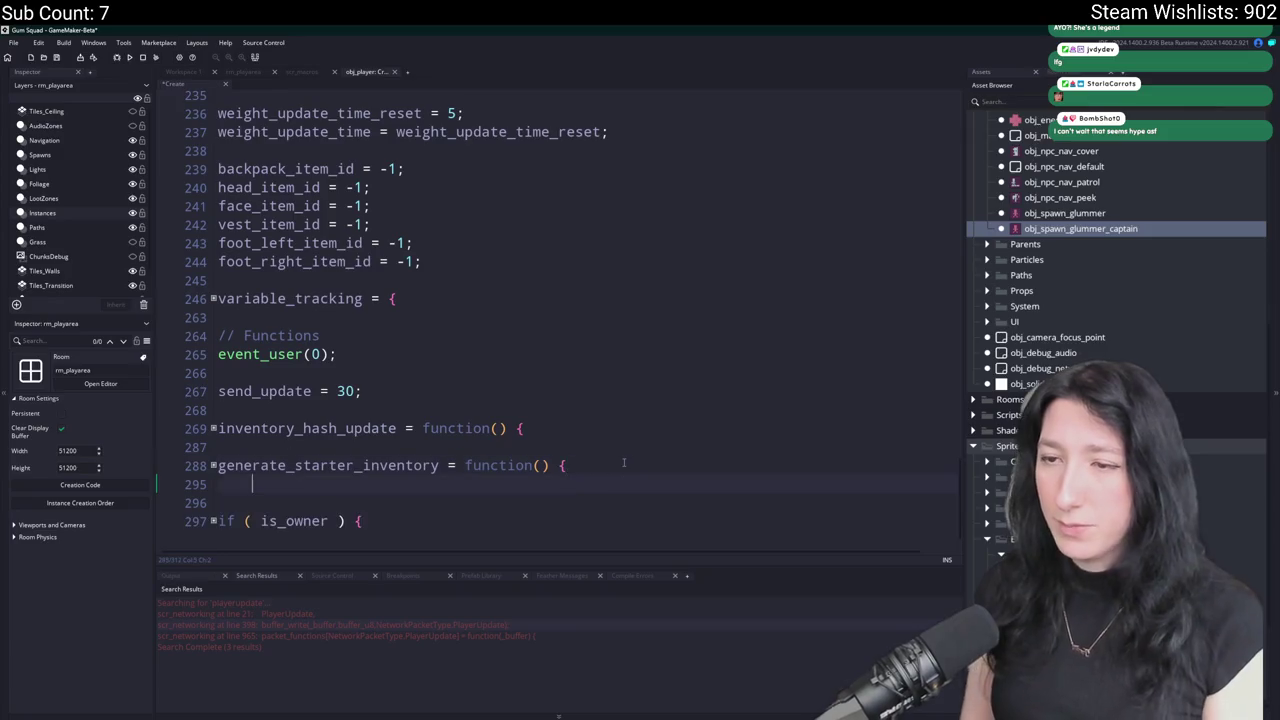
text(i)
Type an empty function definition, name = function() { }, on the new line.
key(BackSpace)
text(i)
key(BackSpace)
text(si)
key(BackSpace)
key(BackSpace)
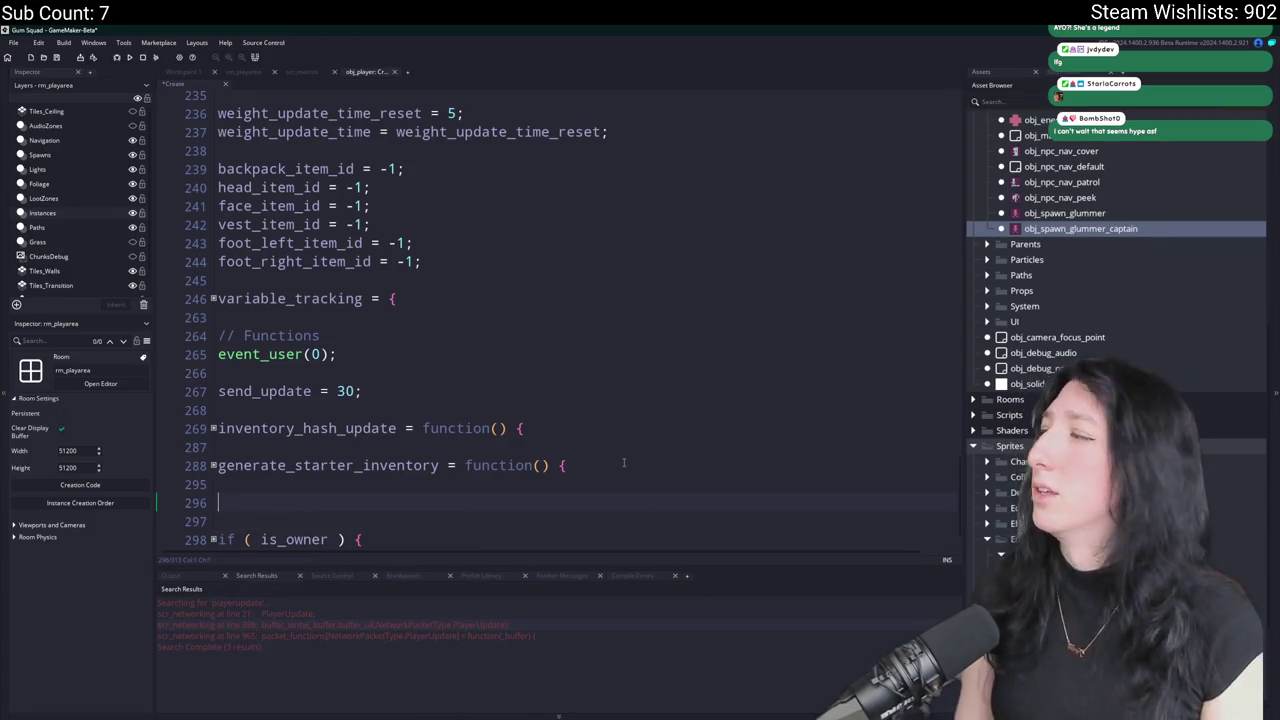
text(u)
key(BackSpace)
text(healt)
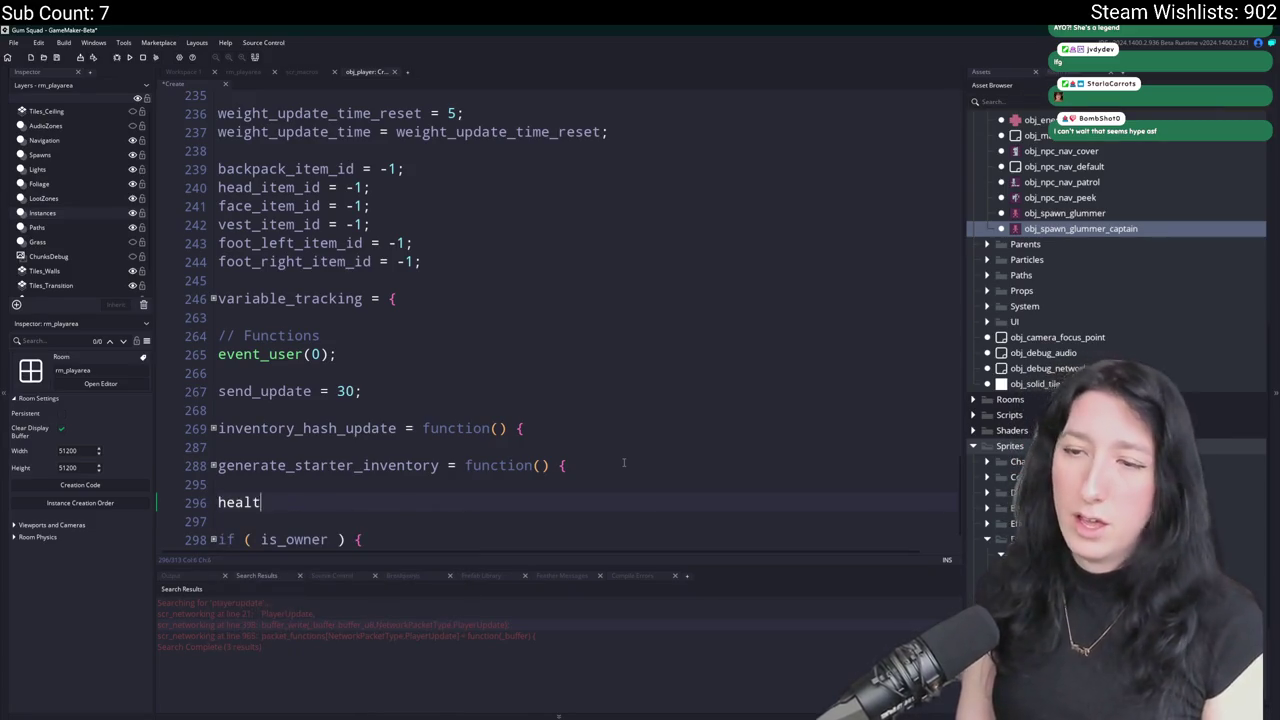
text(h_tick)
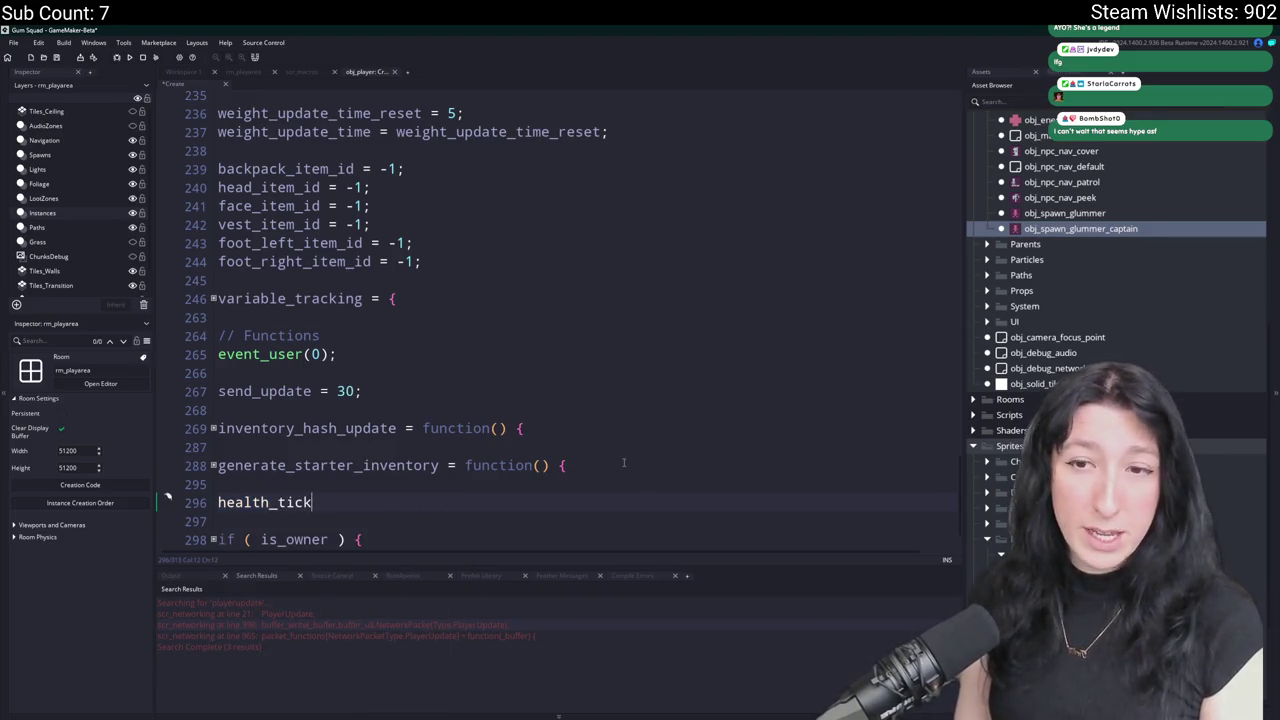
text(_updateio)
key(BackSpace)
key(BackSpace)
key(BackSpace)
key(BackSpace)
key(BackSpace)
key(BackSpace)
key(BackSpace)
key(BackSpace)
text(step)
key(BackSpace)
key(BackSpace)
key(BackSpace)
key(BackSpace)
text(ti)
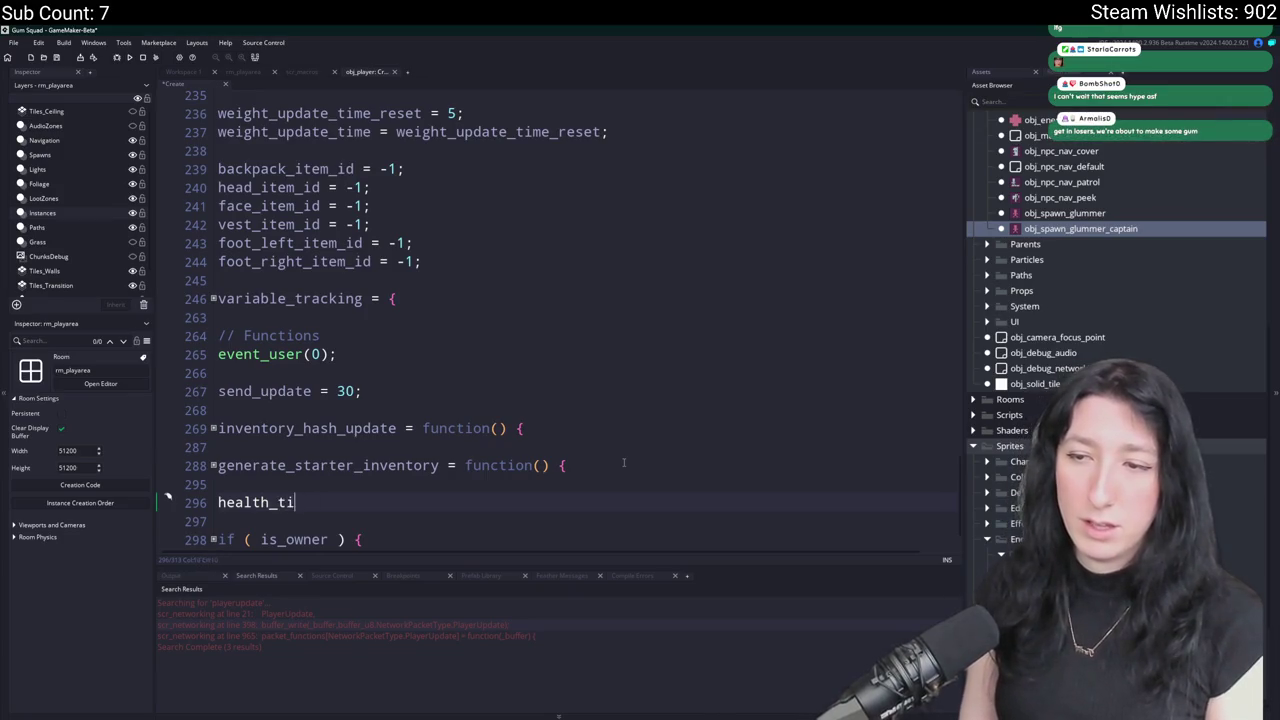
text(ck =)
key(BackSpace)
key(BackSpace)
key(BackSpace)
text(updat)
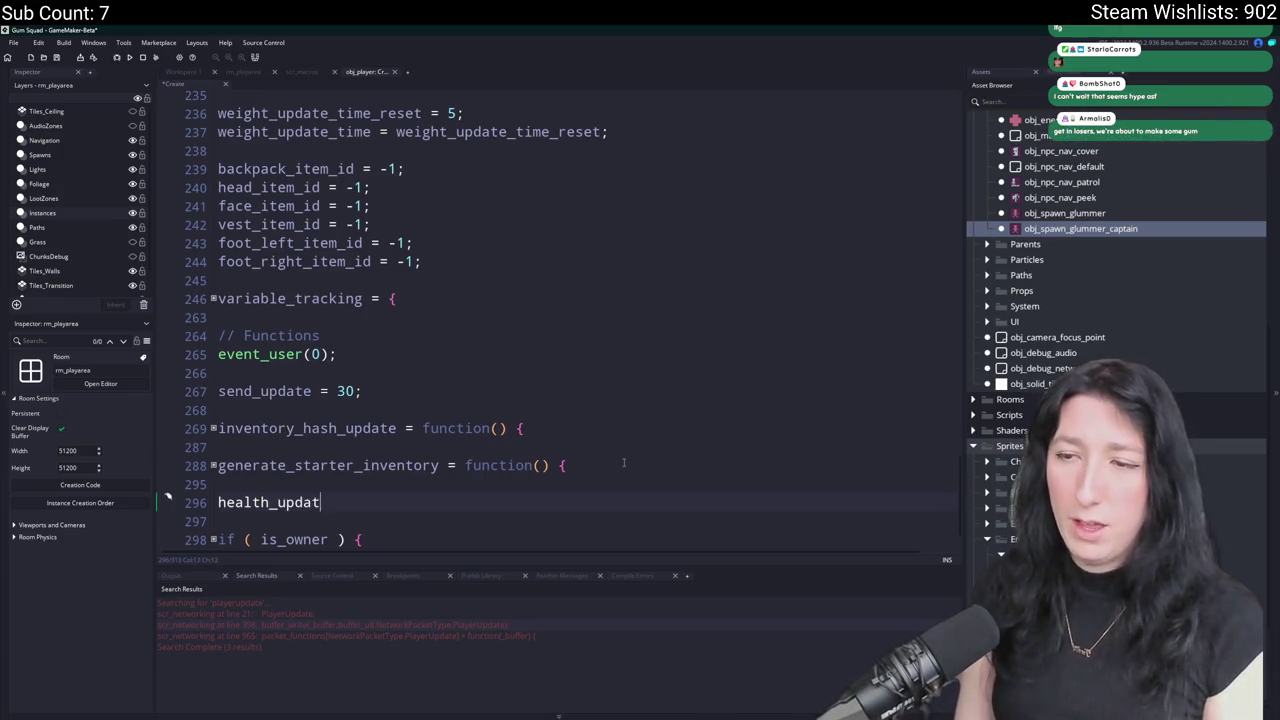
text(e = function)
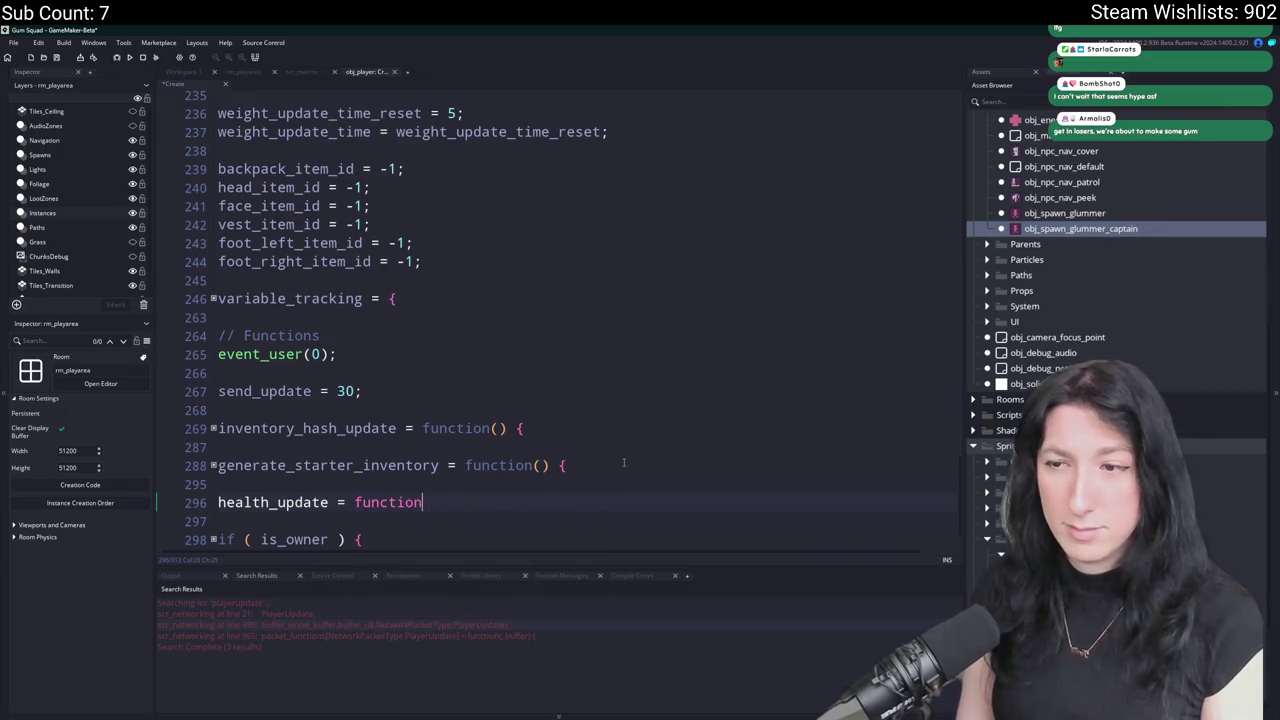
text(() {)
key(Return)
text(})
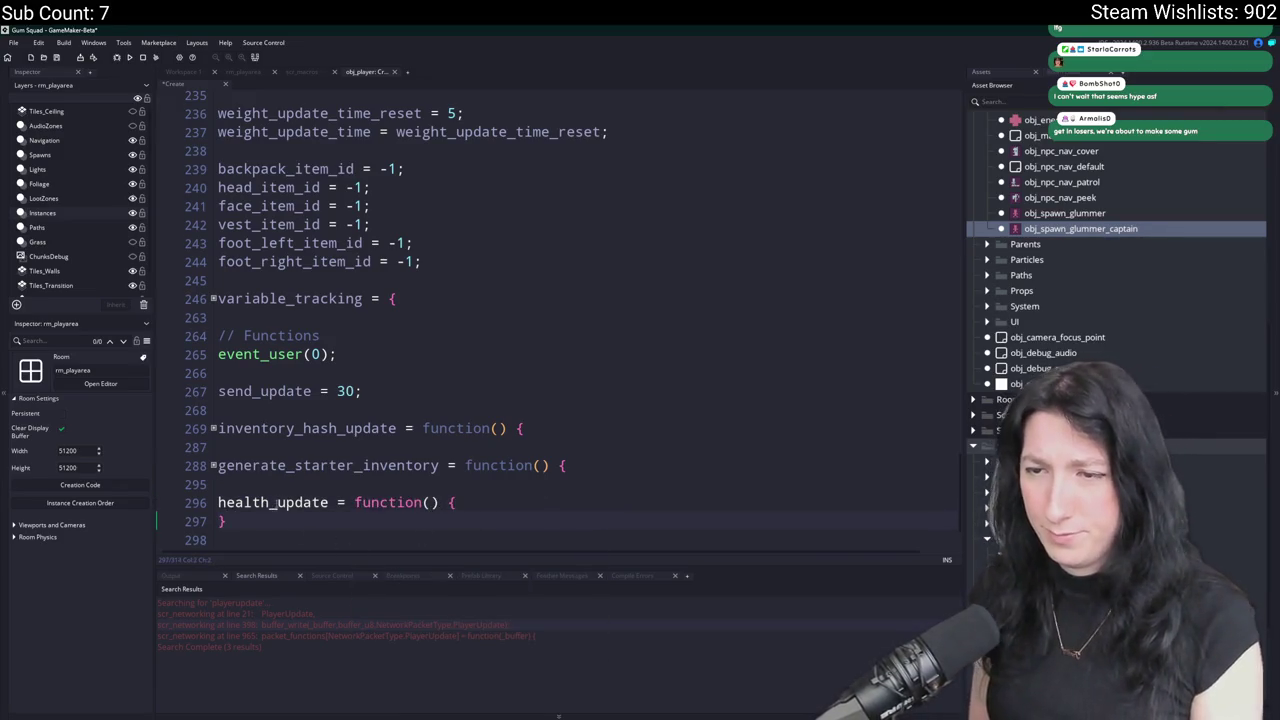
Rename the new function to health_stats_update.
click(330, 502)
click(167, 500)
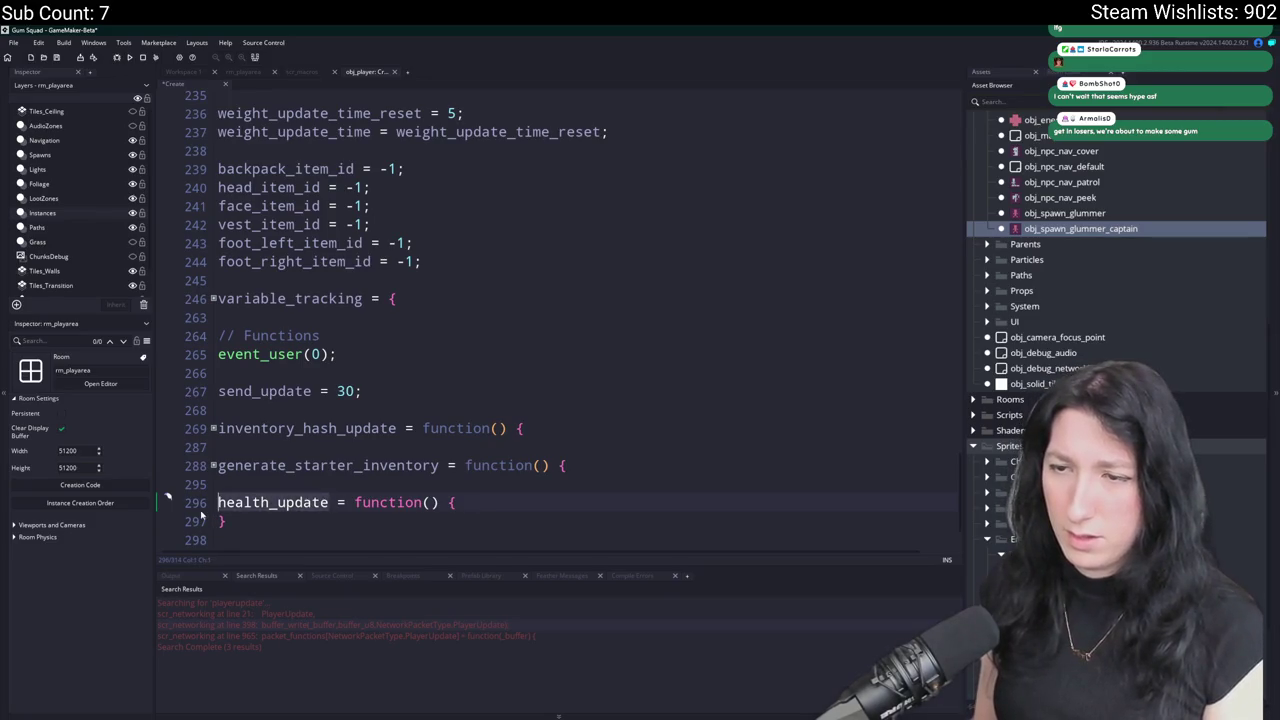
text(stats_tick)
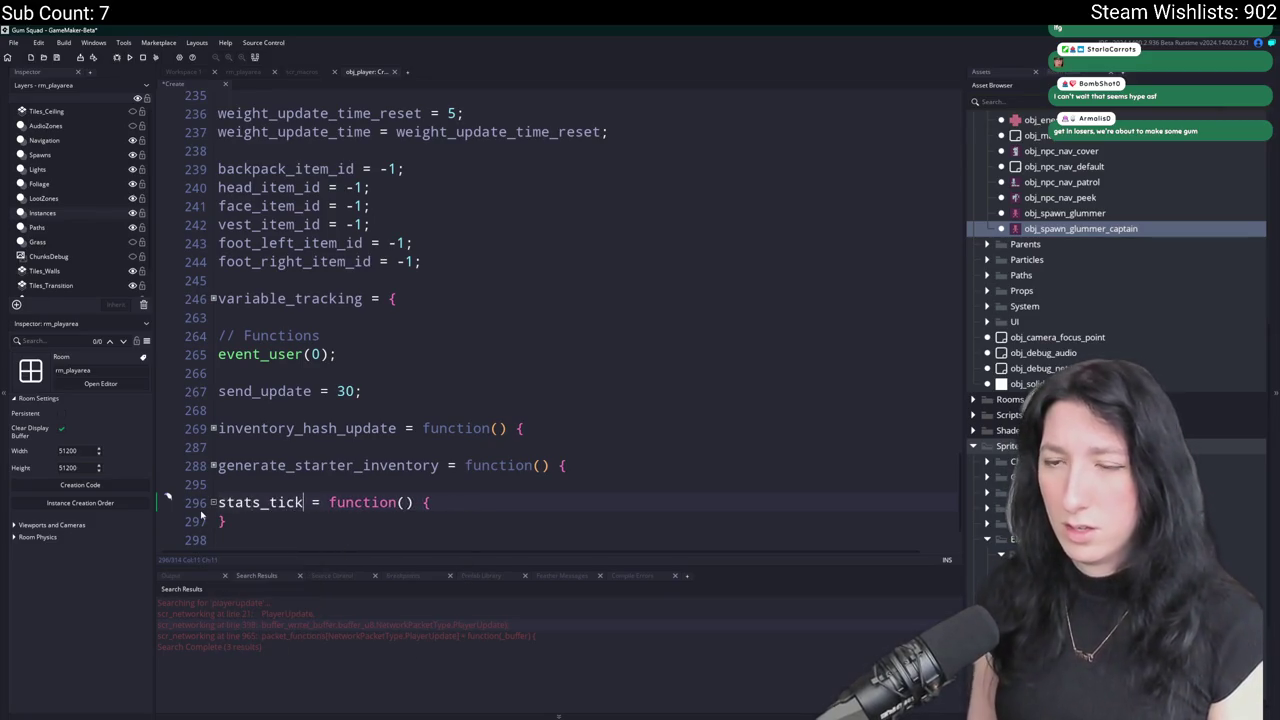
key(Home)
text(health_)
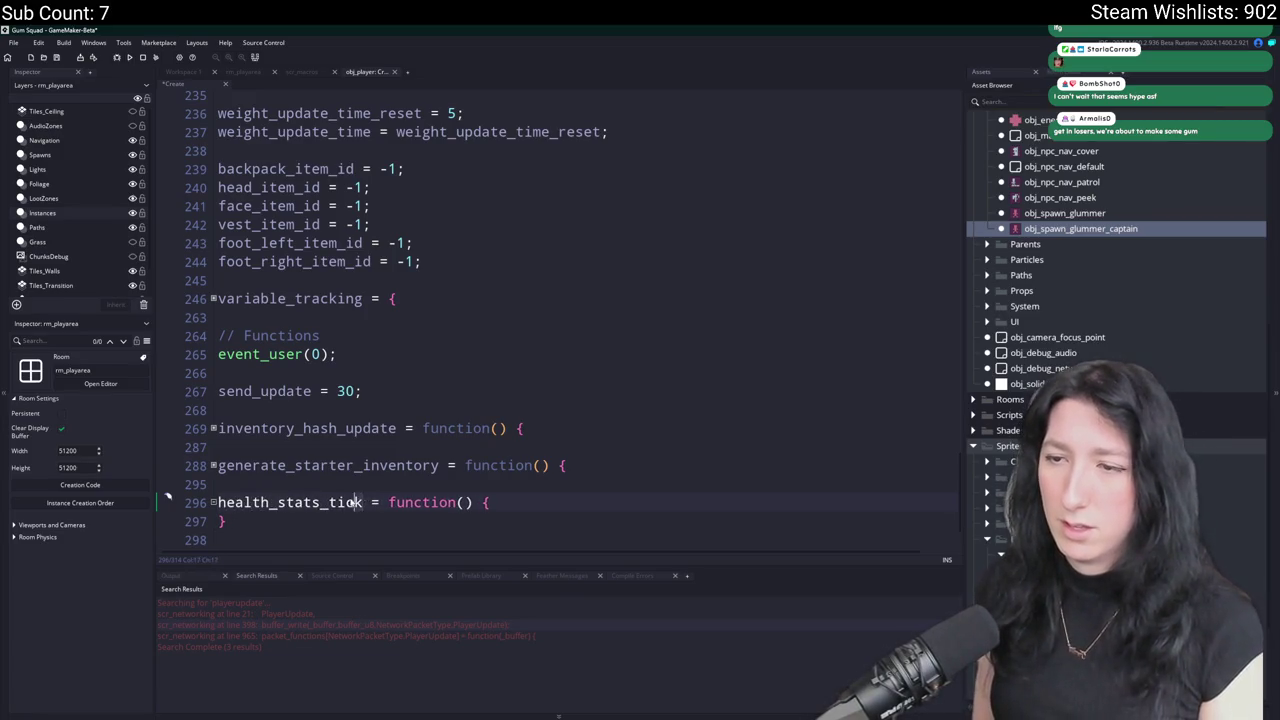
double_click(345, 503)
text(update)
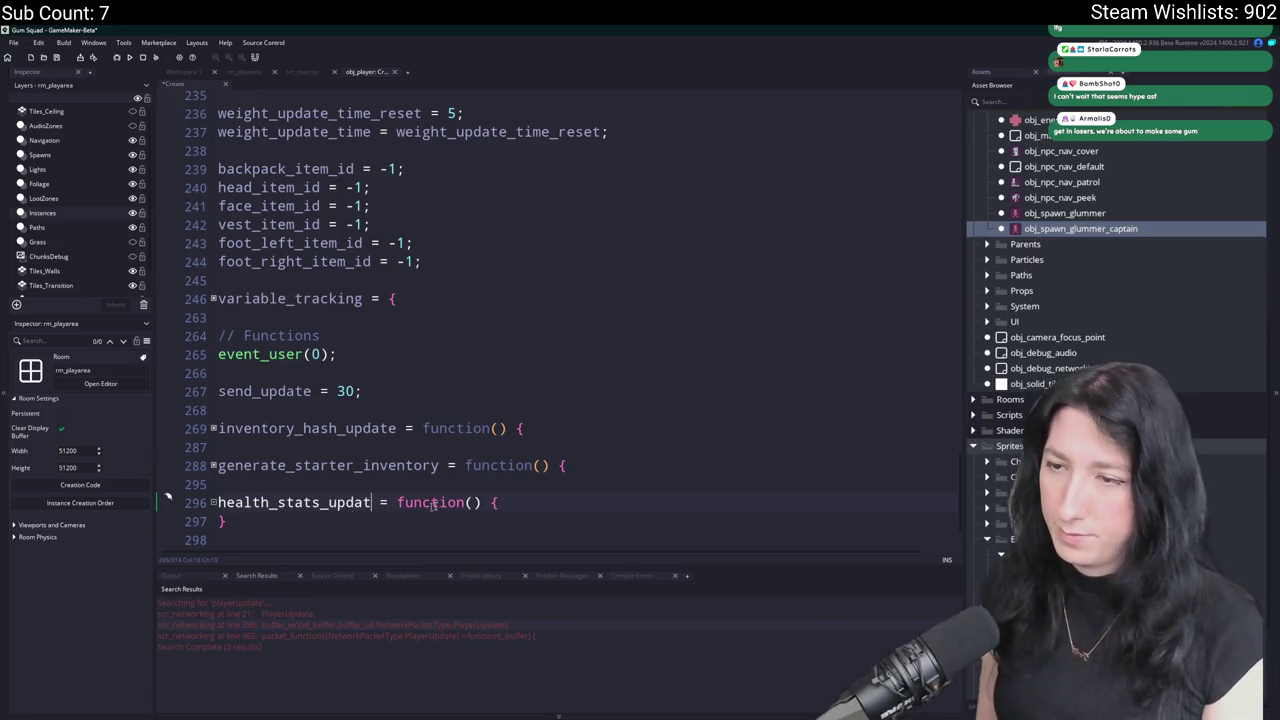
Copy the three tick timer lines from above into health_stats_update's empty body.
click(530, 502)
key(Return)
text(HpRegenTim)
key(ctrl+z)
scroll(560, 320, up, 15)
scroll(357, 308, up, 10)
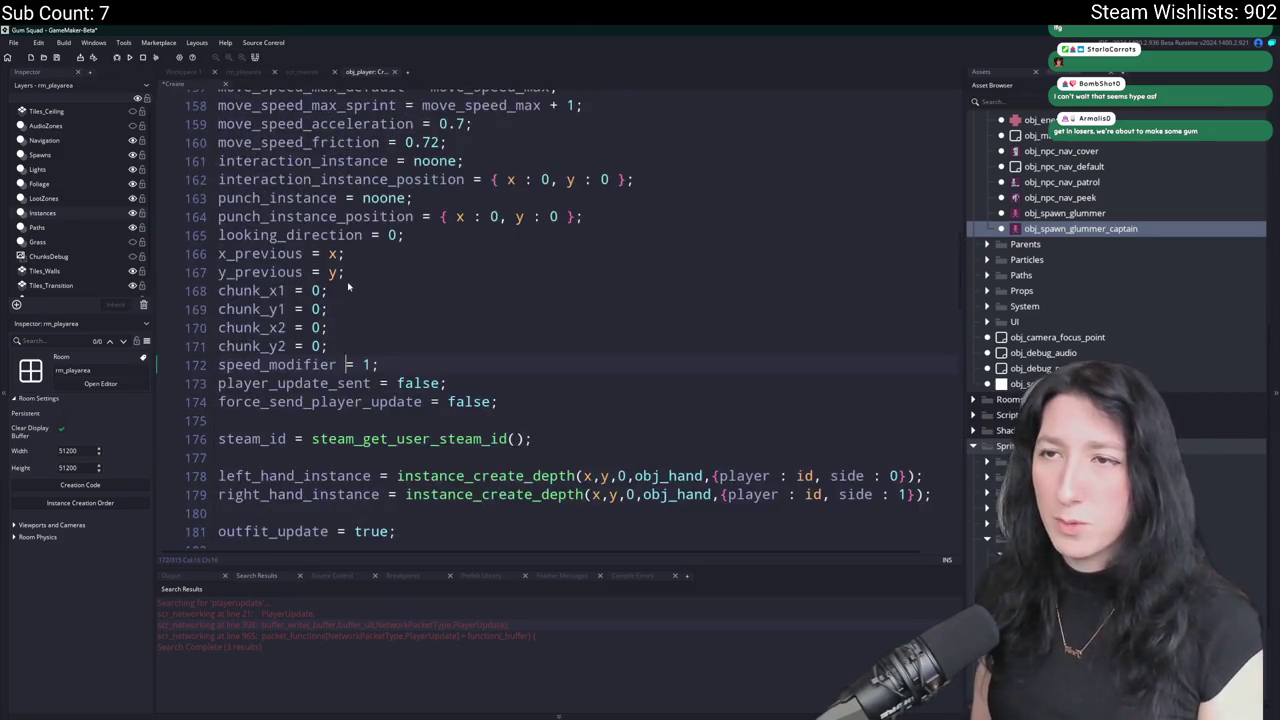
scroll(357, 308, up, 7)
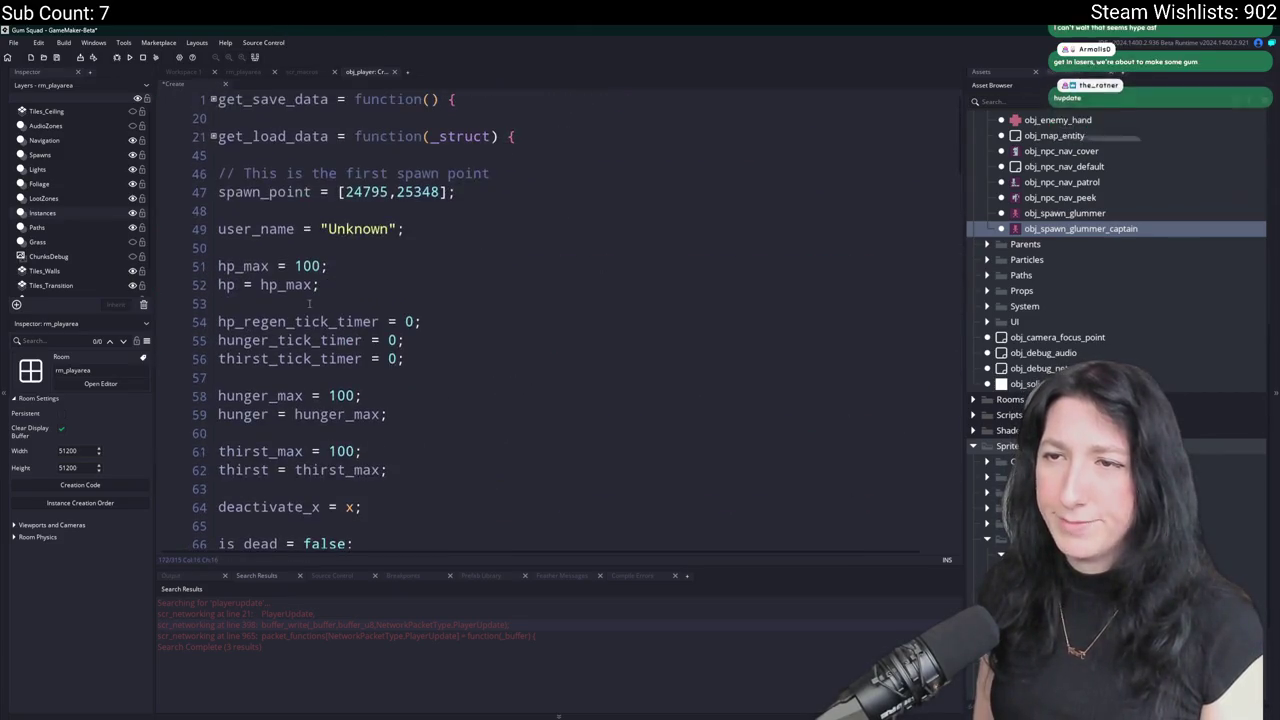
drag(432, 356, 214, 321)
key(ctrl+c)
click(422, 321)
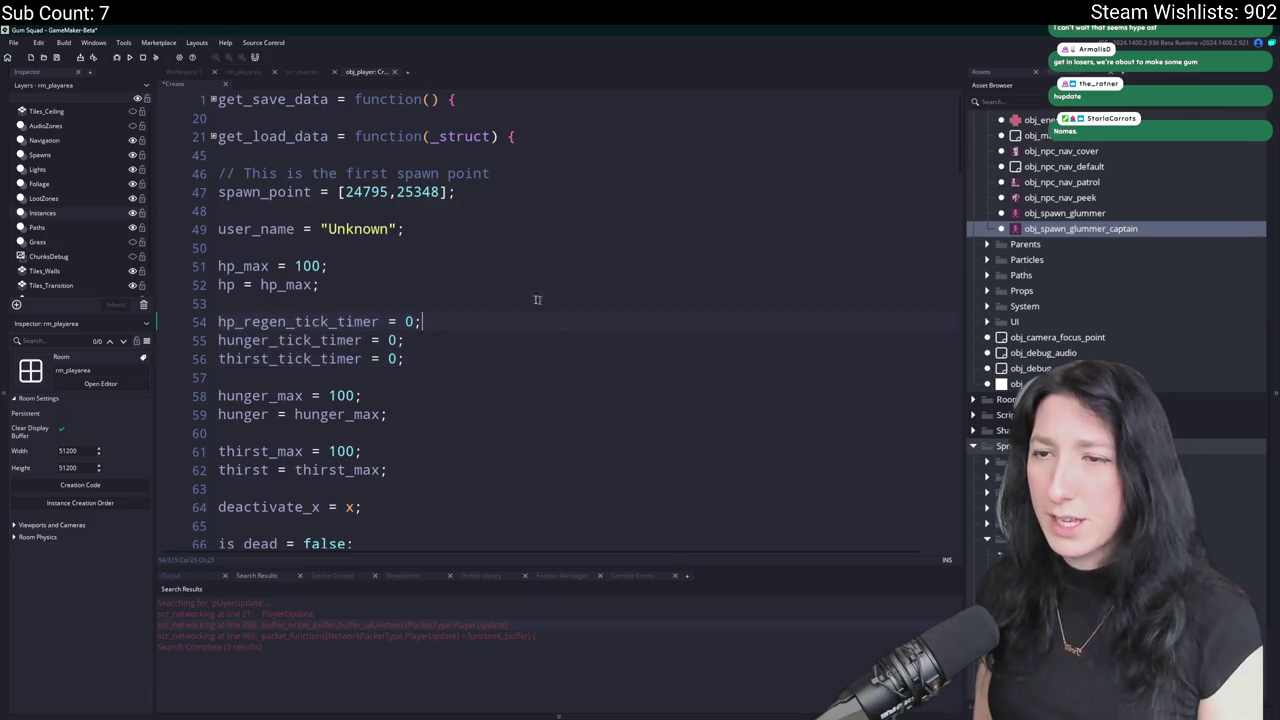
scroll(375, 508, down, 15)
click(362, 445)
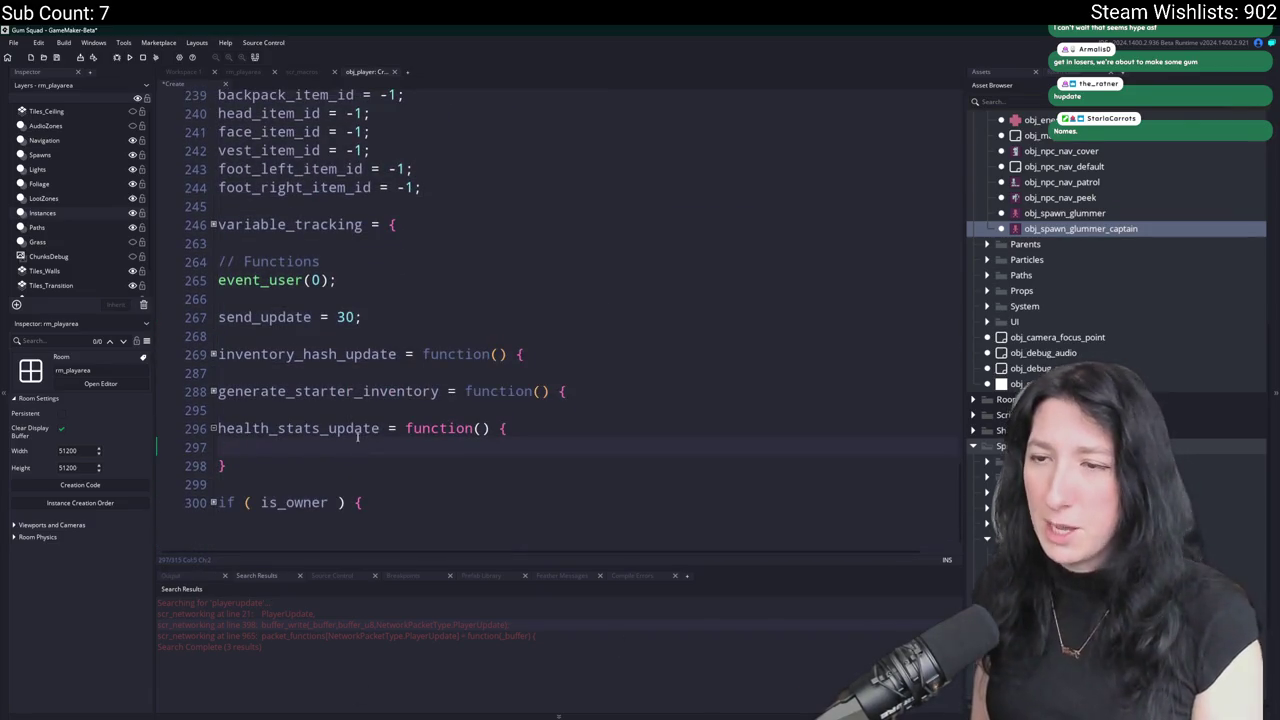
key(ctrl+v)
double_click(330, 428)
Add a health_stats_update(); call in obj_player's Step event right after the is_dead check.
click(190, 72)
double_click(336, 232)
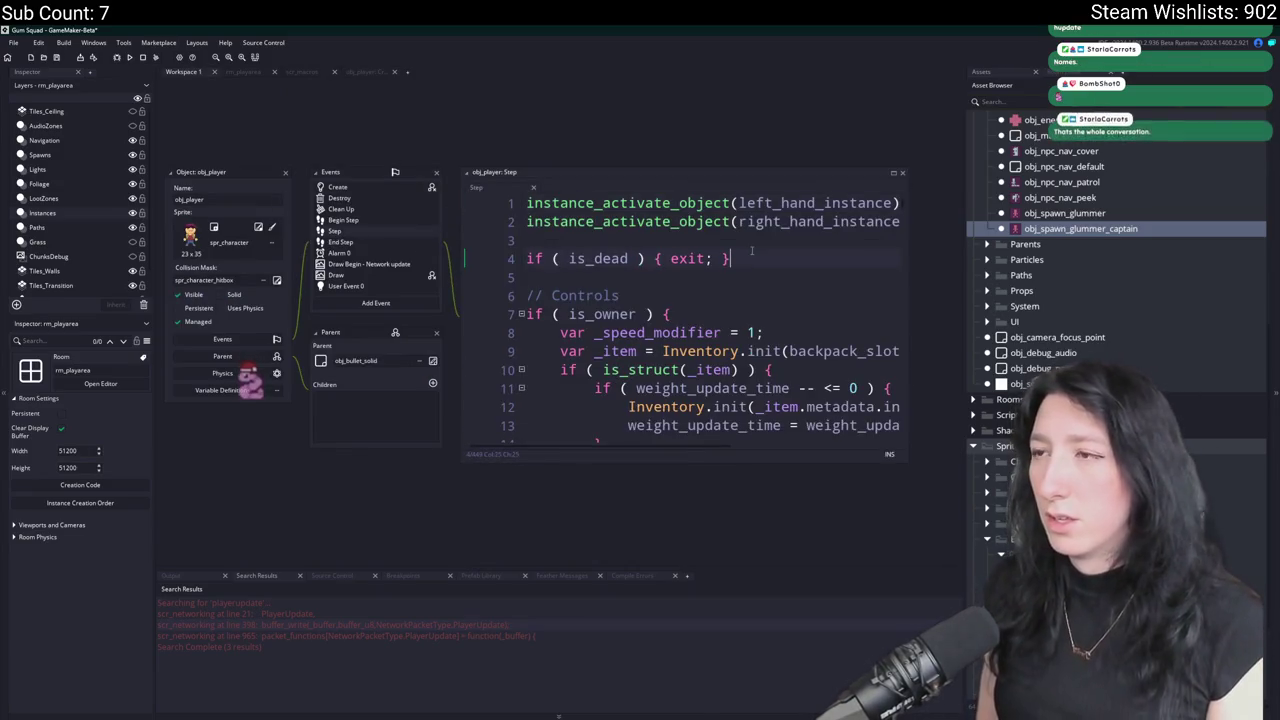
key(Return)
key(Return)
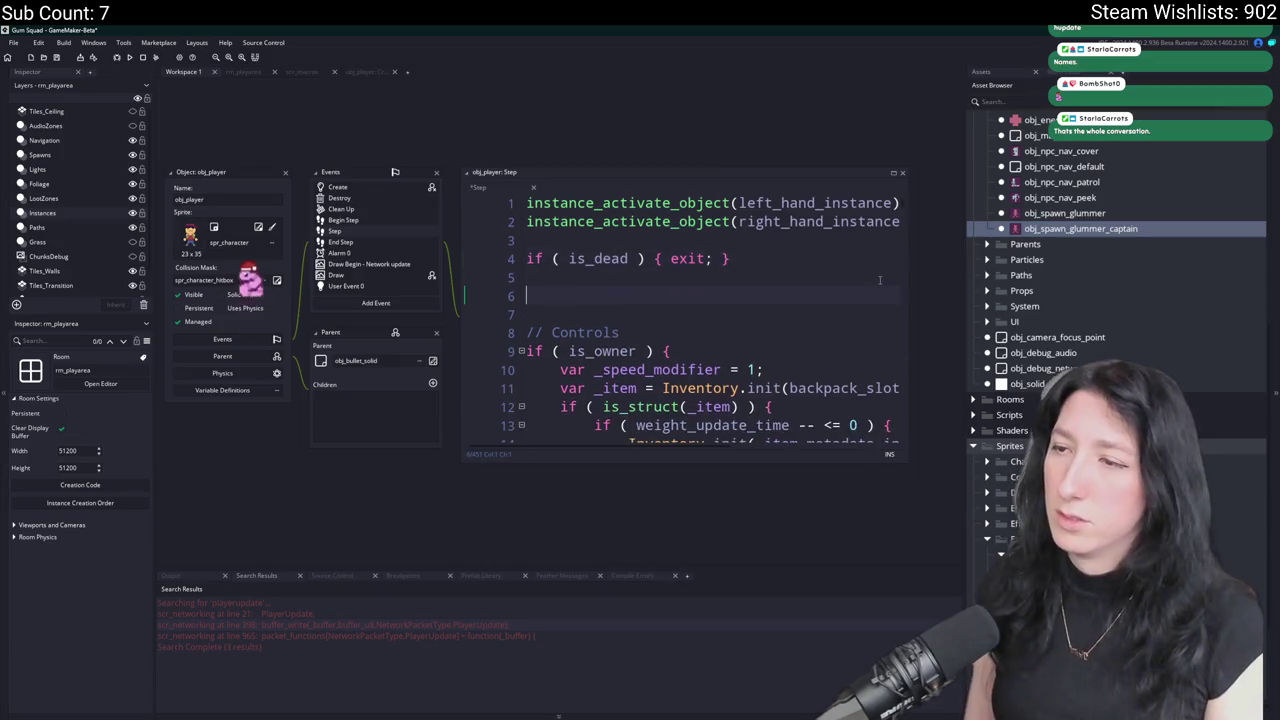
text(health_stats_update();)
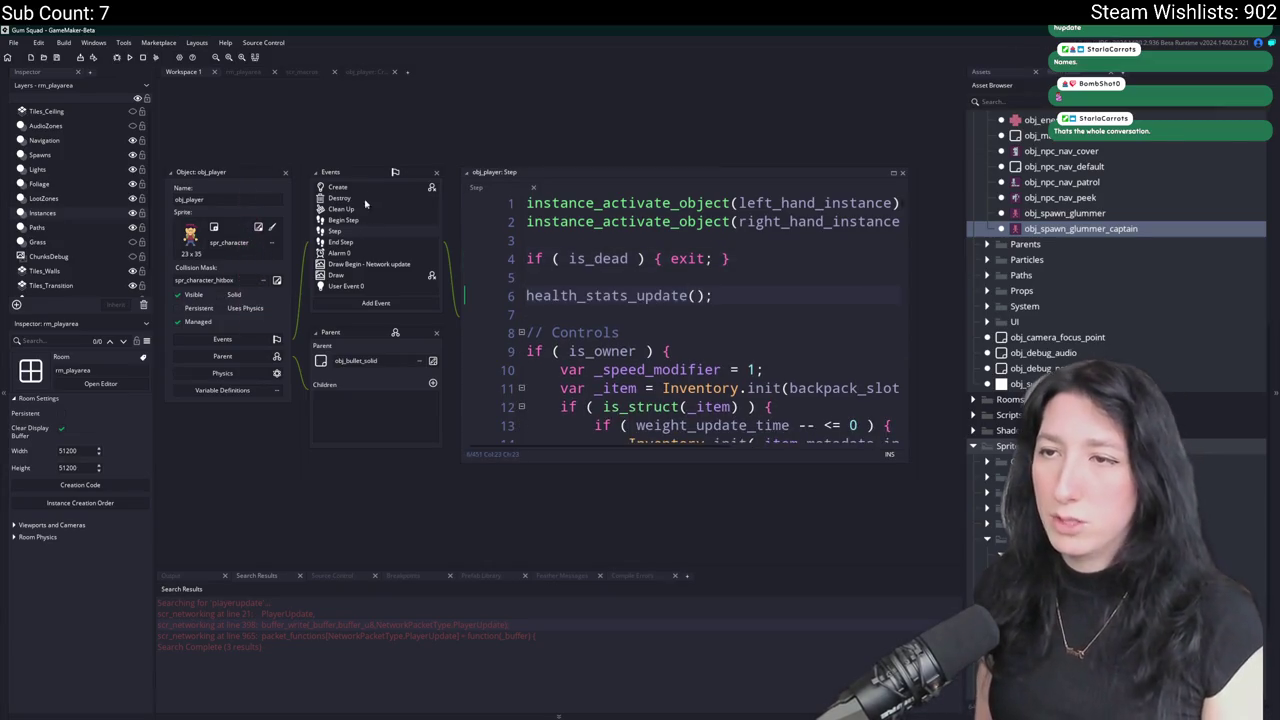
key(F12)
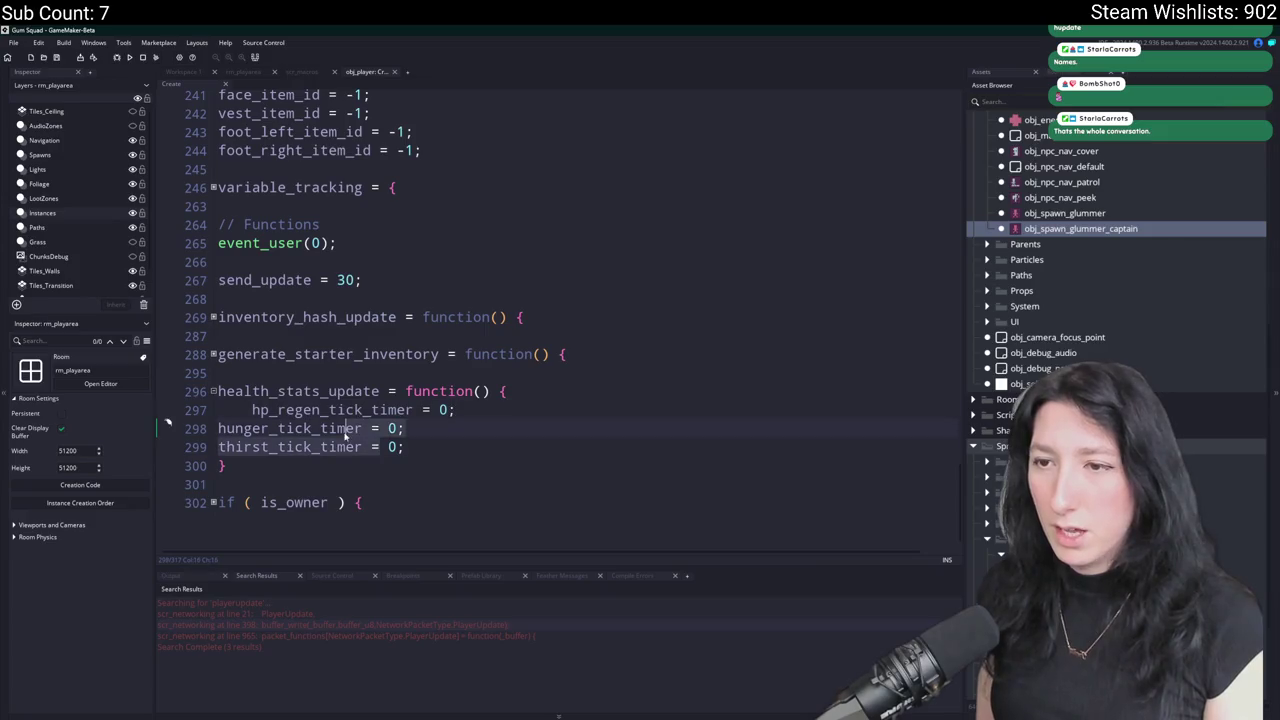
Put an if ( hp < 100 ) condition above the indented hp regen, hunger and thirst timer lines.
key(Tab)
click(474, 404)
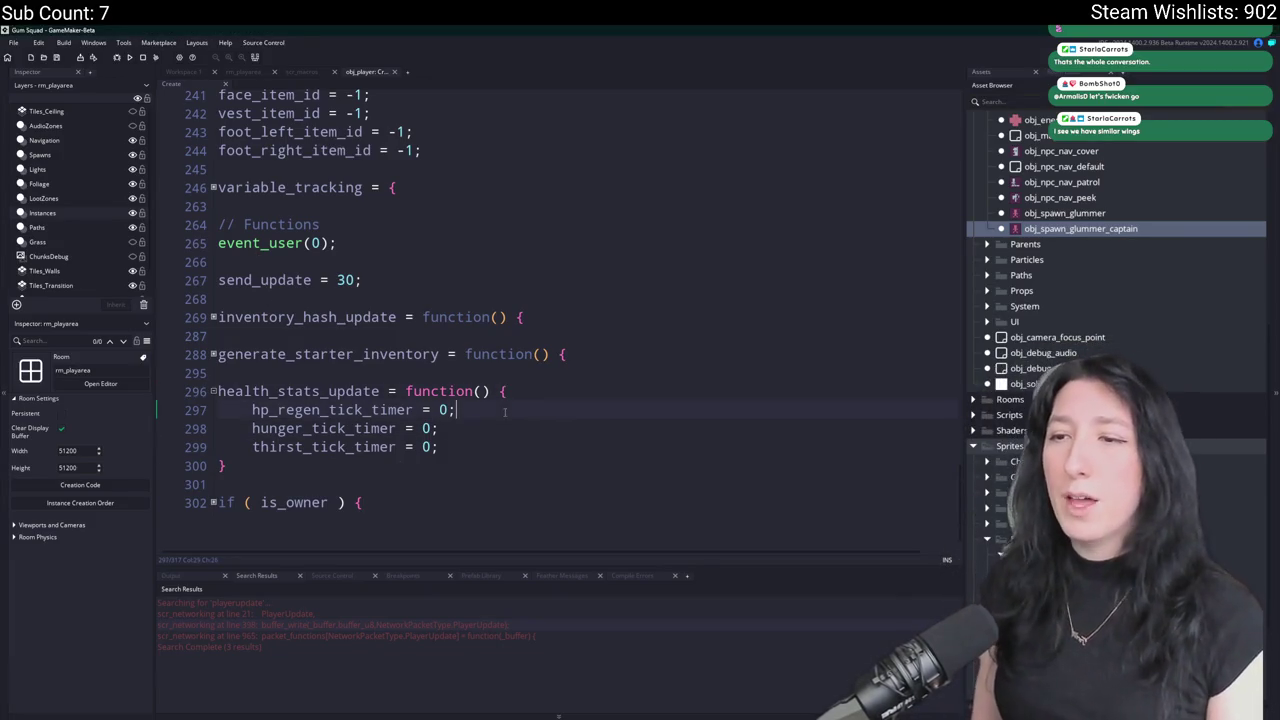
click(424, 410)
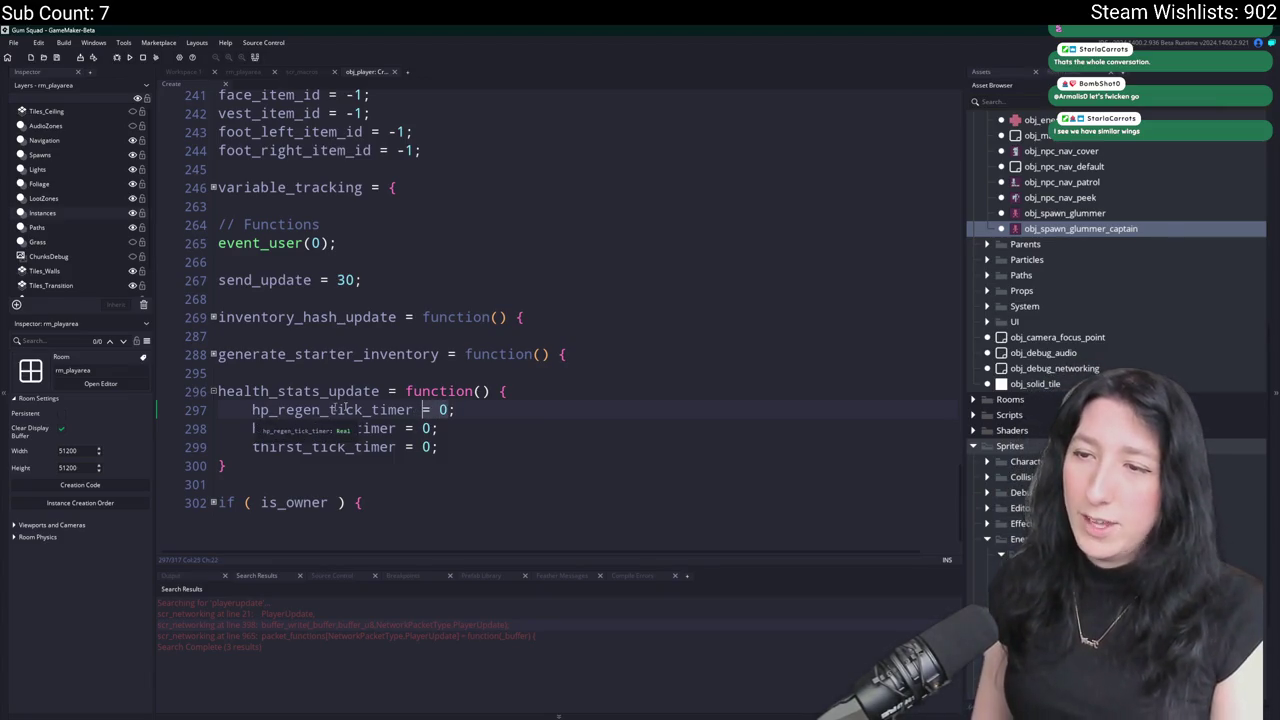
click(578, 391)
key(Return)
text(if ( Hp)
key(BackSpace)
key(BackSpace)
text(hp < 100 ) {)
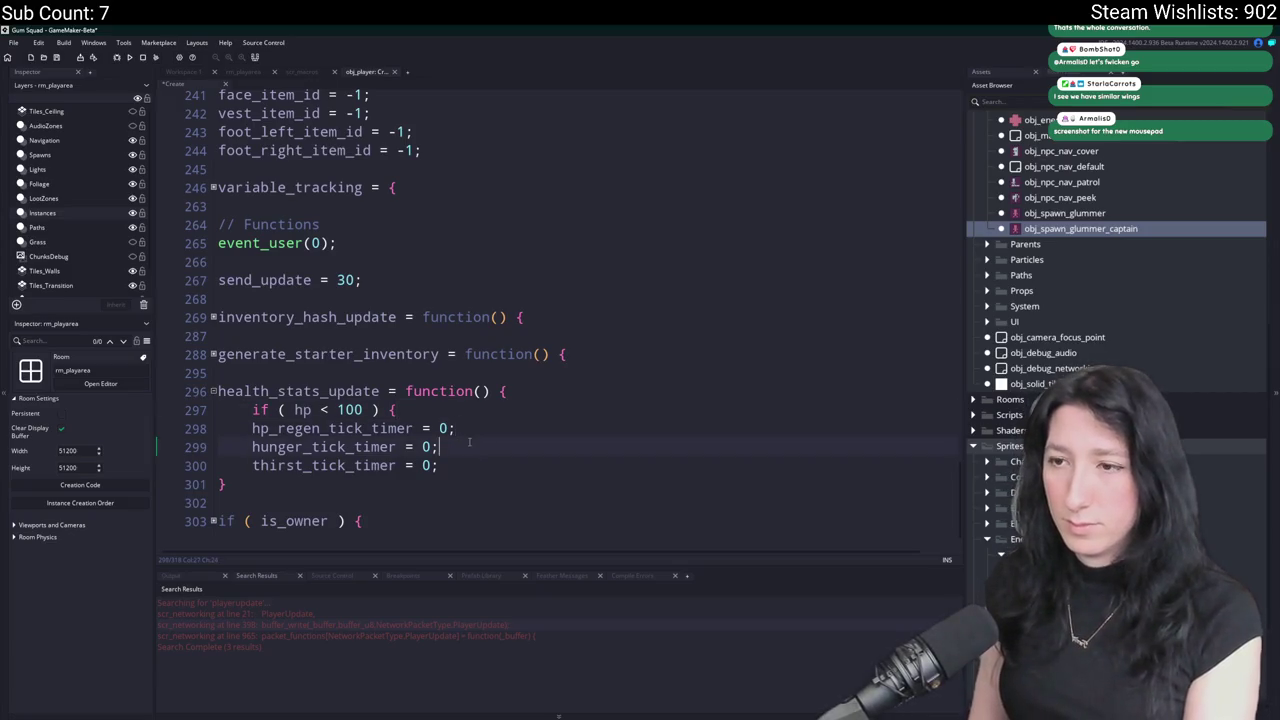
drag(469, 470, 260, 428)
Add an else branch that sets hp_regen_tick_timer = 0.
key(Tab)
key(End)
key(Return)
text(})
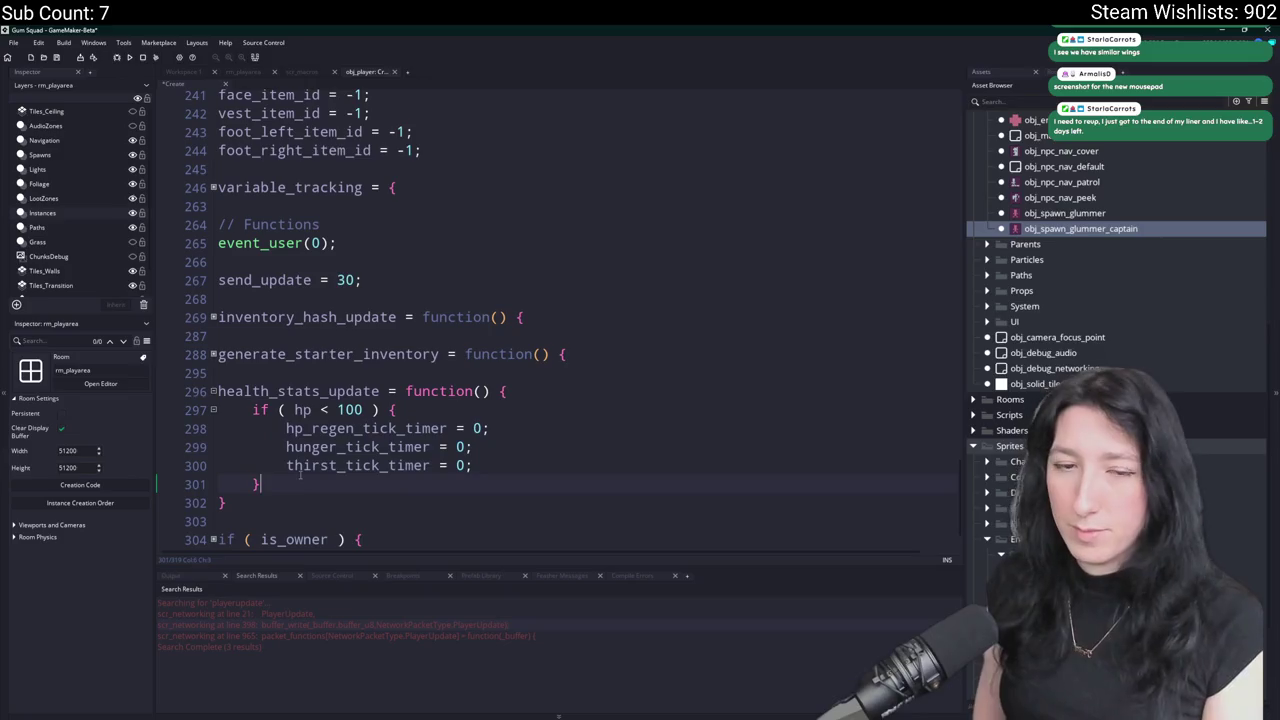
text( else {)
key(Return)
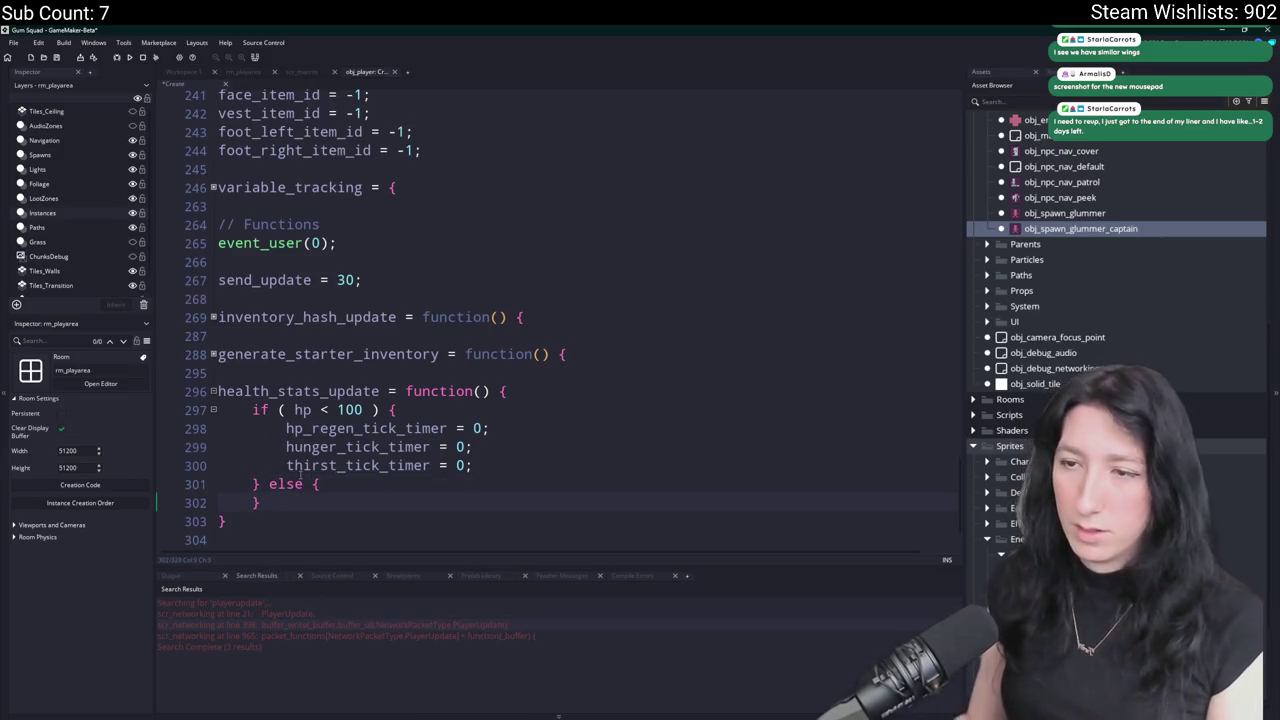
double_click(364, 428)
key(ctrl+c)
click(376, 484)
key(Return)
key(ctrl+v)
text(= 0)
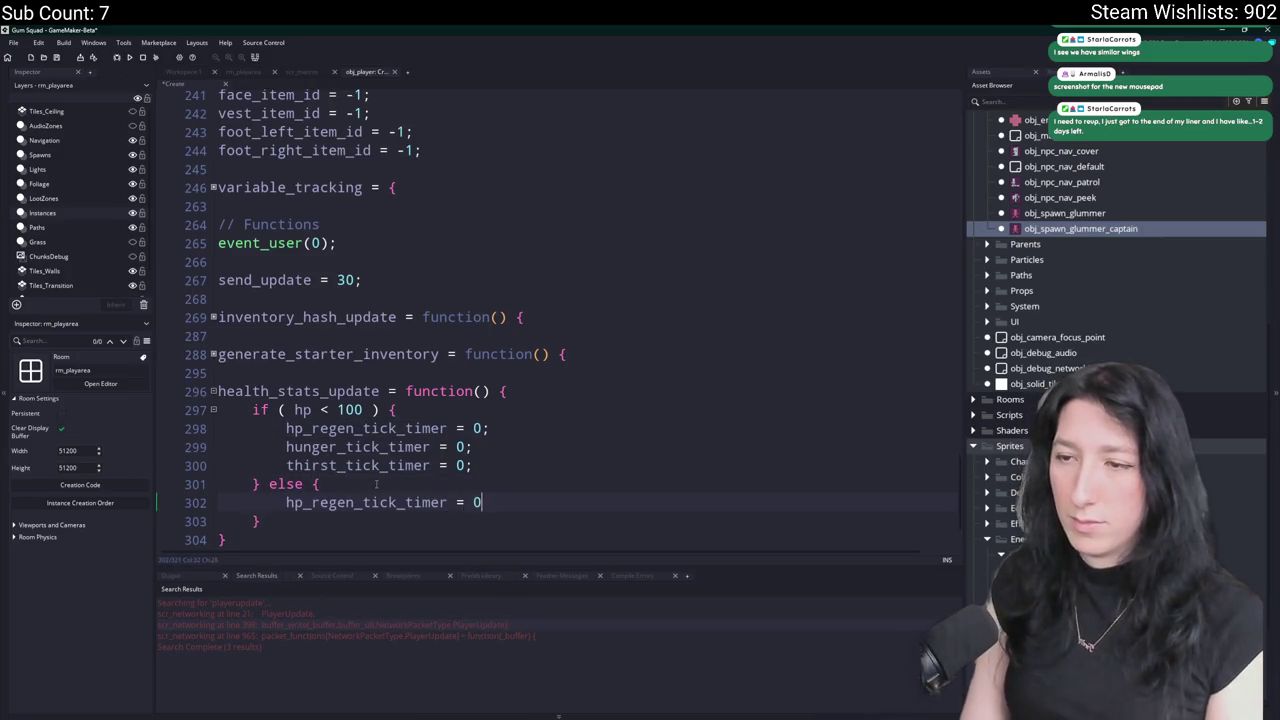
key(Return)
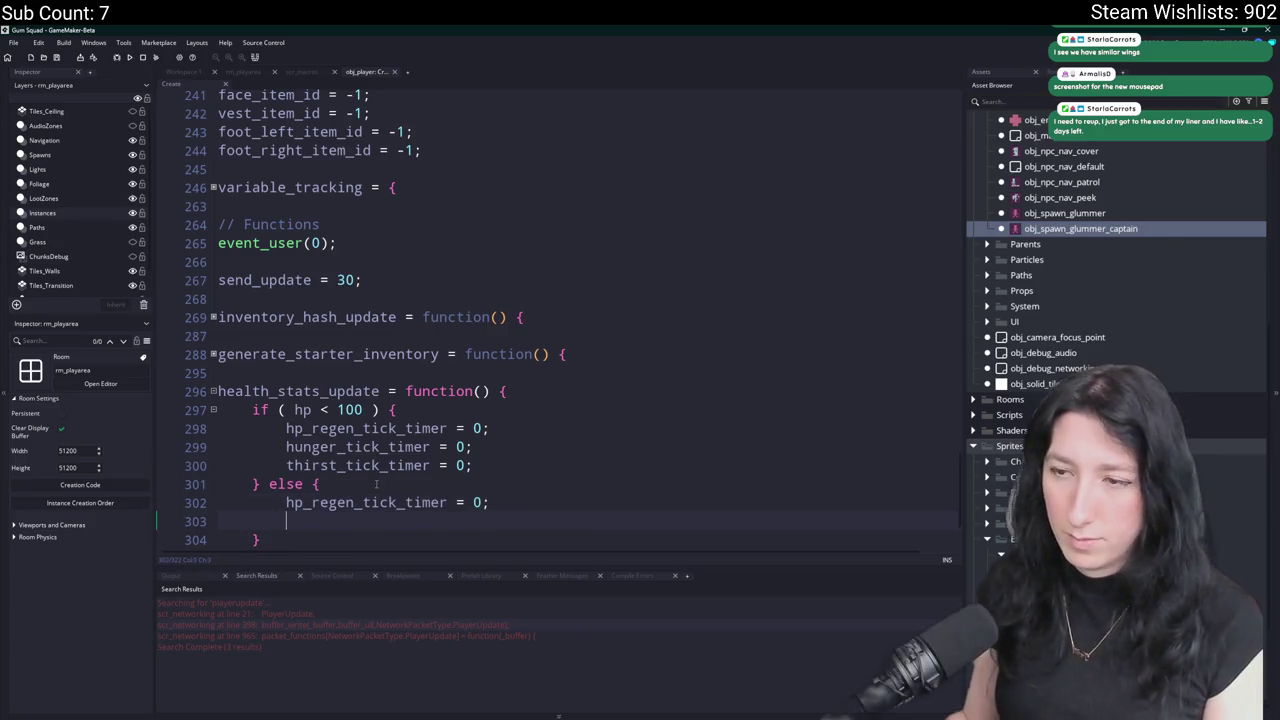
In the else branch, drain hunger by HungerLossRate when hunger_tick_timer++ hits HungerLossTime.
double_click(357, 447)
scroll(332, 493, down, 1)
click(334, 484)
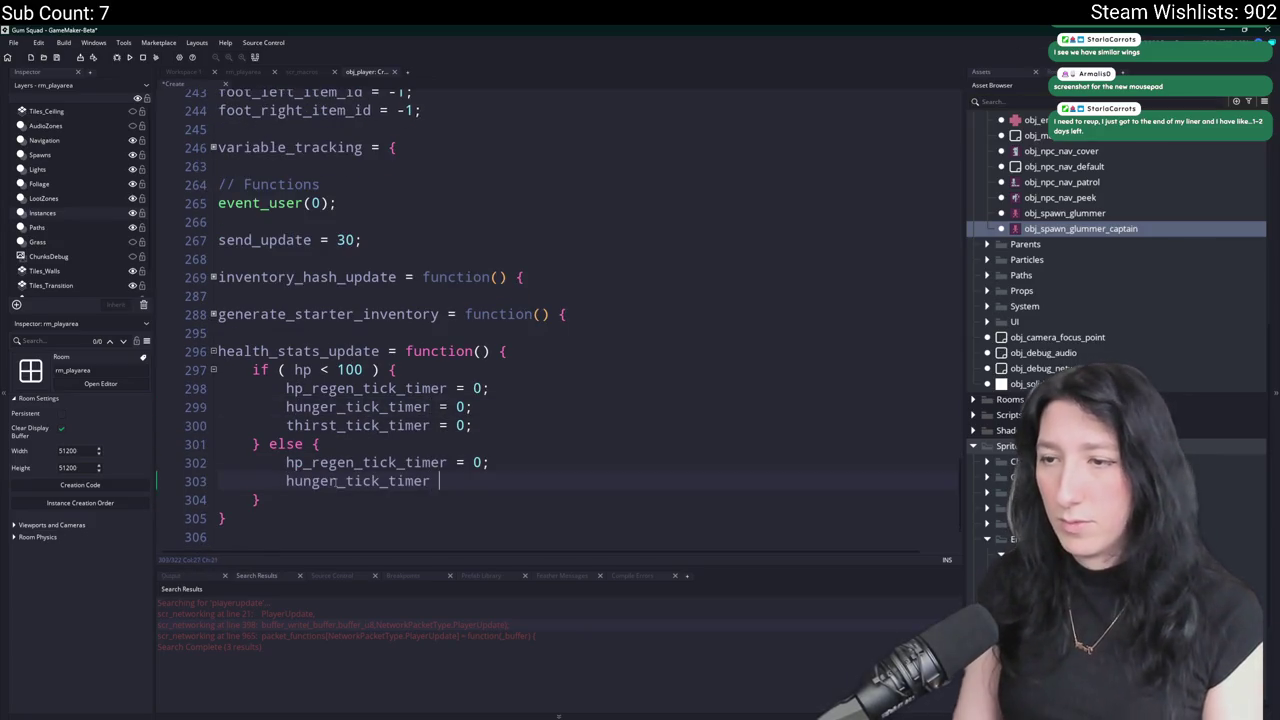
text(if ()
key(ctrl+v)
text(++)
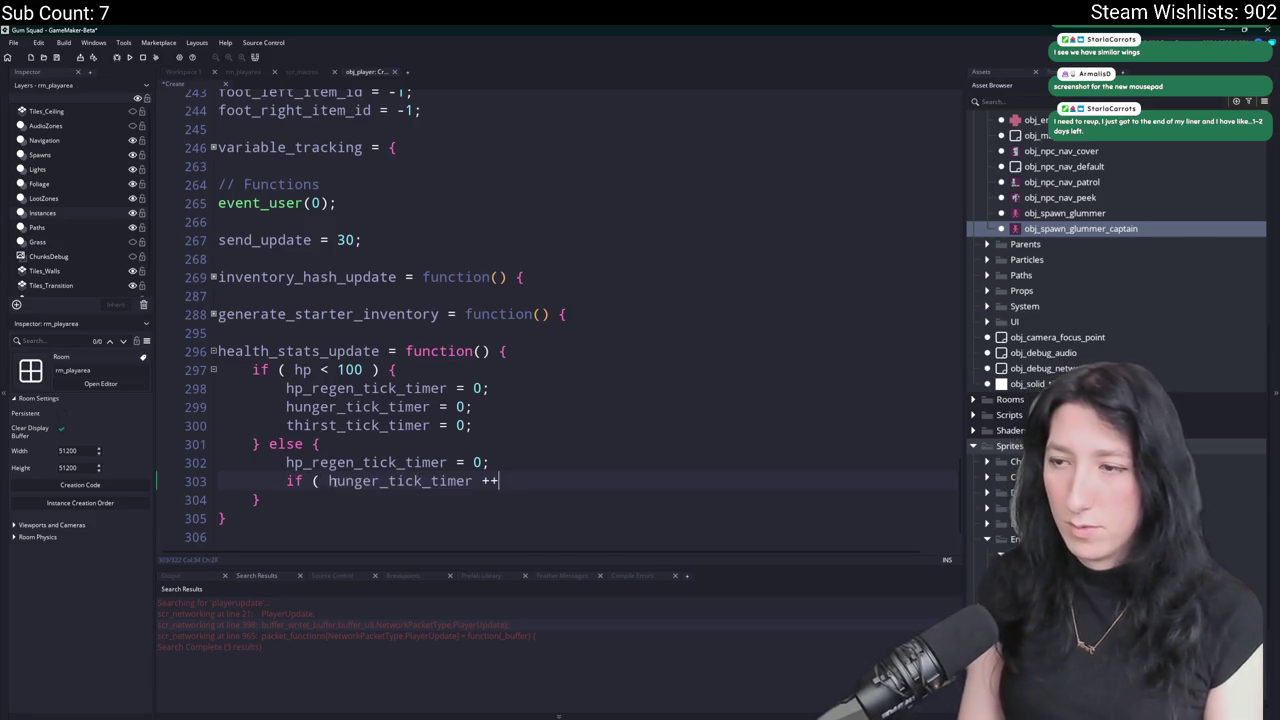
text( < Hung)
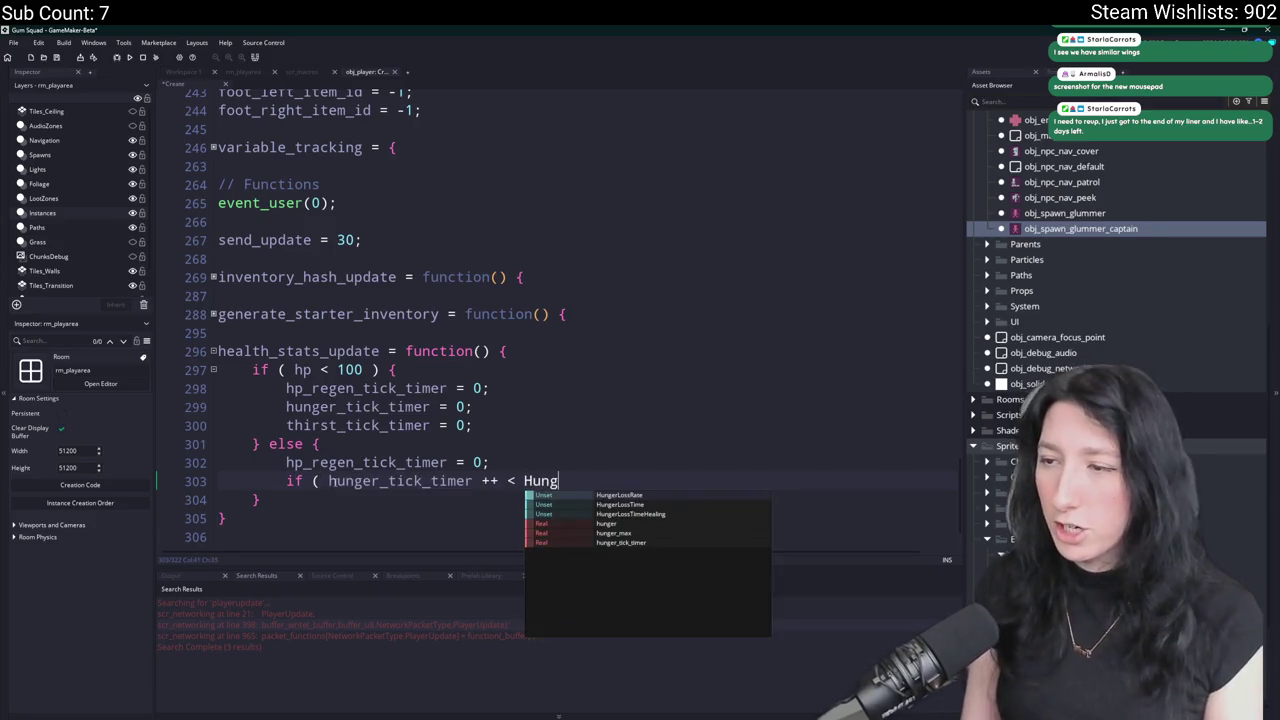
key(Up)
key(Up)
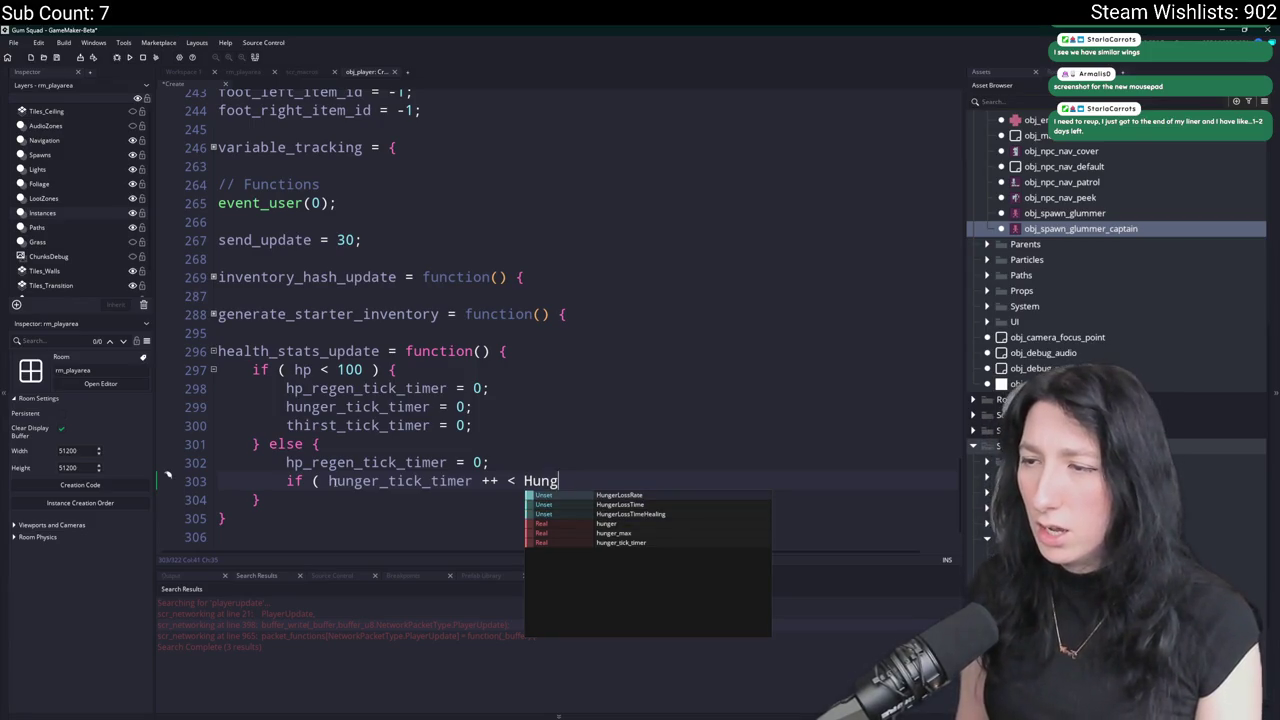
key(Down)
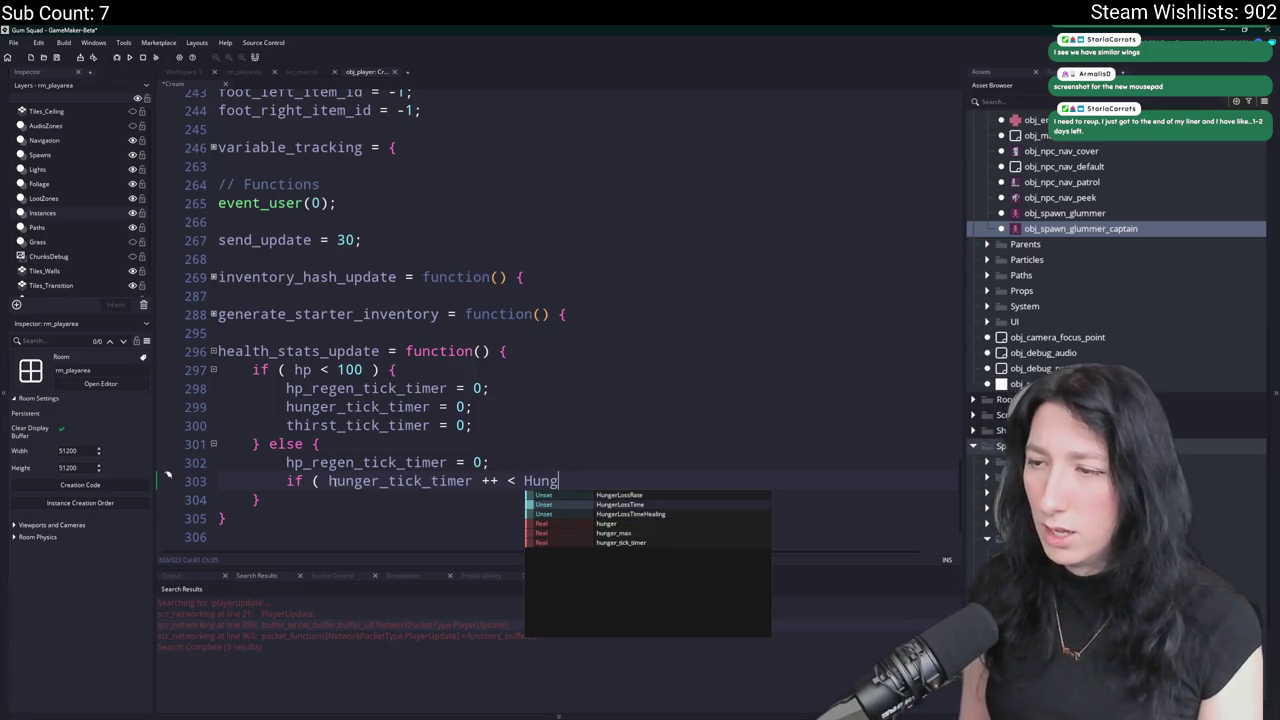
key(Return)
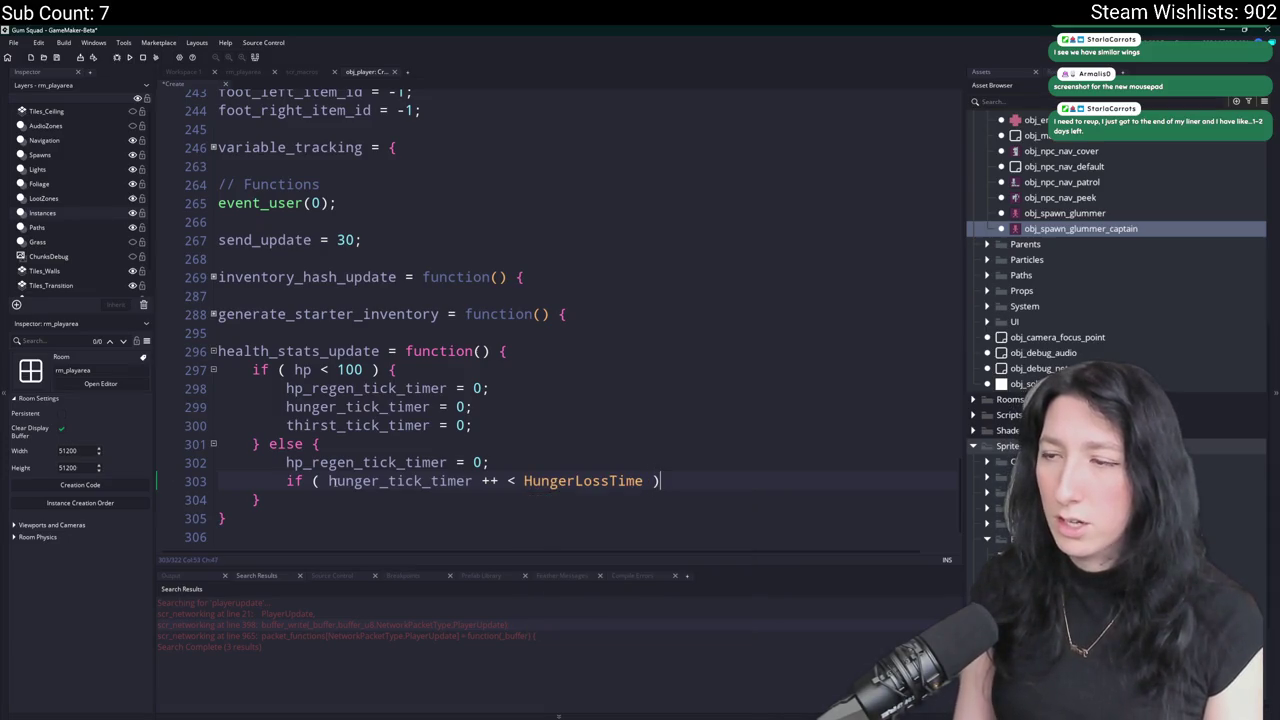
key(Return)
text(})
click(514, 481)
text(=)
scroll(516, 486, down, 1)
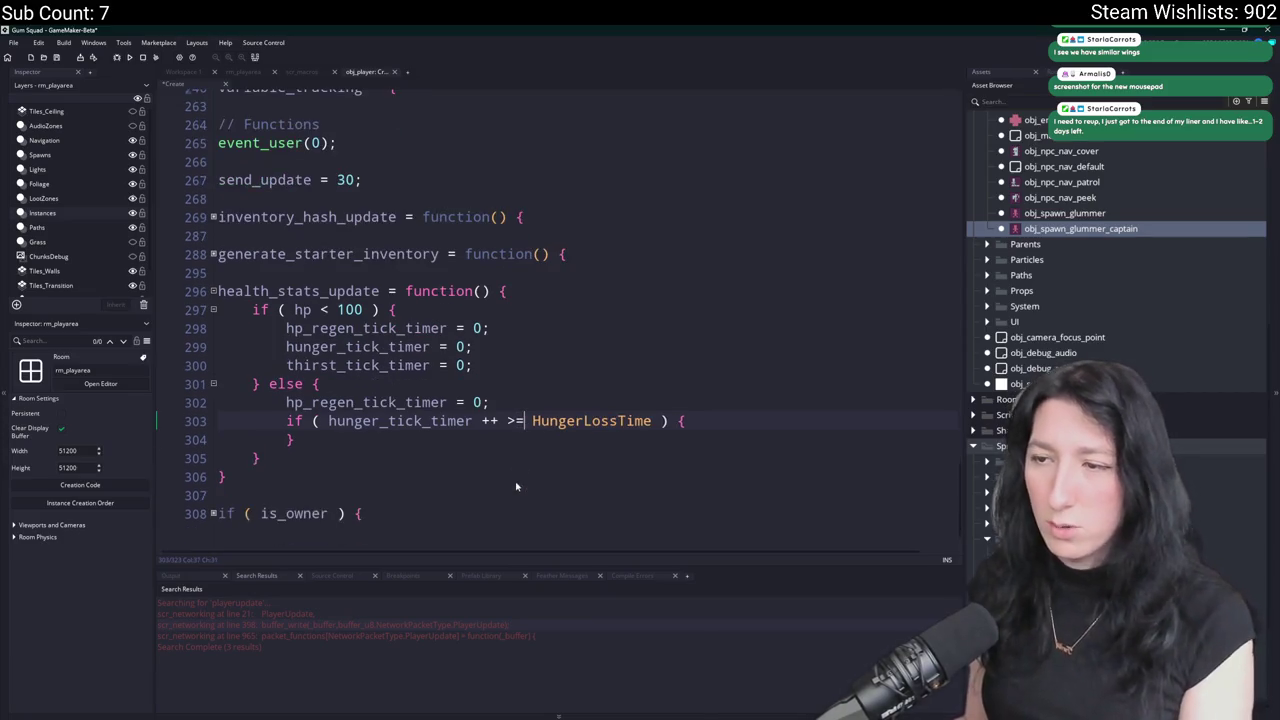
click(763, 420)
key(Return)
text(hunger -= )
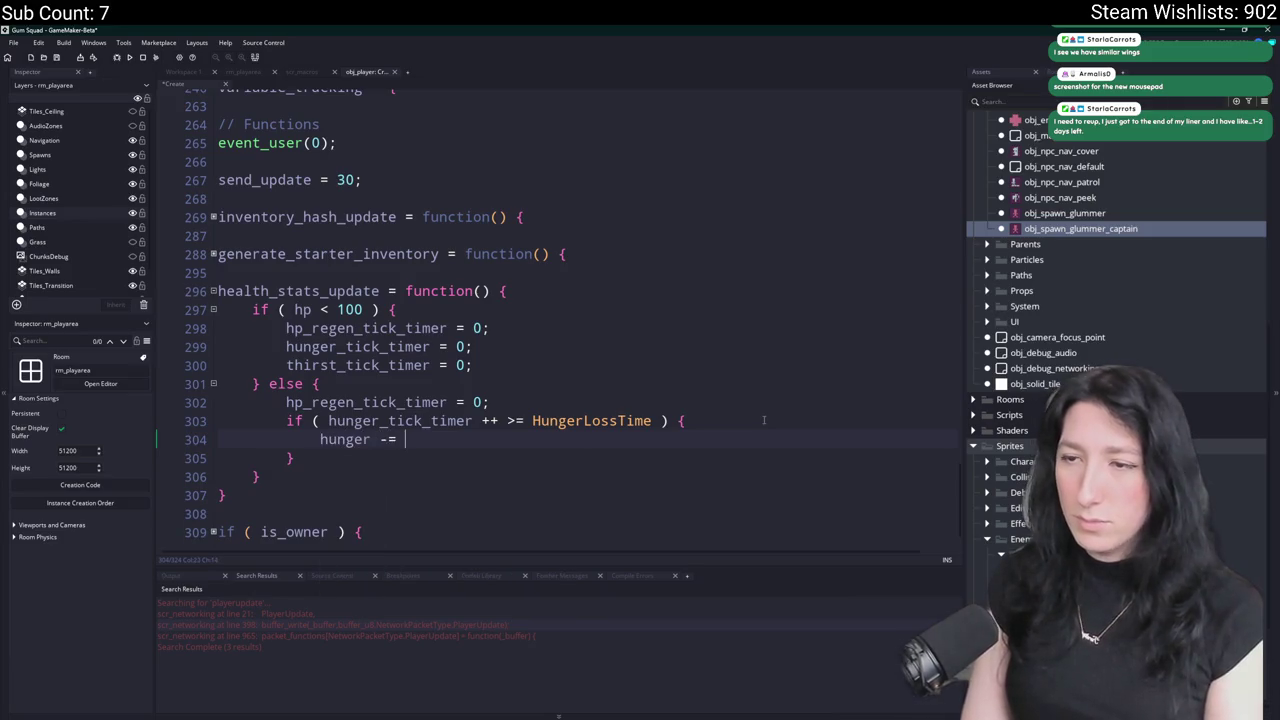
text(Hunger)
key(Down)
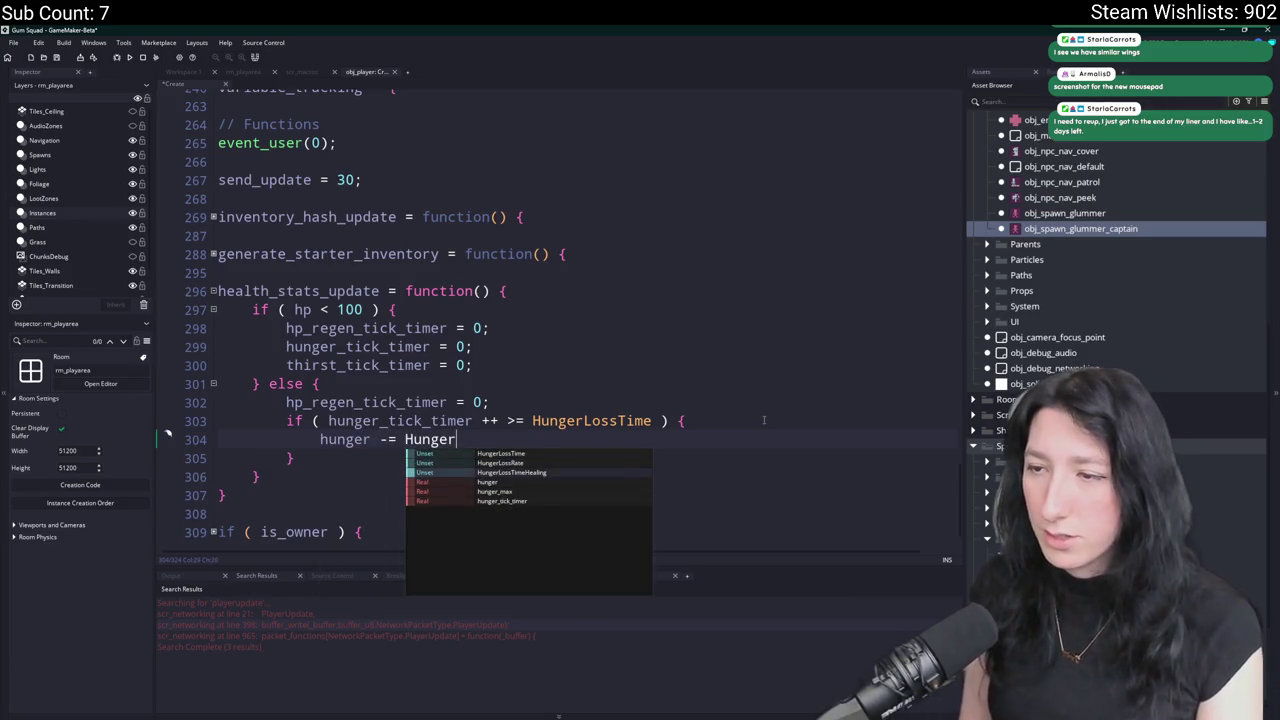
key(Return)
text(;)
Duplicate the hunger block into a thirst version using thirst_tick_timer, ThirstLossTime and ThirstLossRate.
scroll(582, 475, down, 1)
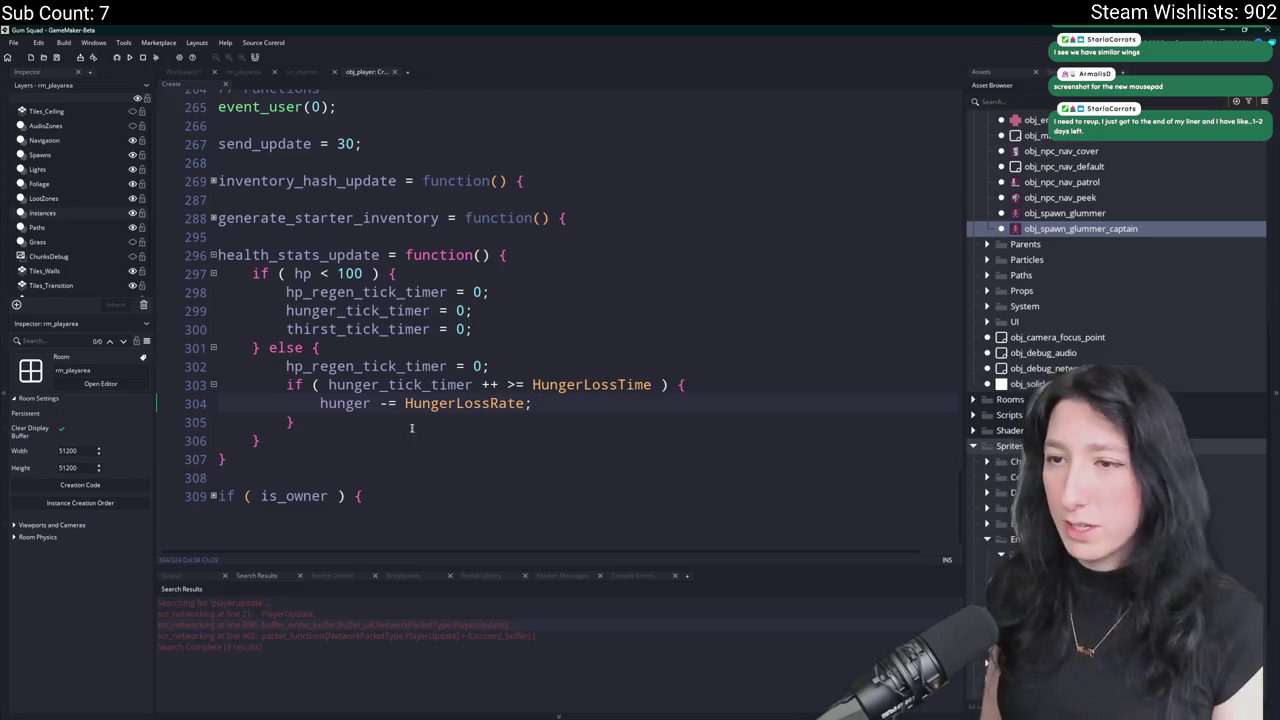
drag(411, 428, 287, 386)
key(ctrl+d)
click(550, 378)
key(Return)
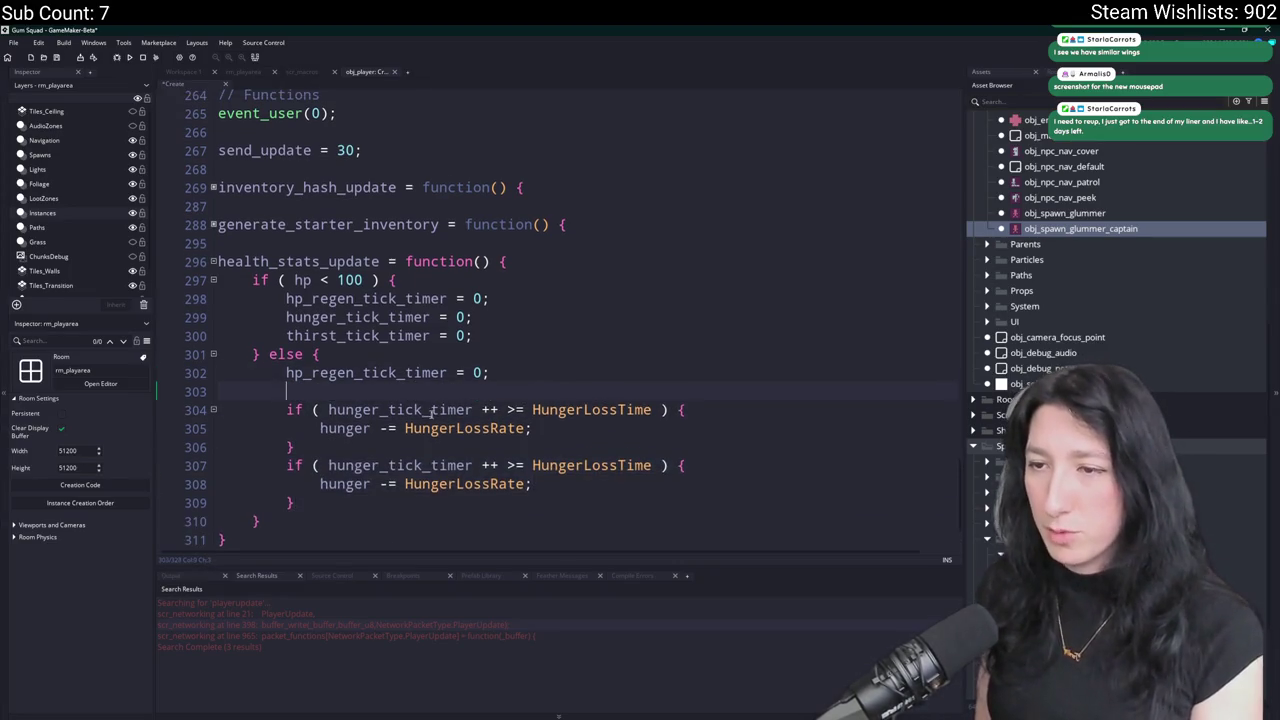
key(Return)
scroll(409, 165, down, 2)
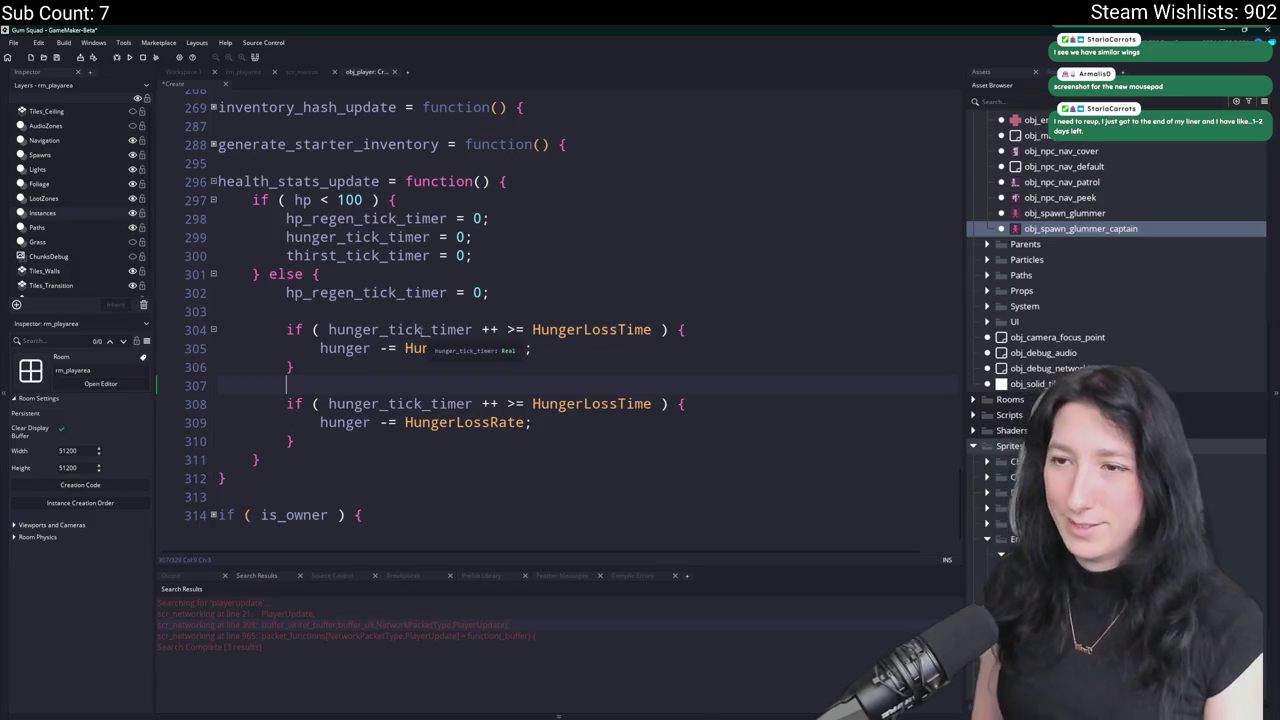
click(329, 404)
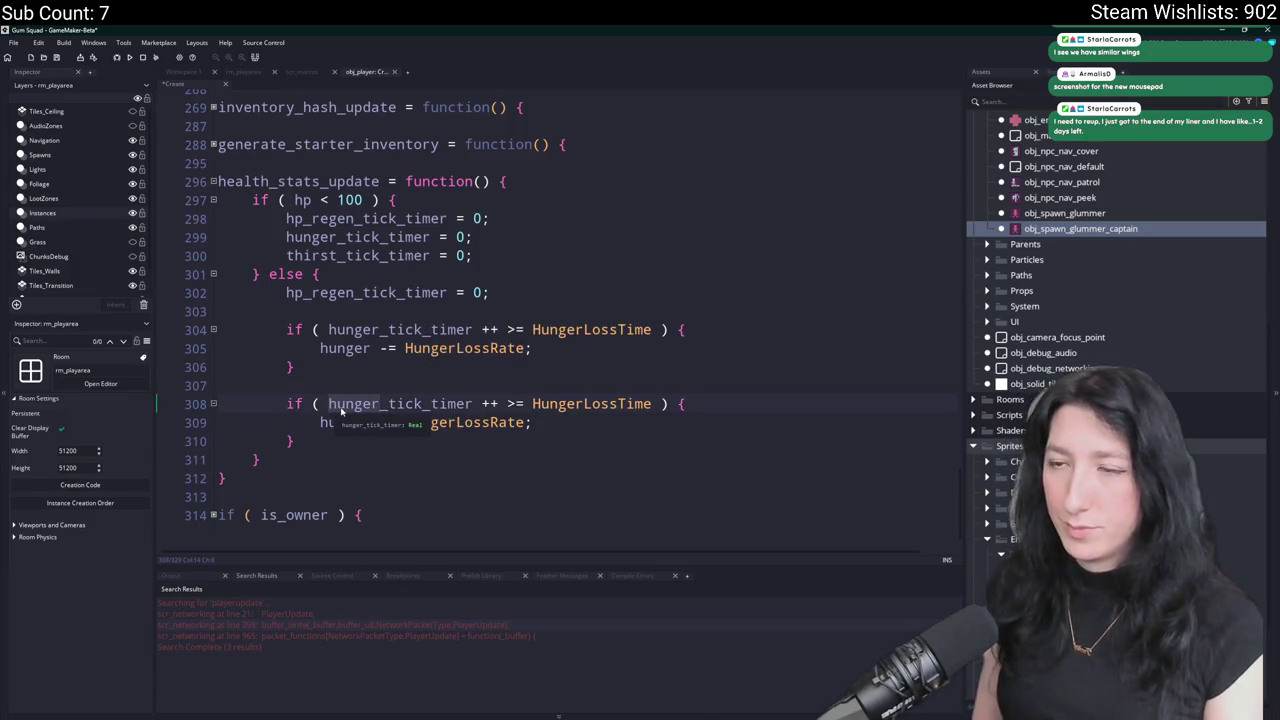
text(thirst)
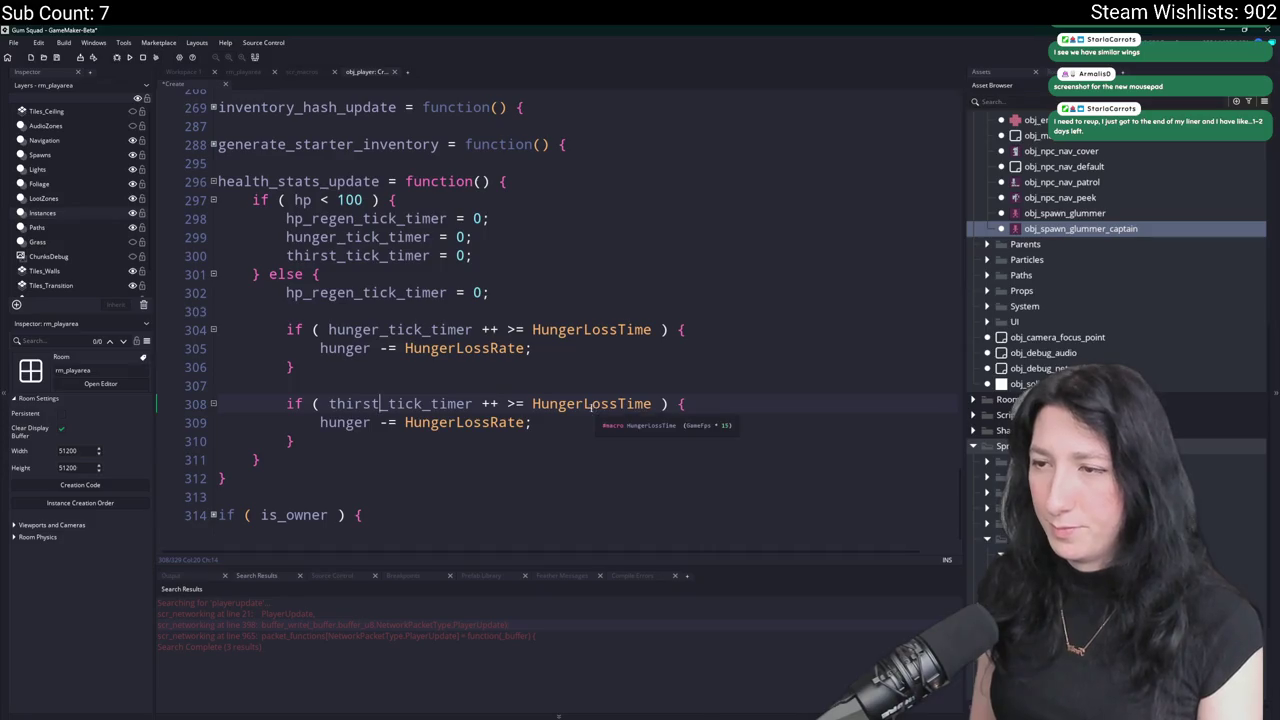
drag(584, 404, 533, 404)
text(Thirst)
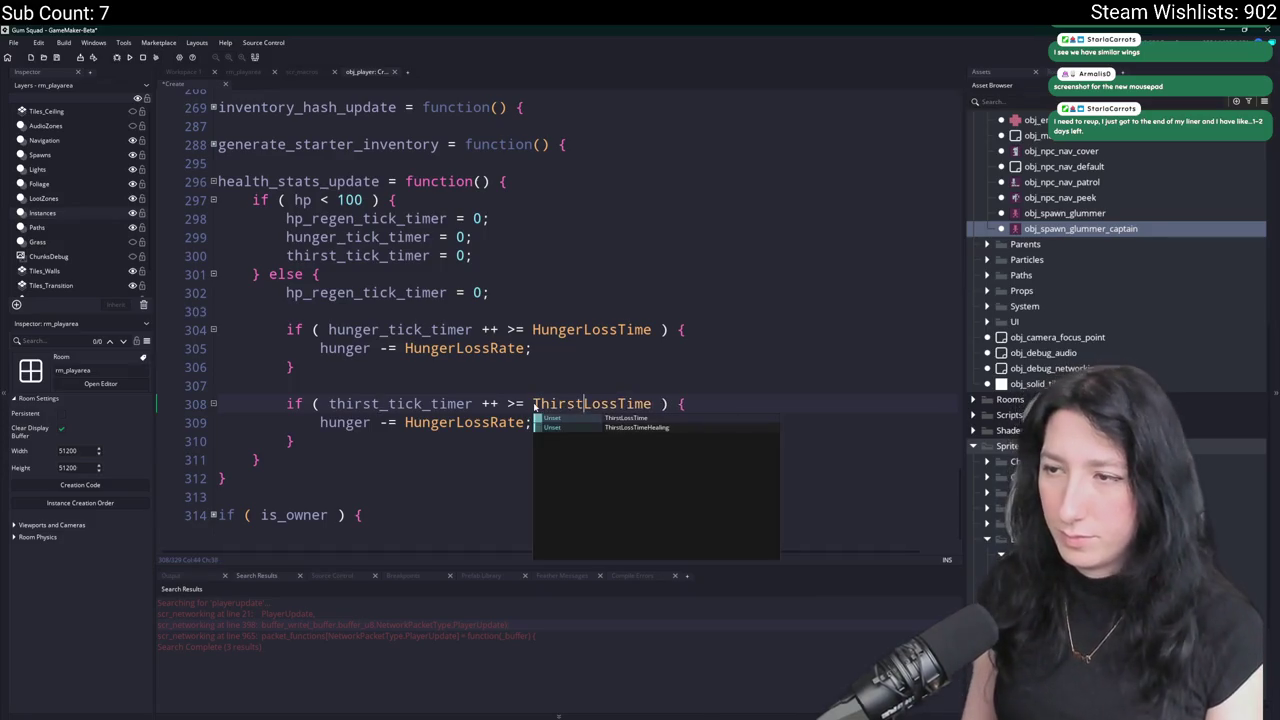
key(Escape)
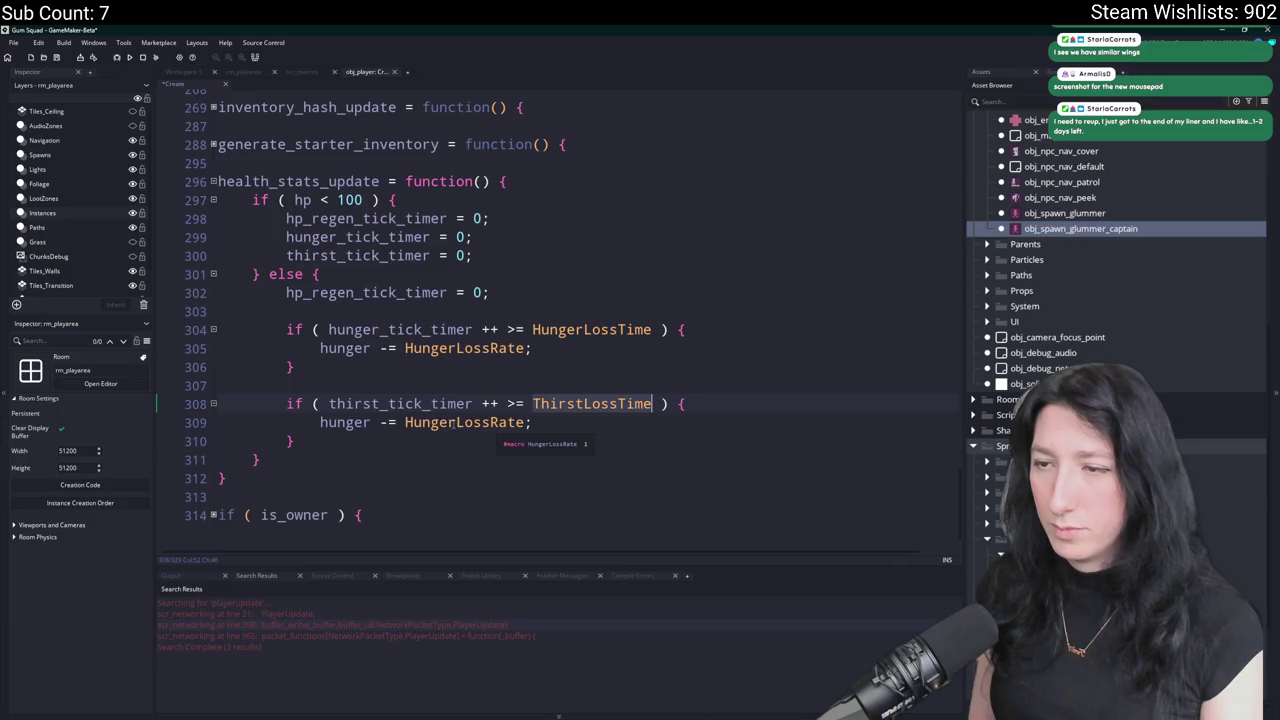
click(406, 422)
key(Delete)
key(Delete)
key(Delete)
text(Thirst)
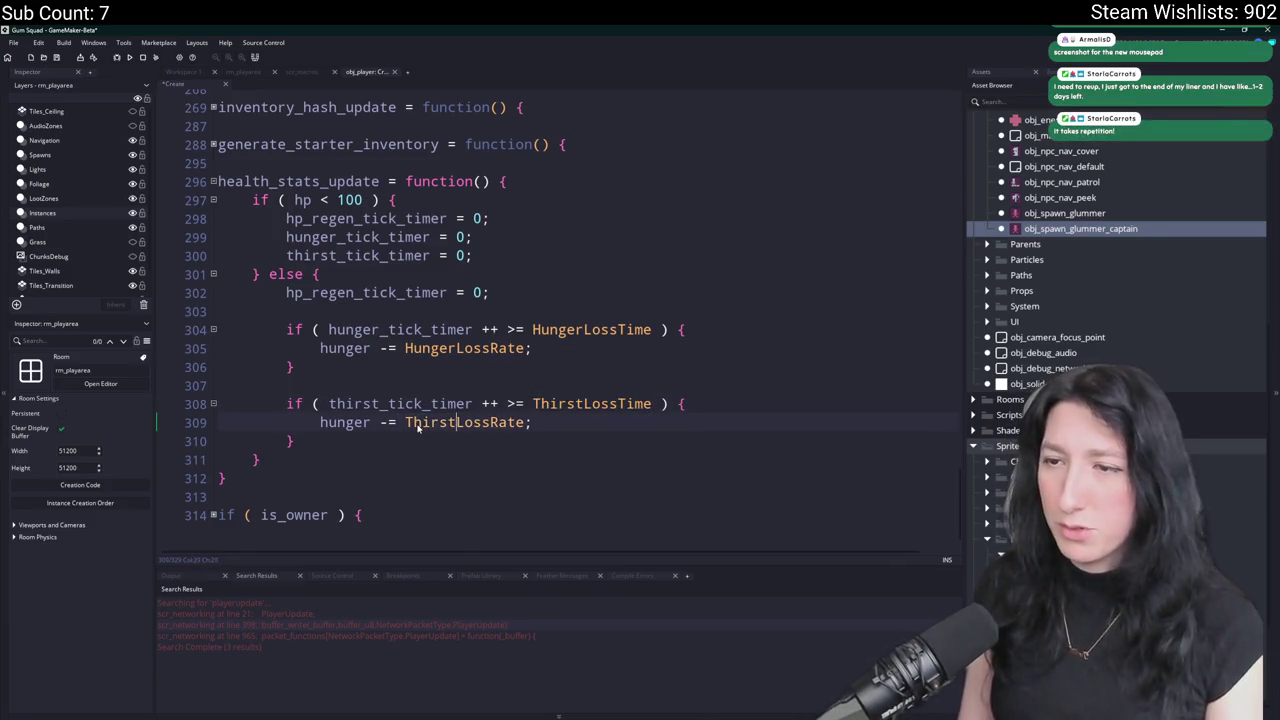
double_click(344, 422)
text(thirstu)
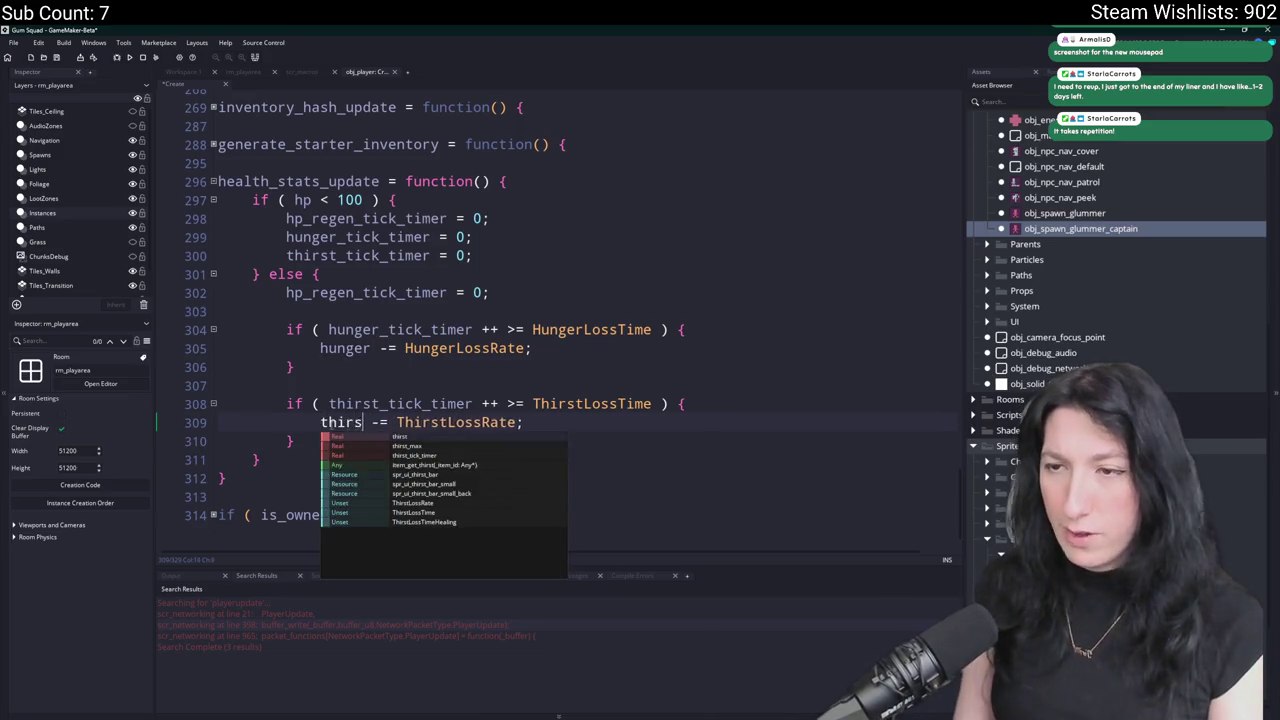
key(BackSpace)
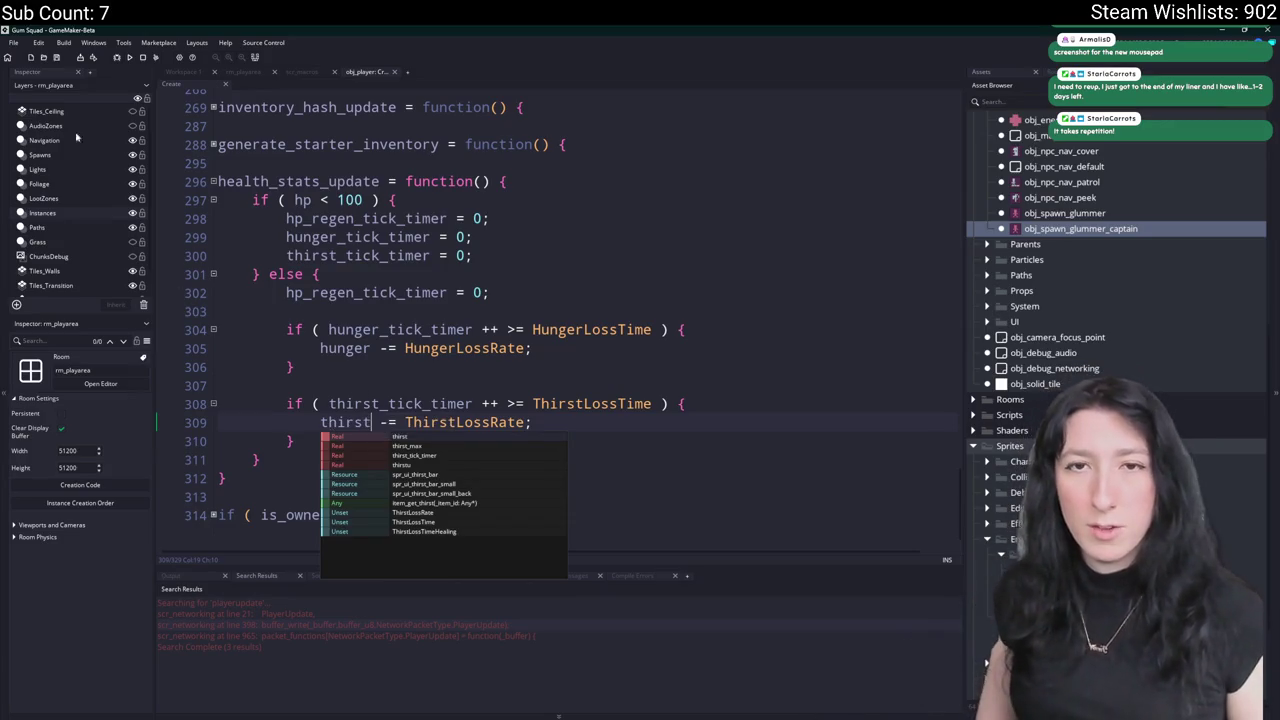
click(560, 378)
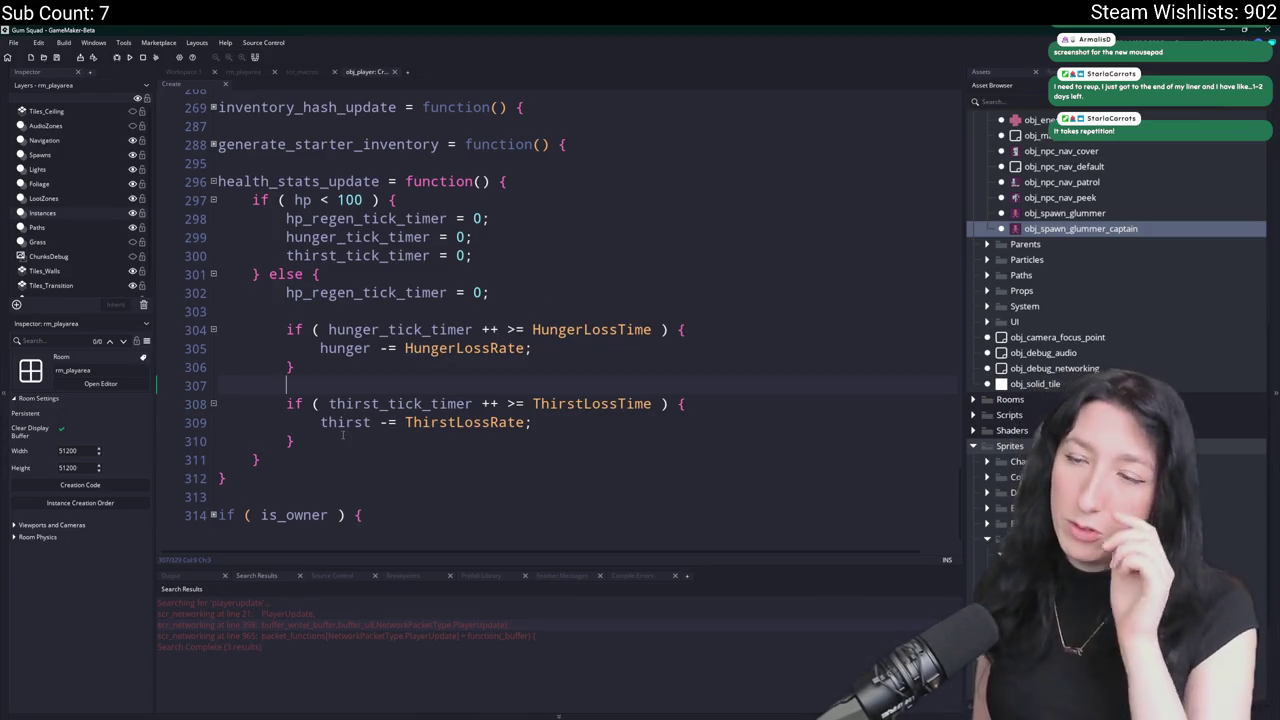
mouse_move(343, 432)
mouse_down()
mouse_move(286, 384)
mouse_move(284, 324)
mouse_up()
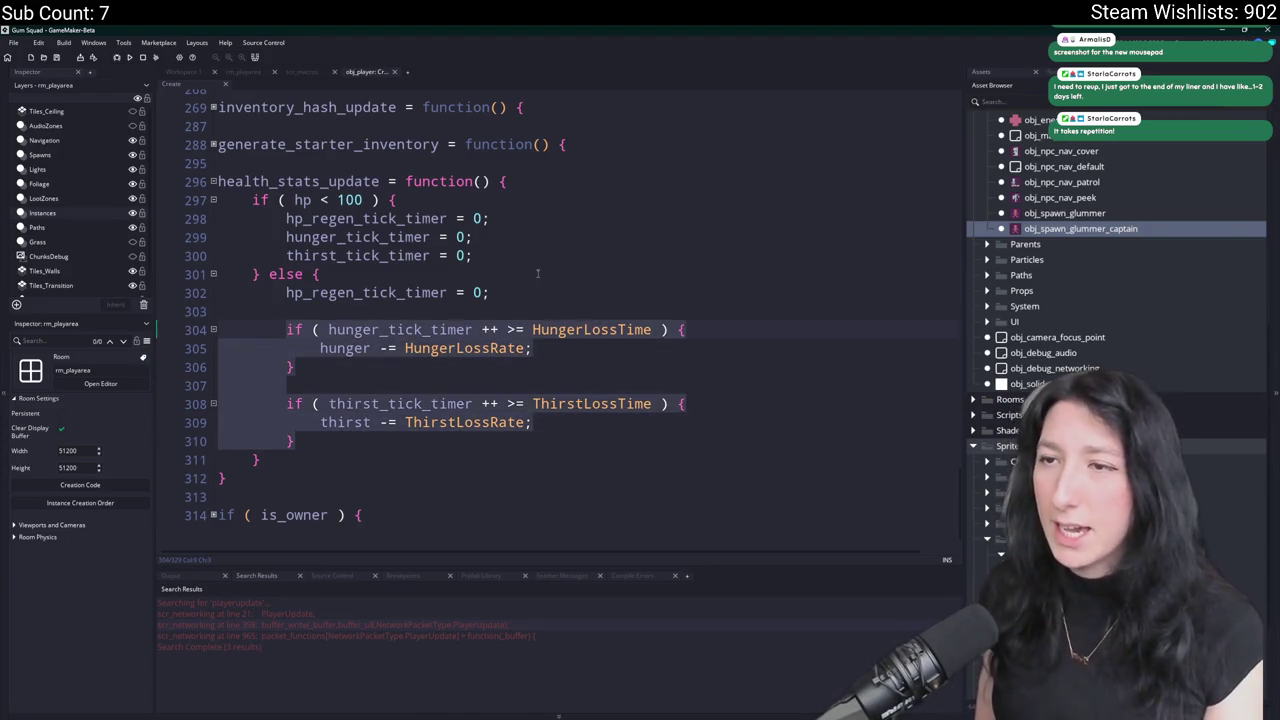
Paste the hunger and thirst blocks under hp < 100, using HungerLossTimeHealing and ThirstLossTimeHealing.
key(ctrl+c)
drag(520, 255, 218, 237)
key(ctrl+v)
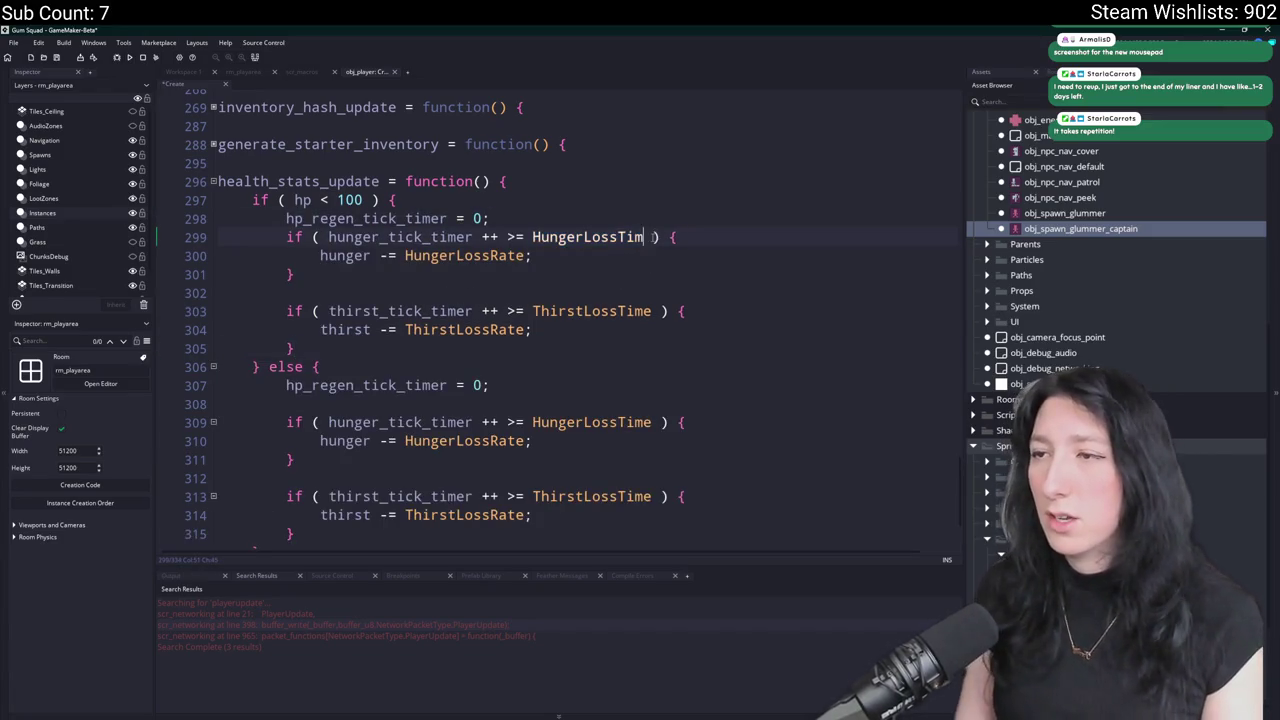
text(eHealing)
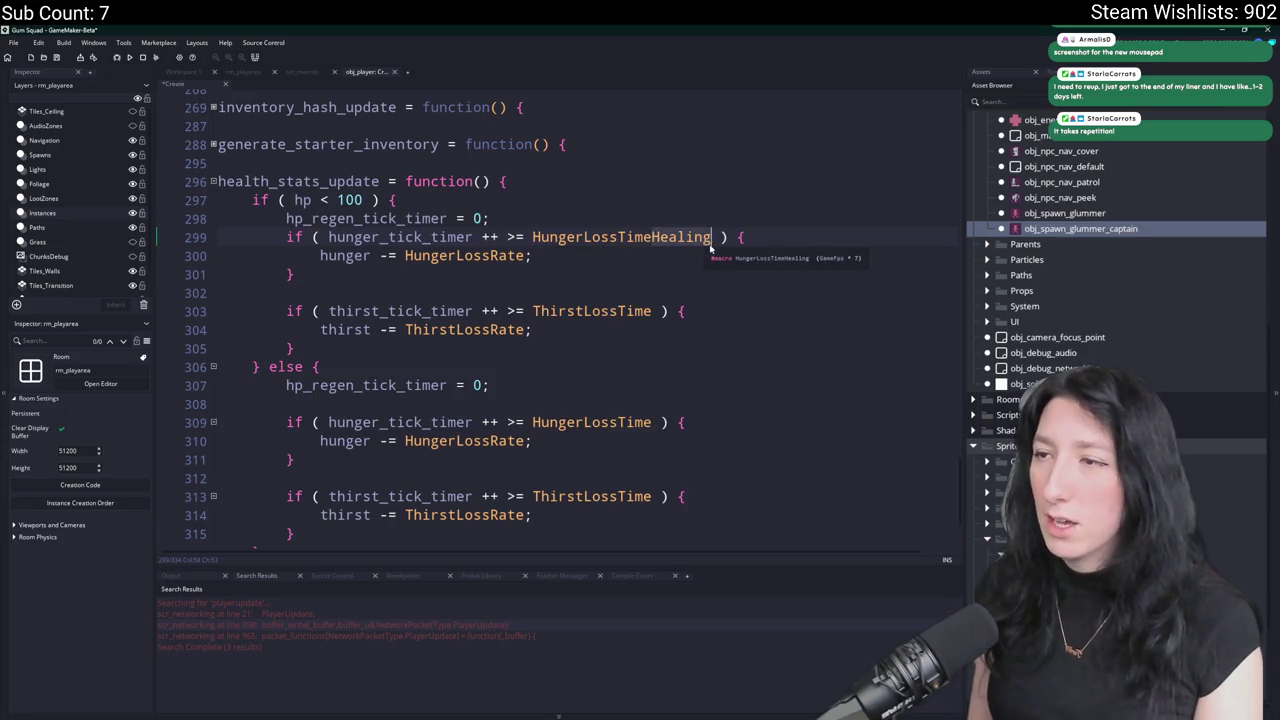
key(Down)
key(Down)
key(Down)
key(Left)
key(Left)
key(Left)
text(Healing)
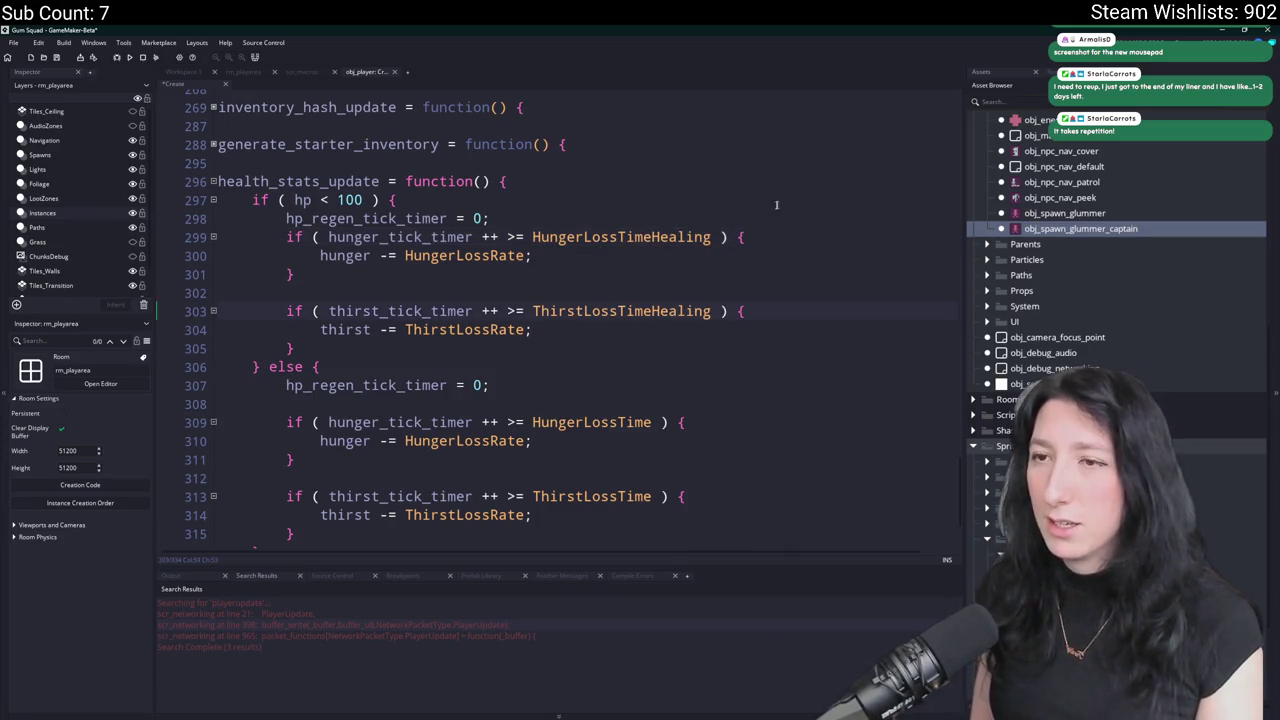
Begin an if ( hp_g… condition line above the hp regen reset.
key(Return)
key(Up)
key(Up)
key(End)
key(Return)
text(if ( )
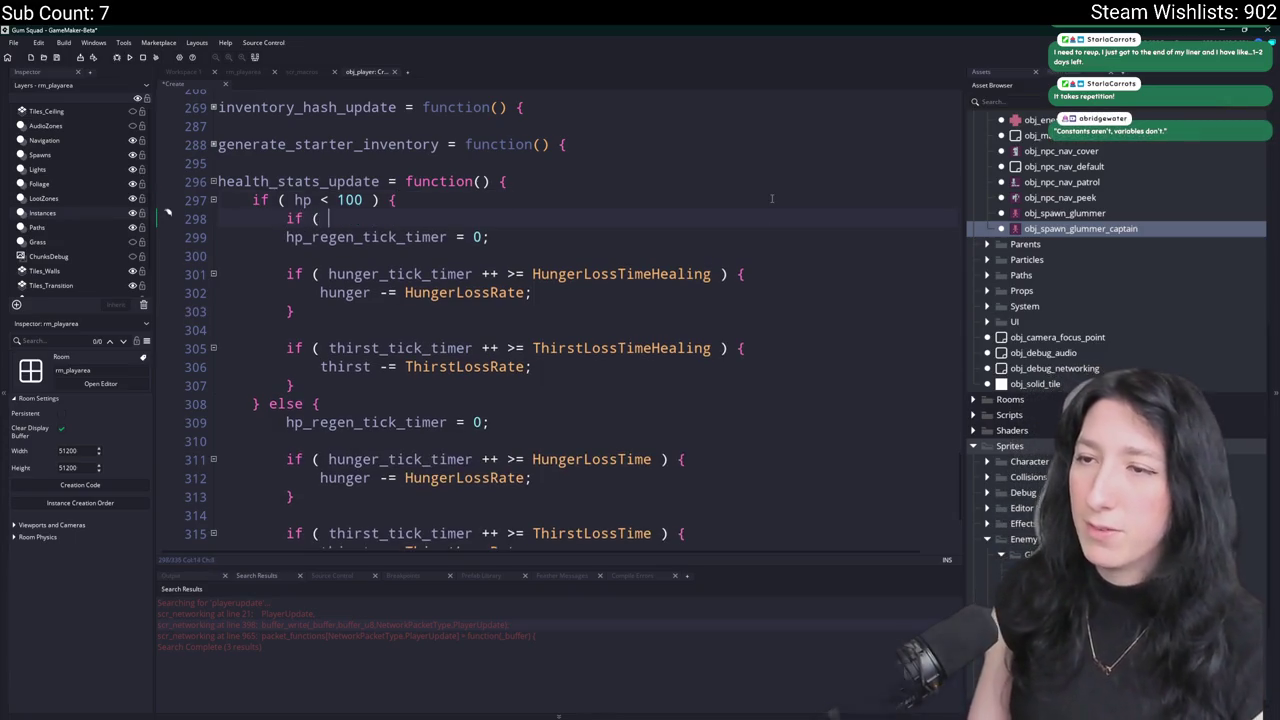
text(hp_g)
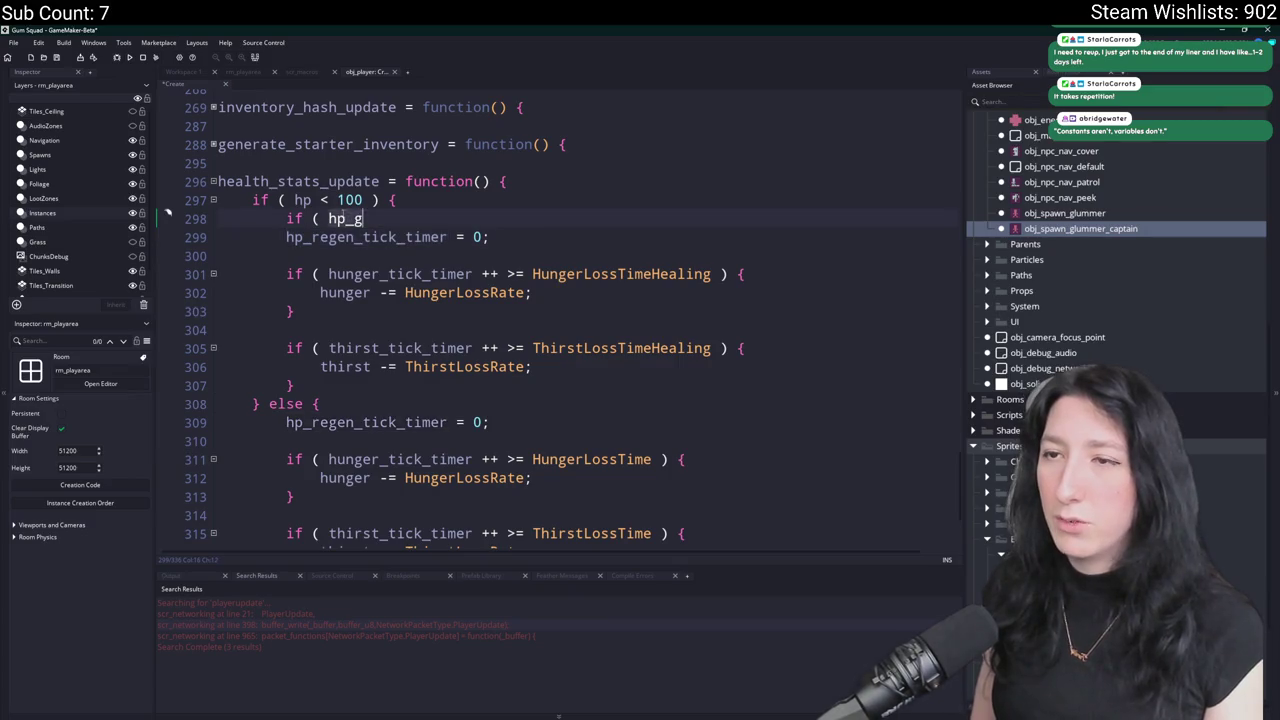
Complete the check hp_regen_tick_timer++ >= HpRegenTime and close the HP regen block with a brace.
key(Tab)
text(++ >= Hp)
key(Tab)
text() {)
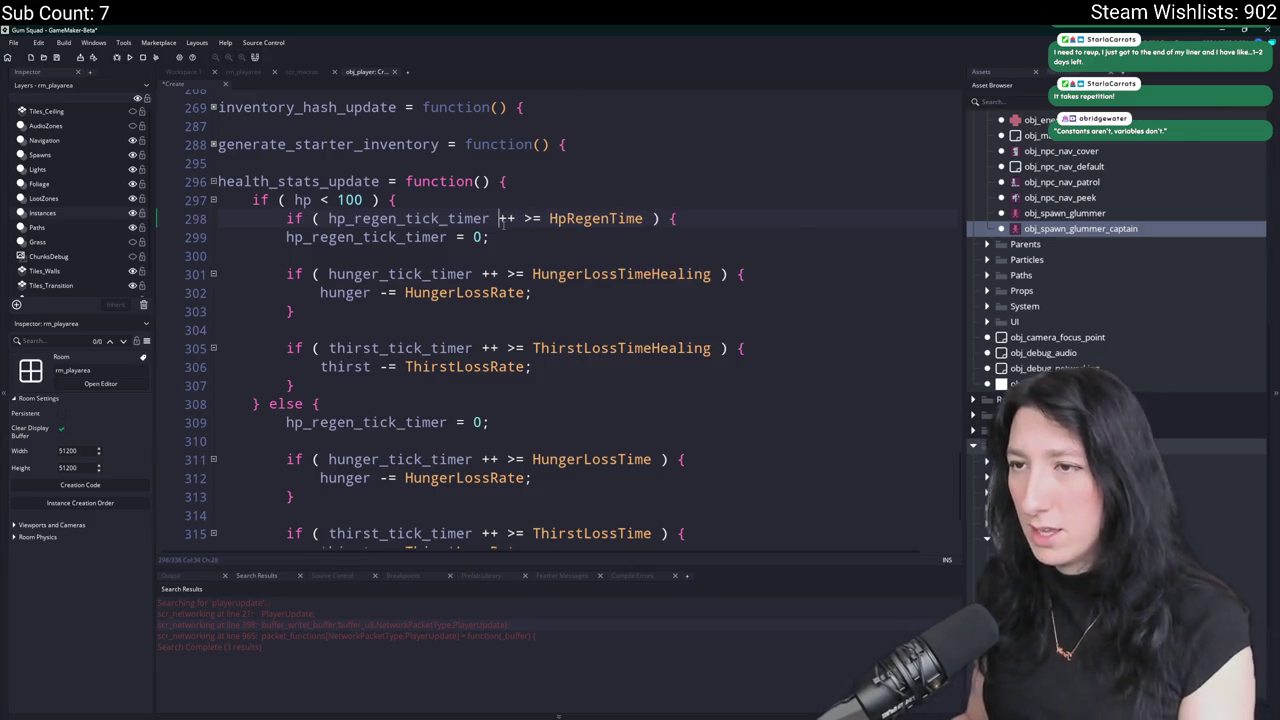
key(Return)
text(})
key(Up)
key(Home)
key(Tab)
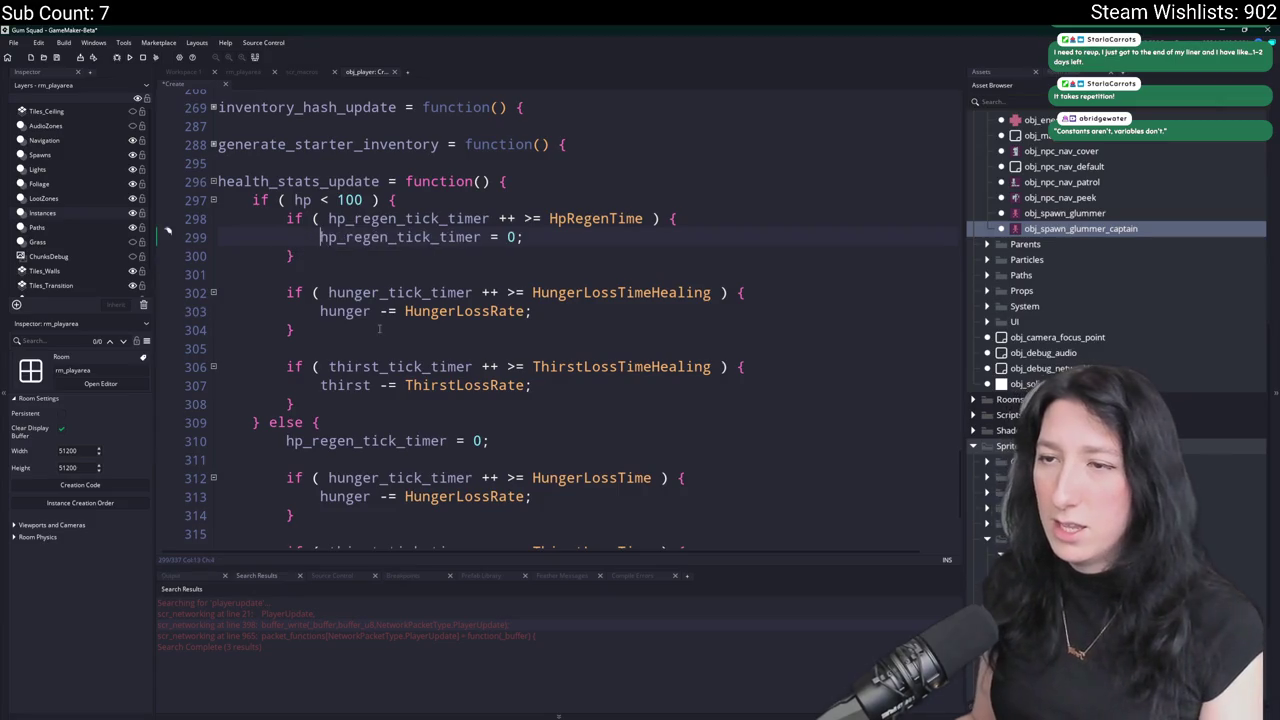
Add 'hunger_tick_timer = 0;' inside both hunger check blocks.
double_click(357, 310)
double_click(430, 292)
key(ctrl+c)
click(784, 292)
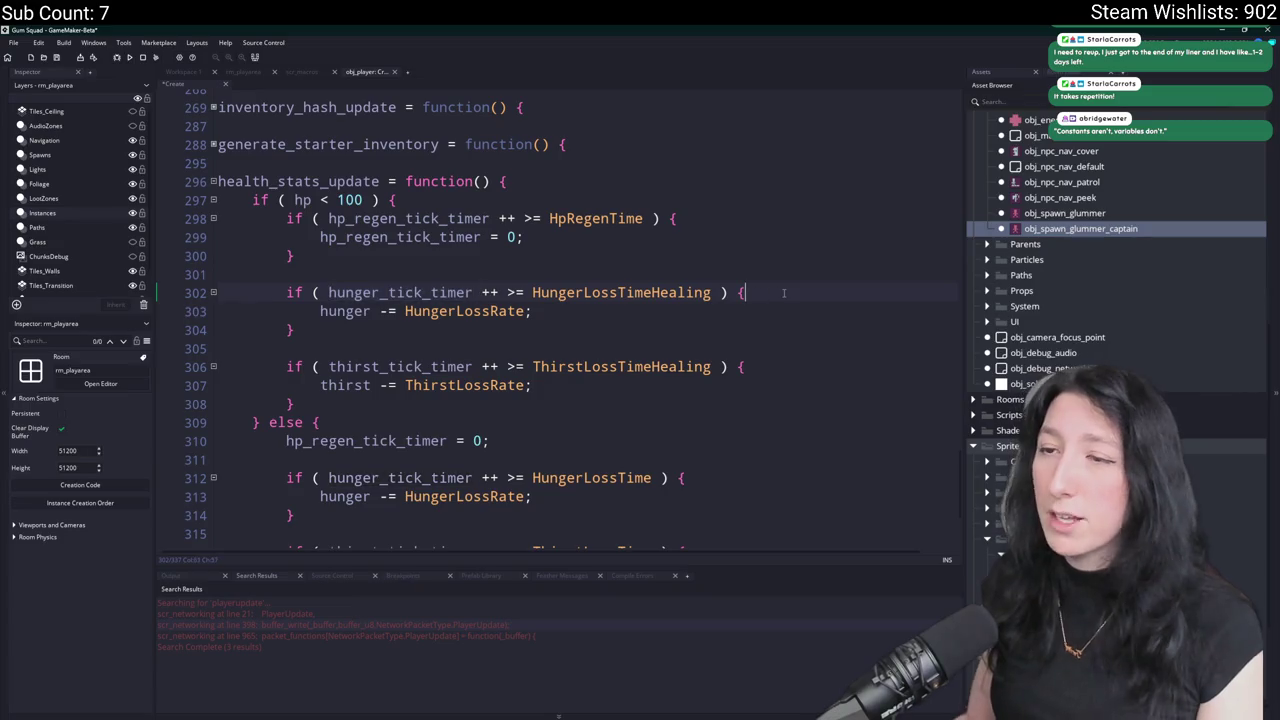
key(Return)
key(ctrl+v)
text(= 0;)
scroll(784, 292, down, 1)
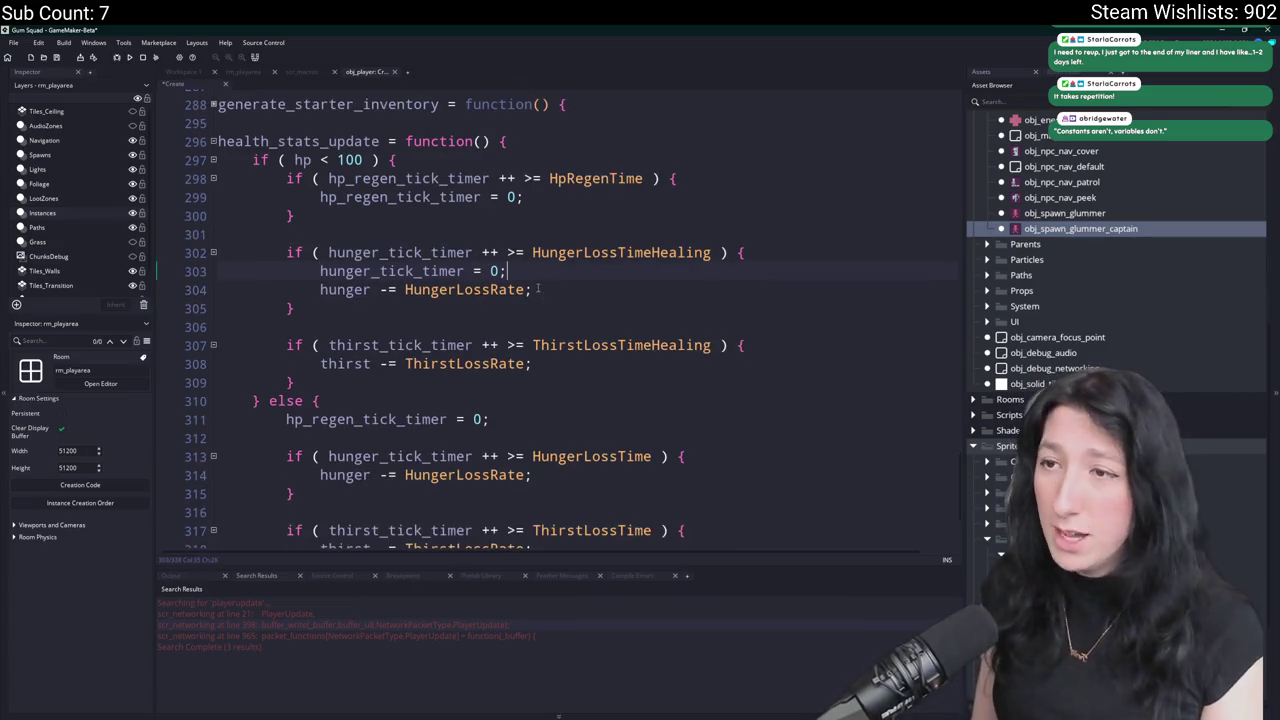
drag(517, 272, 317, 272)
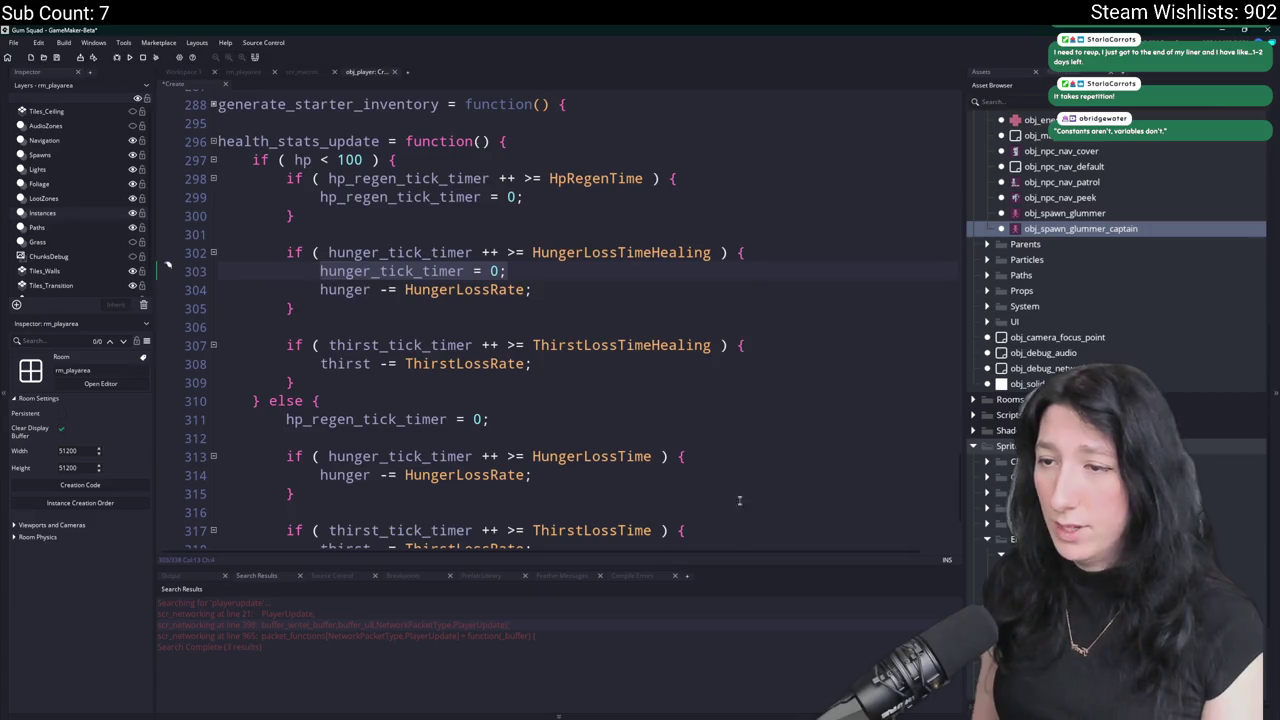
key(ctrl+c)
click(738, 456)
key(Return)
key(ctrl+v)
Add 'thirst_tick_timer = 0;' inside both thirst check blocks.
click(795, 345)
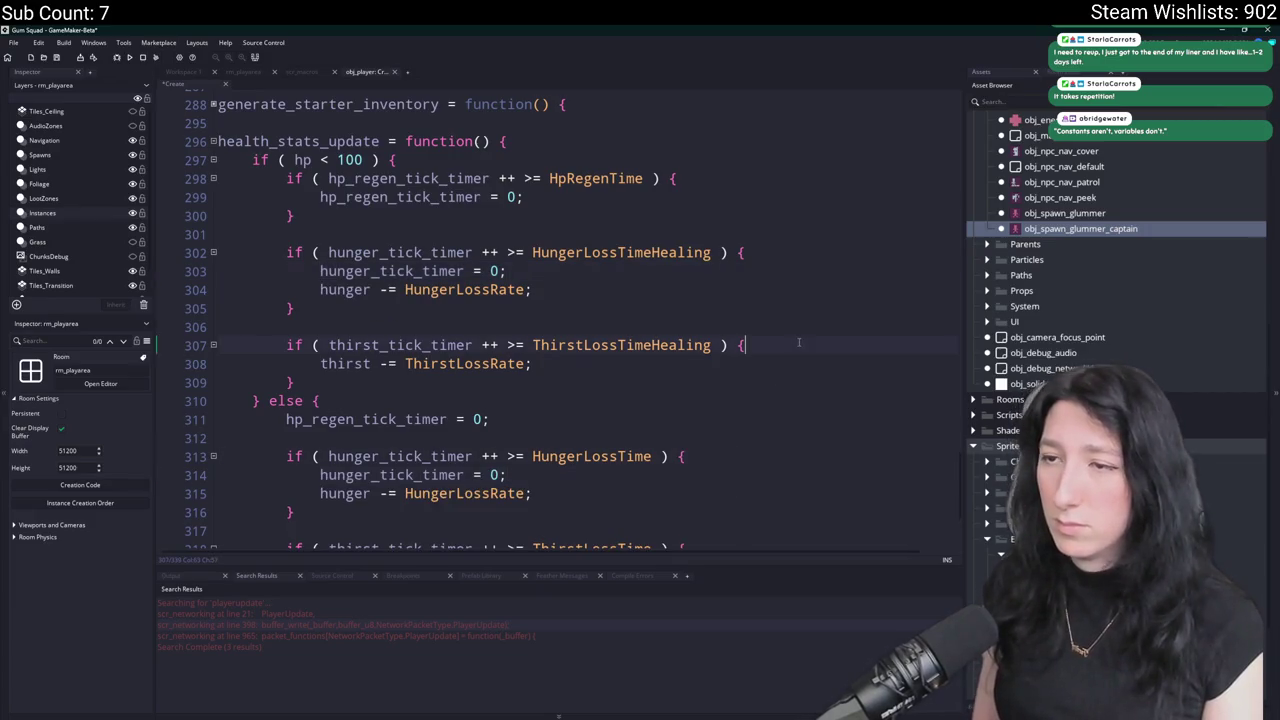
key(Return)
key(ctrl+v)
double_click(423, 345)
key(ctrl+c)
double_click(340, 364)
key(ctrl+v)
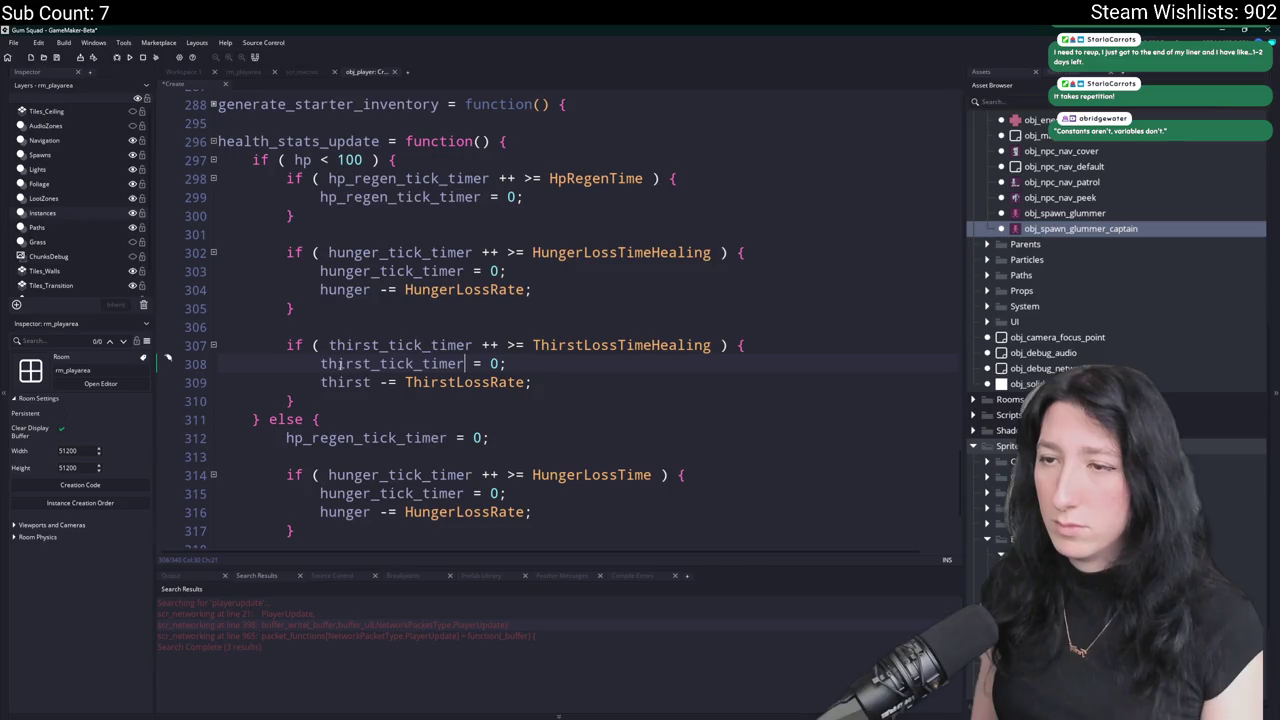
drag(320, 364, 507, 364)
scroll(537, 345, down, 2)
key(ctrl+c)
click(690, 486)
key(Return)
key(ctrl+v)
scroll(536, 230, up, 3)
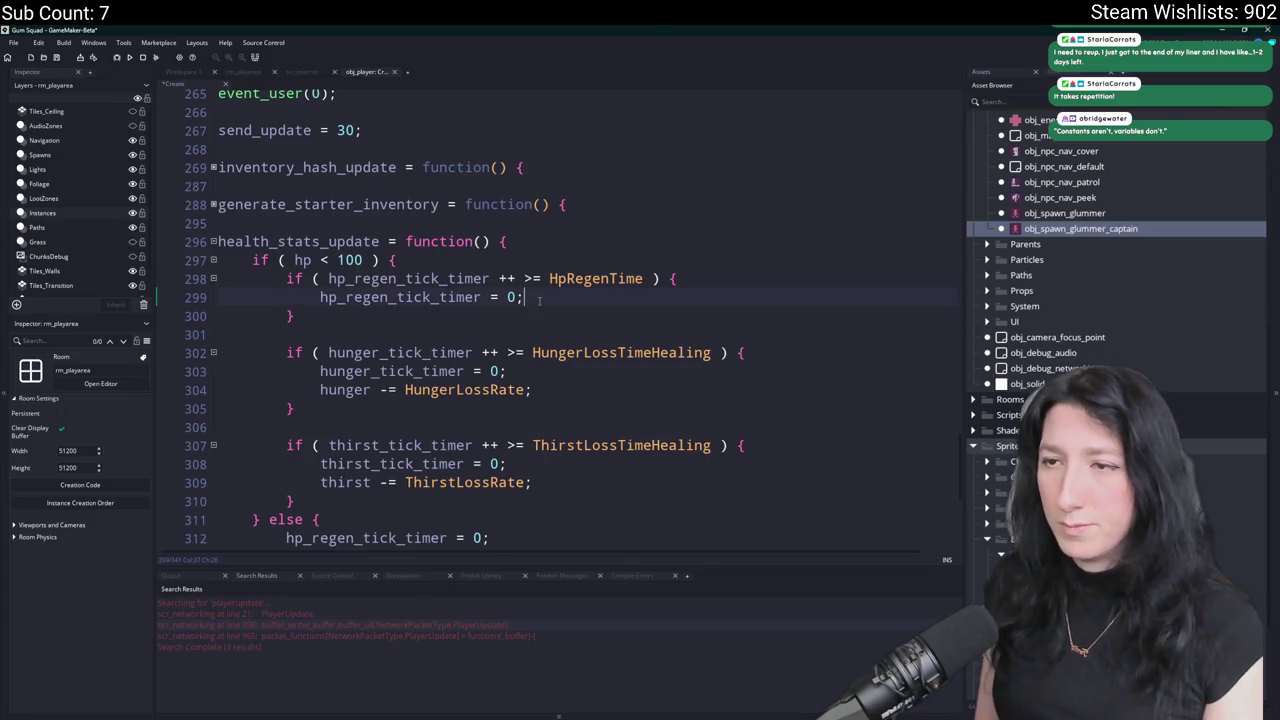
key(Return)
Write the regen line 'hp += HpRegenTime' inside the HP regen block.
text(hp )
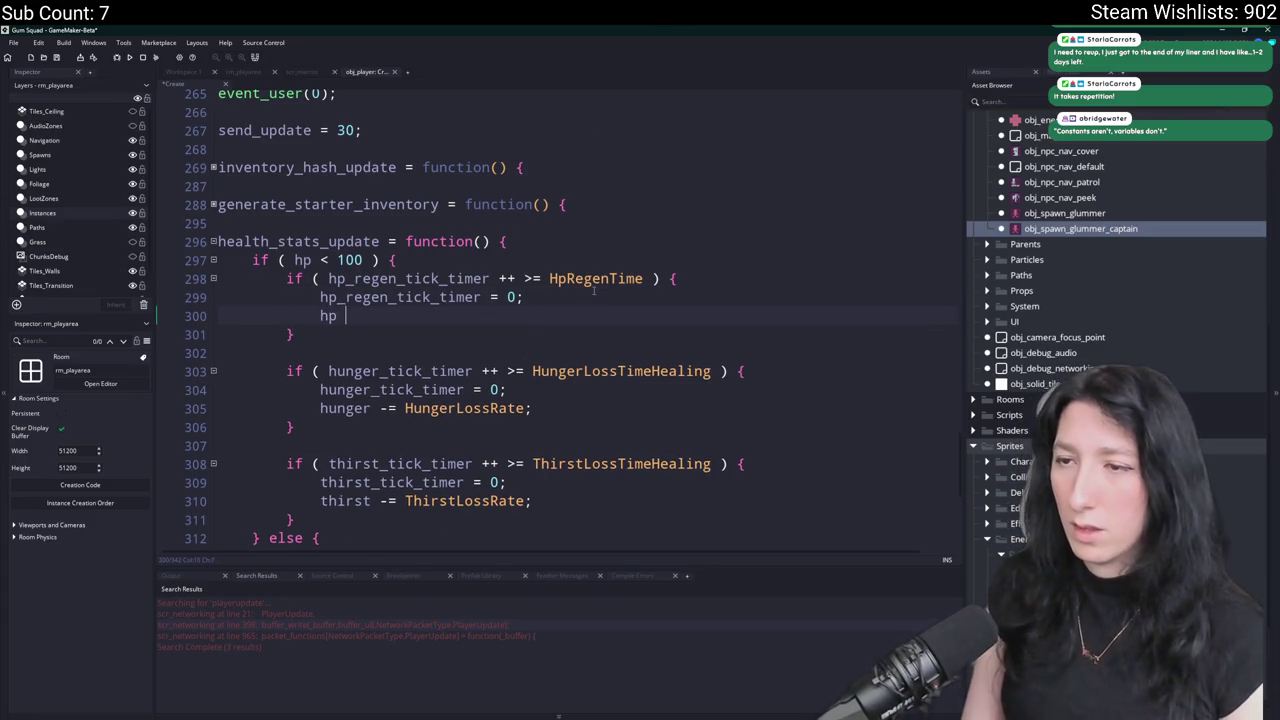
text(+= Hunger)
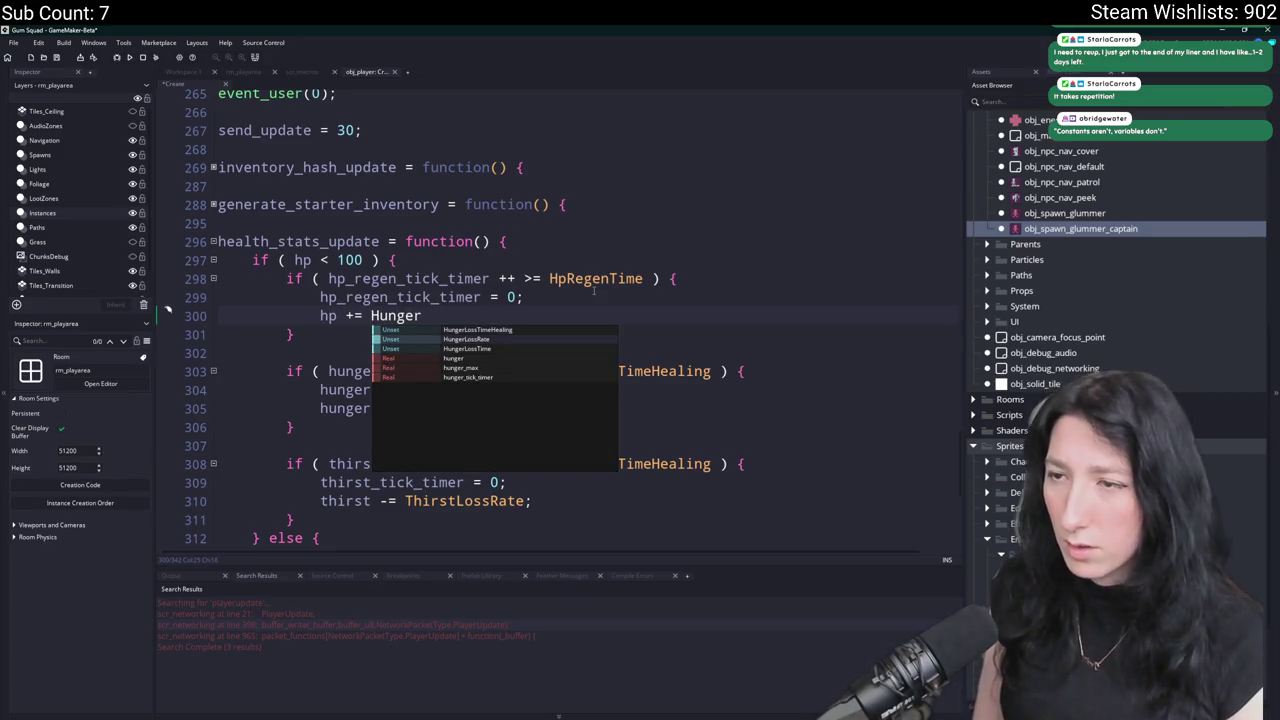
key(Down)
key(Up)
key(Down)
key(Down)
key(Down)
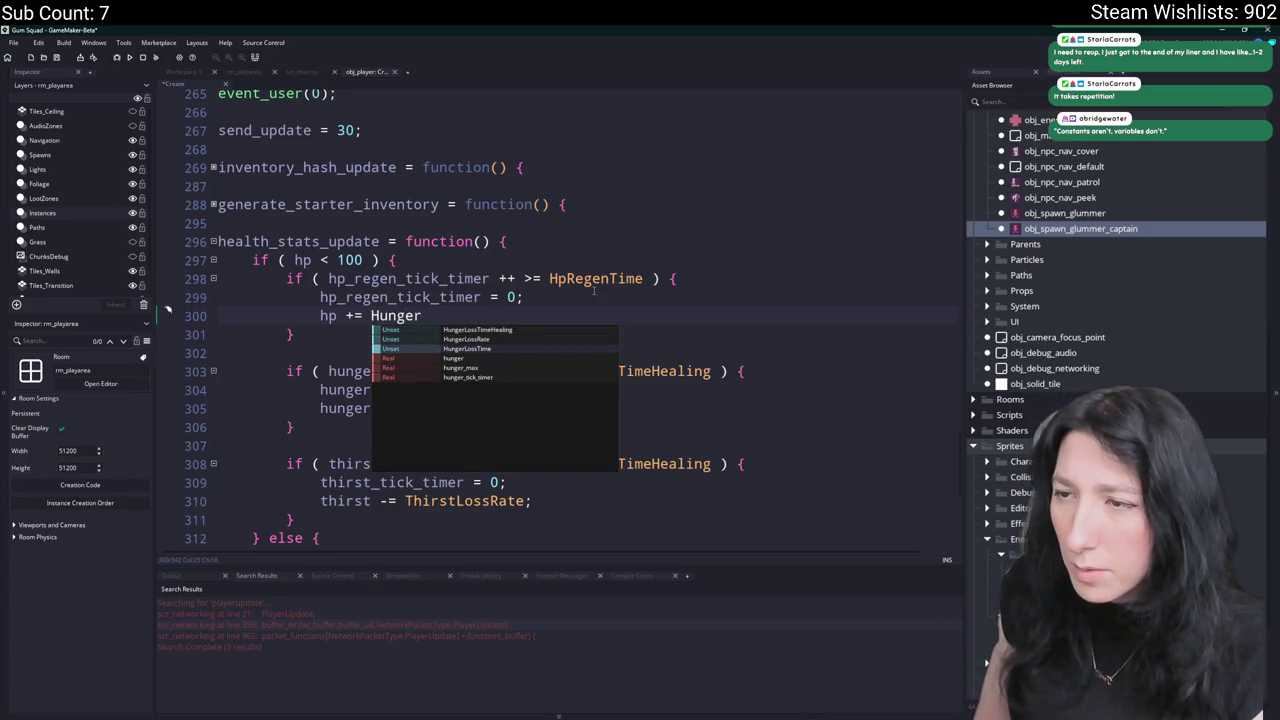
key(BackSpace)
key(BackSpace)
key(BackSpace)
text(p)
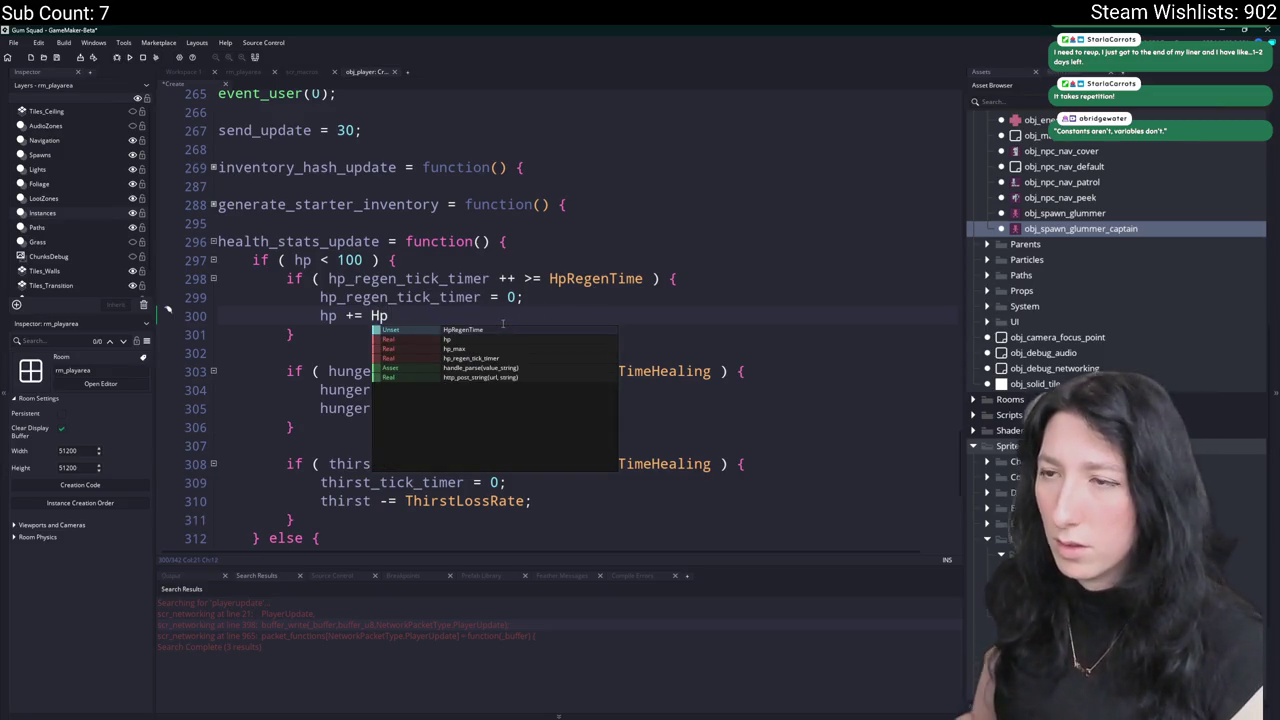
key(Return)
Define '#macro HpRegenRate 1' in scr_macros from a copy of HpRegenTime, without its comment.
middle_click(440, 316)
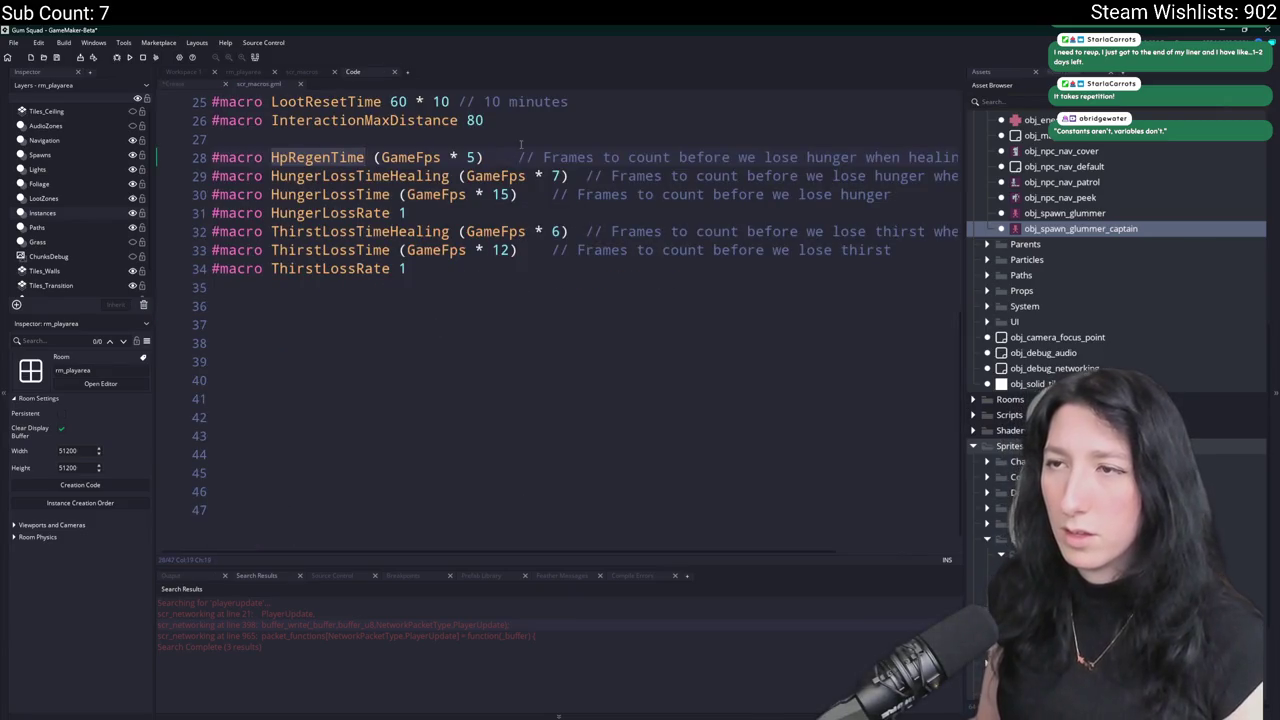
key(ctrl+d)
click(222, 190)
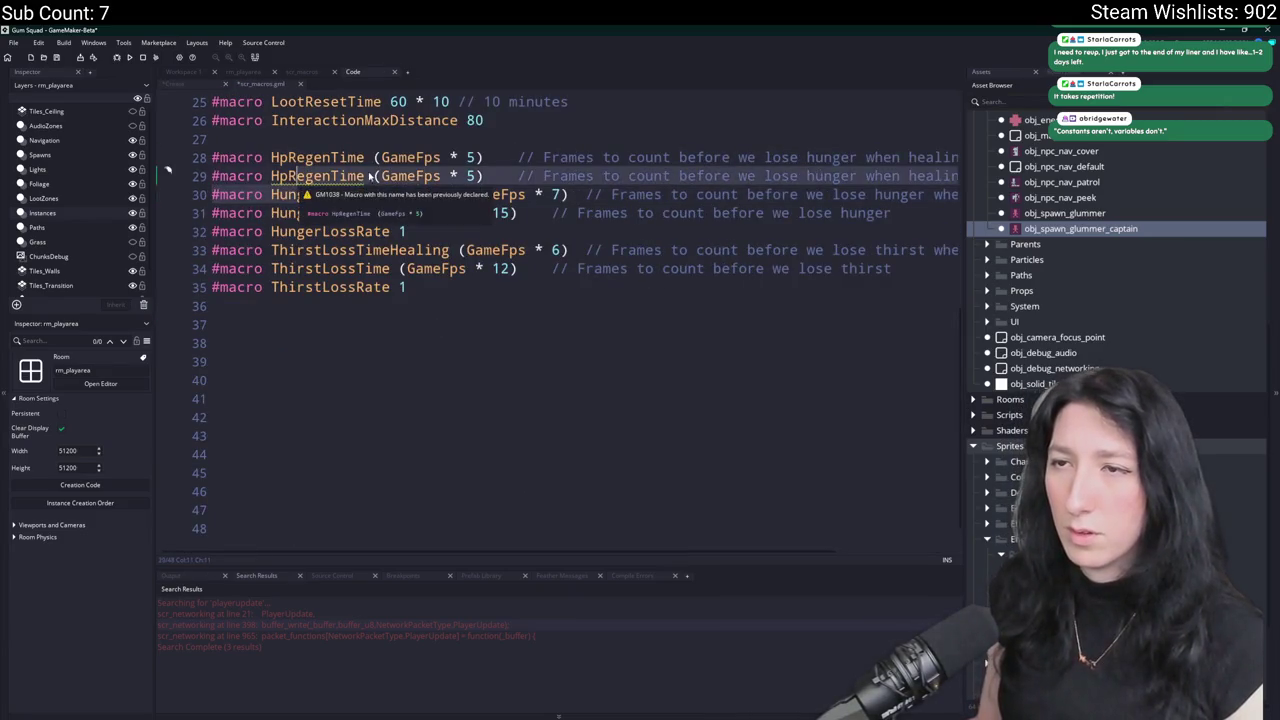
mouse_move(372, 176)
mouse_down()
mouse_move(336, 178)
mouse_move(484, 176)
mouse_up()
text(Rate 1)
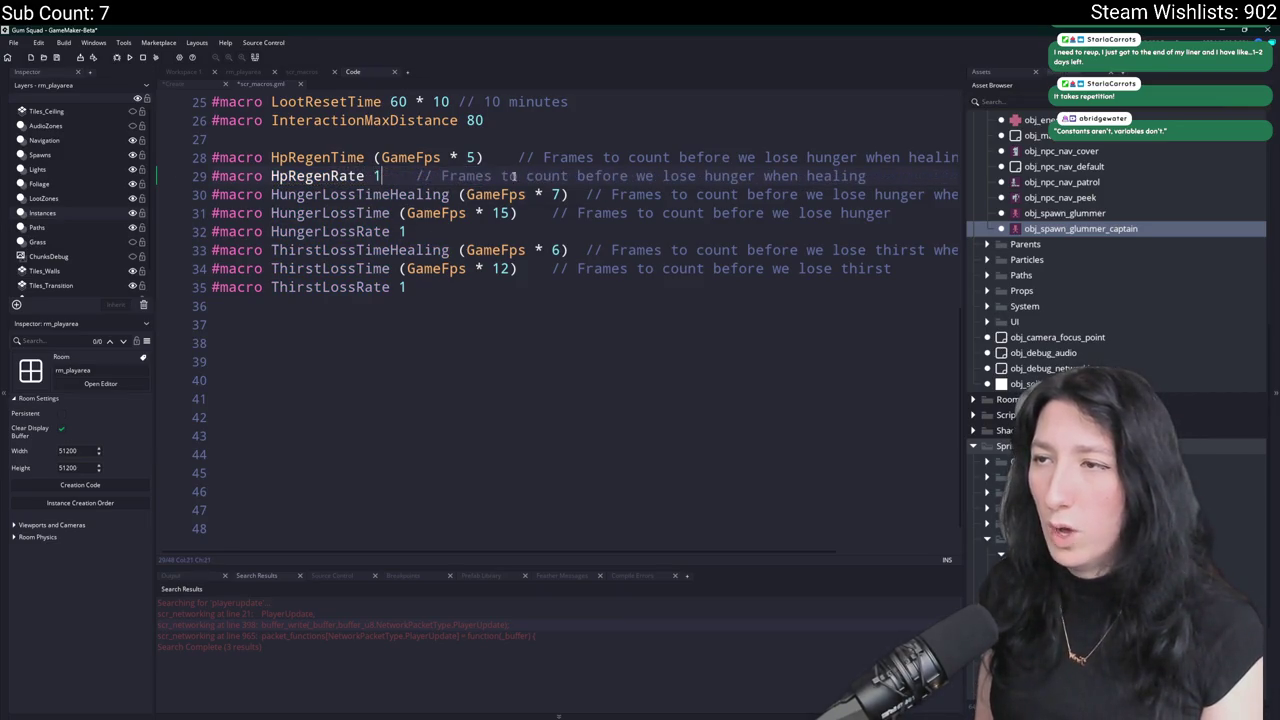
mouse_move(884, 175)
mouse_down()
mouse_move(400, 194)
mouse_move(381, 176)
mouse_up()
key(BackSpace)
Change the regen line in the Create event to 'hp += HpRegenRate'.
click(188, 87)
click(599, 318)
key(BackSpace)
key(BackSpace)
key(BackSpace)
text(Rate)
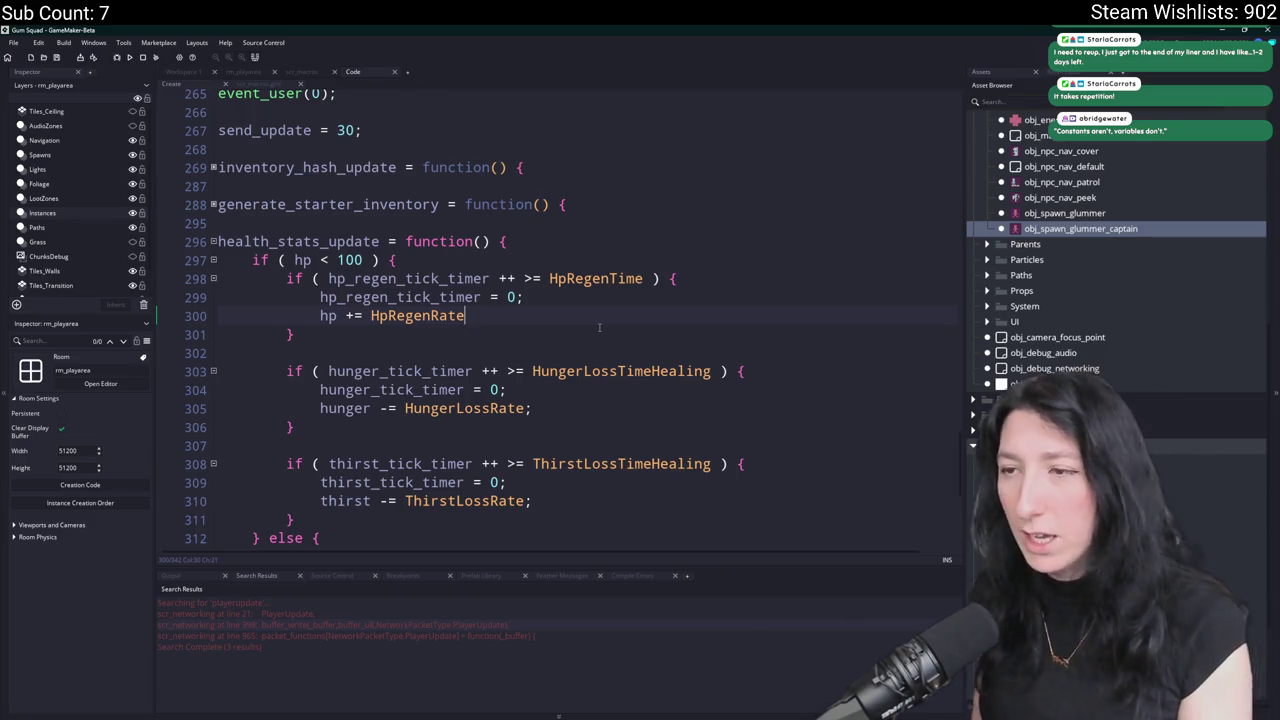
Scroll through health_stats_update, then bring the scr_macros script into view.
scroll(564, 337, down, 1)
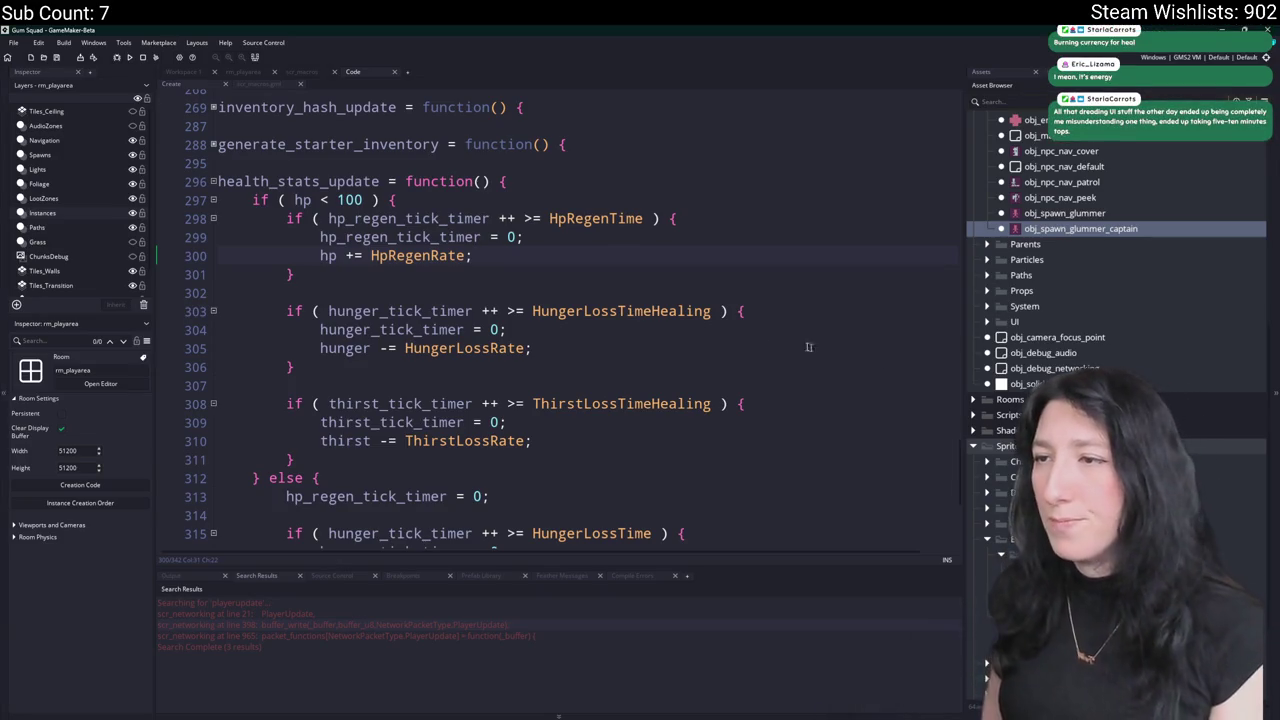
click(314, 74)
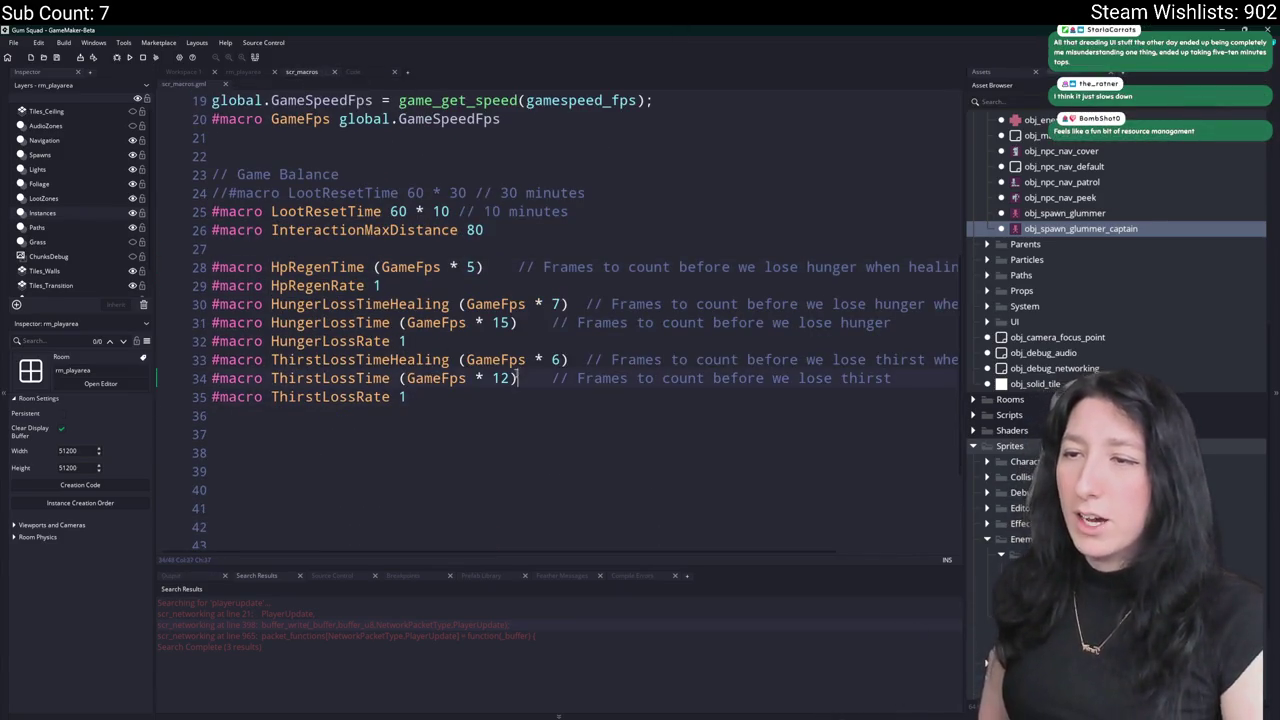
Add a ThirstHpLossRate 1 macro by duplicating the ThirstLossRate line.
key(ctrl+d)
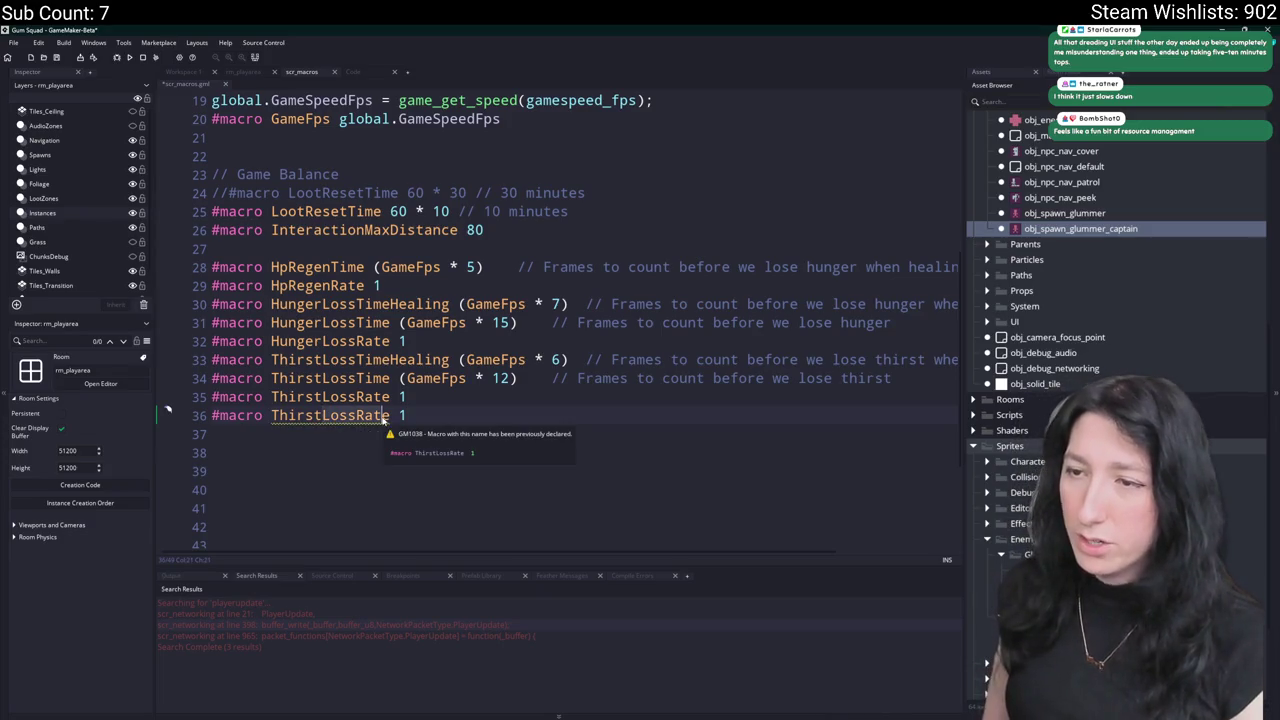
click(358, 416)
key(BackSpace)
key(BackSpace)
key(BackSpace)
text(HpLoss)
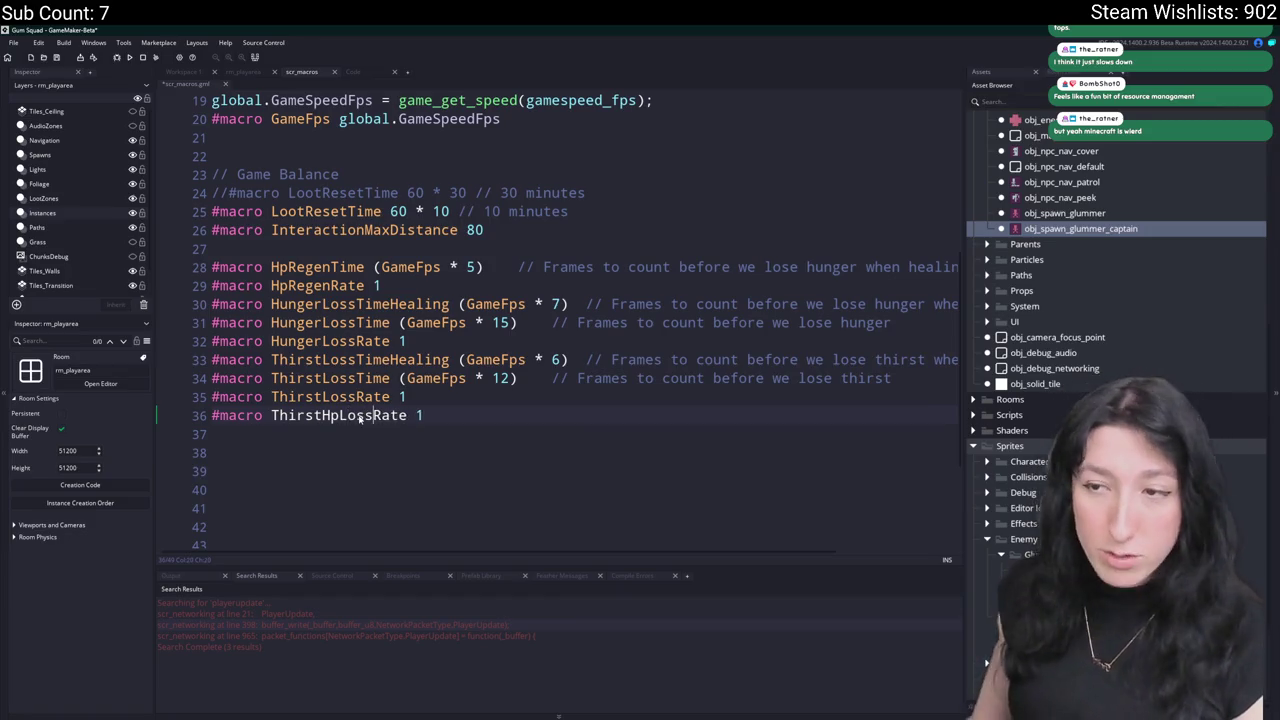
key(End)
Insert a HungerHpLossRate 1 macro above the ThirstLossTimeHealing line.
key(ctrl+d)
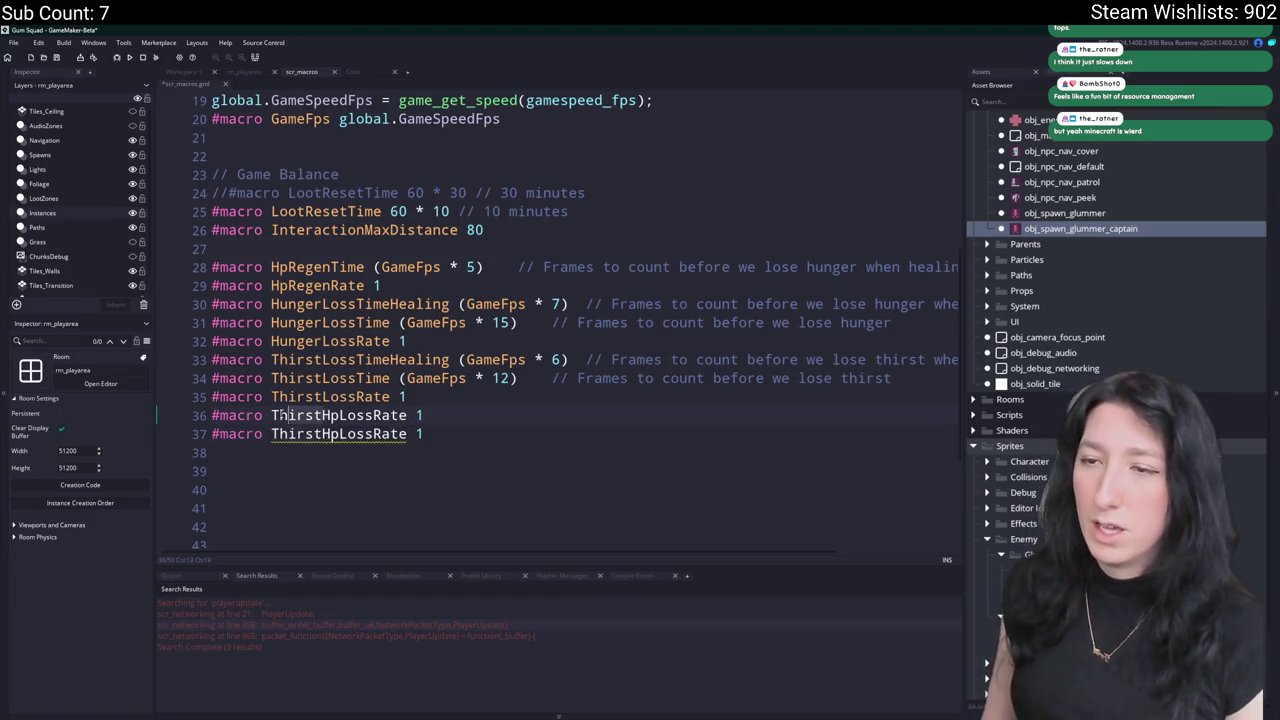
drag(424, 415, 167, 422)
key(ctrl+c)
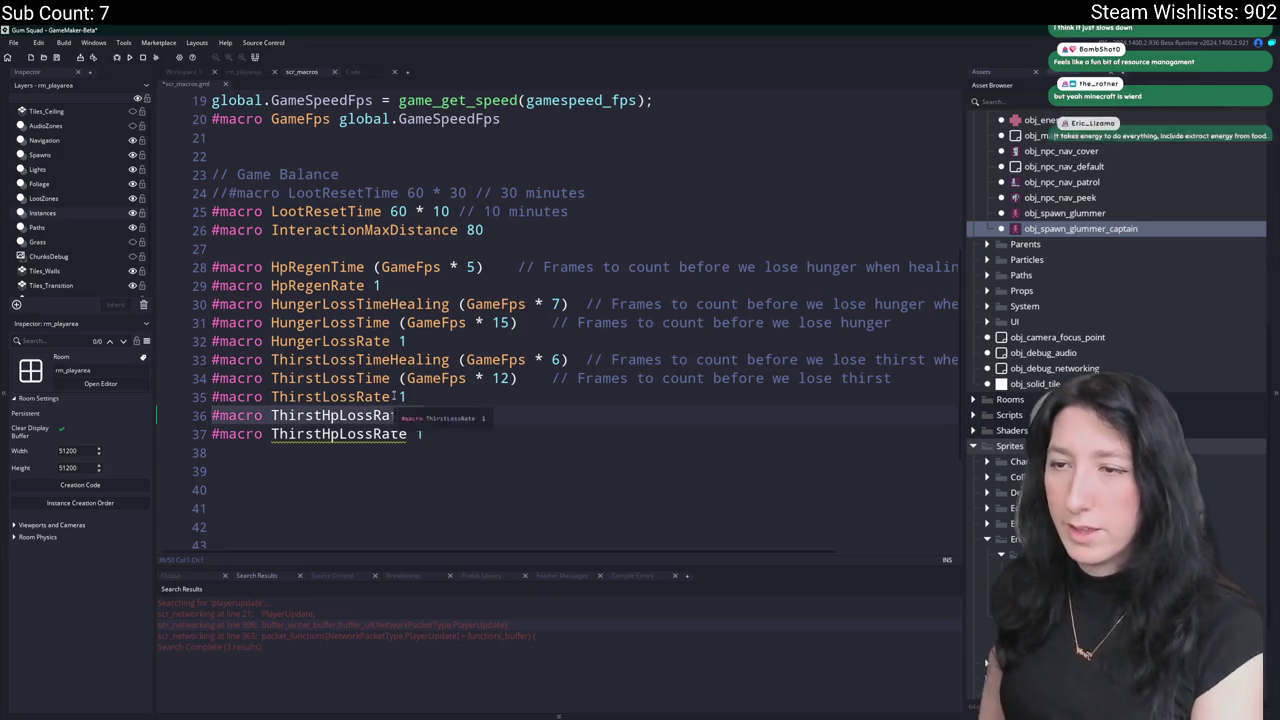
key(BackSpace)
click(211, 360)
key(Return)
key(Up)
key(ctrl+v)
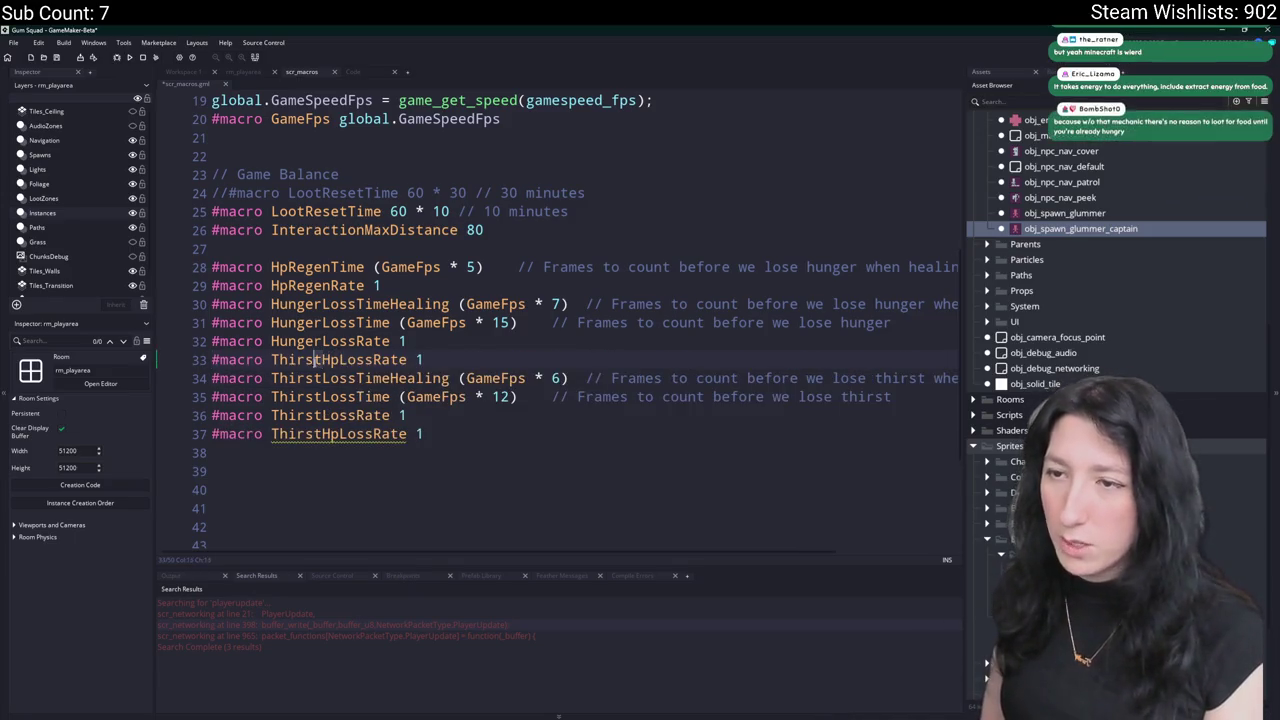
drag(272, 362, 322, 362)
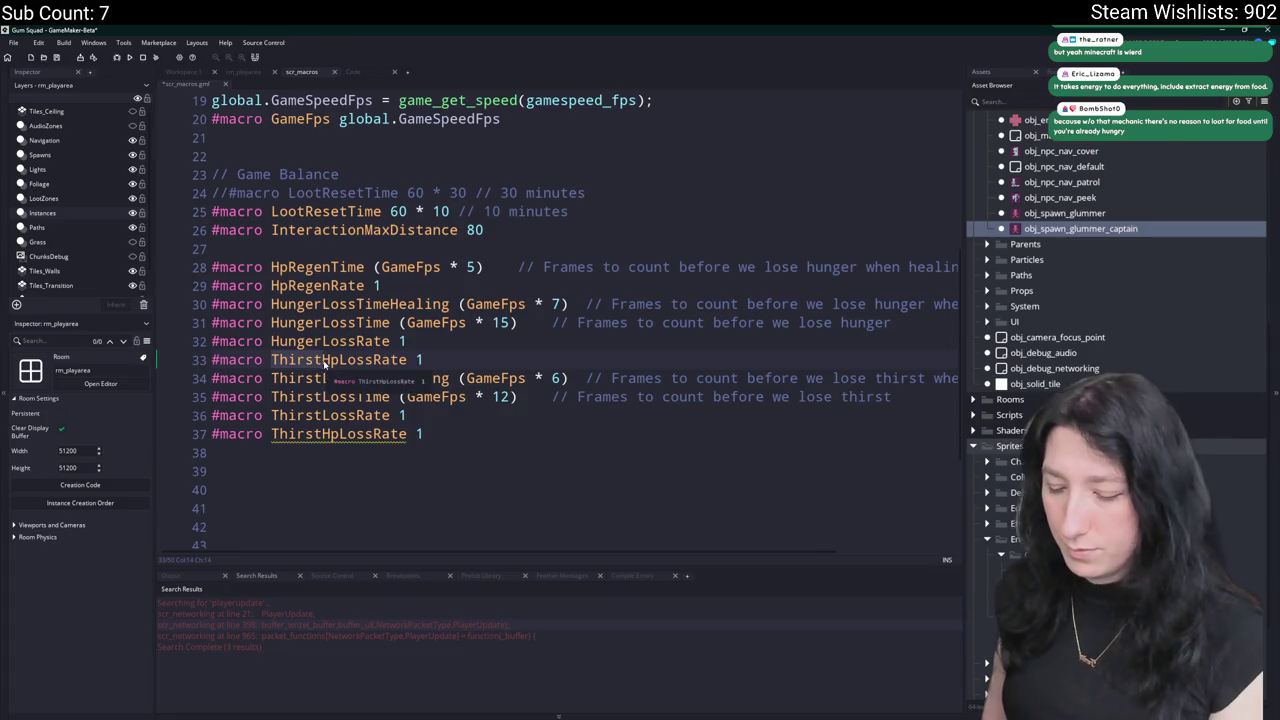
text(Hunger)
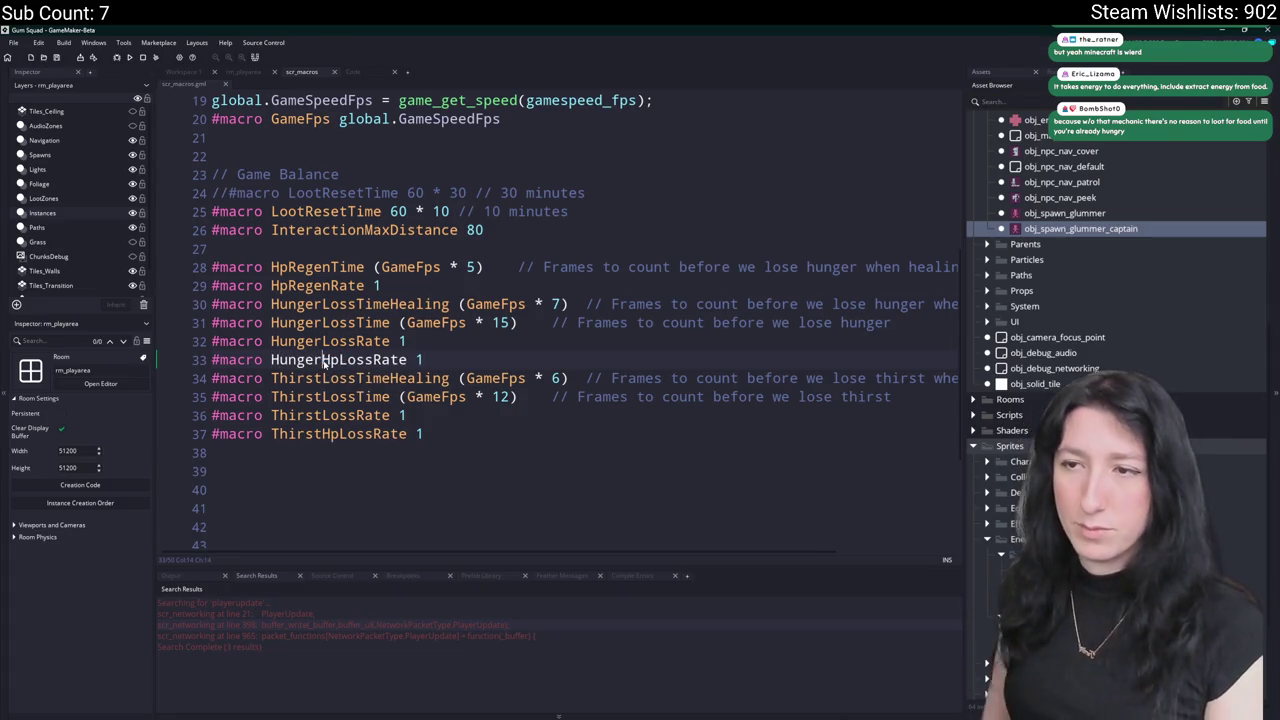
Add a HungerHpLossTime macro with the value (GameFps * 15).
click(671, 361)
key(ctrl+d)
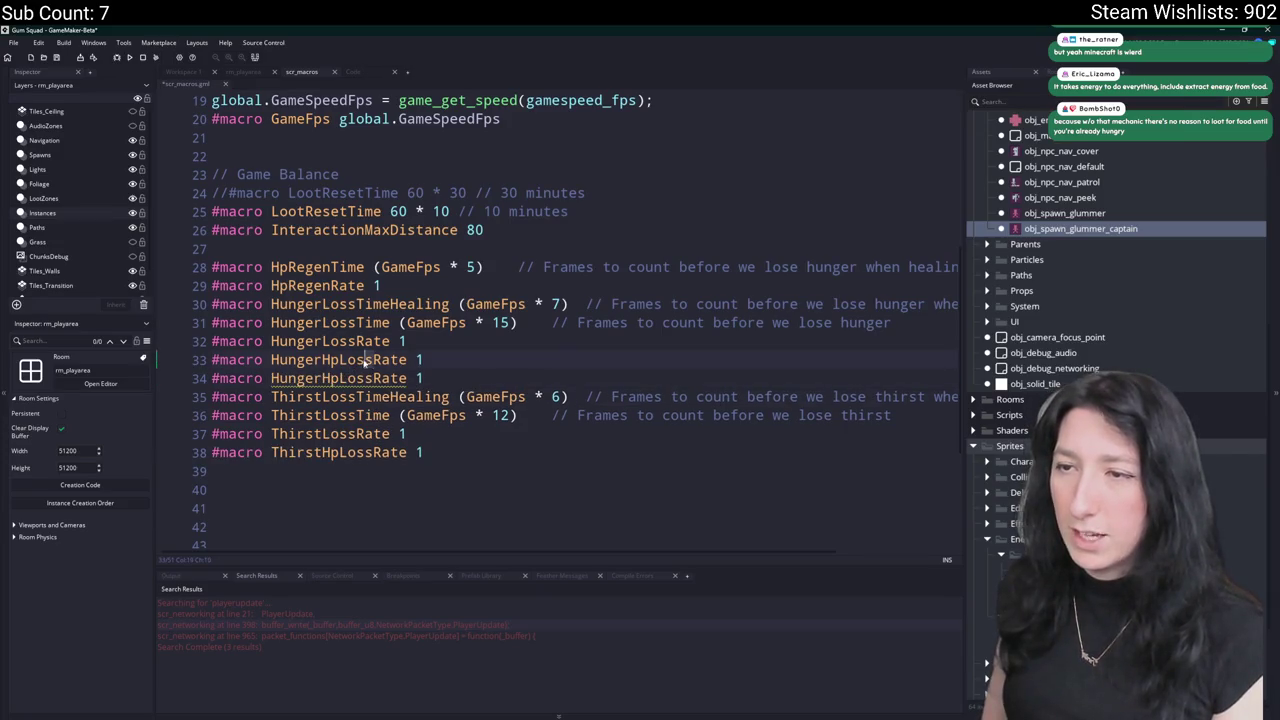
double_click(391, 360)
text(Time)
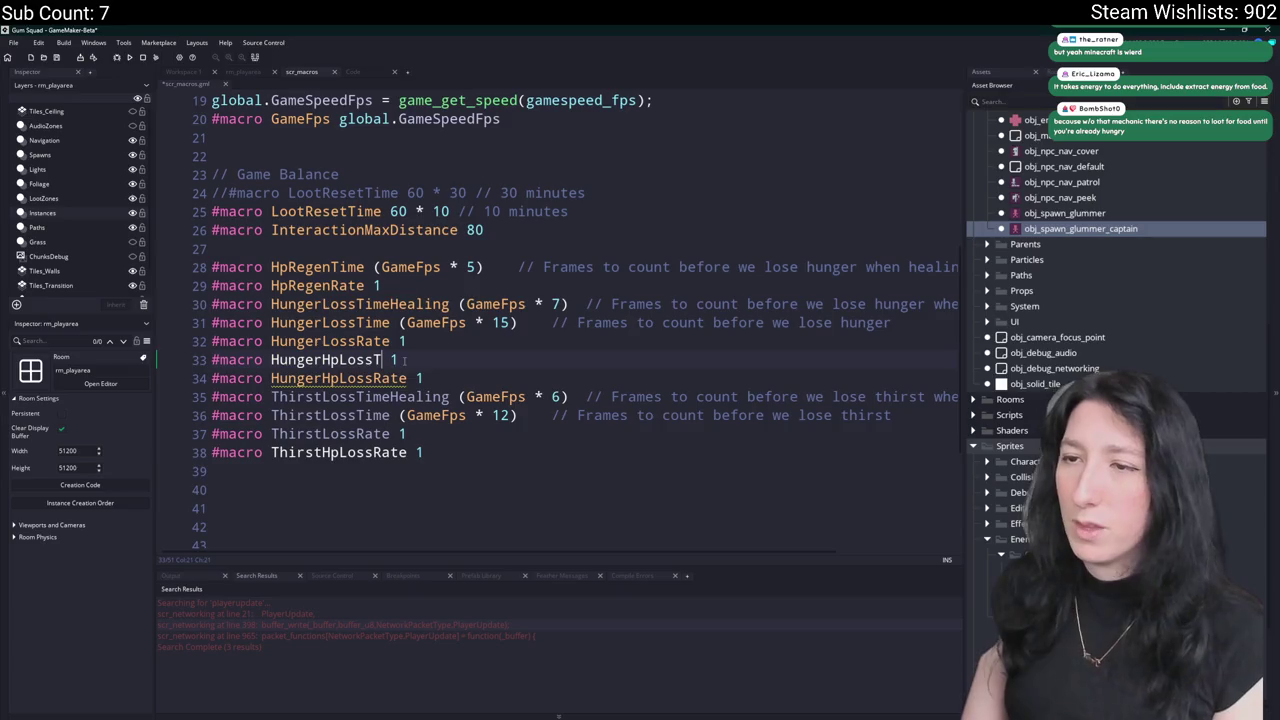
drag(518, 323, 400, 326)
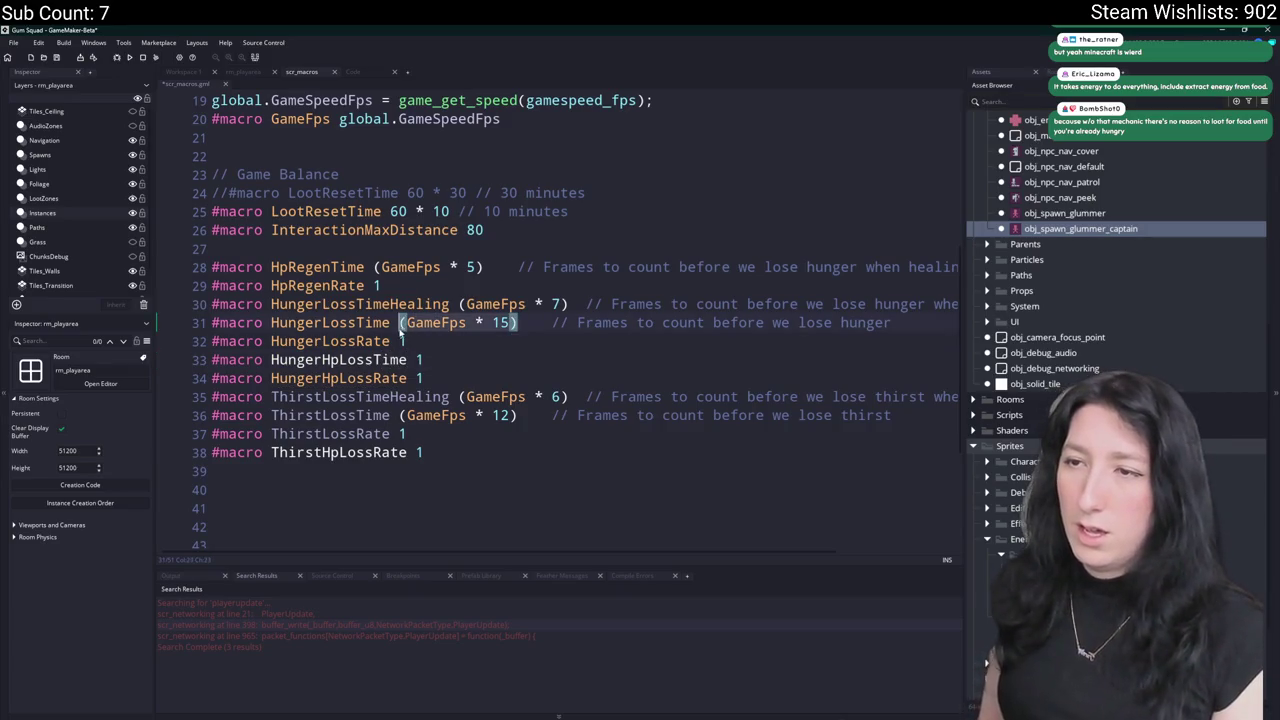
key(ctrl+c)
double_click(419, 360)
key(ctrl+v)
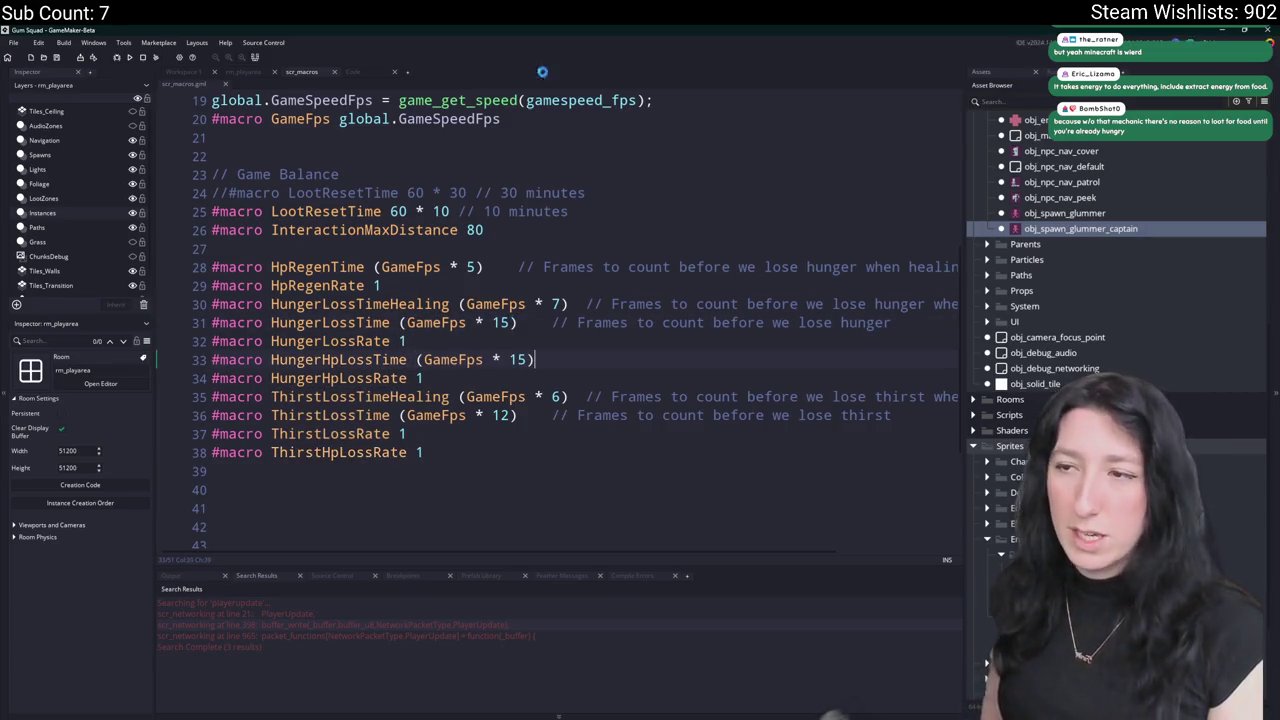